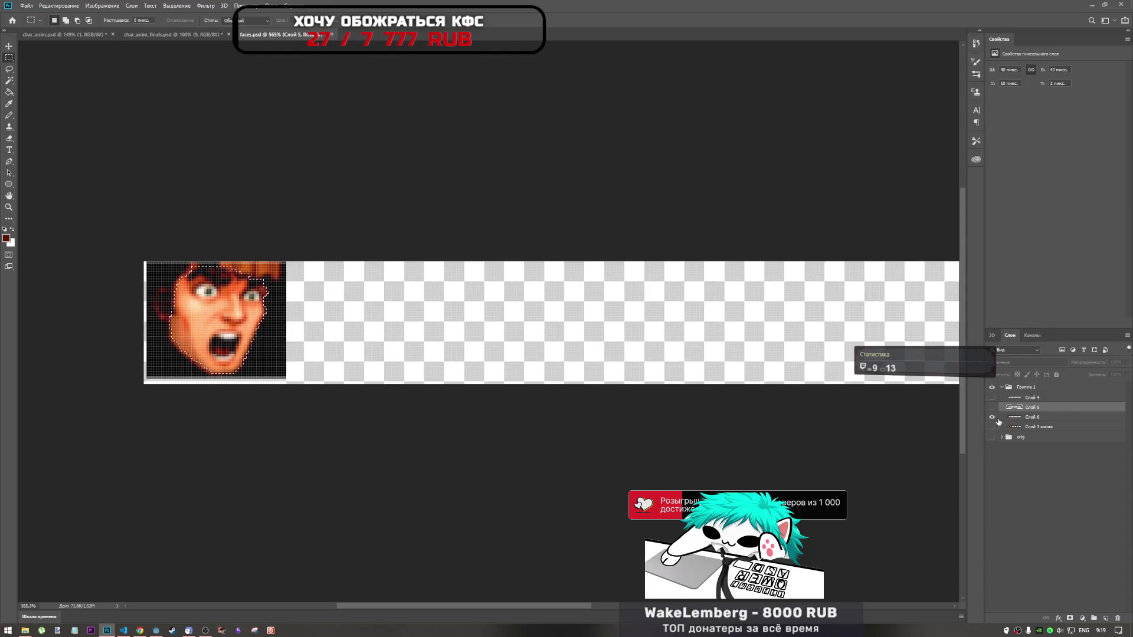
# Show the Слой 6 version of the screaming face and hide Слой 5, restoring the face after a trial delete
pyautogui.click(991, 406)
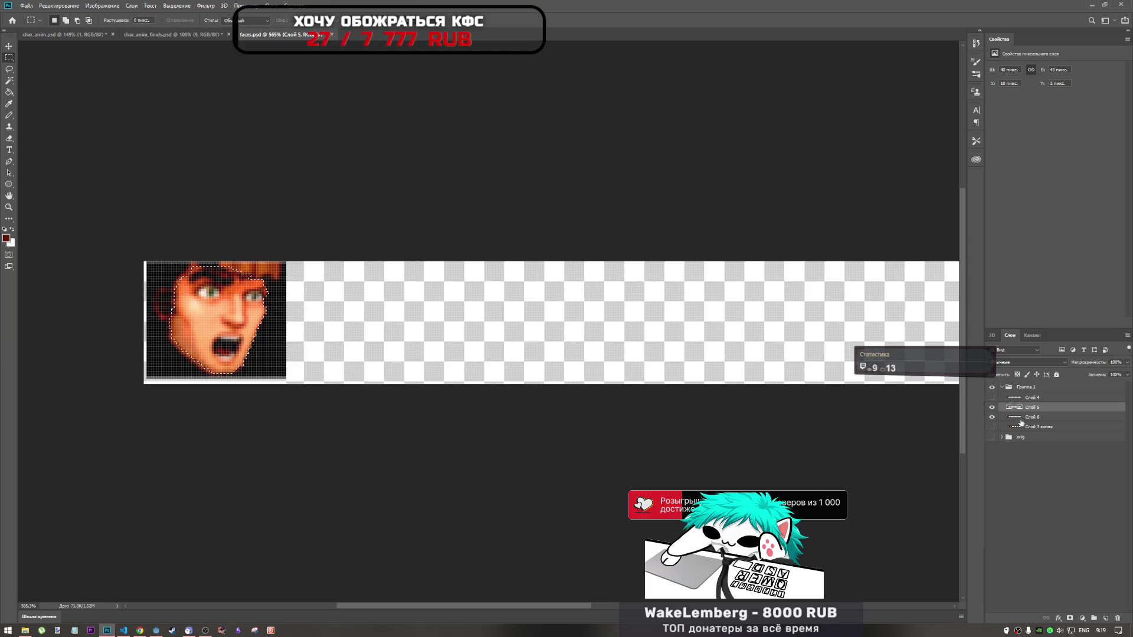
pyautogui.click(992, 417)
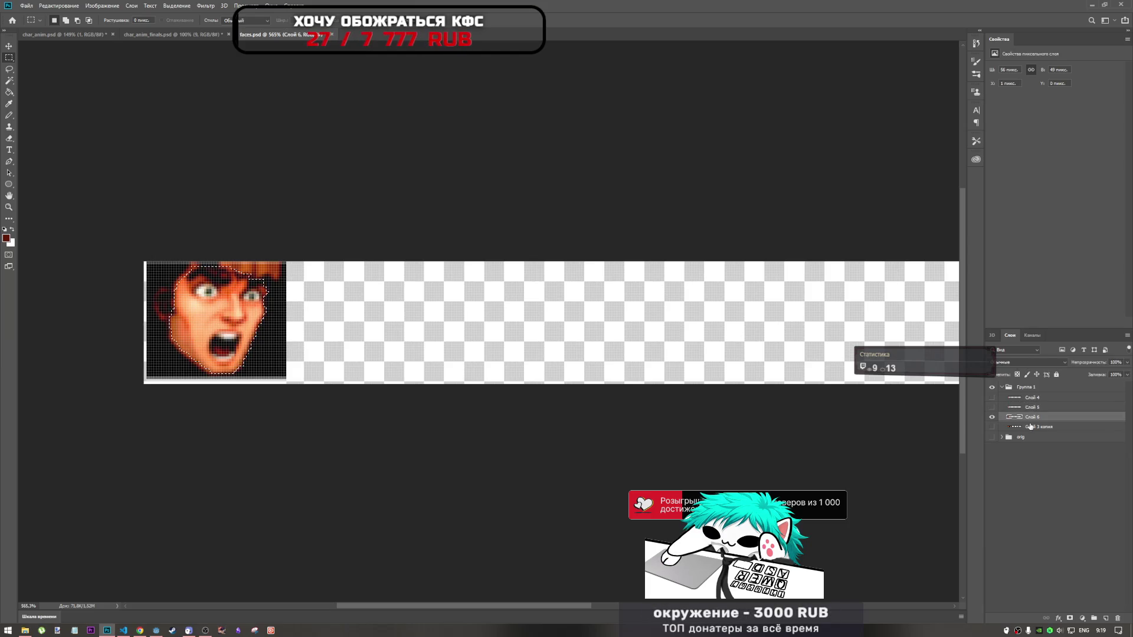
pyautogui.press('Delete')
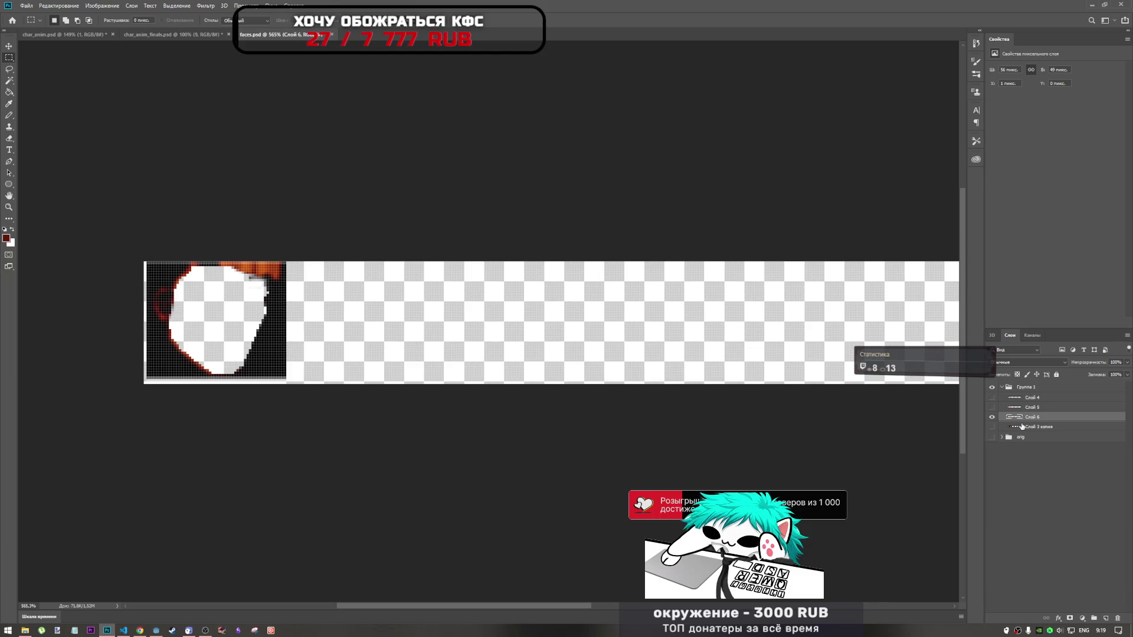
pyautogui.click(992, 426)
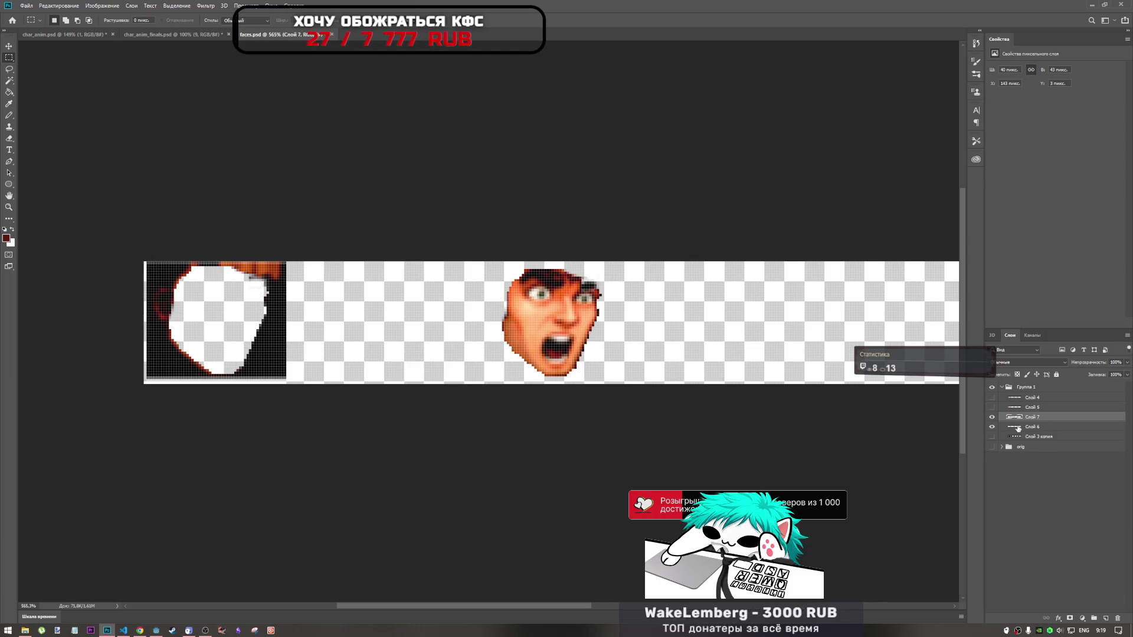
pyautogui.click(992, 425)
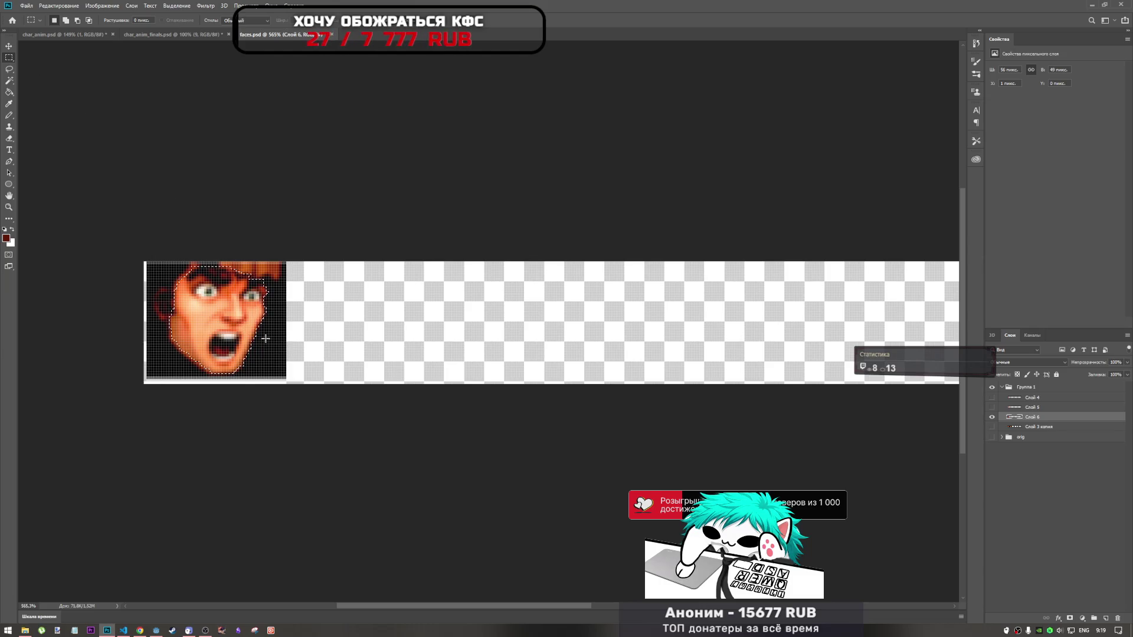
pyautogui.rightClick(252, 317)
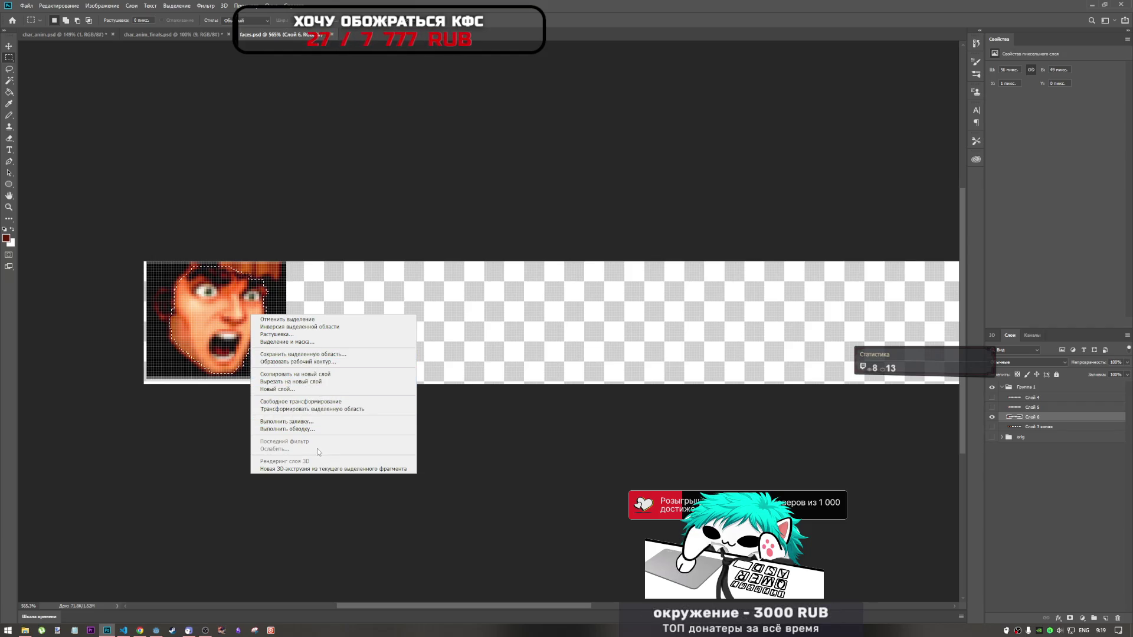
# Invert the selection and delete the dark background, leaving the screaming face on transparency
pyautogui.click(301, 336)
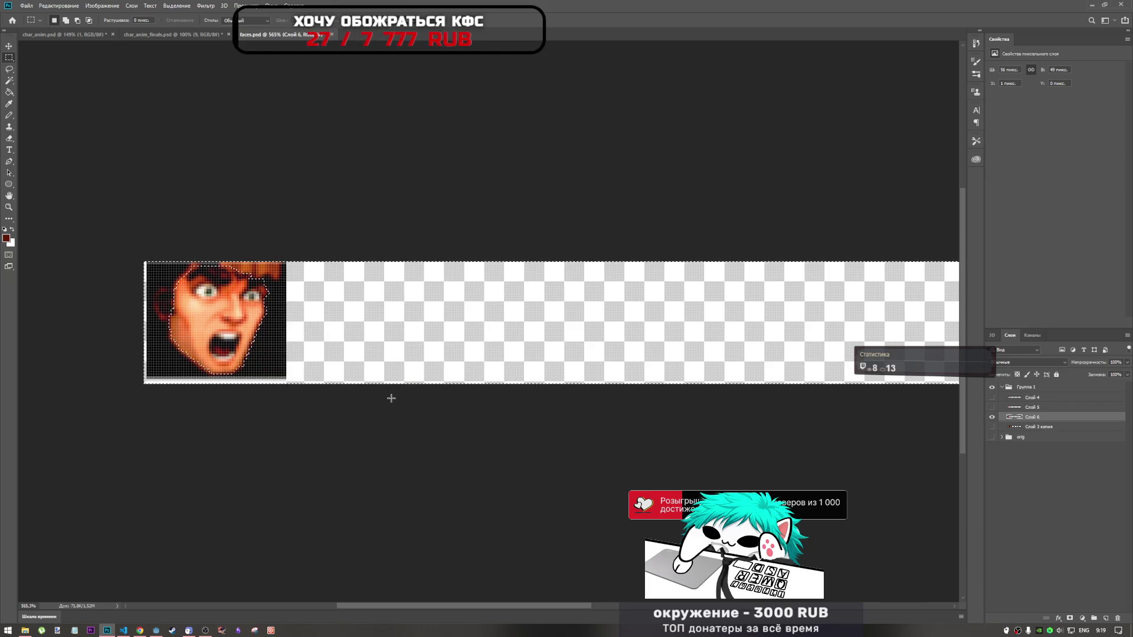
pyautogui.press('Delete')
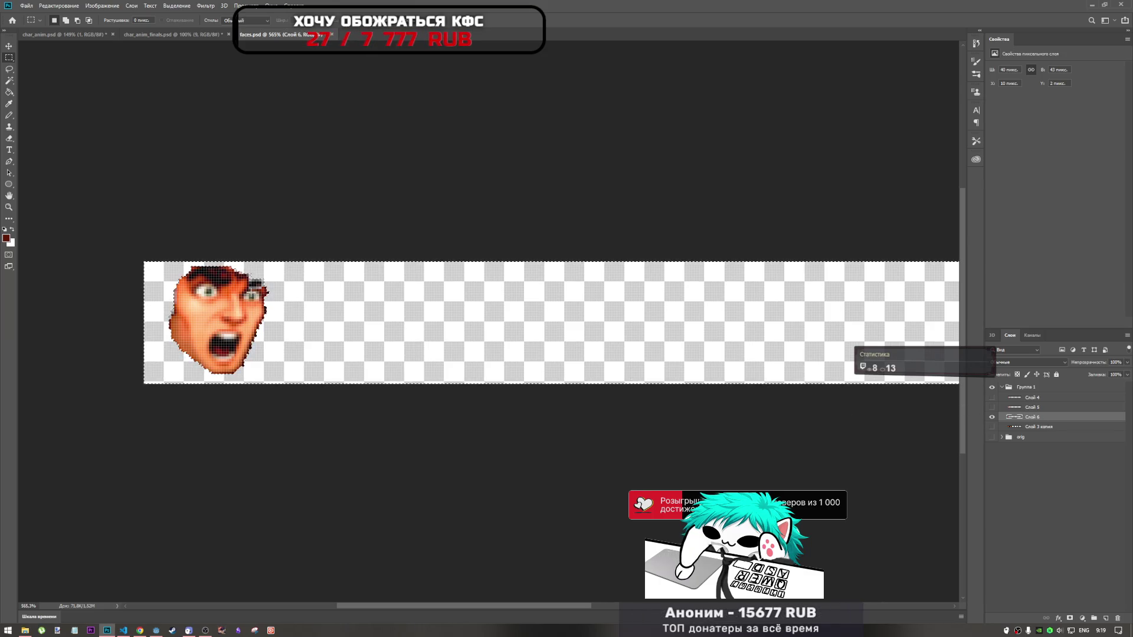
pyautogui.scroll(3, 266, 290)
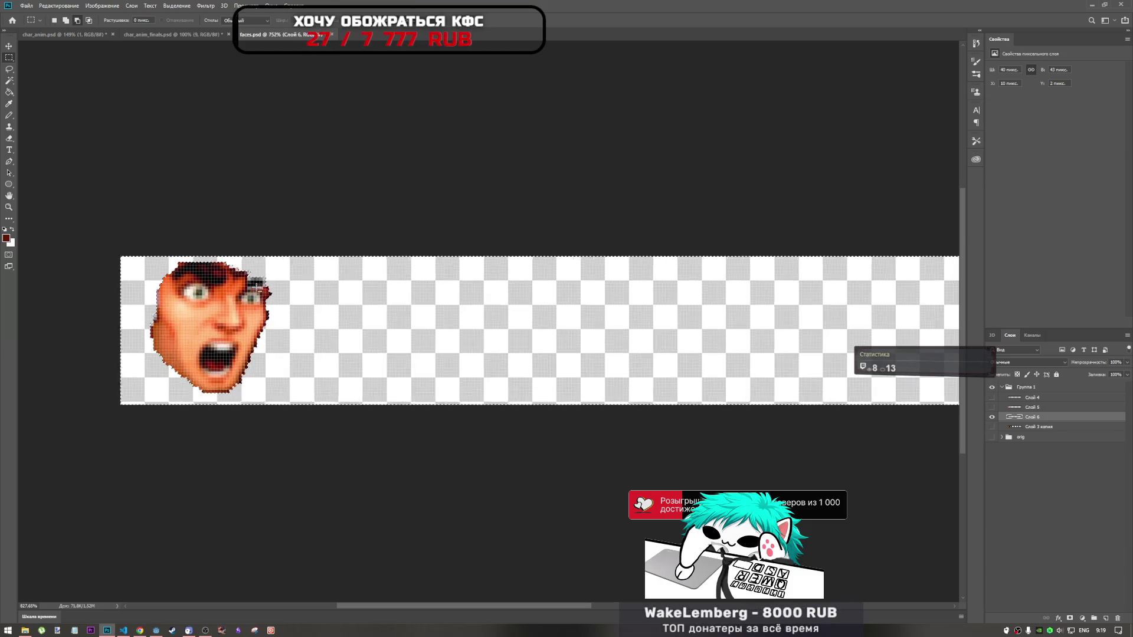
pyautogui.scroll(3, 261, 288)
pyautogui.scroll(2, 257, 283)
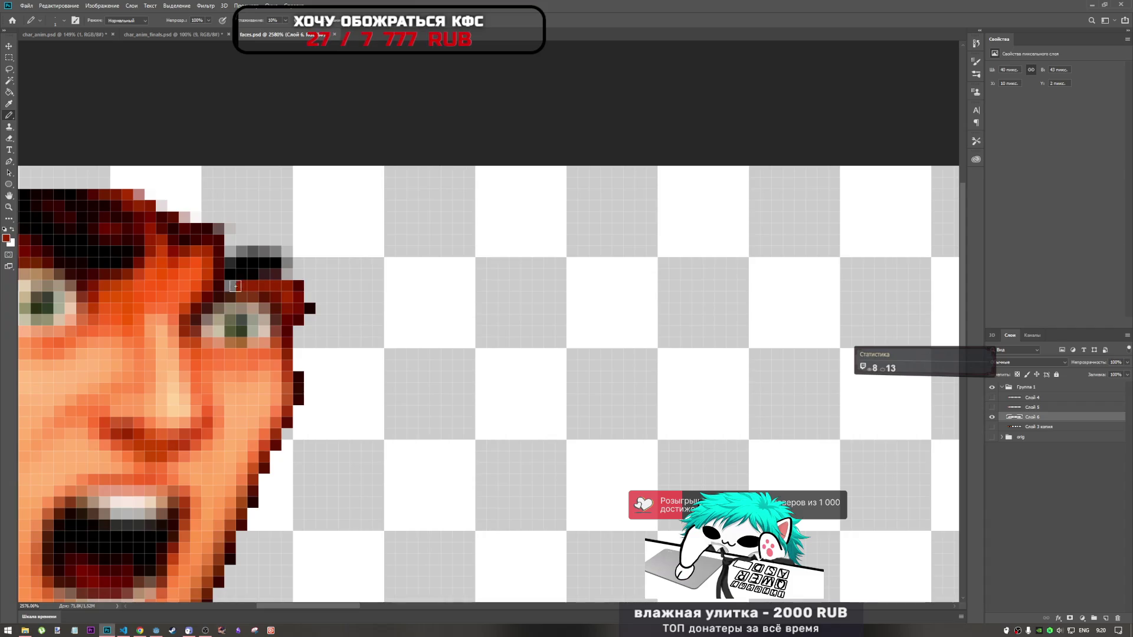
pyautogui.scroll(-3, 296, 307)
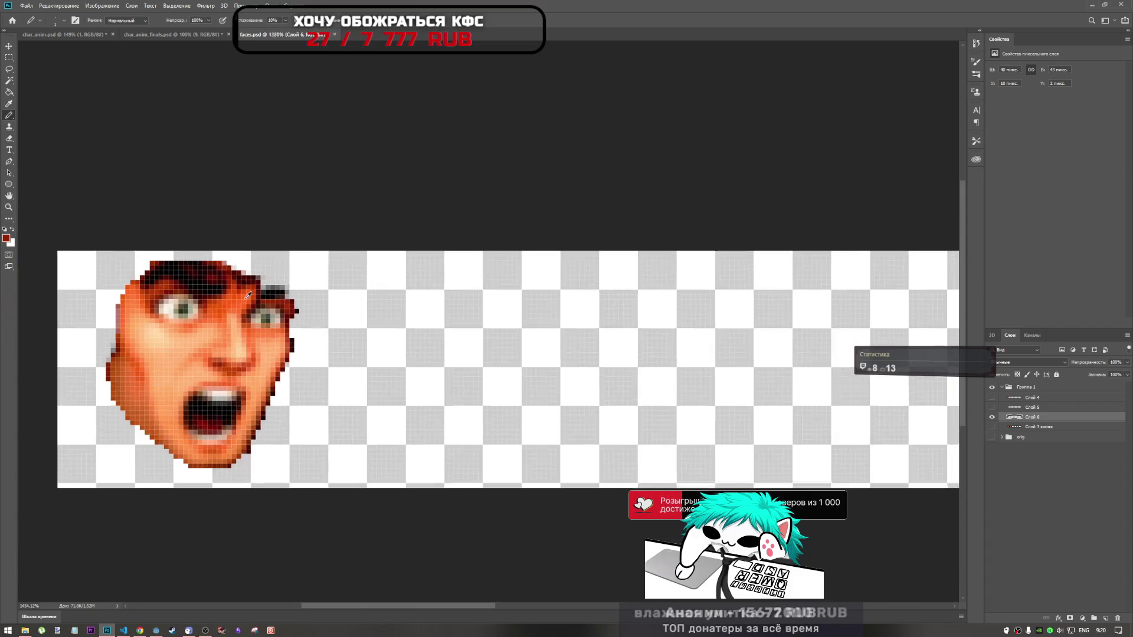
pyautogui.scroll(3, 275, 305)
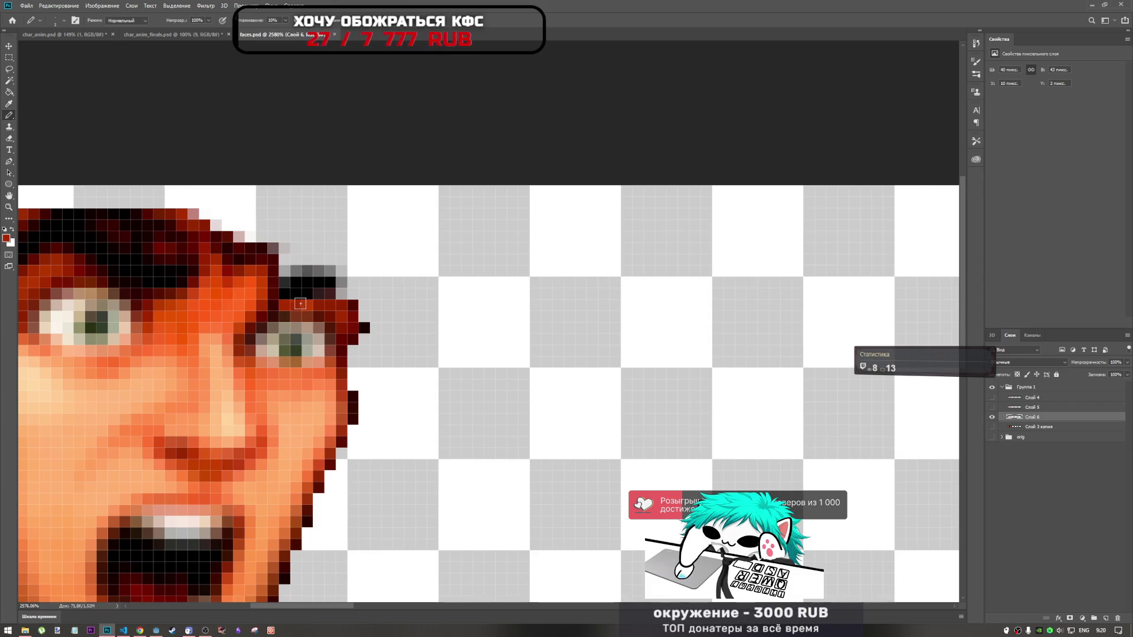
pyautogui.scroll(-5, 365, 316)
pyautogui.scroll(5, 365, 316)
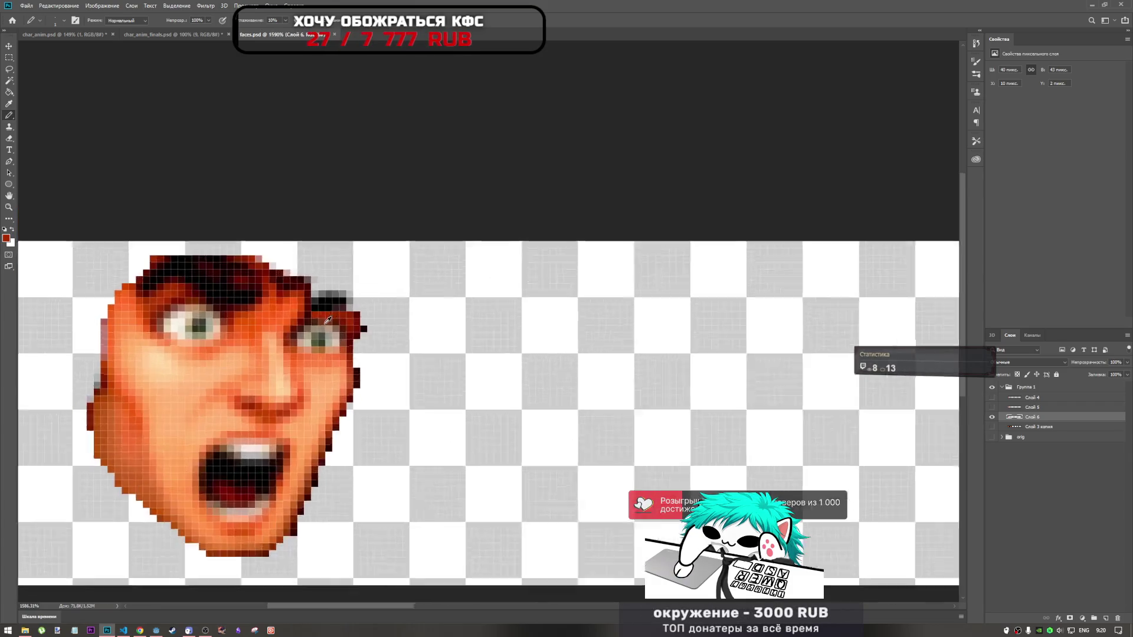
pyautogui.scroll(-5, 365, 316)
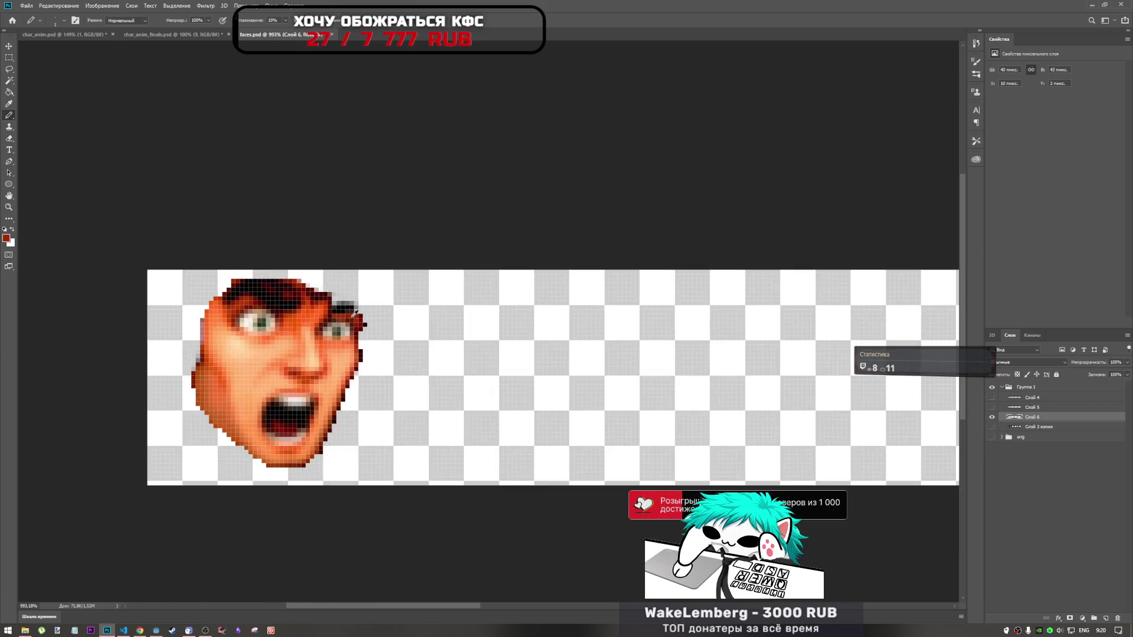
pyautogui.scroll(5, 359, 310)
pyautogui.scroll(-3, 331, 304)
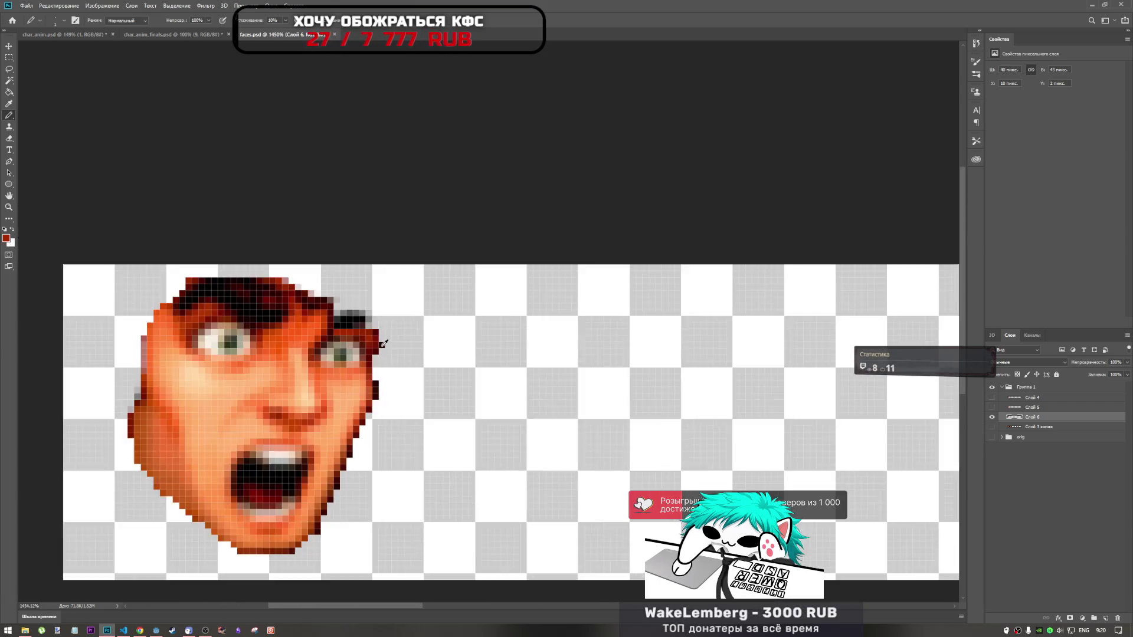
pyautogui.scroll(-3, 331, 304)
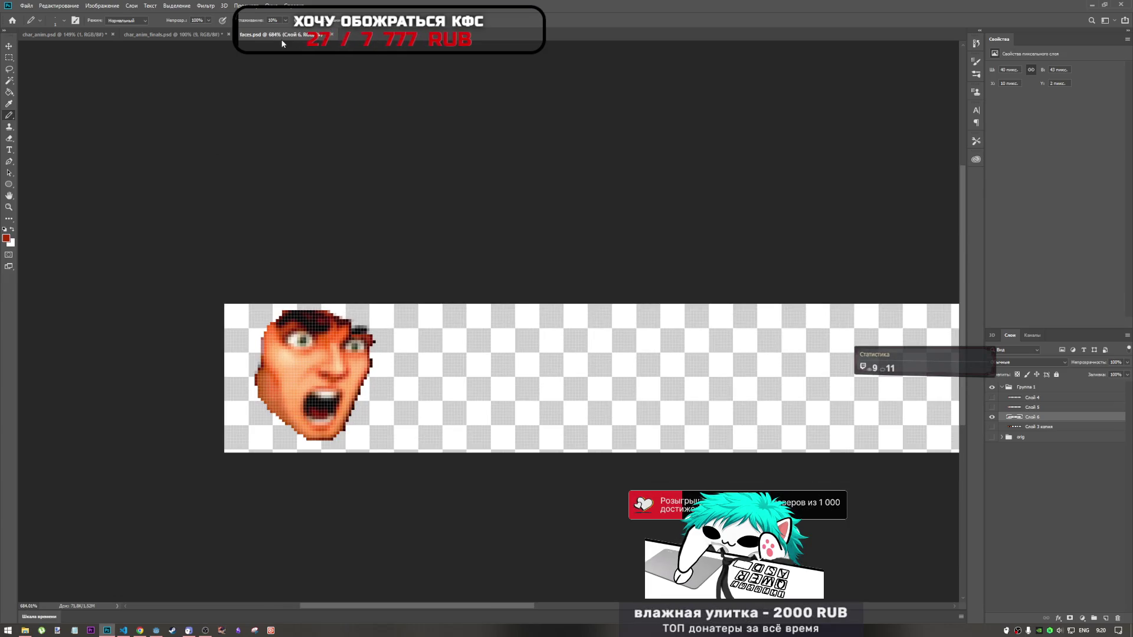
pyautogui.rightClick(1027, 416)
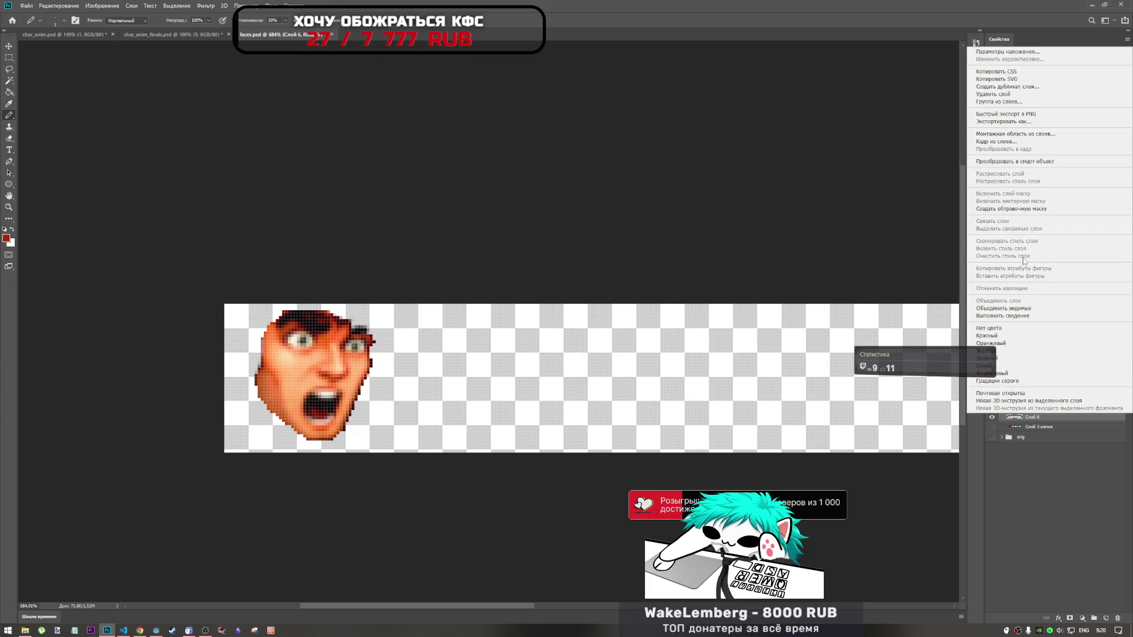
pyautogui.click(1020, 465)
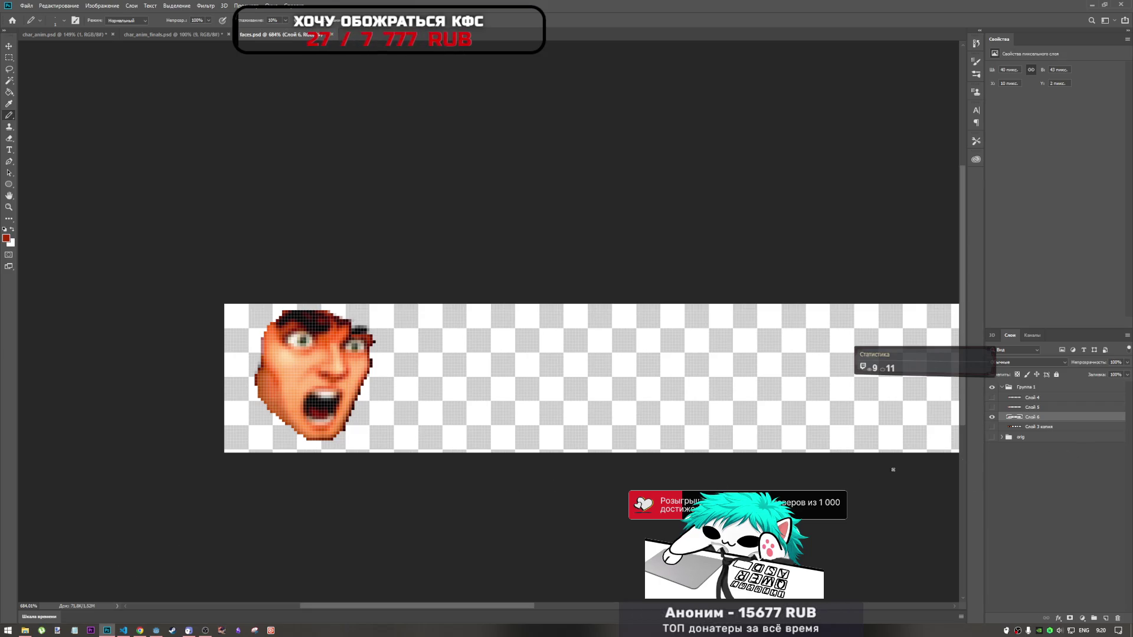
# Hide the face cut-out layers and show the original dark strip of face frames in Слой 3 копия
pyautogui.click(992, 418)
pyautogui.click(993, 412)
pyautogui.click(993, 428)
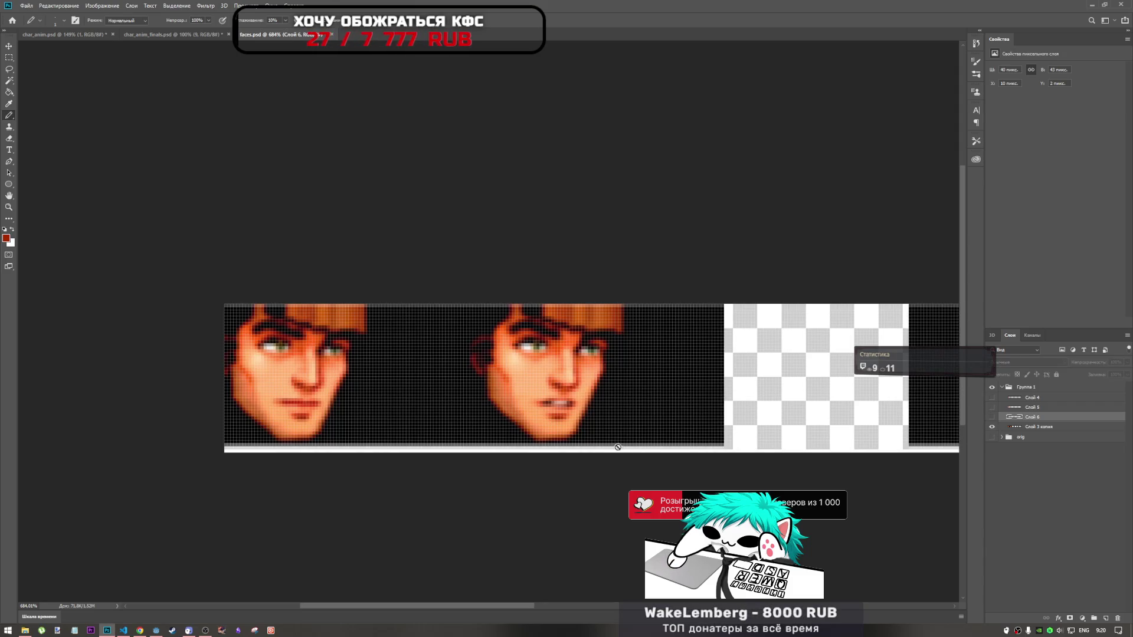
pyautogui.scroll(-1, 492, 381)
pyautogui.scroll(-1, 492, 382)
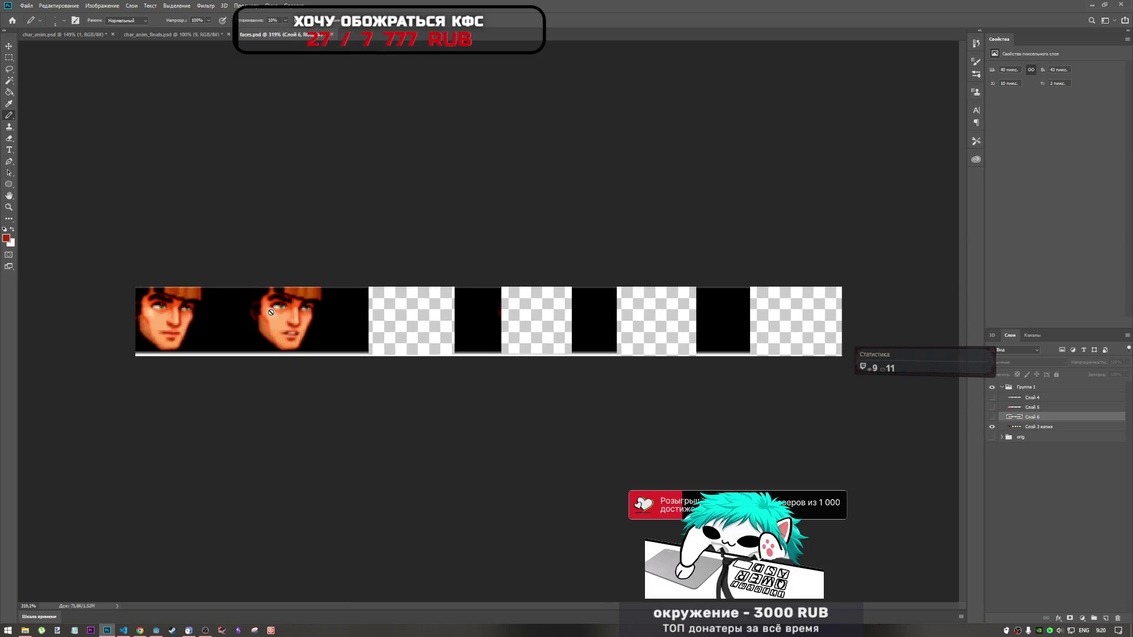
pyautogui.scroll(1, 270, 312)
pyautogui.scroll(1, 265, 322)
pyautogui.scroll(-1, 266, 323)
pyautogui.scroll(1, 168, 337)
pyautogui.scroll(1, 166, 337)
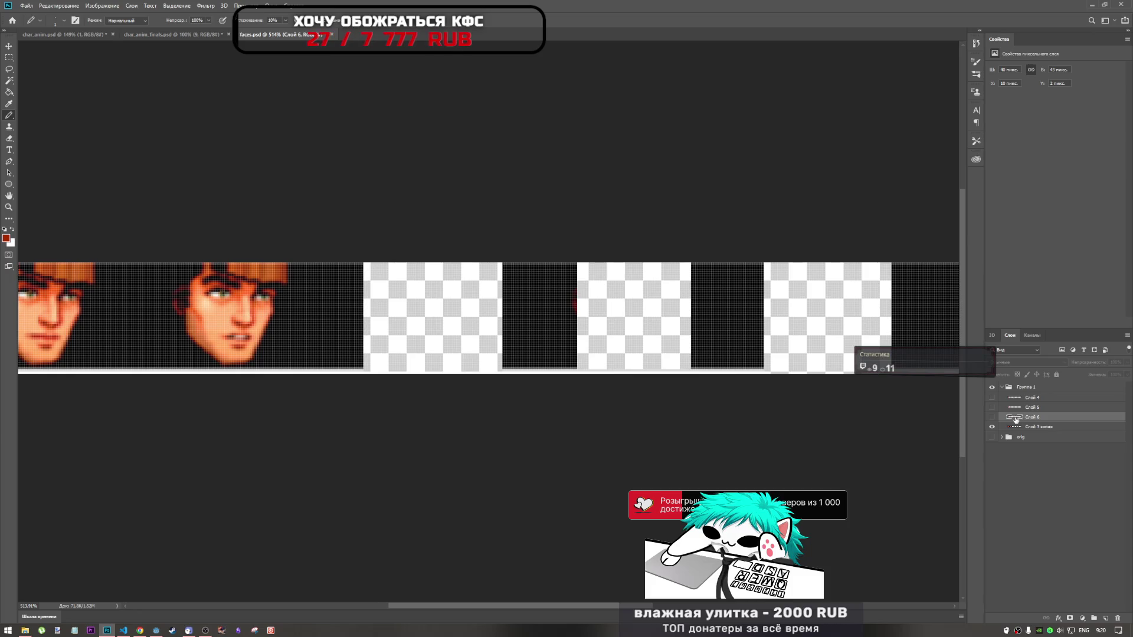
# Marquee-select the second face frame in the Слой 3 копия strip
pyautogui.click(1017, 428)
pyautogui.click(9, 57)
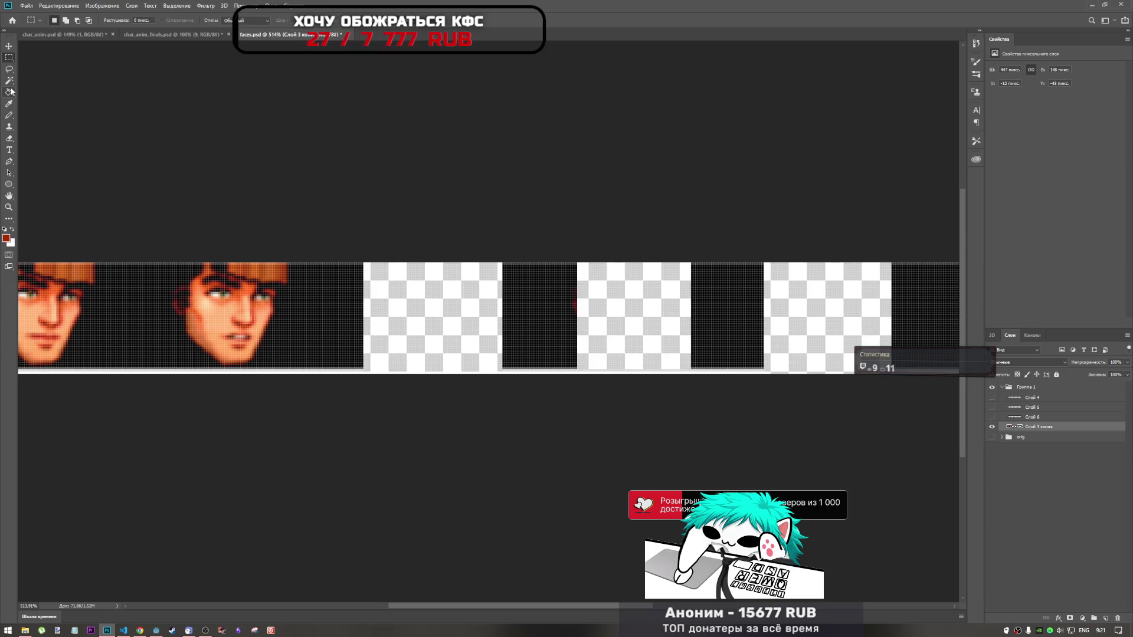
pyautogui.moveTo(151, 254); pyautogui.dragTo(308, 373)
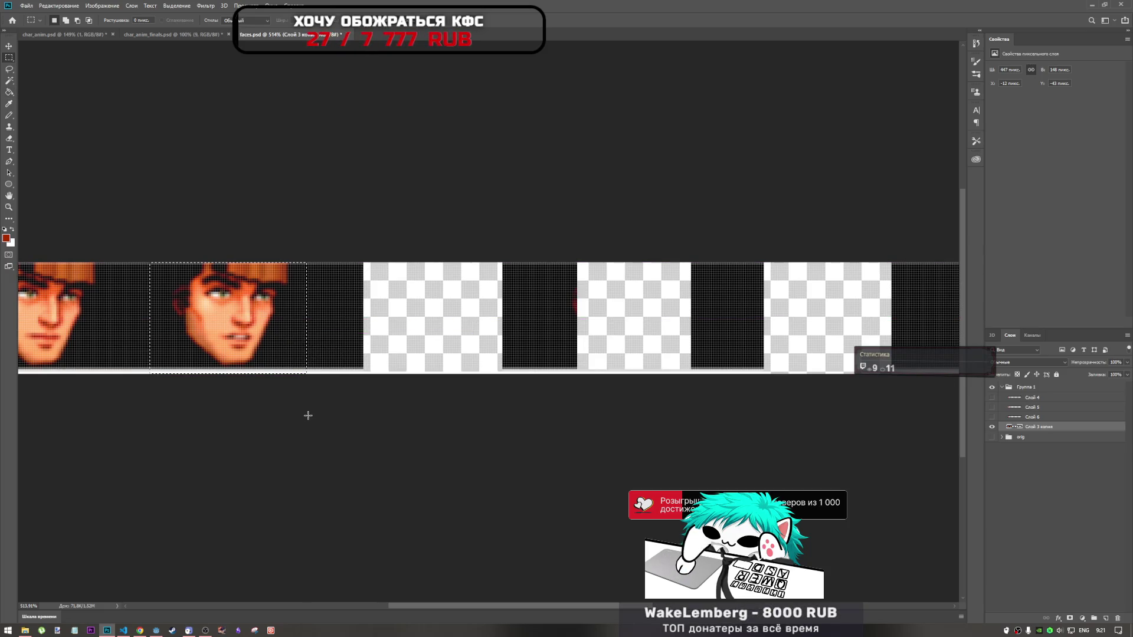
# Cut the second face frame from the strip and paste it into Группа 1 as new layer Слой 7
pyautogui.hotkey('ctrl', 'd')
pyautogui.press('Delete')
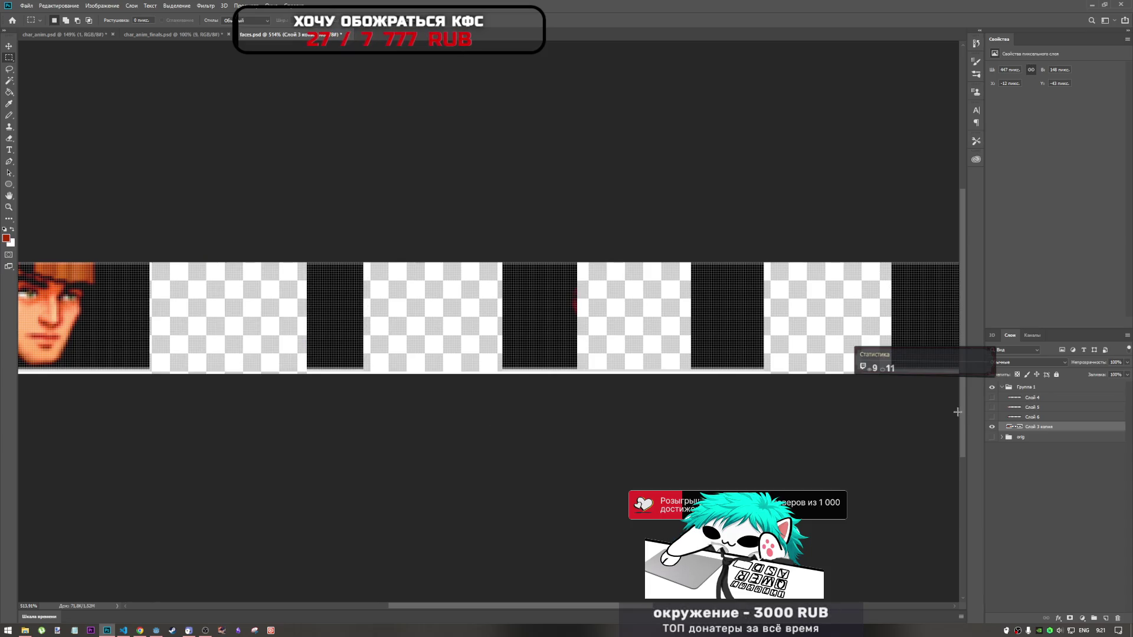
pyautogui.click(1025, 388)
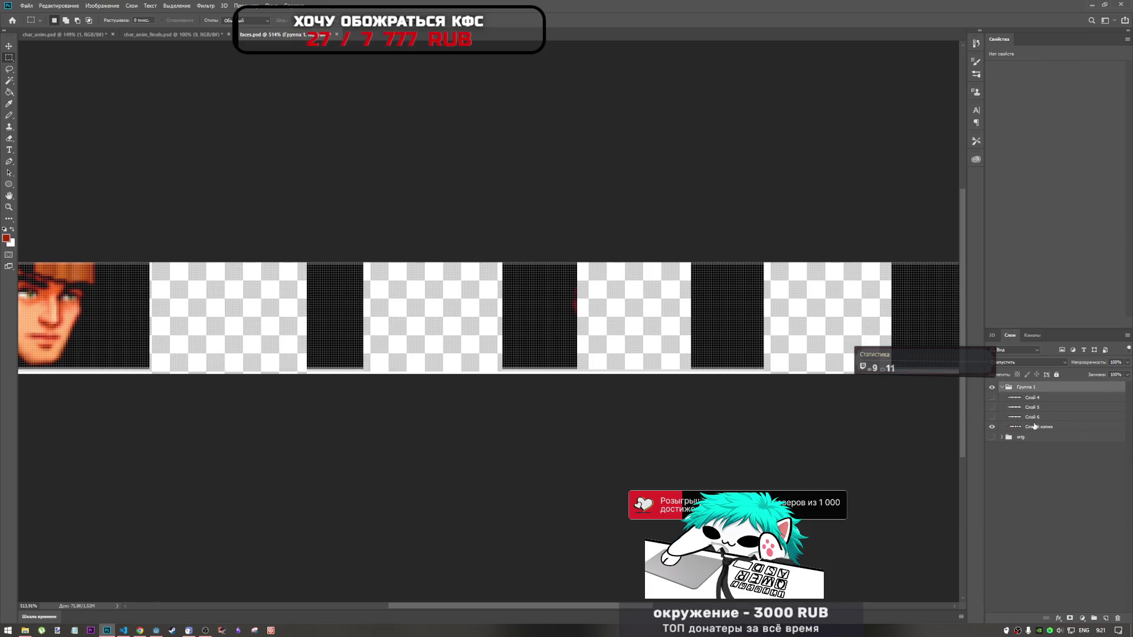
pyautogui.hotkey('ctrl', 'v')
# Place Слой 7 below Слой 5, hide the dark frame strip, and move the pasted face onto the first tile
pyautogui.click(1040, 419)
pyautogui.moveTo(1040, 418); pyautogui.dragTo(1040, 414)
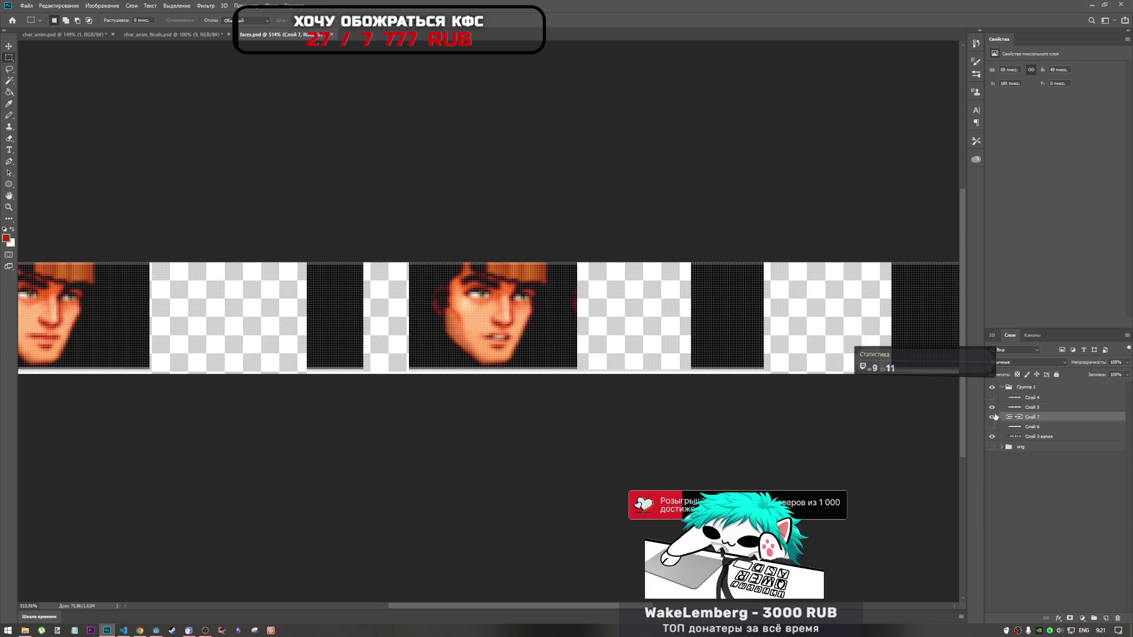
pyautogui.click(992, 416)
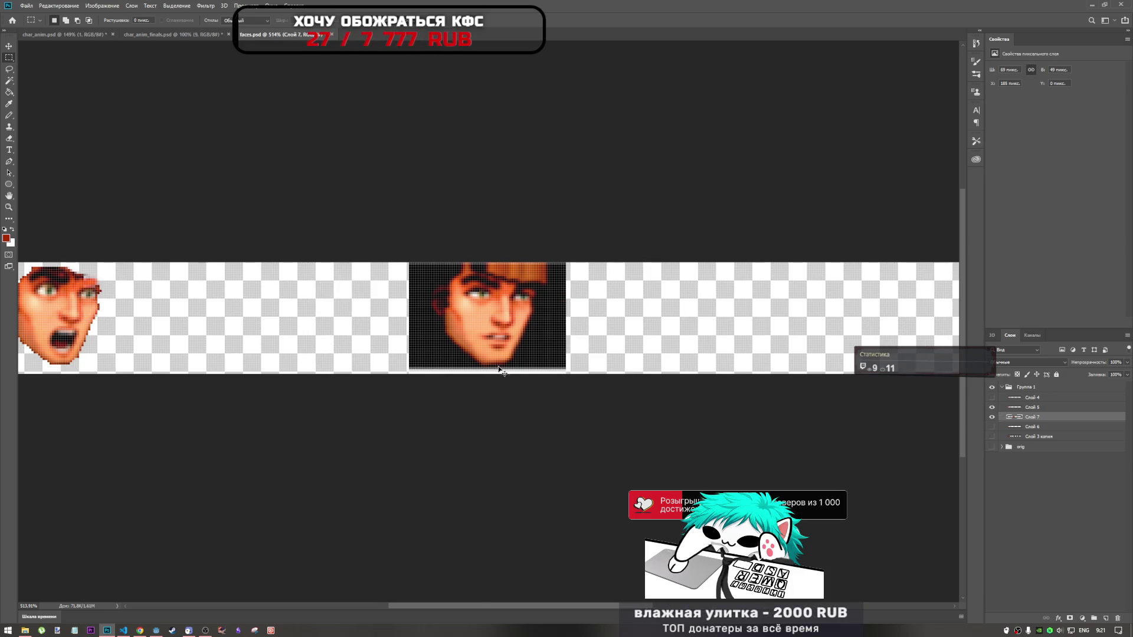
pyautogui.moveTo(496, 337); pyautogui.dragTo(86, 328)
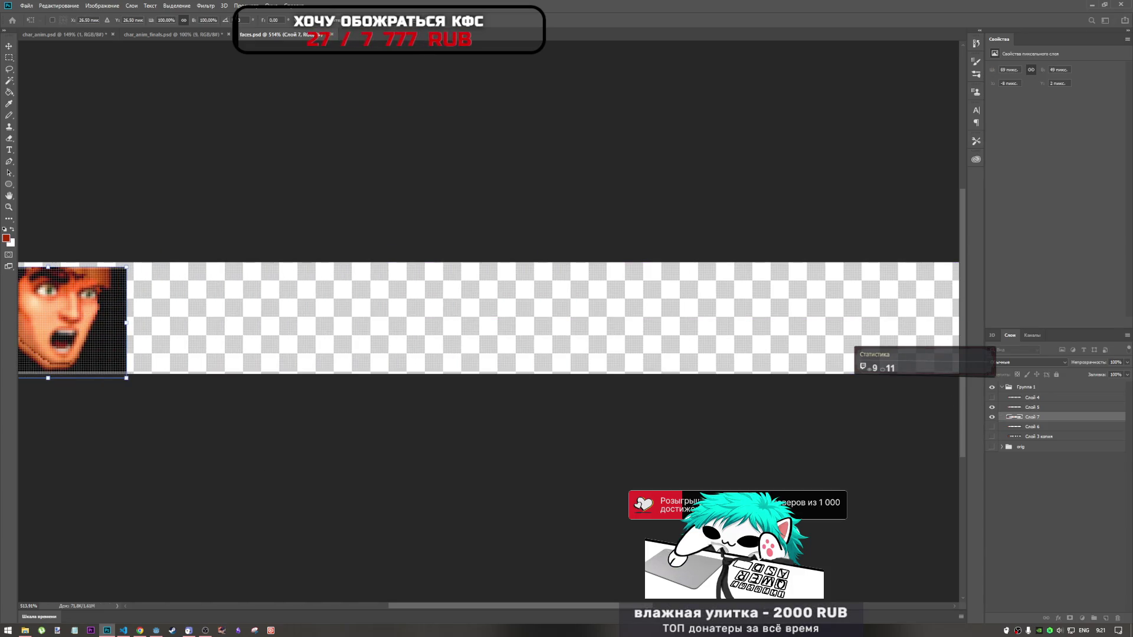
pyautogui.hscroll(-3, 443, 319)
# Nudge the pasted face a few pixels with the arrow keys and commit the transform
pyautogui.moveTo(259, 334); pyautogui.dragTo(261, 340)
pyautogui.press('Right')
pyautogui.press('Left')
pyautogui.press('Down')
pyautogui.press('Down')
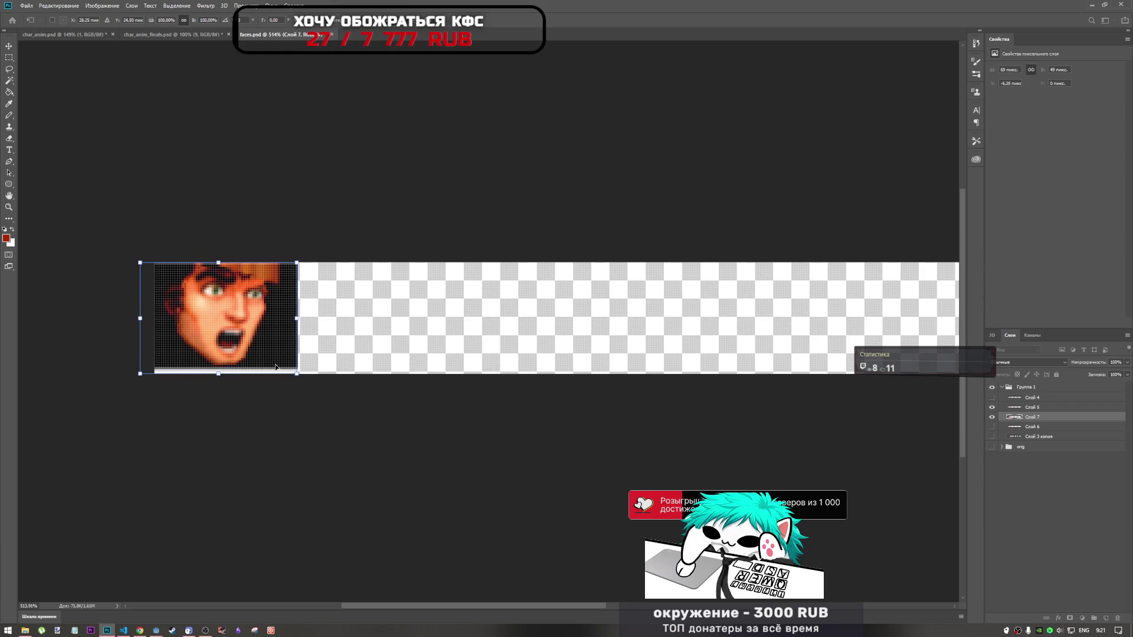
pyautogui.press('Right')
pyautogui.press('Left')
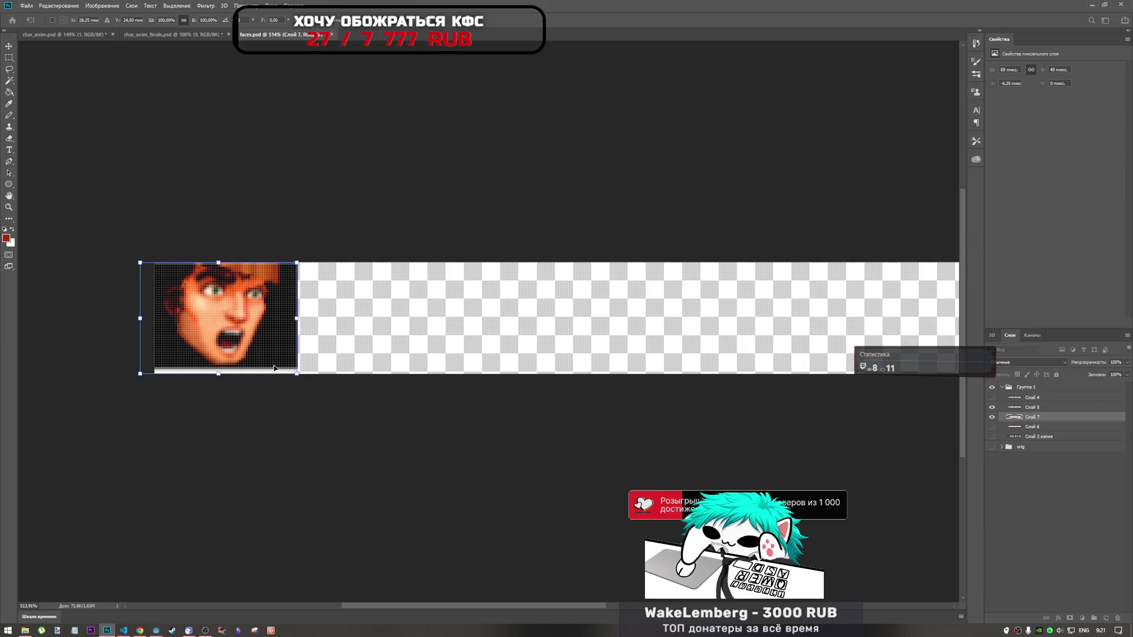
pyautogui.press('Up')
pyautogui.press('Down')
pyautogui.press('Up')
pyautogui.press('Down')
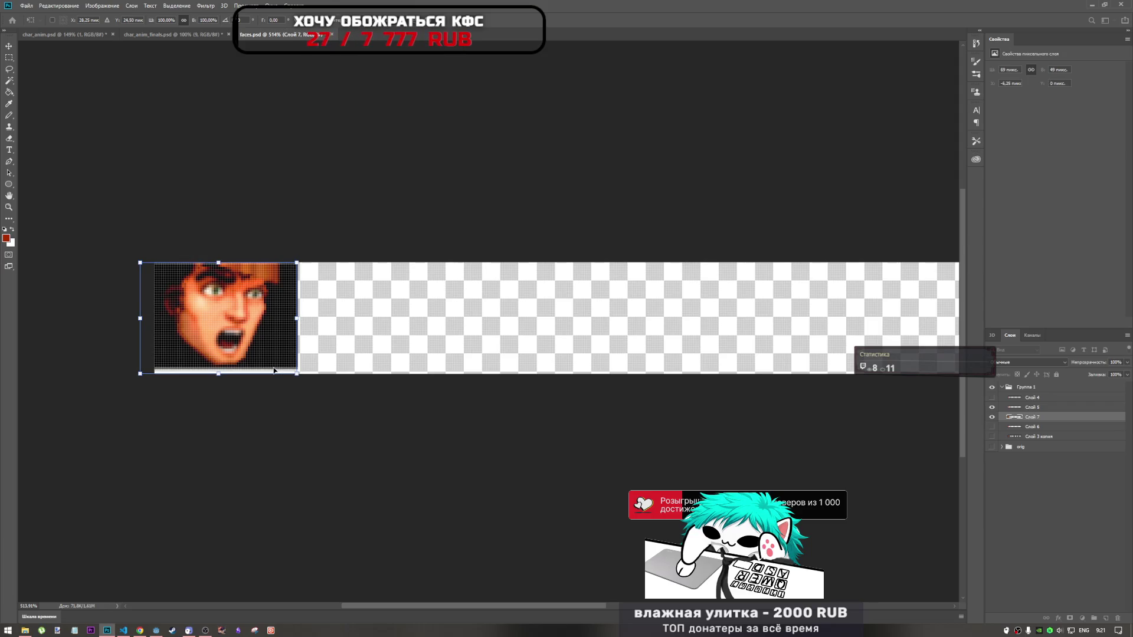
pyautogui.press('Return')
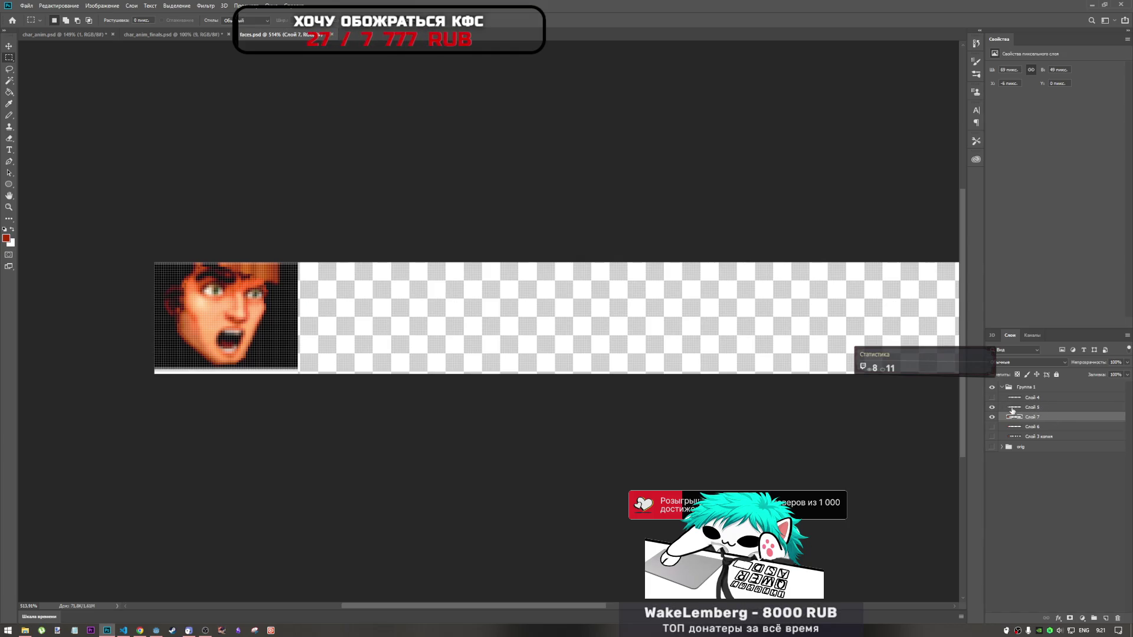
# Load the screaming face's pixels as a selection and switch to the calm face layer Слой 7
pyautogui.rightClick(1012, 408)
pyautogui.click(1015, 427)
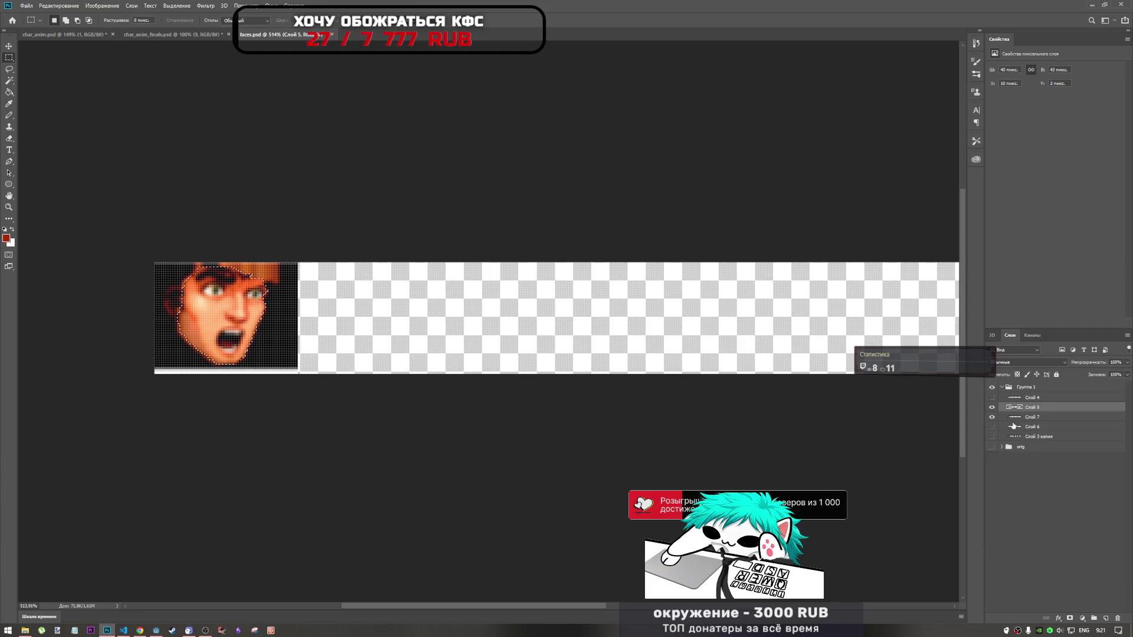
pyautogui.hotkey('alt', '[')
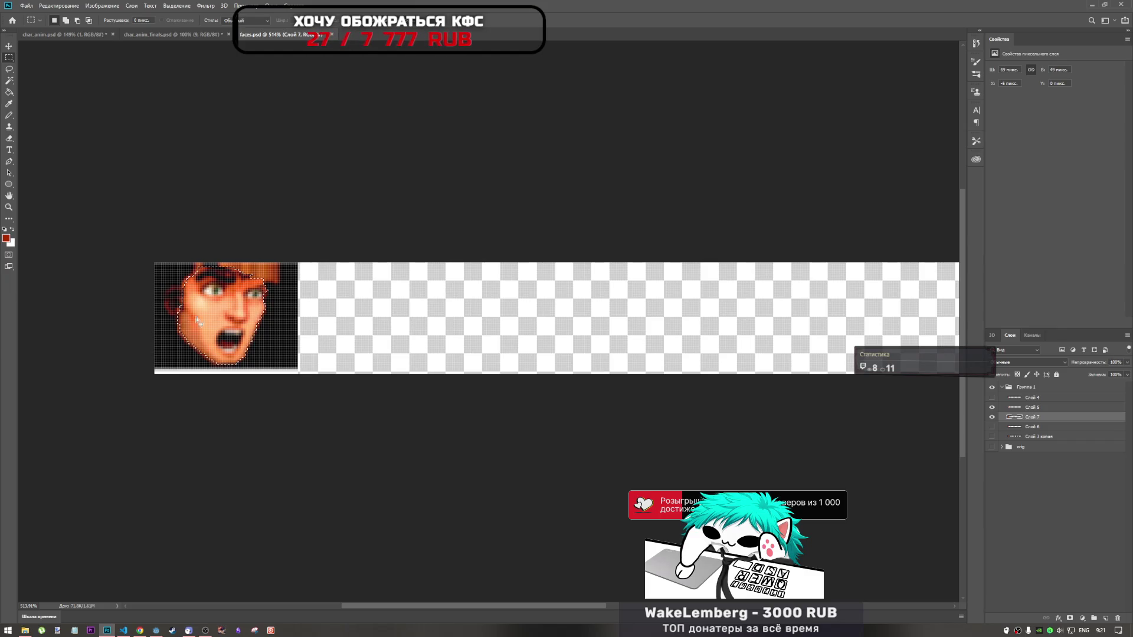
# Invert the selection, delete the dark background around the calm face, and deselect
pyautogui.rightClick(210, 321)
pyautogui.click(312, 331)
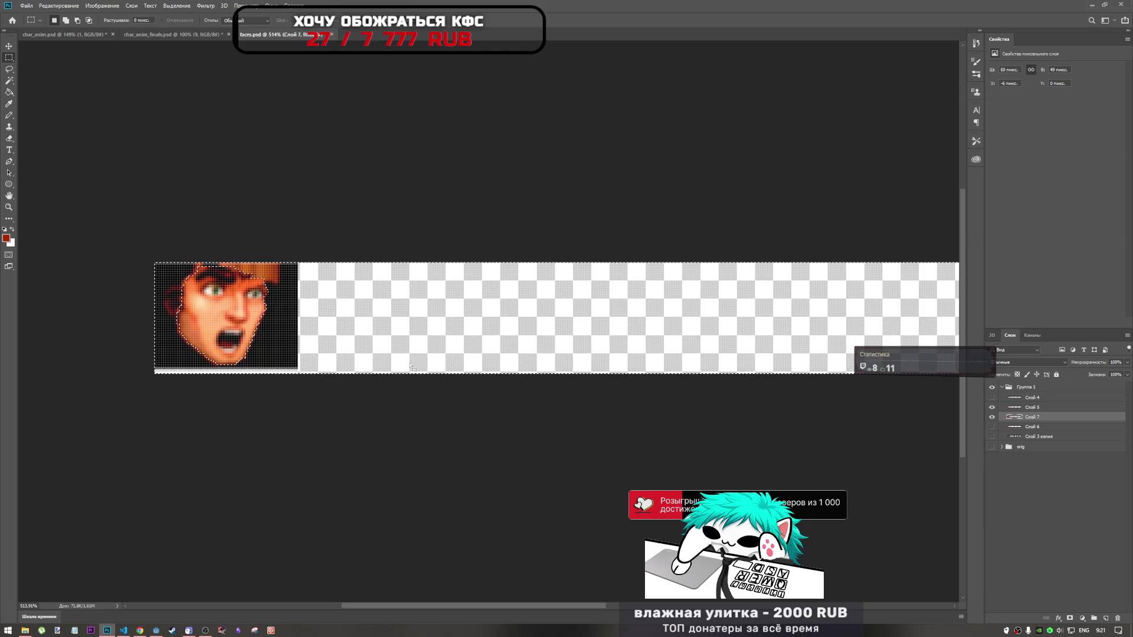
pyautogui.press('Delete')
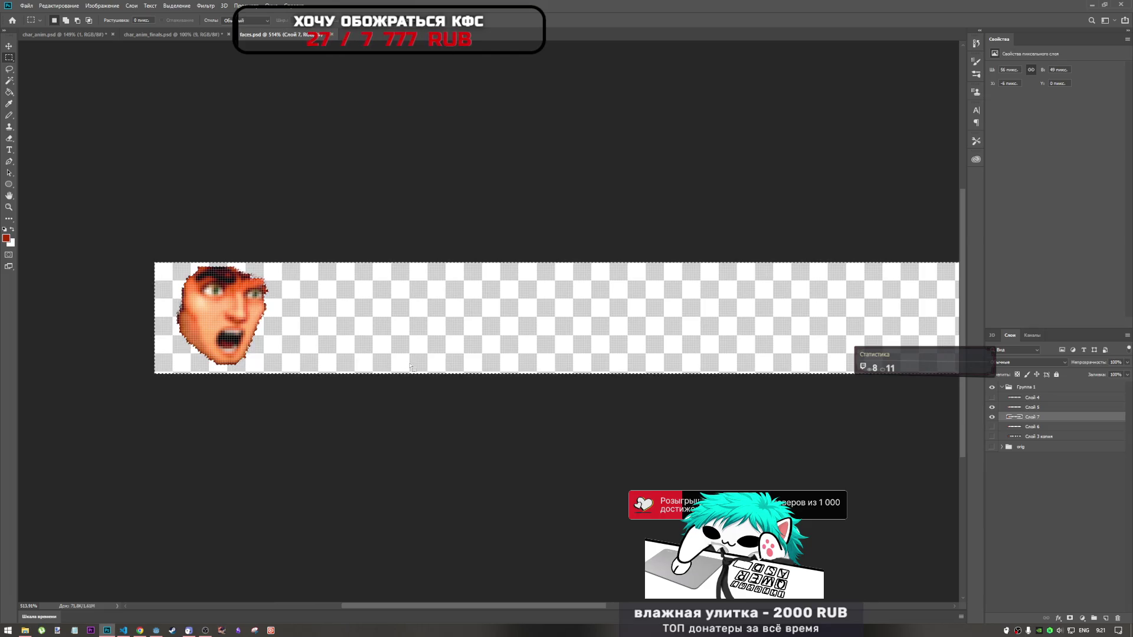
pyautogui.hotkey('ctrl', 'd')
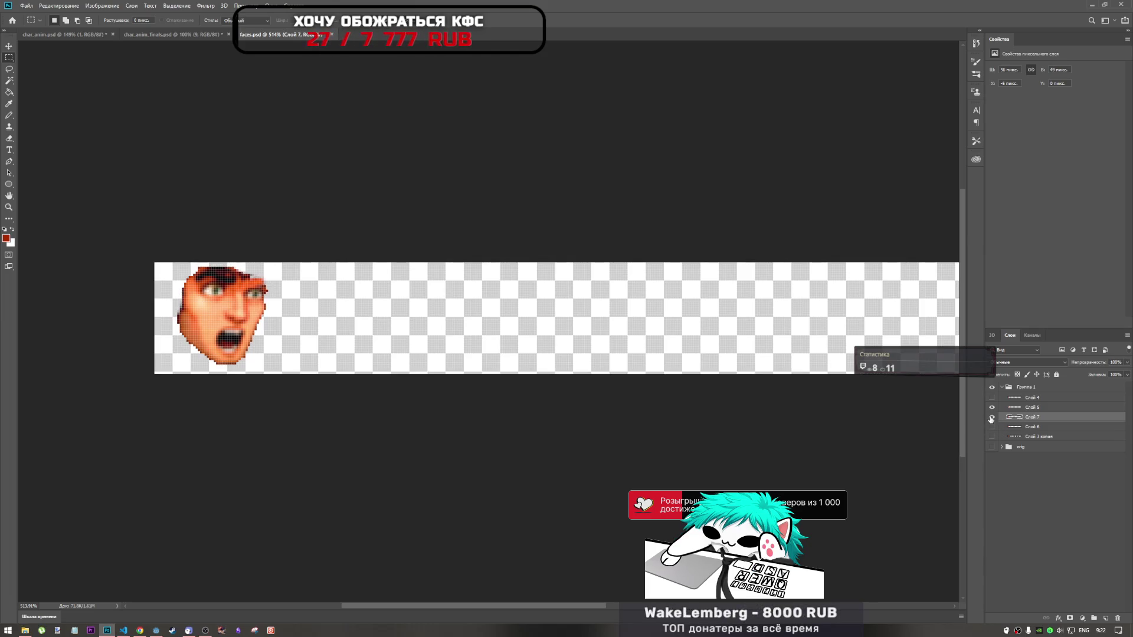
# Toggle the screaming face's visibility to compare expressions, leaving the calm face shown alone
pyautogui.click(991, 419)
pyautogui.click(993, 416)
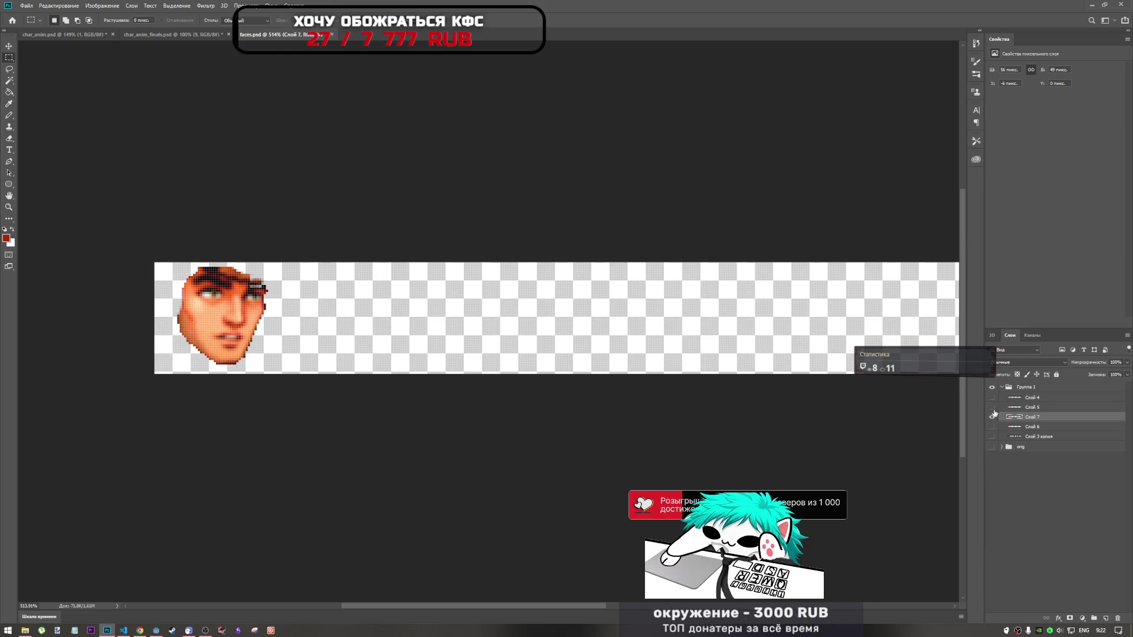
pyautogui.click(992, 417)
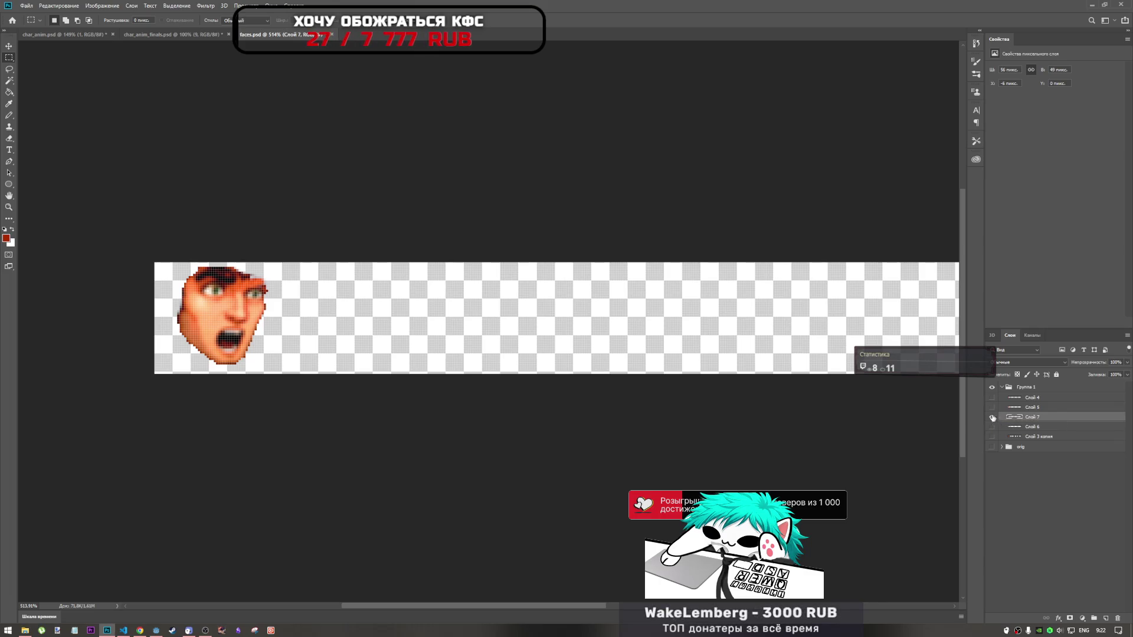
pyautogui.click(993, 416)
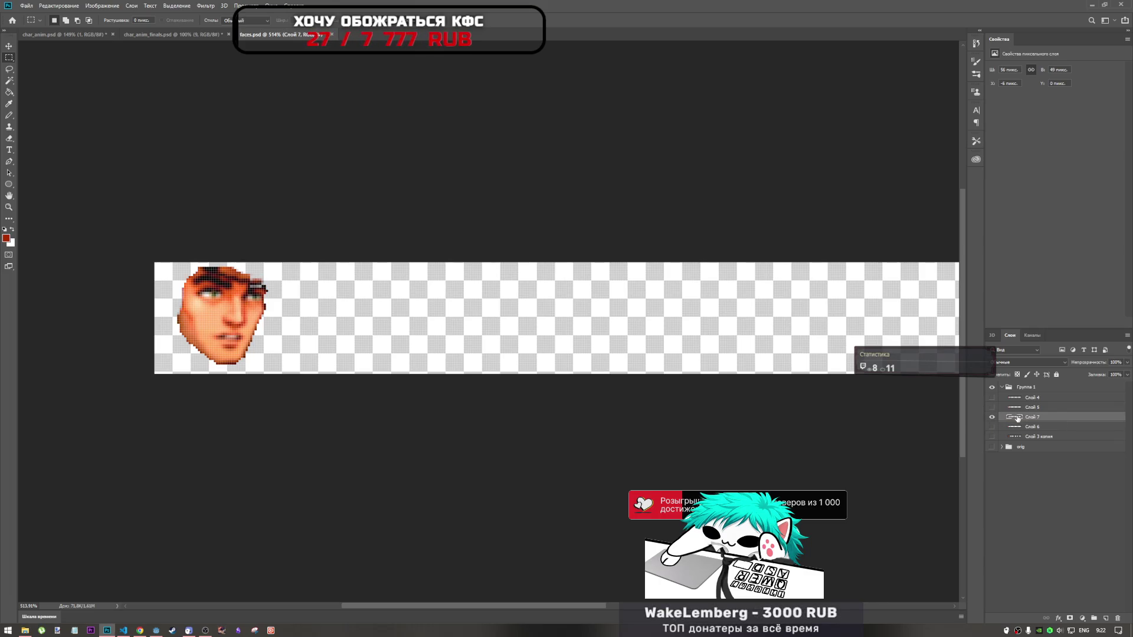
pyautogui.scroll(3, 266, 292)
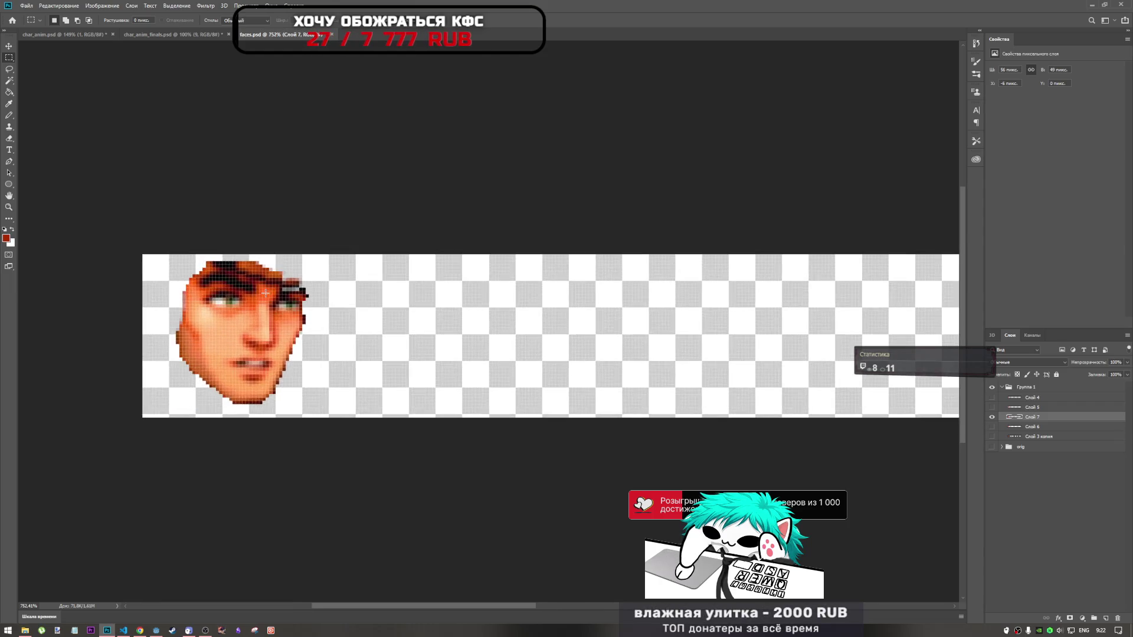
pyautogui.scroll(4, 304, 298)
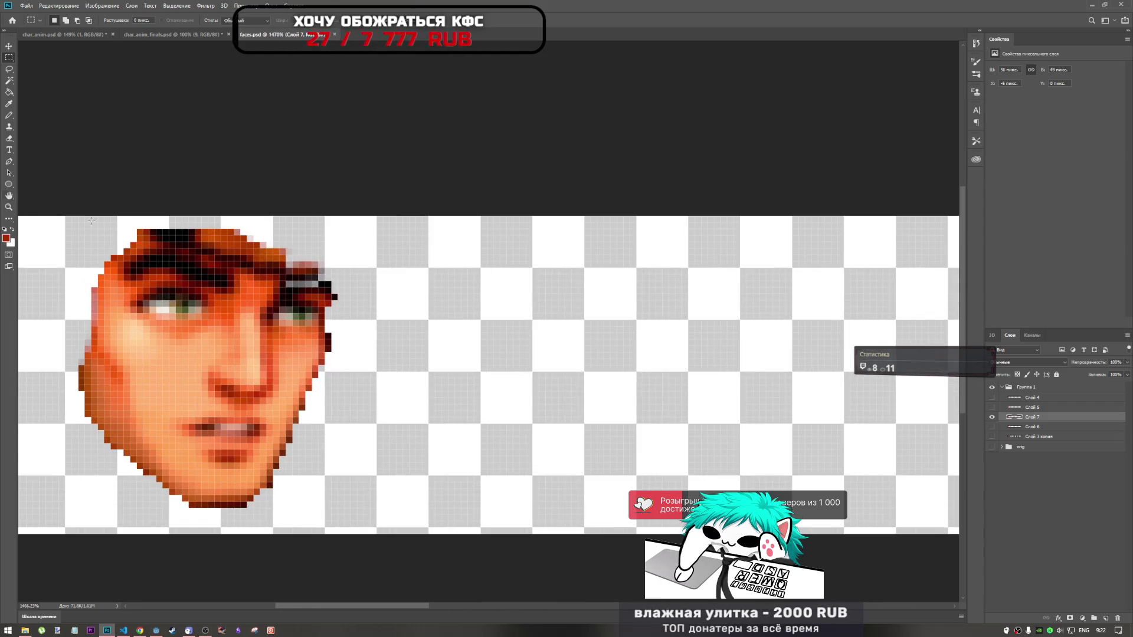
# Darken the right eyebrow pixels with the Pencil tool, then switch to the YouTube video
pyautogui.click(10, 118)
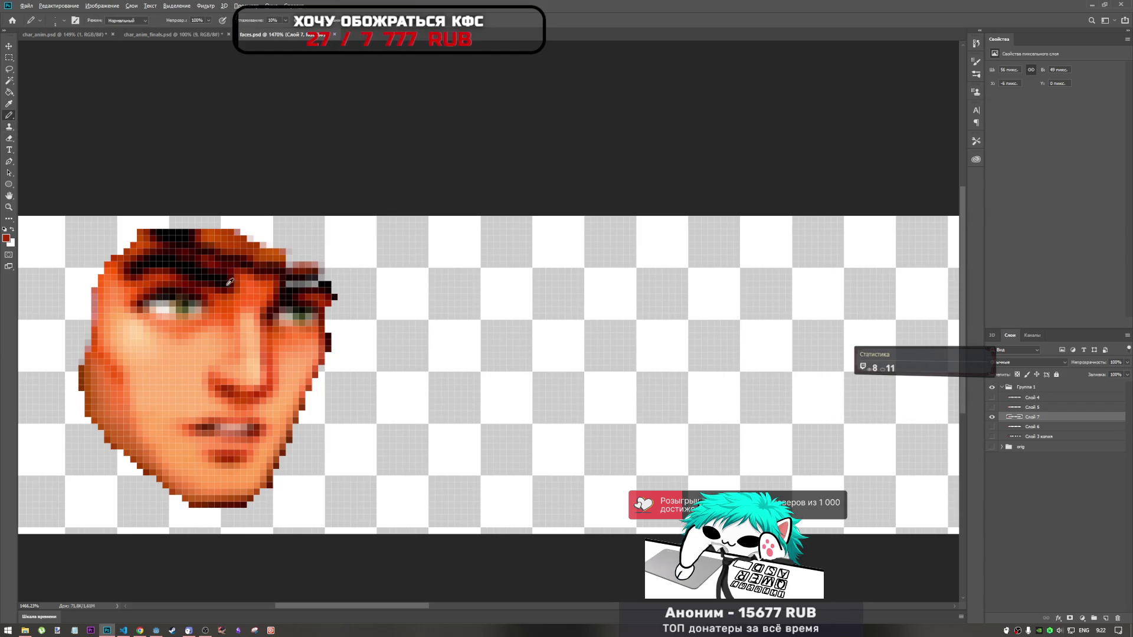
pyautogui.moveTo(290, 287); pyautogui.dragTo(322, 285)
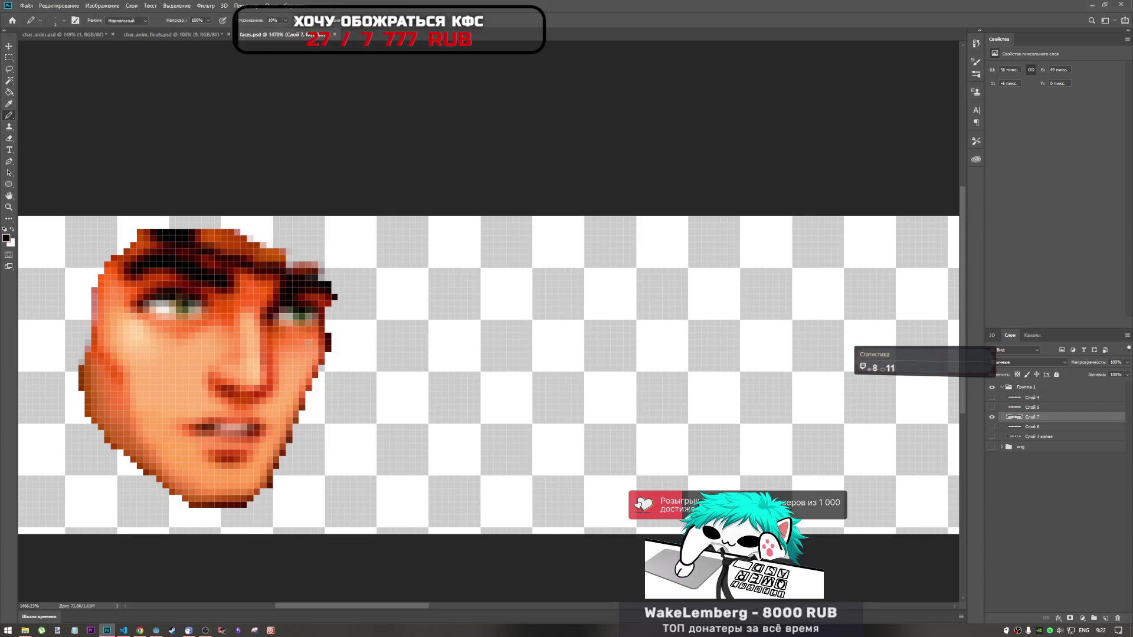
pyautogui.click(140, 630)
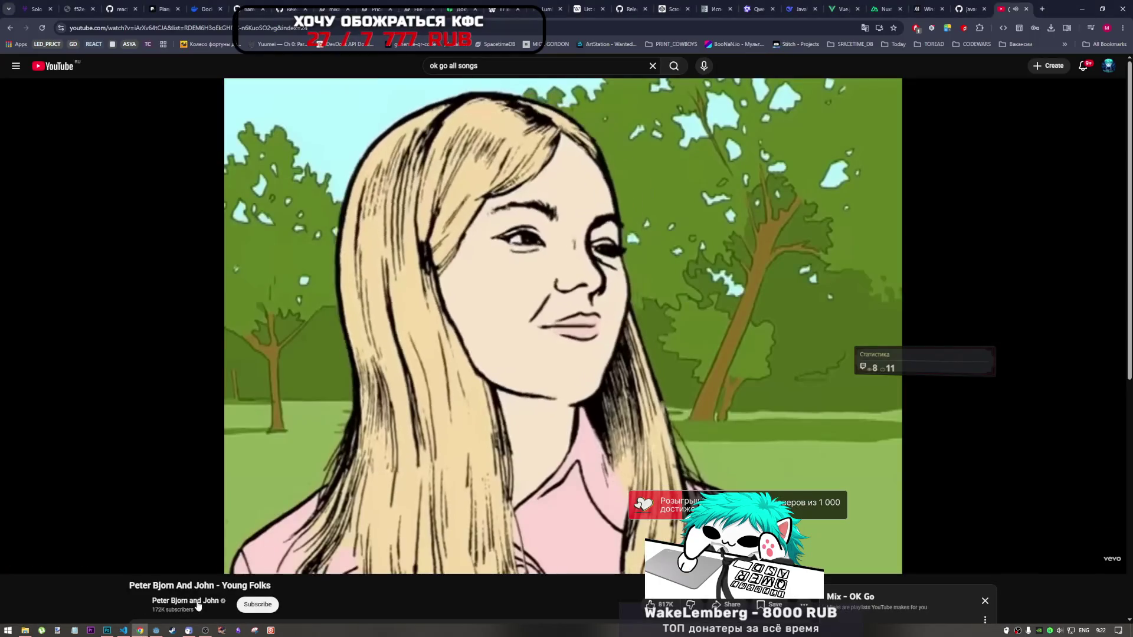
pyautogui.scroll(-3, 677, 481)
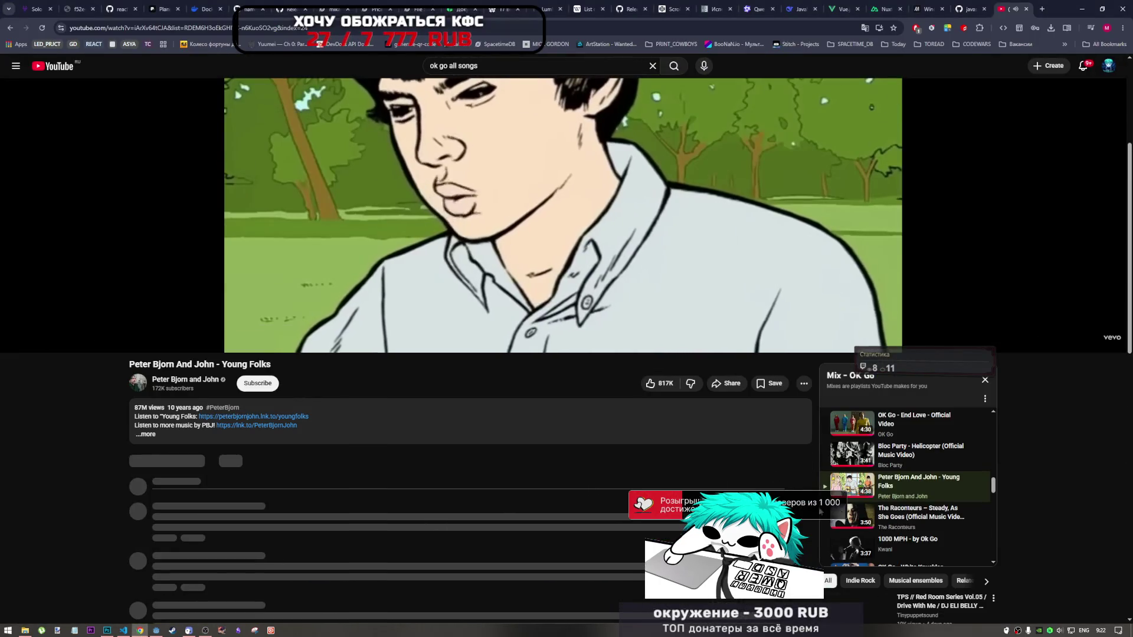
pyautogui.scroll(2, 619, 399)
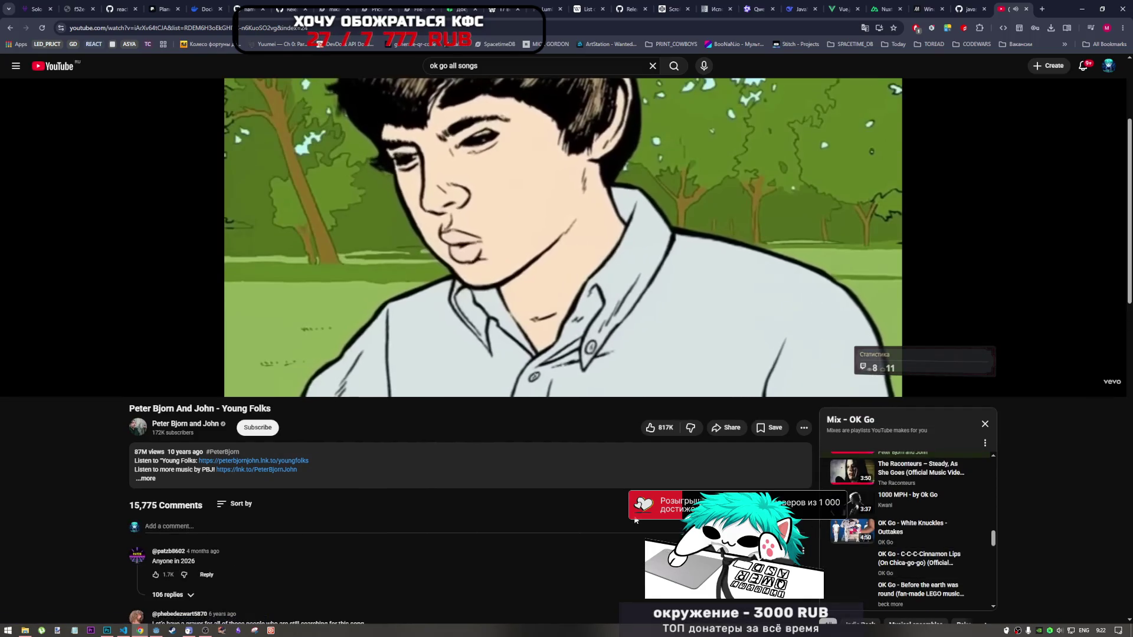
pyautogui.scroll(3, 443, 399)
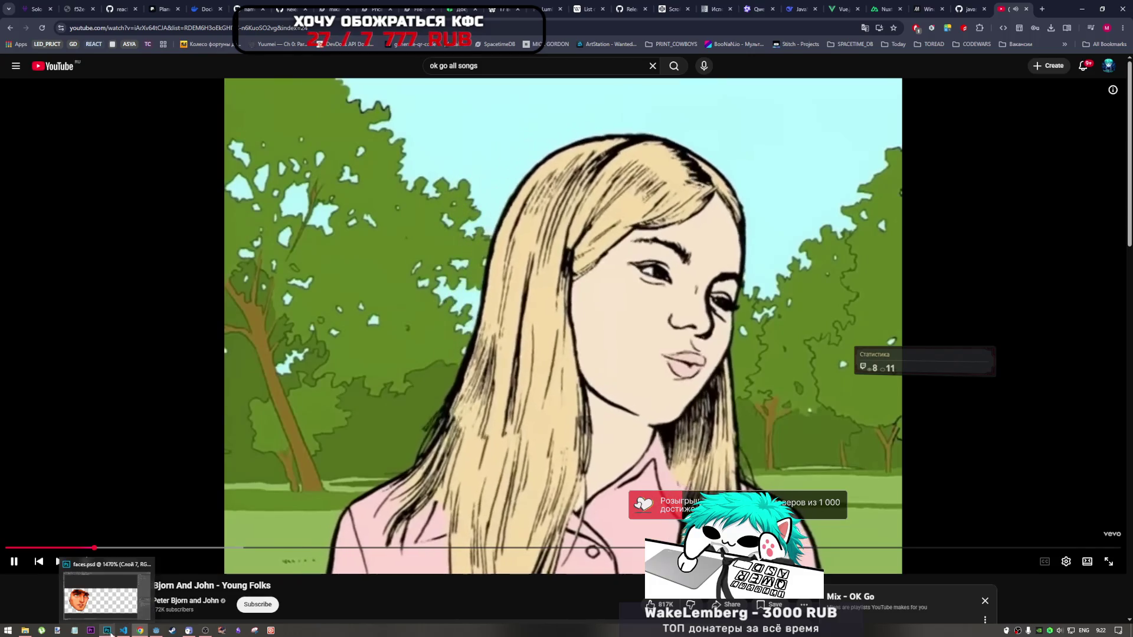
pyautogui.click(107, 631)
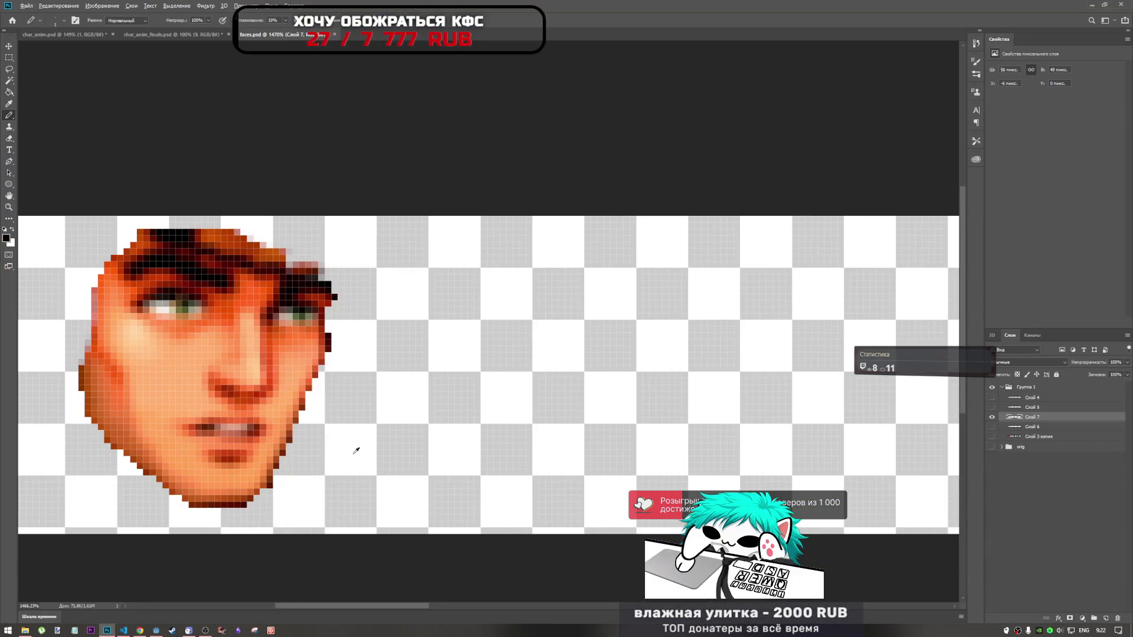
pyautogui.scroll(-3, 317, 398)
pyautogui.scroll(1, 317, 399)
pyautogui.scroll(-1, 316, 399)
pyautogui.scroll(2, 316, 399)
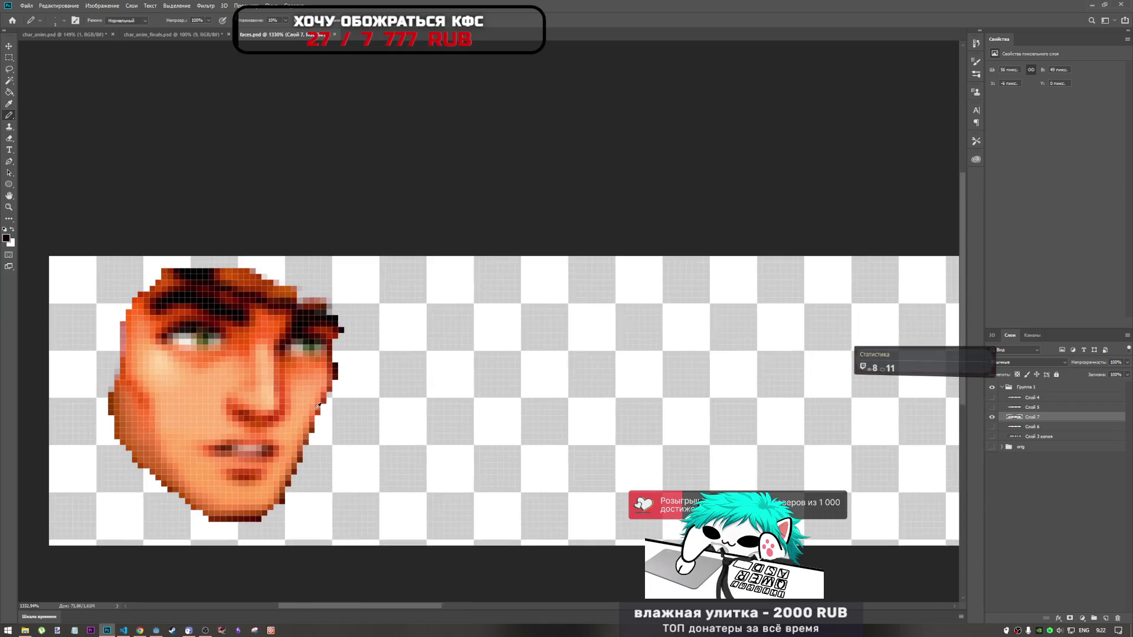
pyautogui.scroll(-1, 317, 399)
pyautogui.scroll(-2, 316, 453)
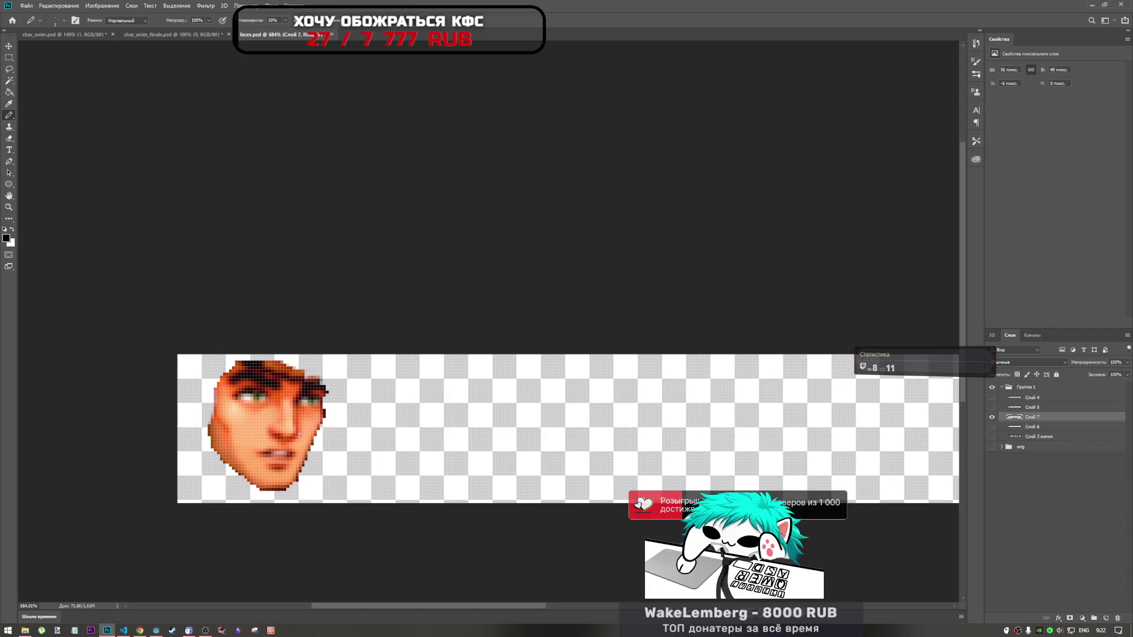
pyautogui.moveTo(429, 606); pyautogui.dragTo(435, 606)
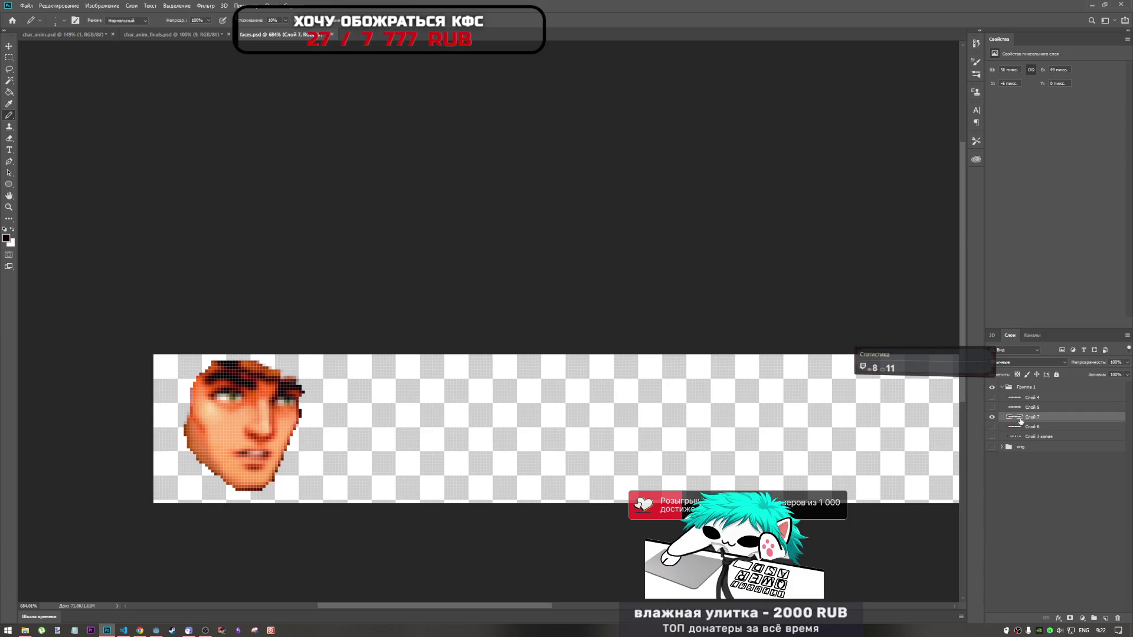
# Load the calm face layer's pixels as a selection via Выделить пикселы
pyautogui.rightClick(1007, 423)
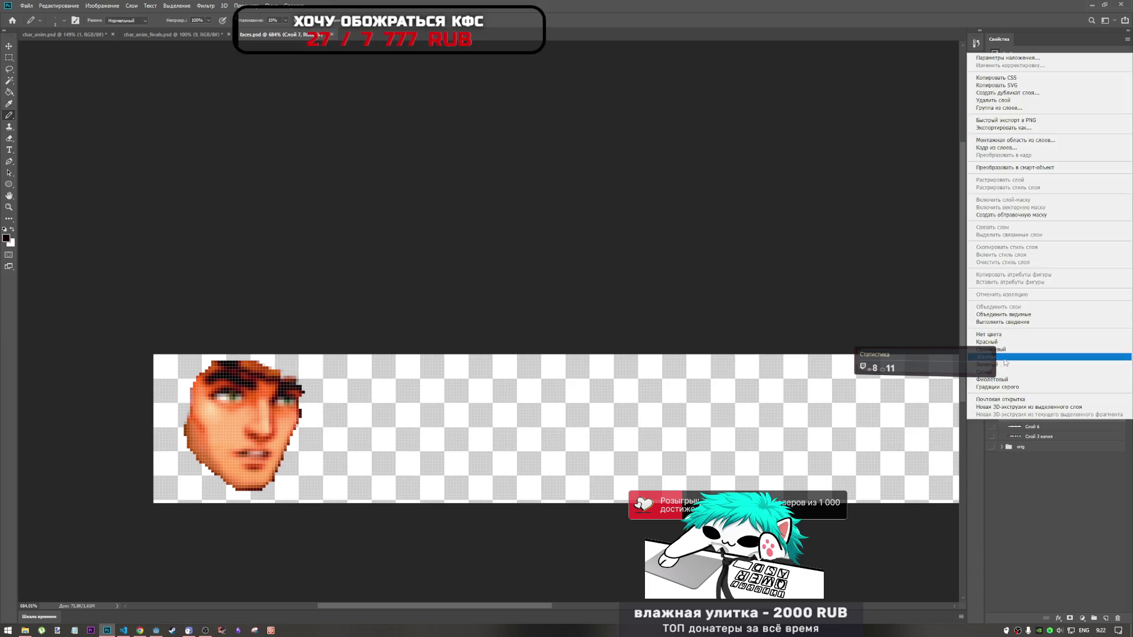
pyautogui.click(1026, 433)
pyautogui.rightClick(1015, 416)
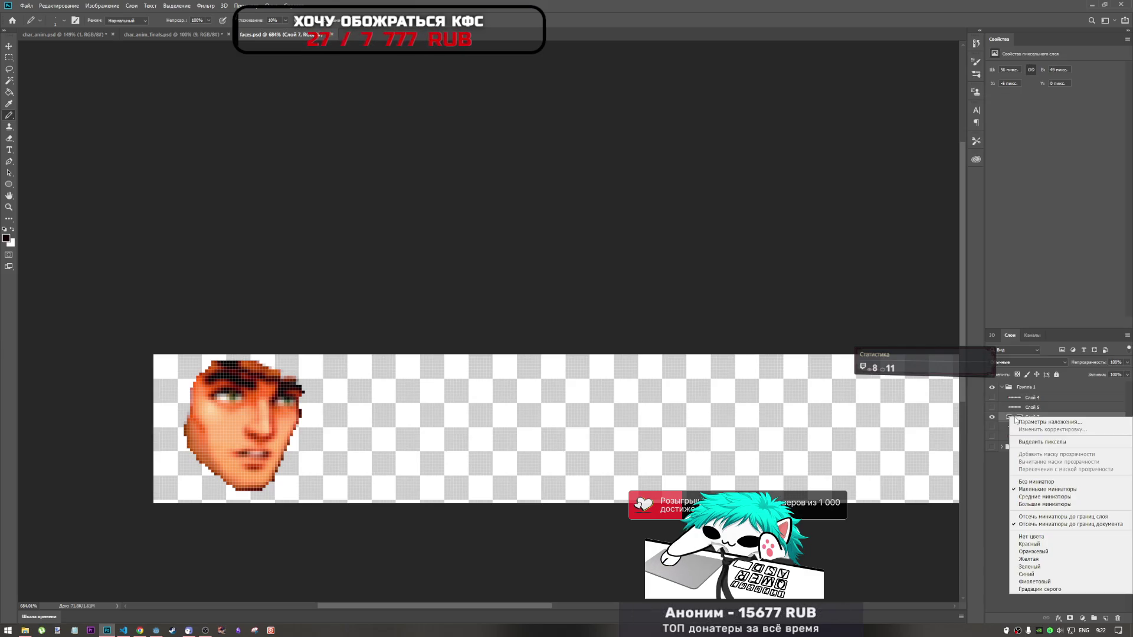
pyautogui.click(1024, 443)
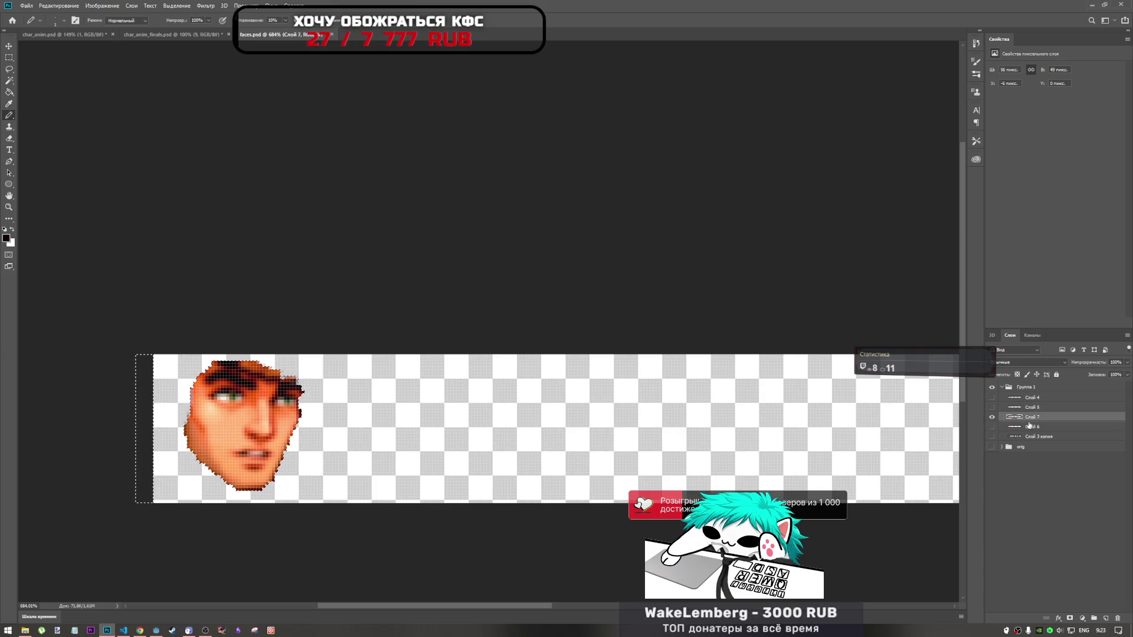
# Move the calm face about 31 pixels right, then delete the stray dark vertical strip and deselect
pyautogui.hotkey('ctrl', 't')
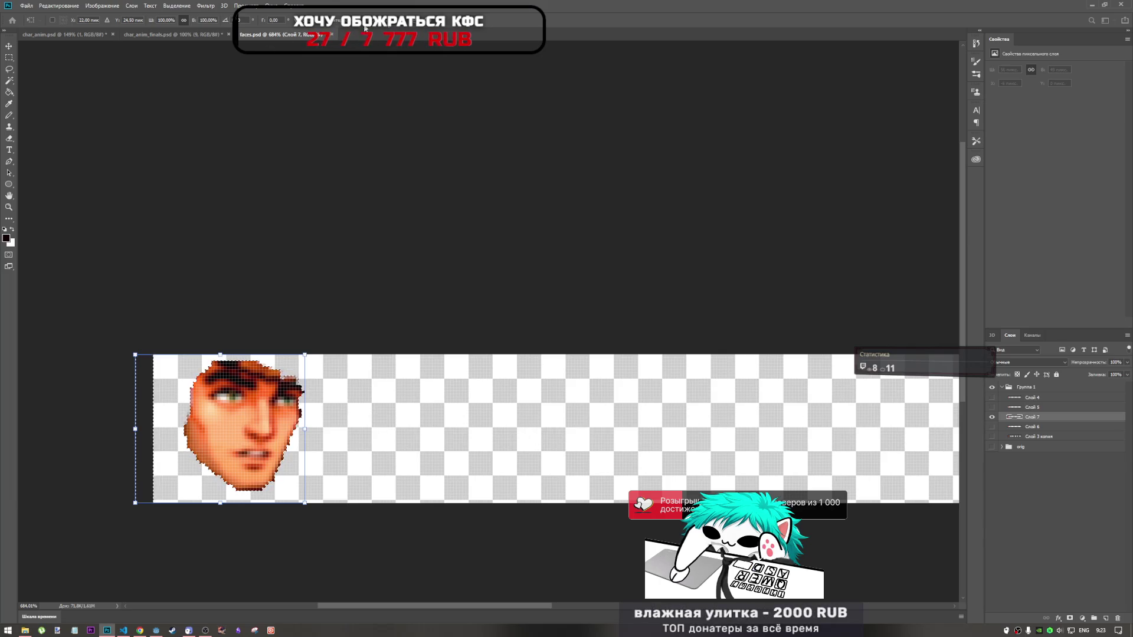
pyautogui.moveTo(267, 417); pyautogui.dragTo(363, 424)
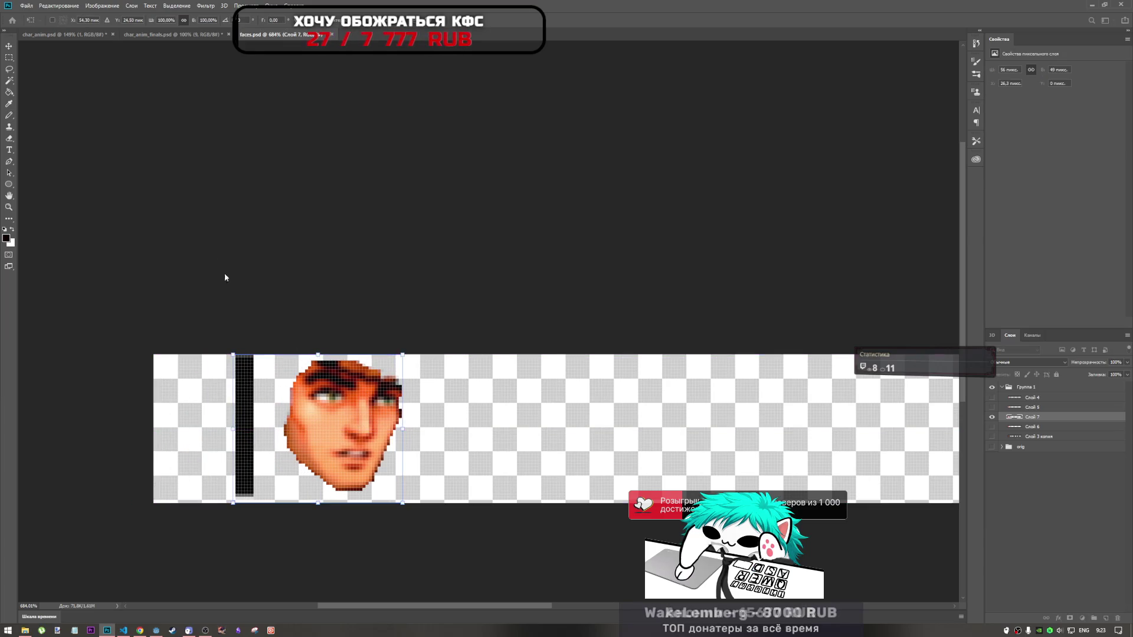
pyautogui.click(9, 55)
pyautogui.moveTo(211, 357); pyautogui.dragTo(270, 502)
pyautogui.press('Delete')
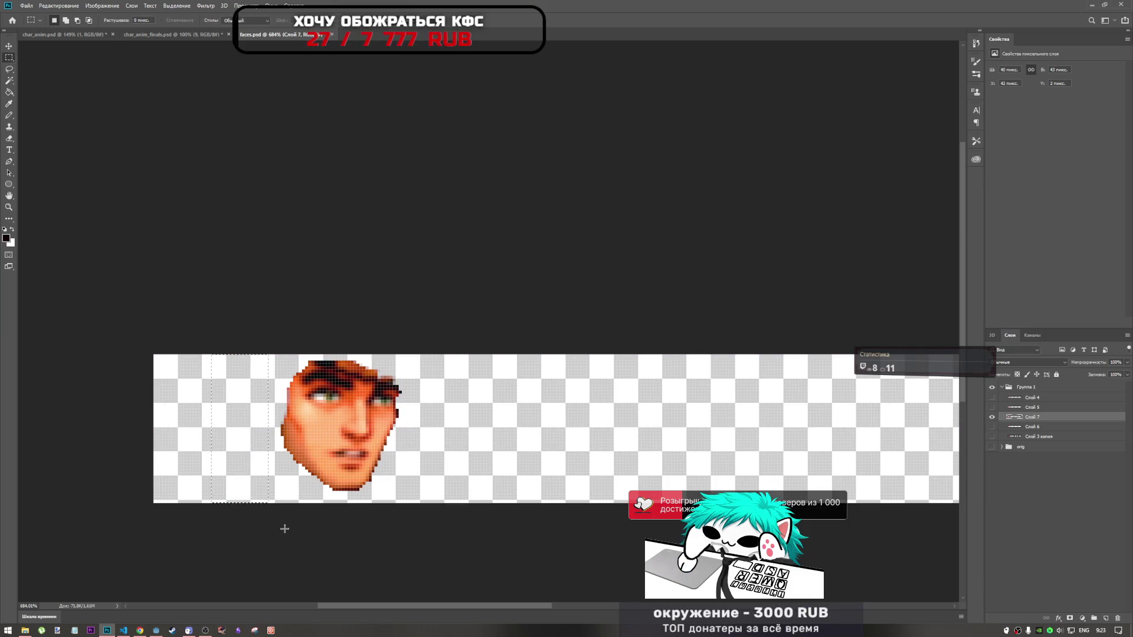
pyautogui.hotkey('ctrl', 'd')
# Shift the neutral face left and nudge the screaming face so both align in the first cell
pyautogui.press('v')
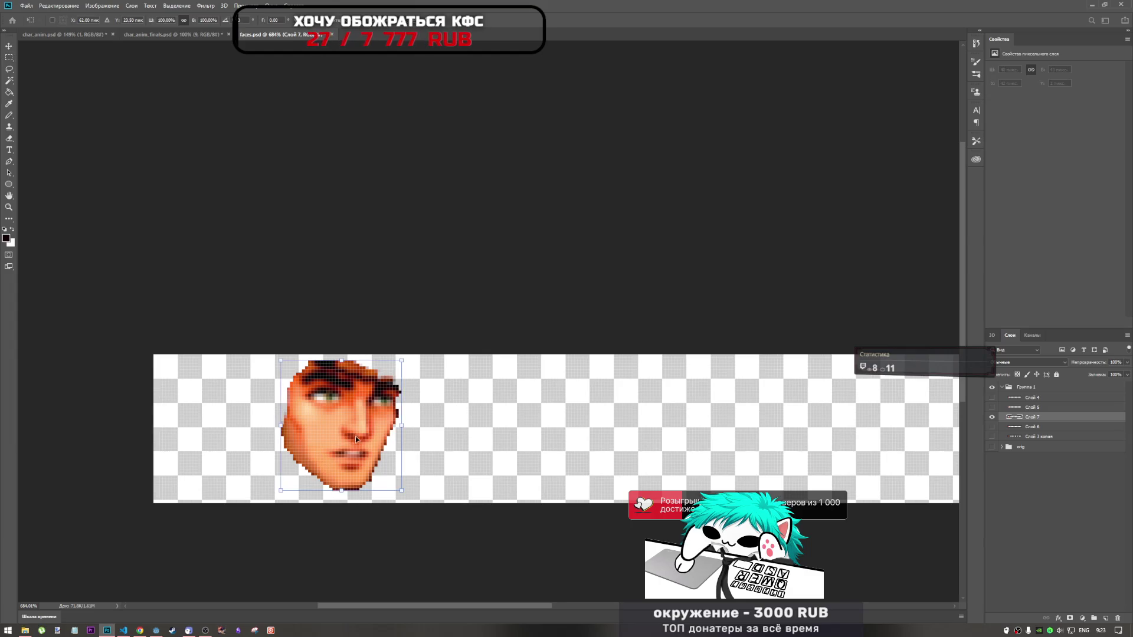
pyautogui.moveTo(354, 434); pyautogui.dragTo(241, 440)
pyautogui.press('Return')
pyautogui.press('m')
pyautogui.click(992, 407)
pyautogui.press('v')
pyautogui.moveTo(234, 439); pyautogui.dragTo(254, 435)
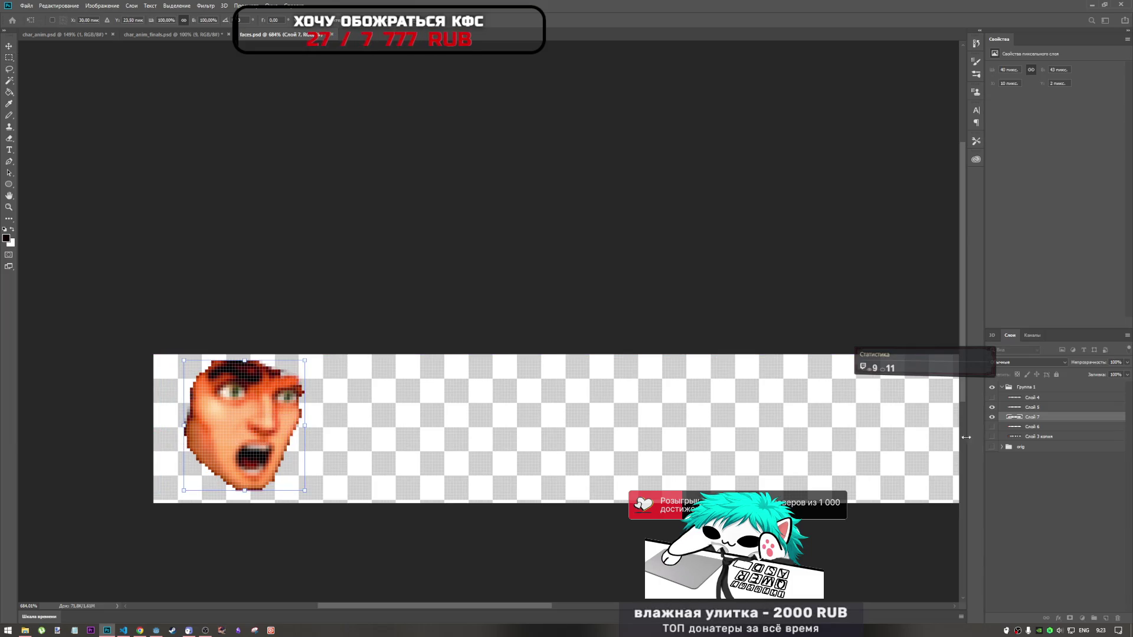
pyautogui.press('Return')
# Hide the screaming face layer and show the neutral face alone
pyautogui.click(1032, 427)
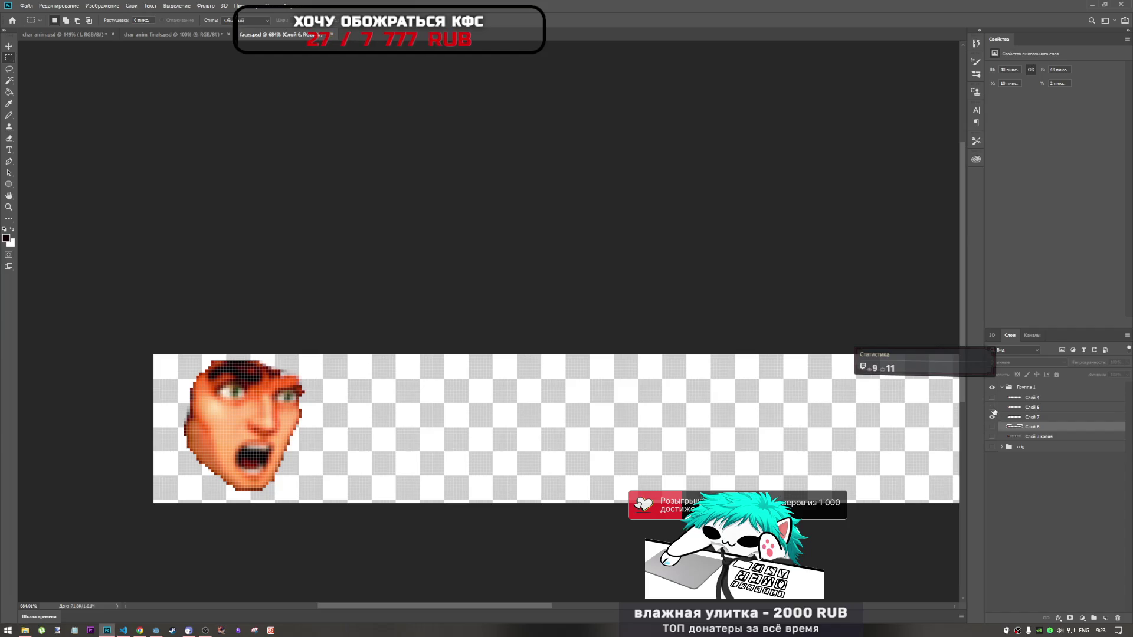
pyautogui.click(993, 411)
pyautogui.click(1034, 418)
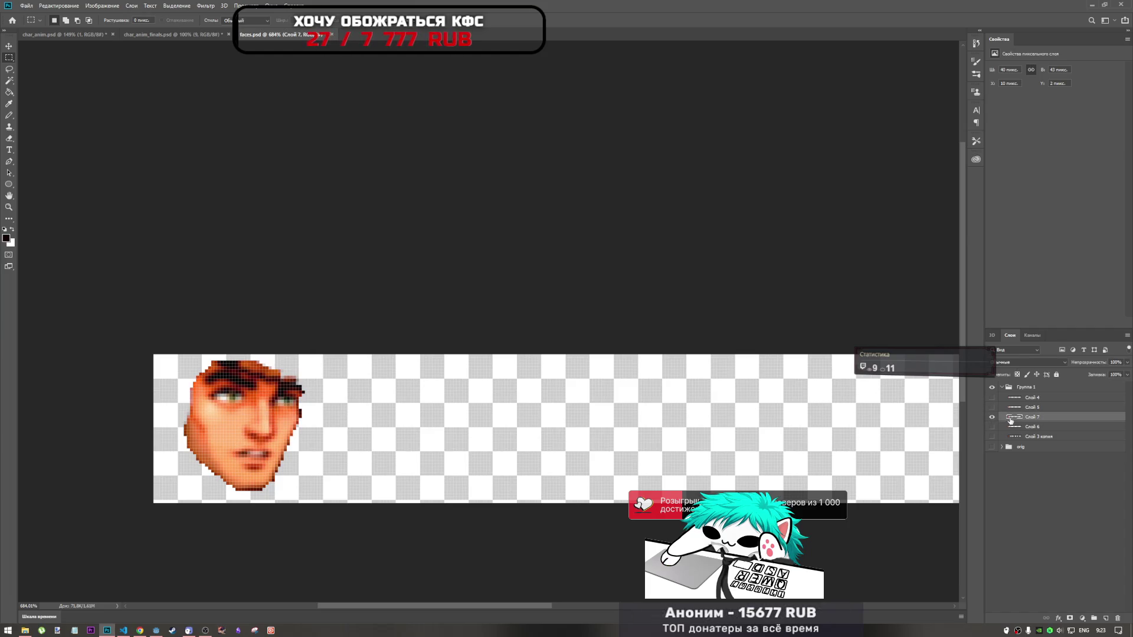
pyautogui.rightClick(1011, 422)
pyautogui.click(1044, 445)
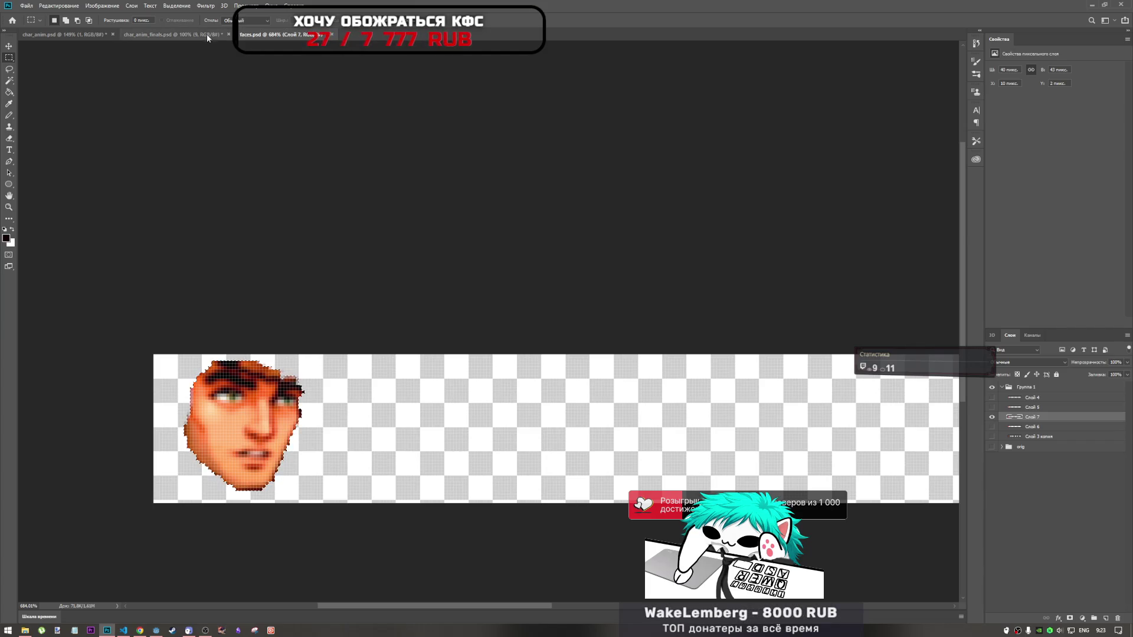
# Switch to char_anim.psd and paste the neutral face as a new layer in Free Transform
pyautogui.click(173, 34)
pyautogui.click(266, 34)
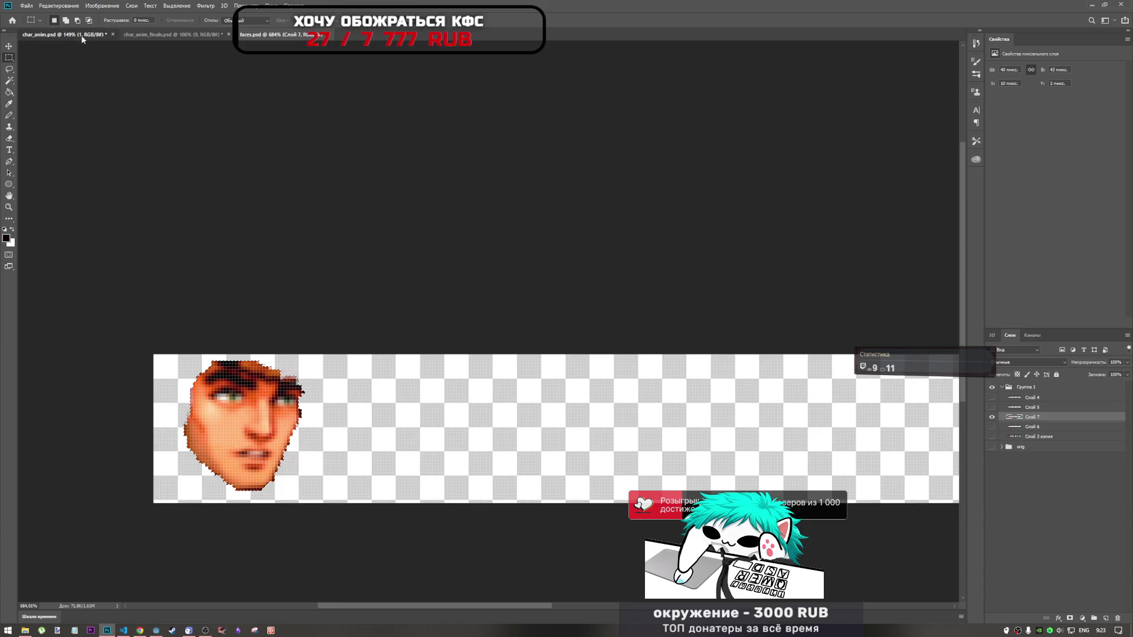
pyautogui.click(82, 35)
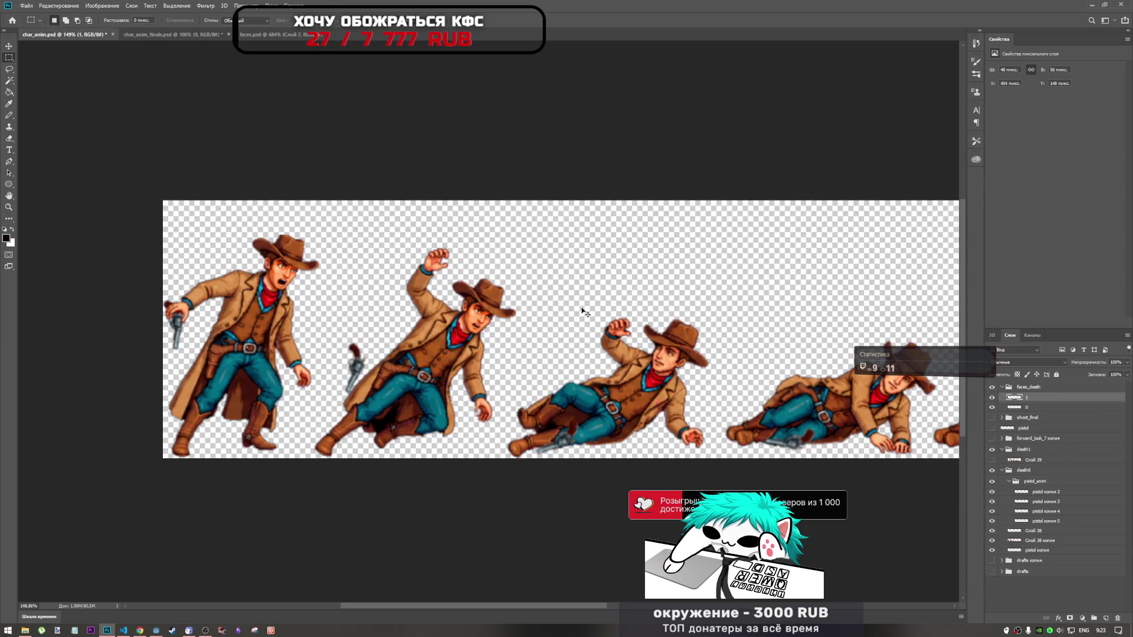
pyautogui.hotkey('ctrl', 'v')
pyautogui.hotkey('ctrl', 't')
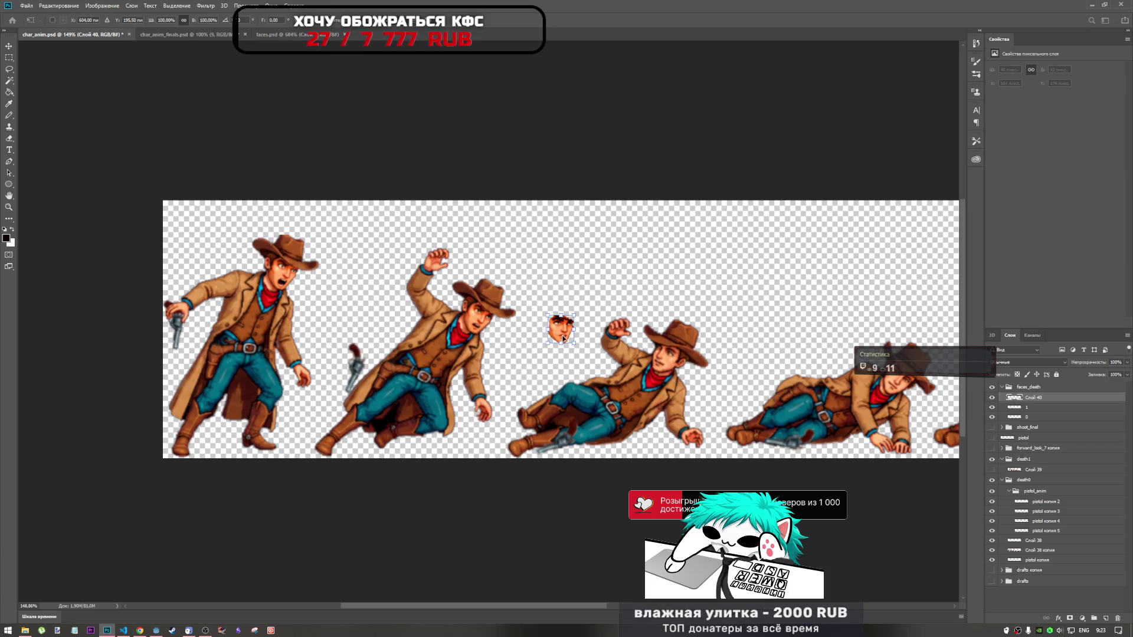
# Flip the pasted face via the Transform menu and move it toward the third cowboy's head
pyautogui.click(128, 6)
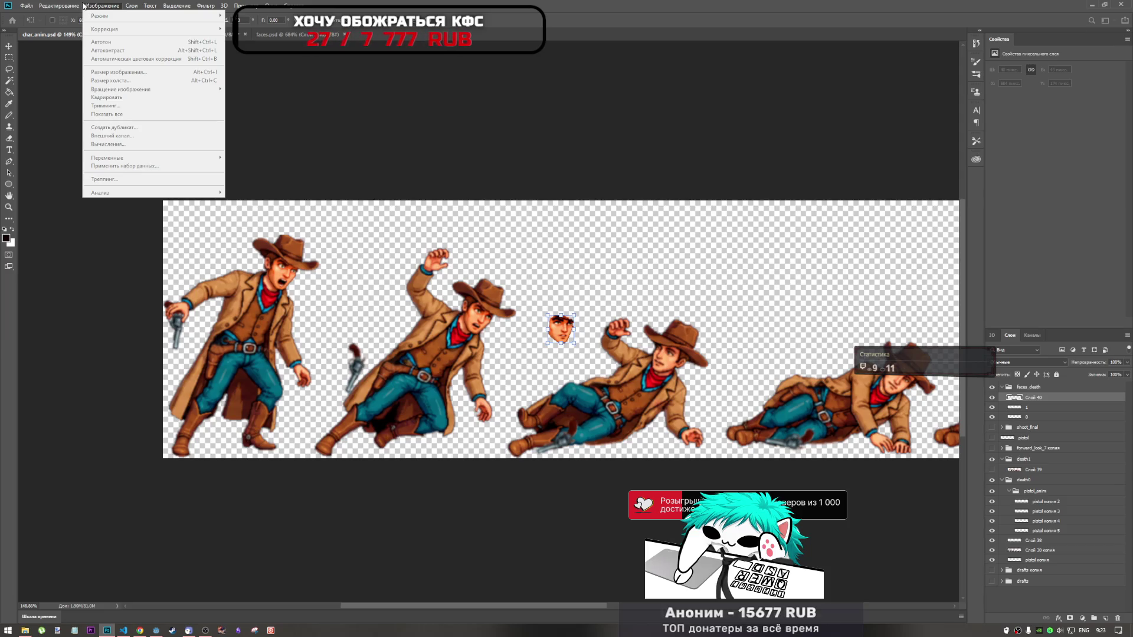
pyautogui.moveTo(58, 6)
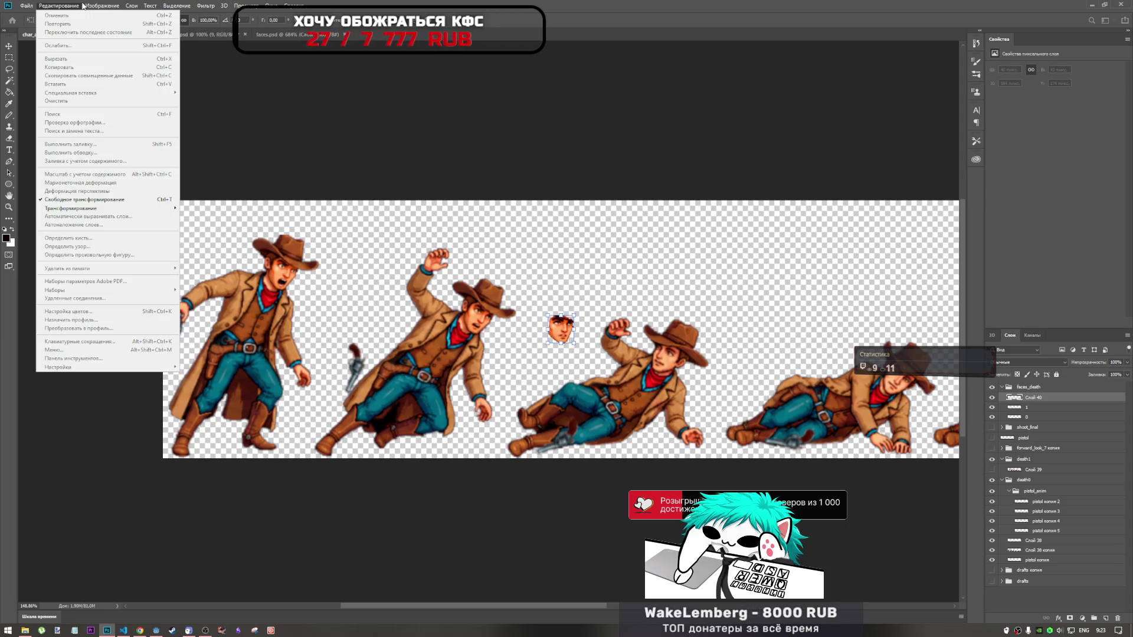
pyautogui.click(84, 6)
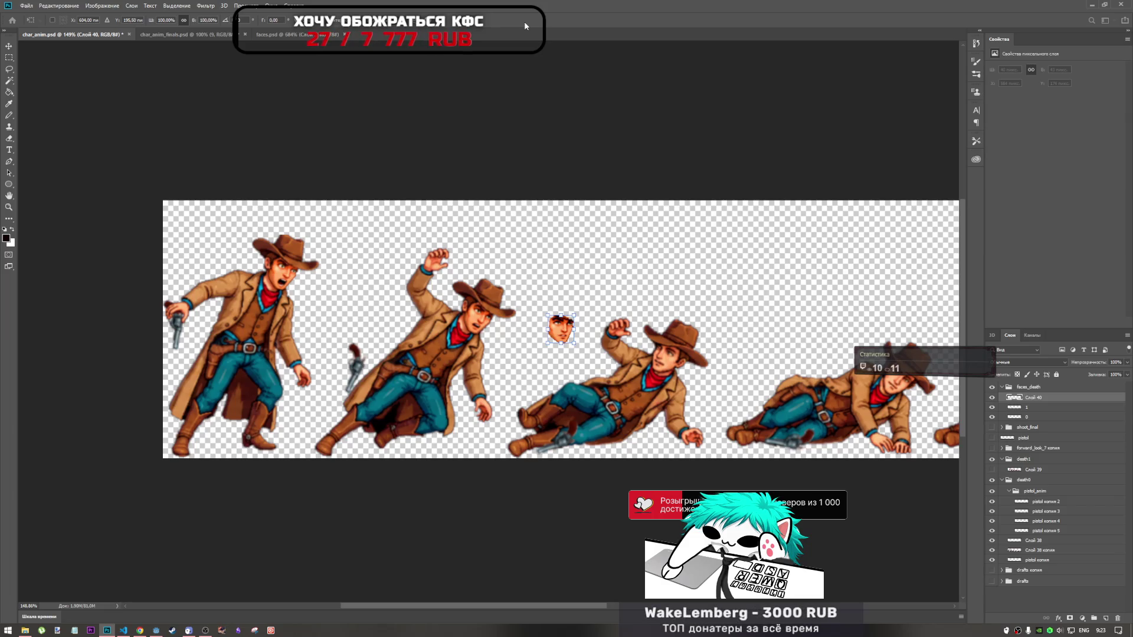
pyautogui.click(103, 7)
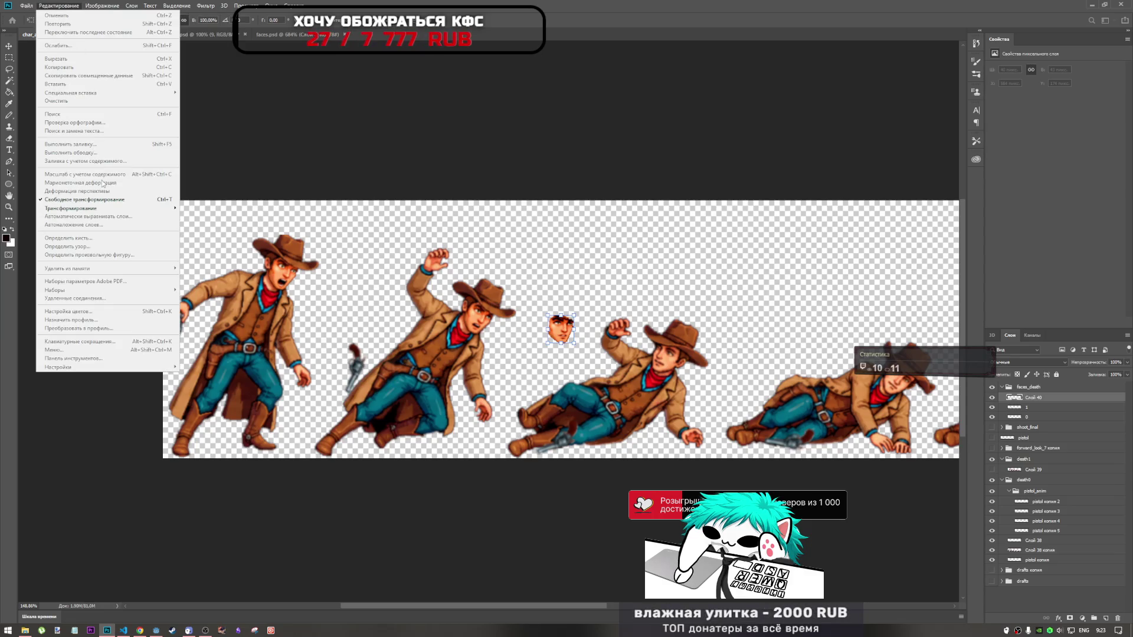
pyautogui.moveTo(72, 208)
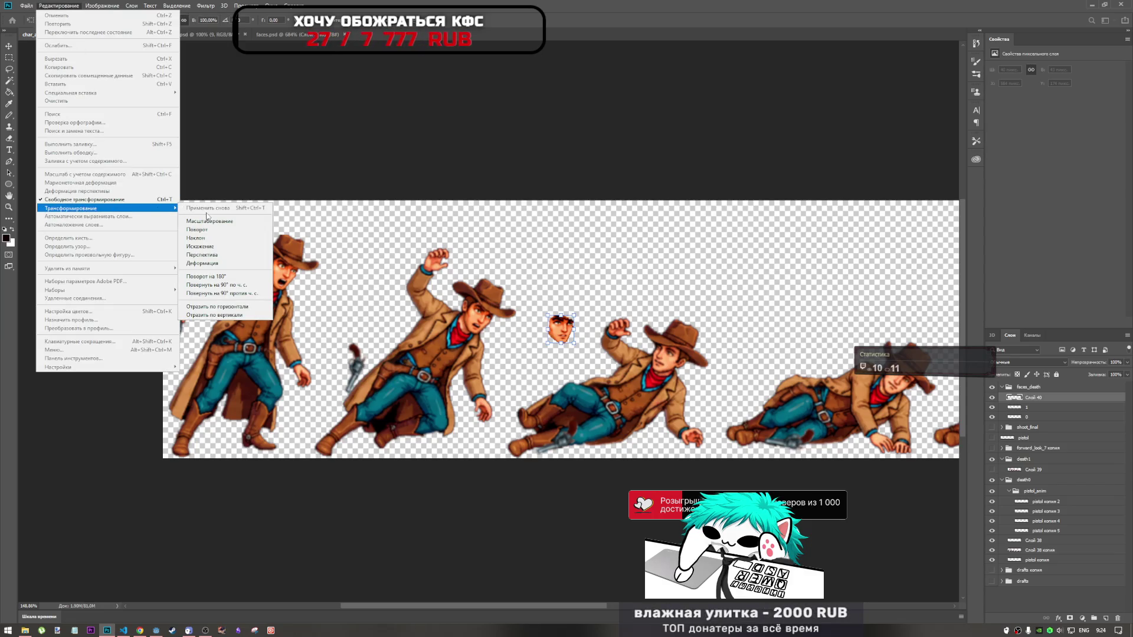
pyautogui.click(238, 316)
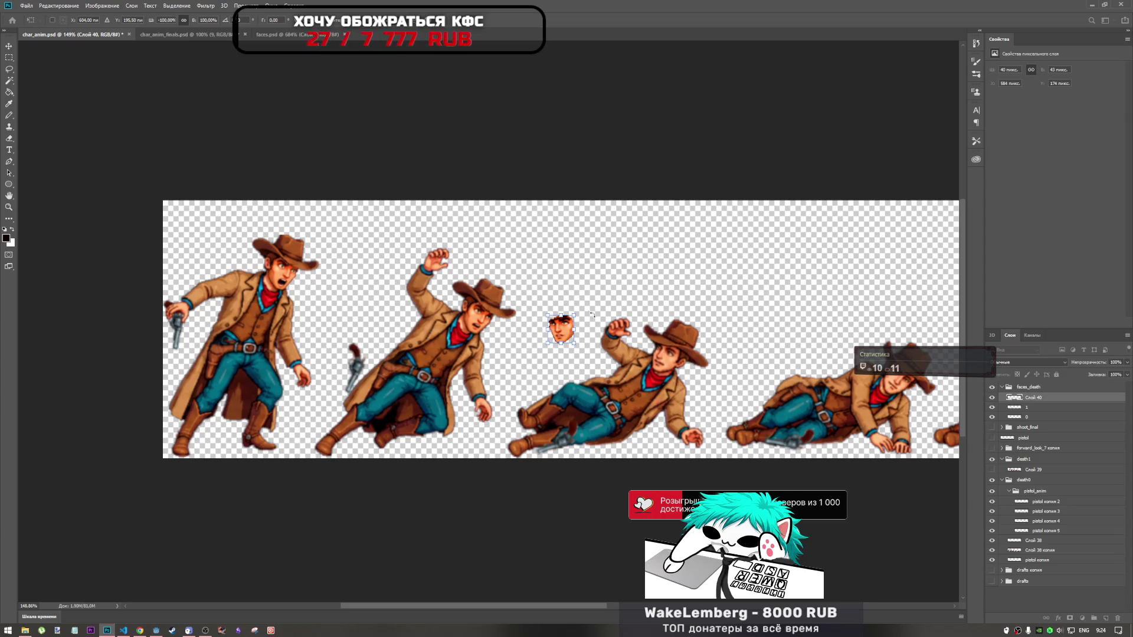
pyautogui.moveTo(594, 315)
pyautogui.mouseDown()
pyautogui.moveTo(606, 342)
pyautogui.moveTo(664, 358)
pyautogui.mouseUp()
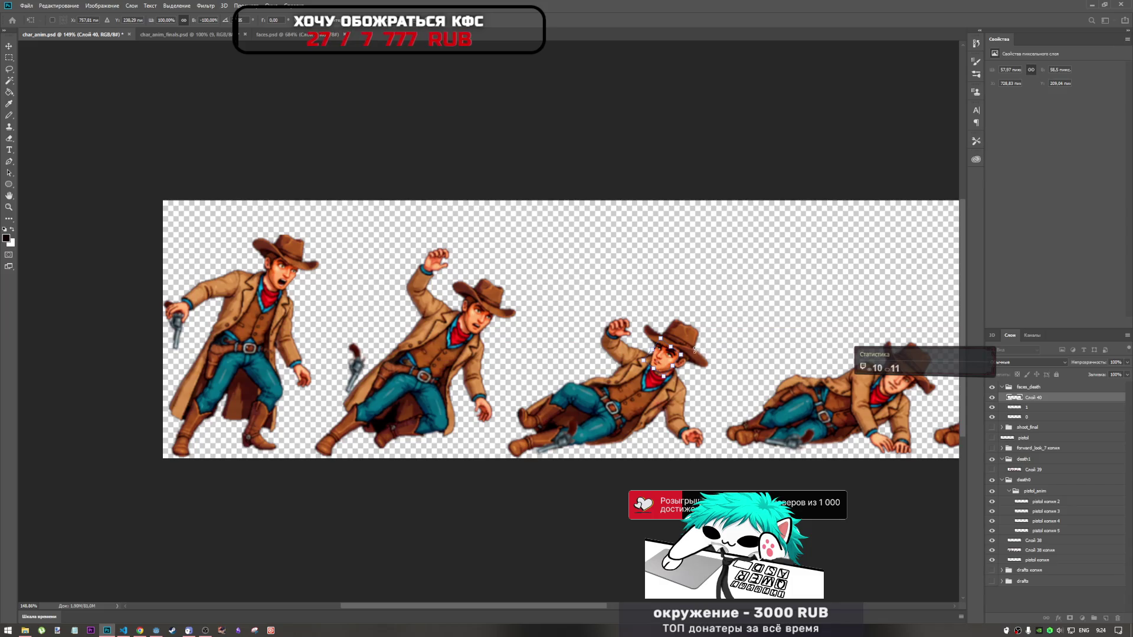
pyautogui.scroll(5, 700, 358)
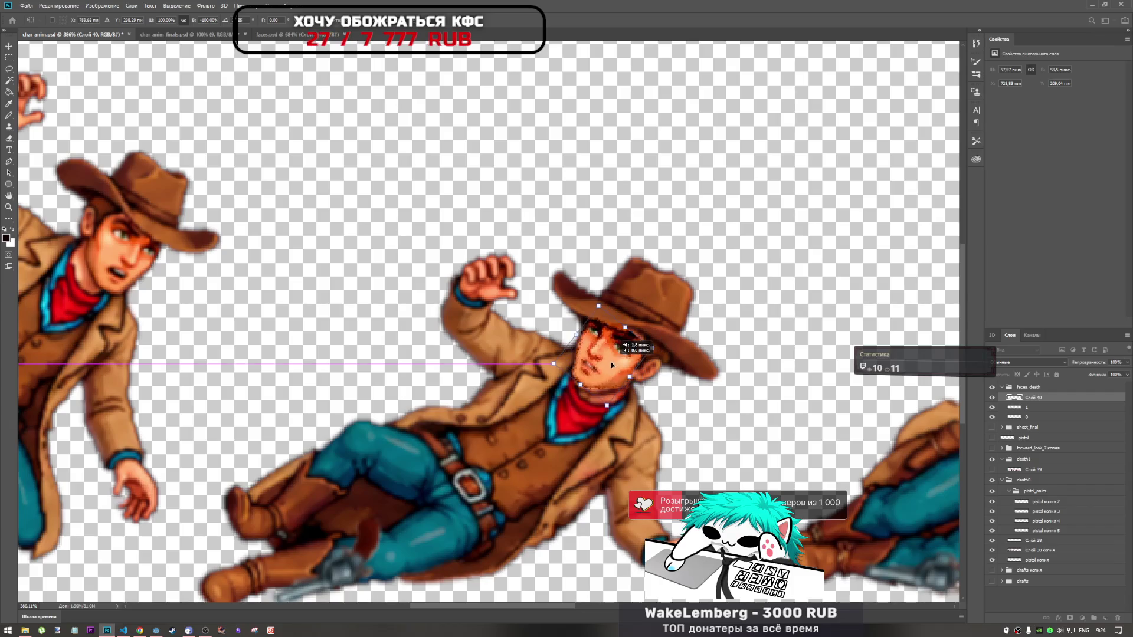
# Rotate, nudge and slightly enlarge the mirrored face to fit the reclining cowboy's head, then commit it
pyautogui.moveTo(659, 344); pyautogui.dragTo(662, 332)
pyautogui.moveTo(619, 363); pyautogui.dragTo(620, 365)
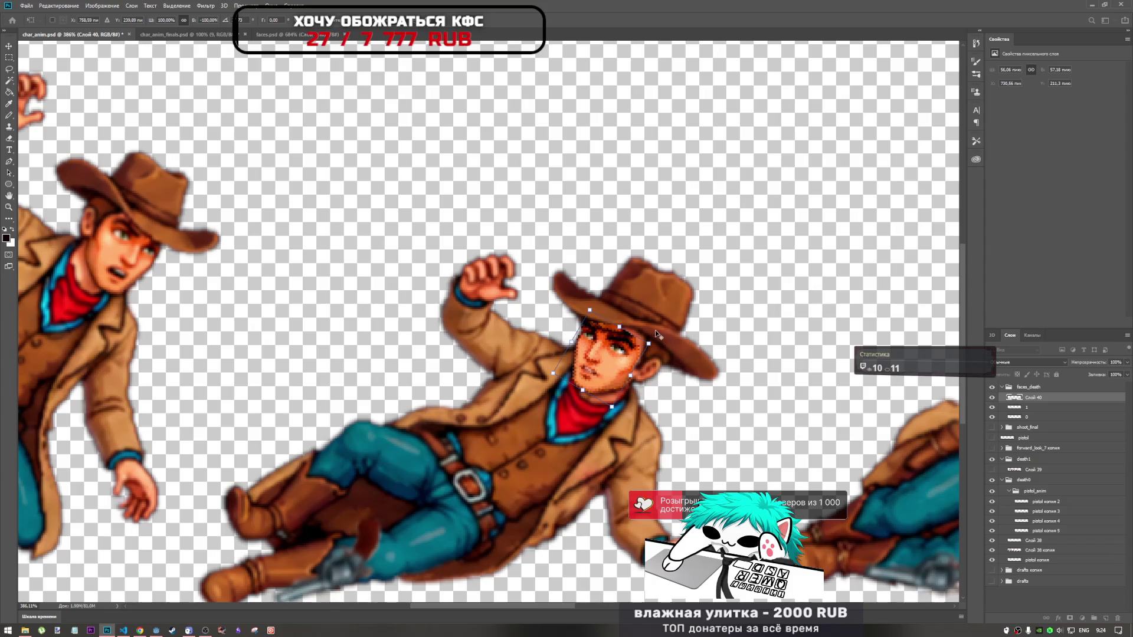
pyautogui.moveTo(615, 354); pyautogui.dragTo(647, 337)
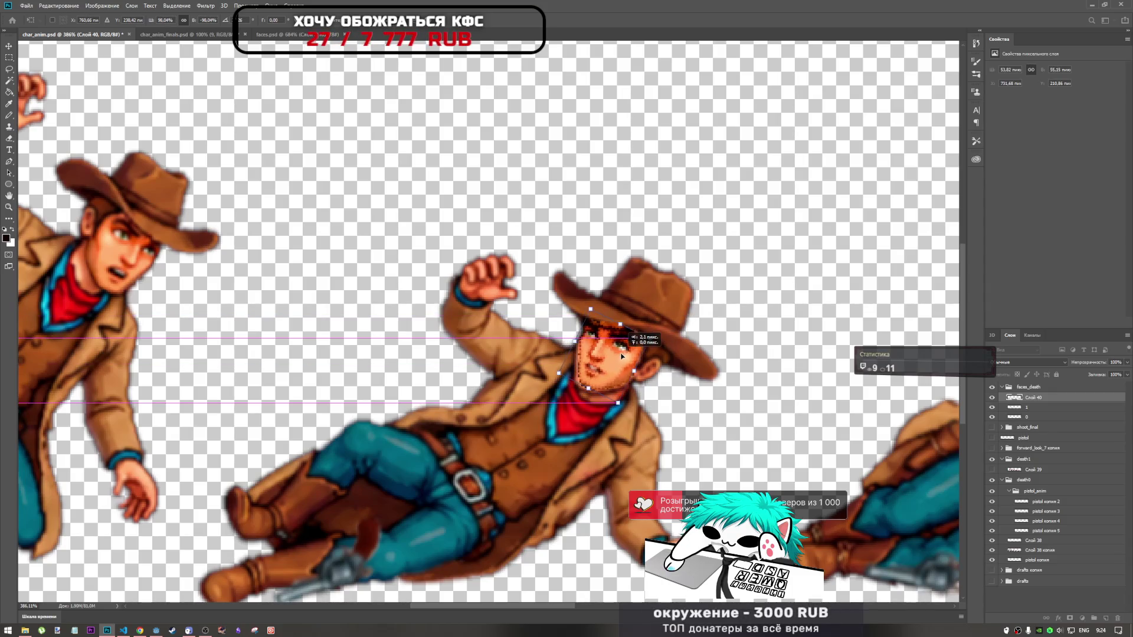
pyautogui.moveTo(647, 337)
pyautogui.mouseDown()
pyautogui.moveTo(662, 340)
pyautogui.moveTo(630, 352)
pyautogui.moveTo(653, 338)
pyautogui.mouseUp()
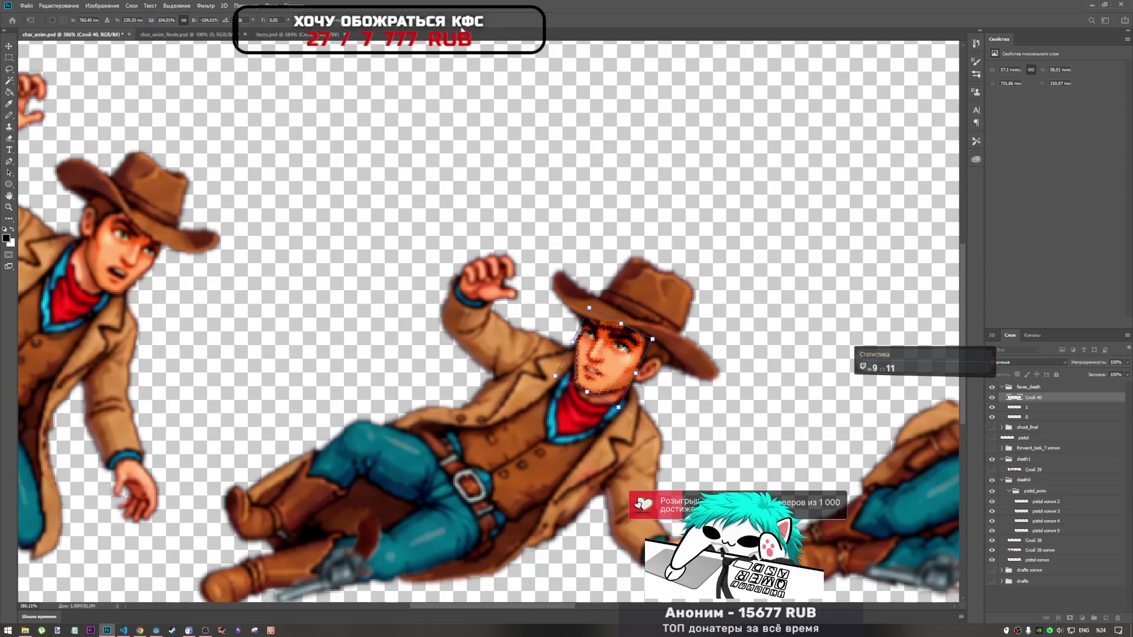
pyautogui.press('Return')
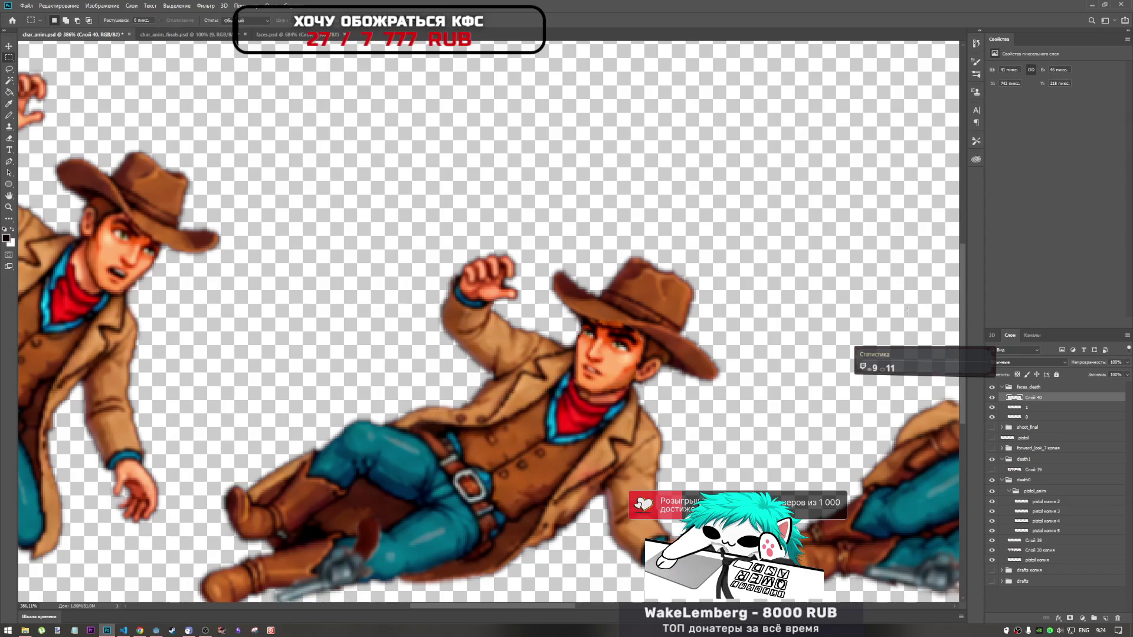
pyautogui.scroll(-3, 651, 326)
pyautogui.scroll(2, 651, 326)
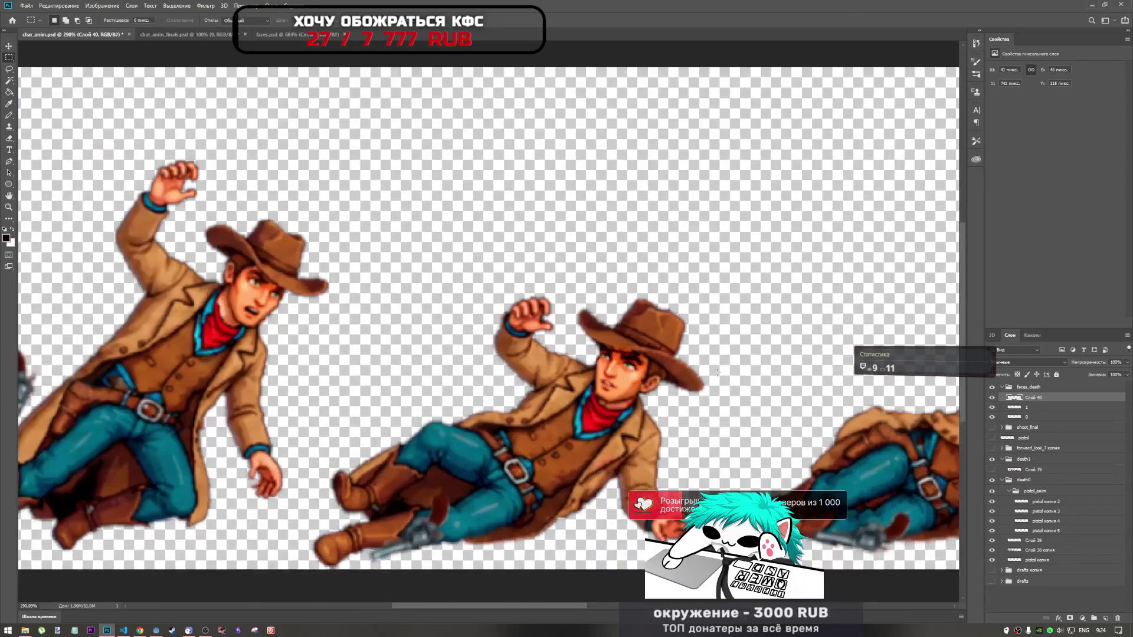
pyautogui.scroll(1, 651, 325)
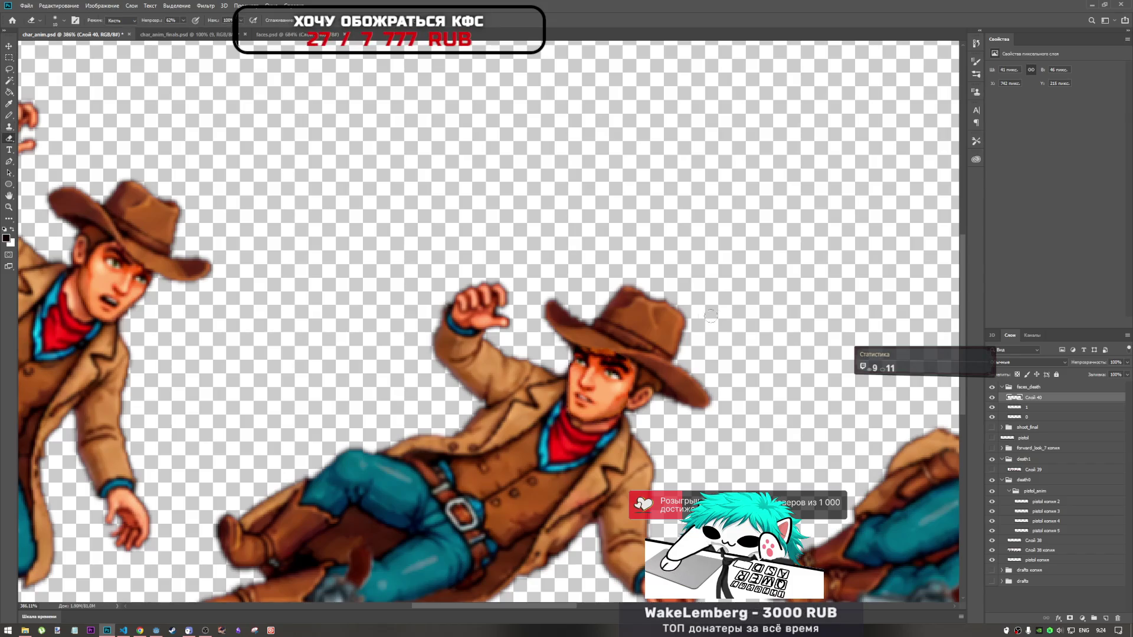
pyautogui.scroll(2, 664, 339)
pyautogui.scroll(1, 664, 340)
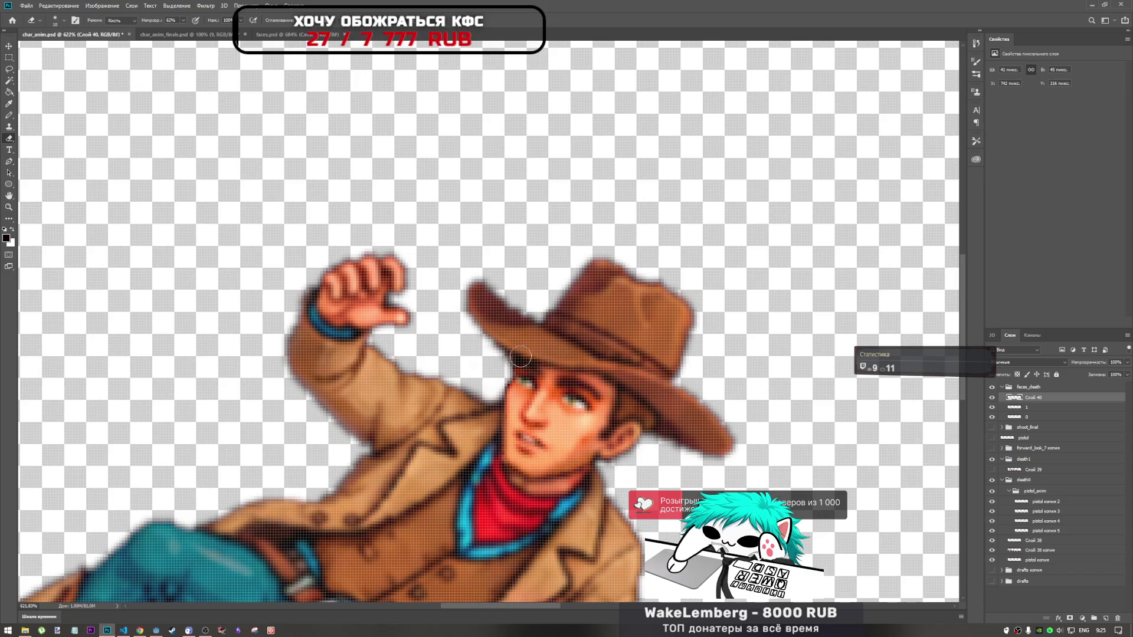
pyautogui.scroll(-4, 450, 379)
pyautogui.scroll(-2, 497, 375)
pyautogui.scroll(2, 572, 376)
pyautogui.scroll(-1, 570, 375)
pyautogui.scroll(3, 575, 380)
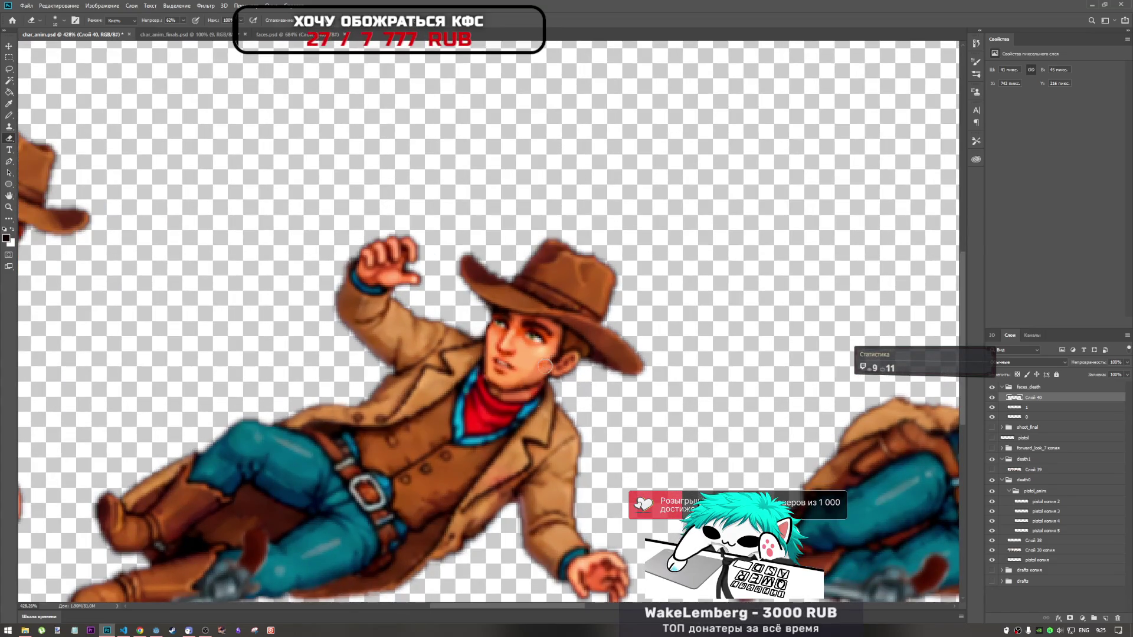
pyautogui.scroll(-2, 557, 423)
pyautogui.scroll(-2, 560, 422)
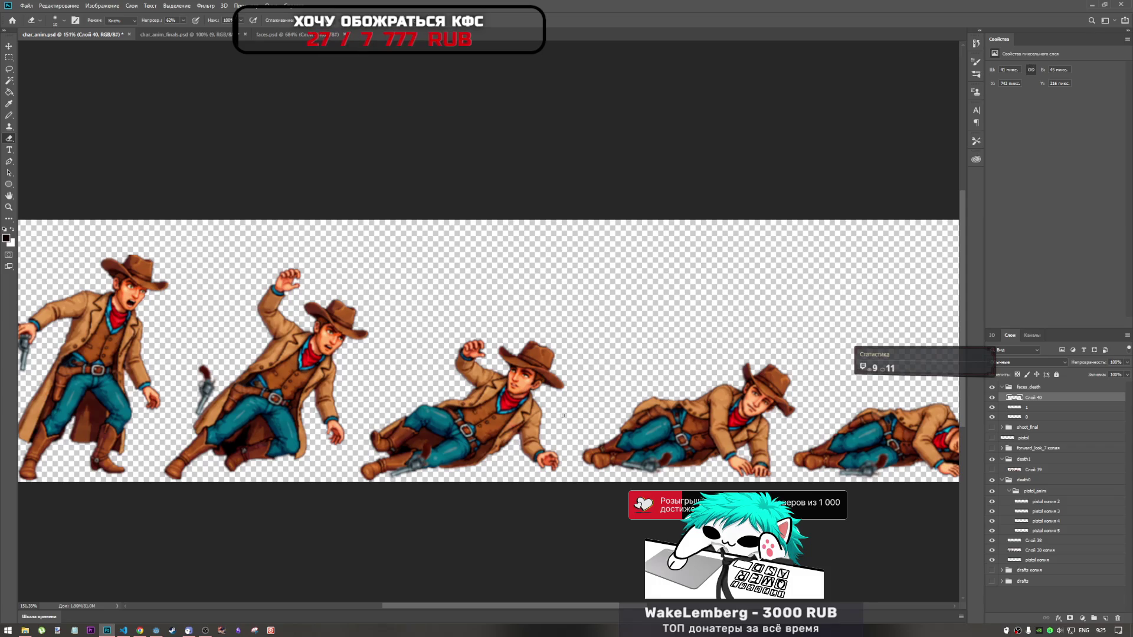
pyautogui.scroll(2, 563, 416)
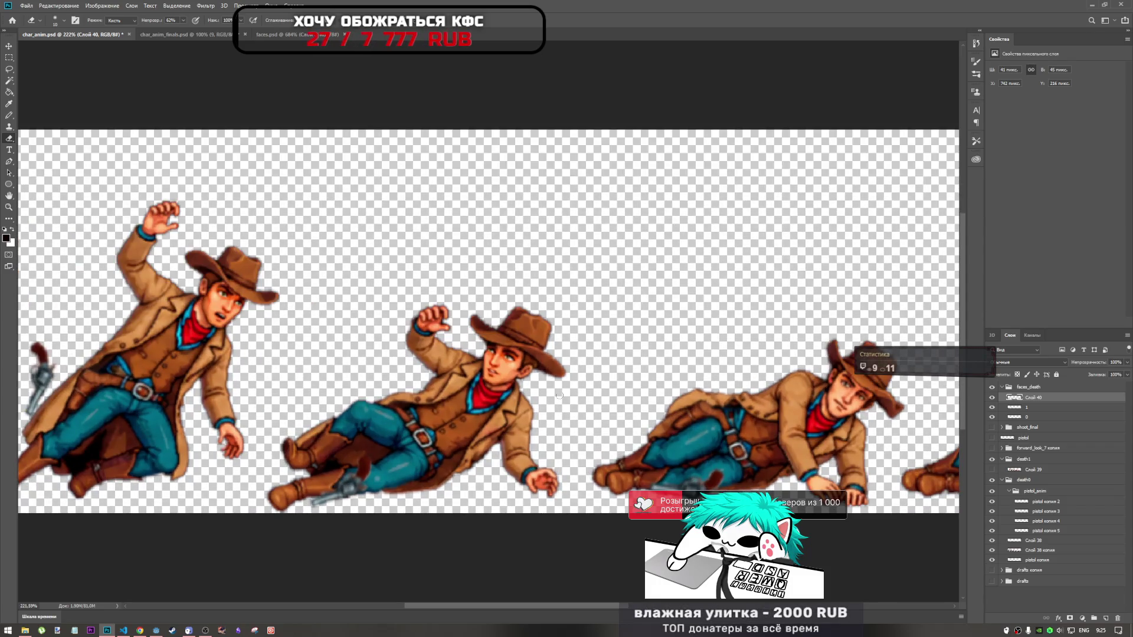
pyautogui.scroll(2, 559, 397)
pyautogui.scroll(-1, 514, 381)
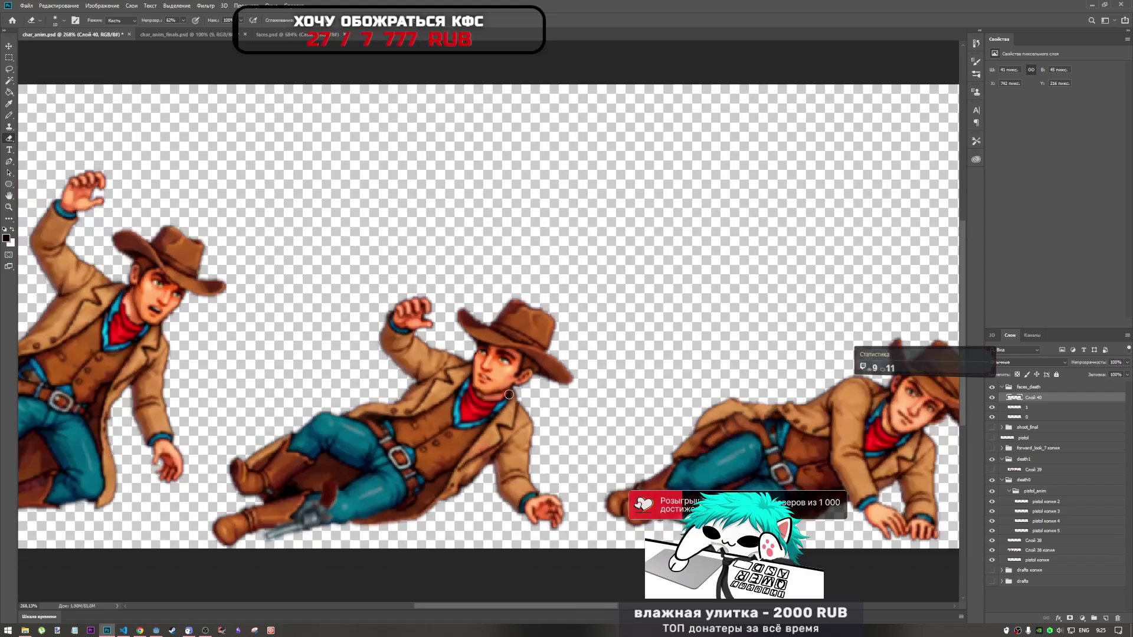
pyautogui.scroll(-1, 514, 381)
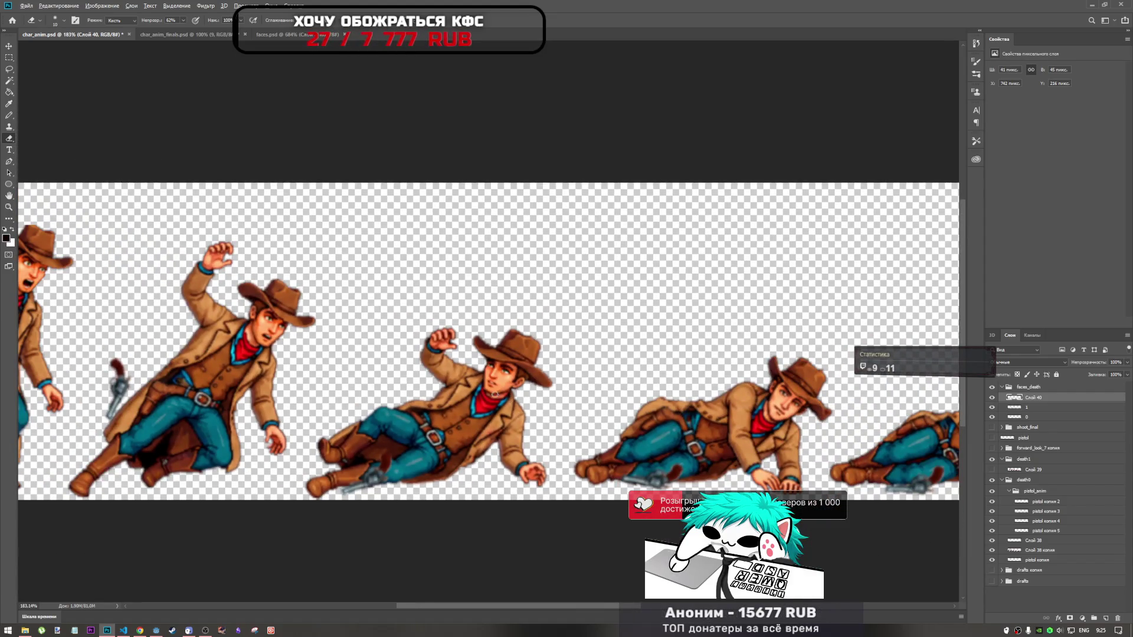
pyautogui.scroll(-2, 502, 396)
pyautogui.scroll(3, 443, 355)
pyautogui.scroll(-3, 443, 355)
pyautogui.scroll(1, 392, 309)
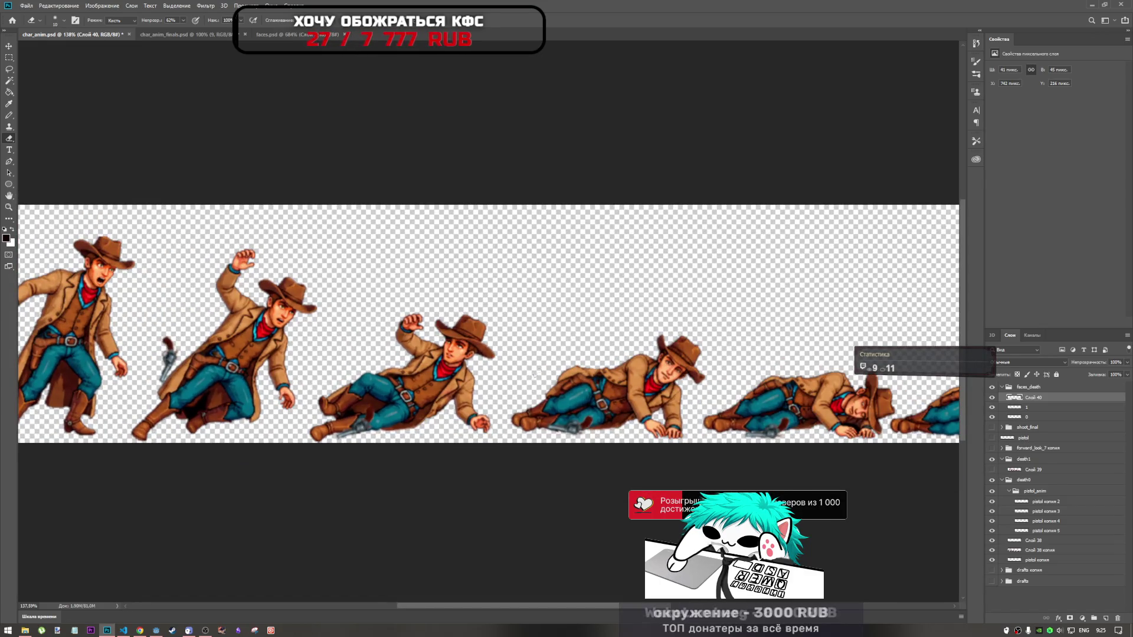
pyautogui.scroll(-1, 404, 294)
pyautogui.scroll(2, 438, 368)
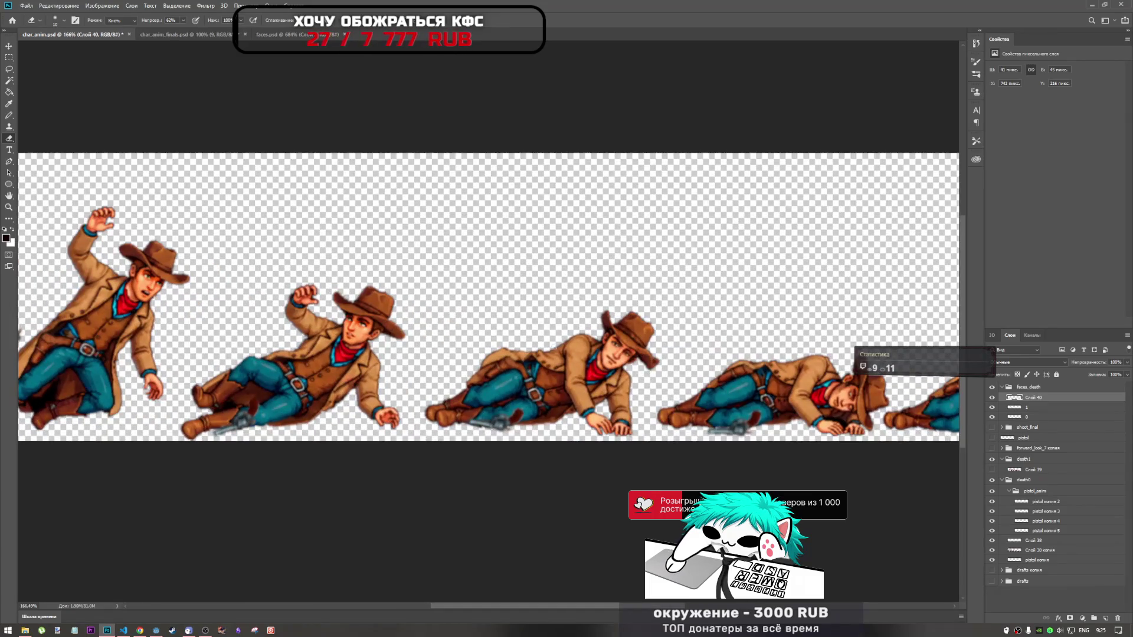
pyautogui.scroll(-3, 509, 372)
pyautogui.scroll(1, 443, 354)
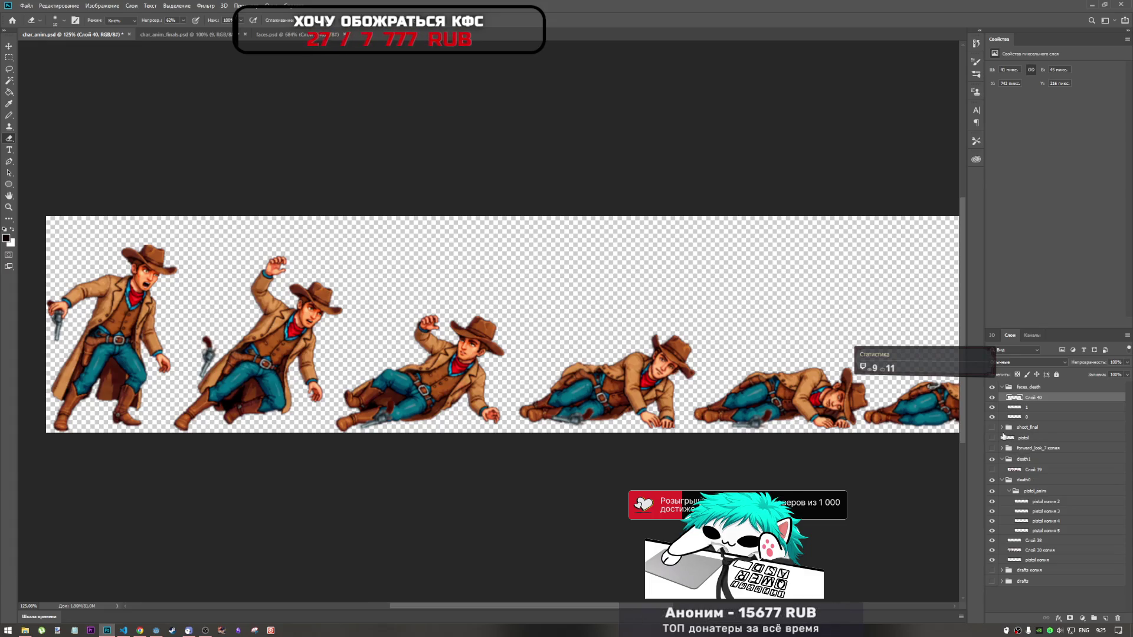
pyautogui.click(992, 437)
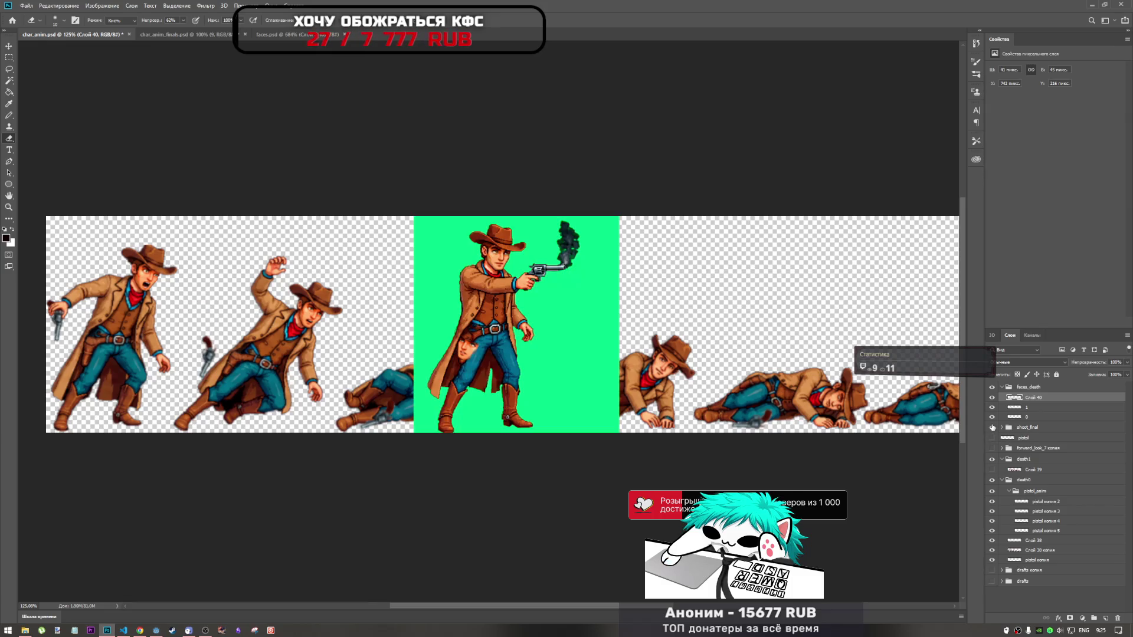
pyautogui.click(992, 437)
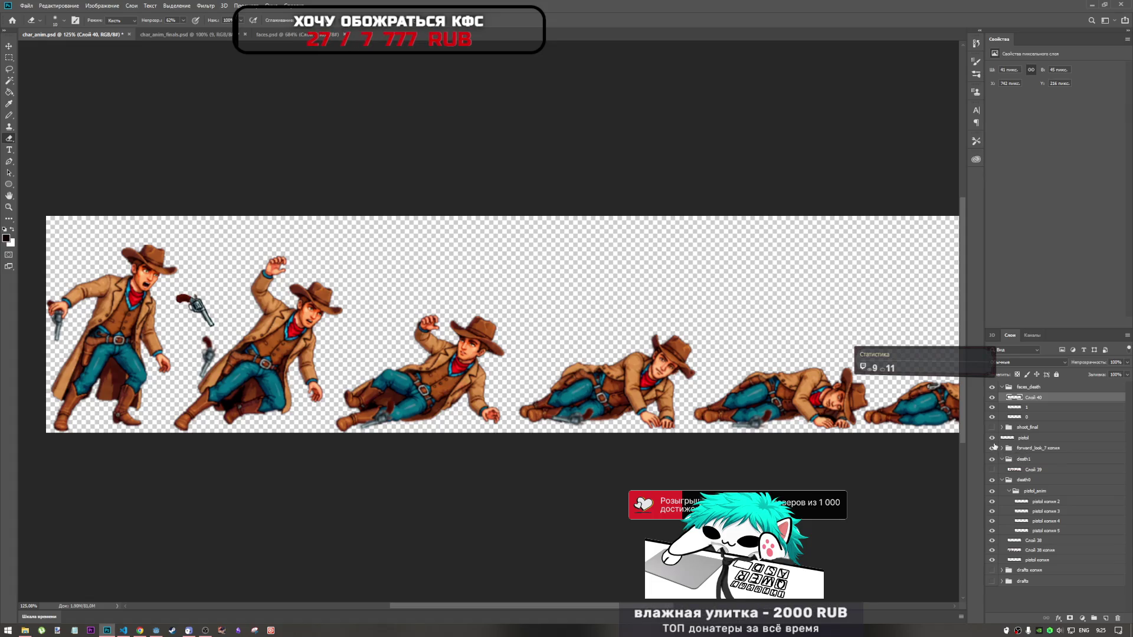
pyautogui.click(995, 440)
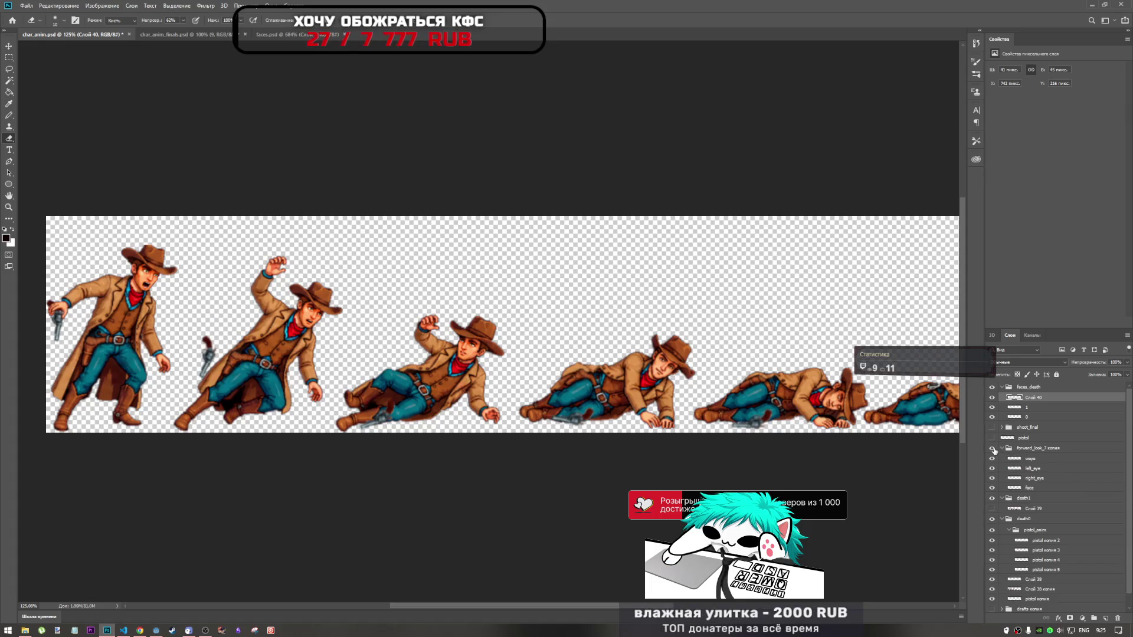
pyautogui.click(1002, 448)
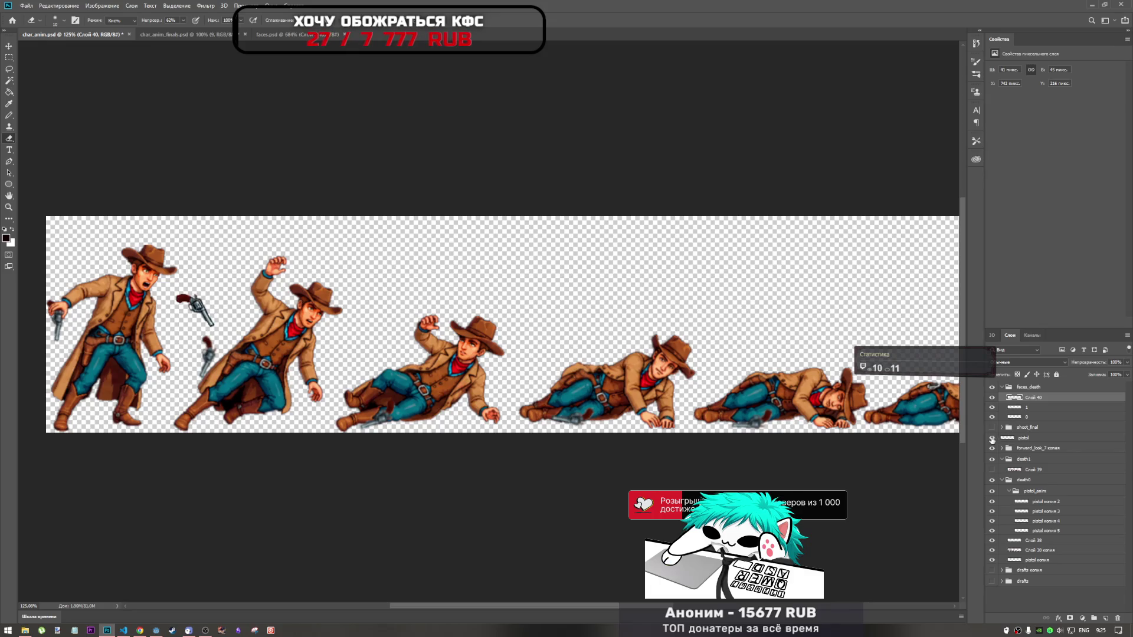
pyautogui.click(992, 430)
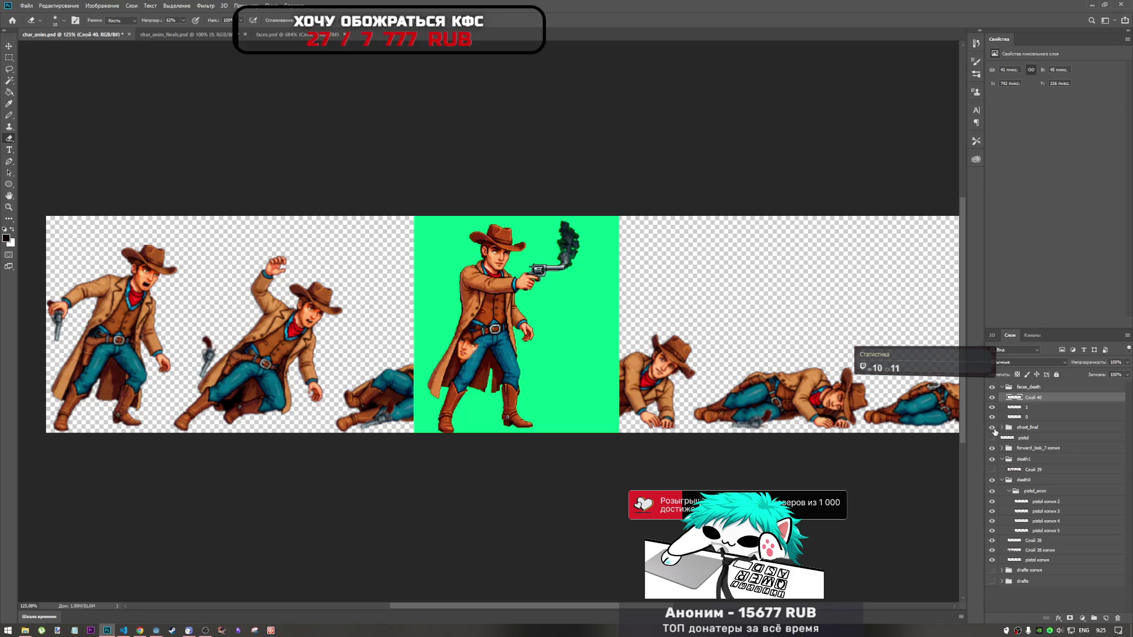
pyautogui.click(992, 480)
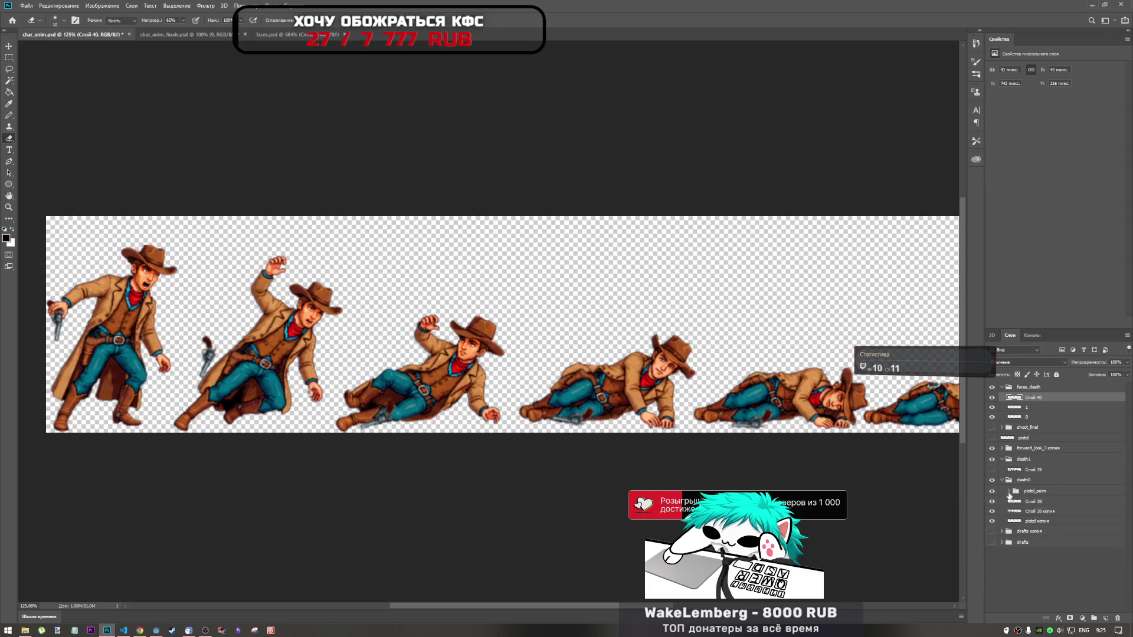
pyautogui.click(1031, 511)
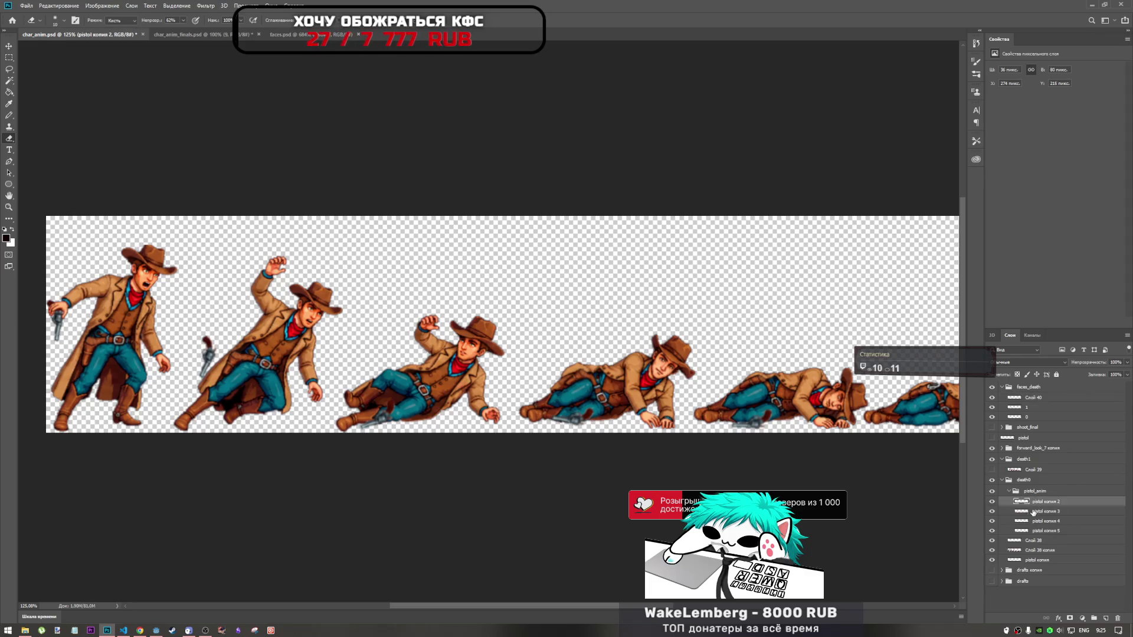
# Move the second-frame pistol copy up beside the cowboy's raised hand and commit the transform
pyautogui.click(992, 502)
pyautogui.click(1040, 501)
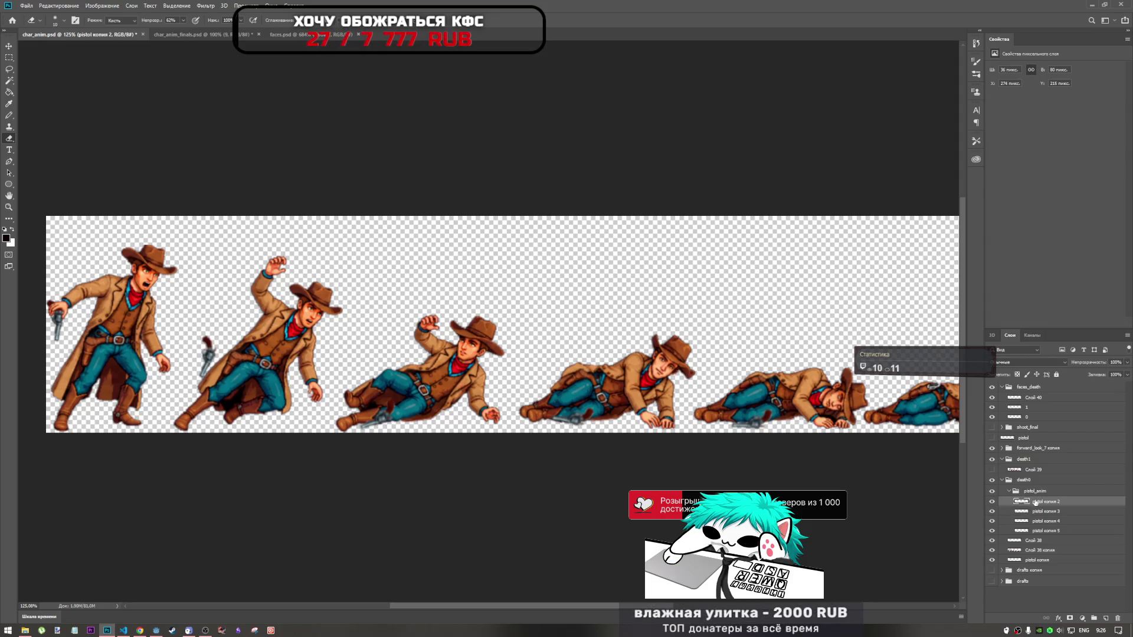
pyautogui.hotkey('ctrl', 't')
pyautogui.moveTo(210, 356)
pyautogui.mouseDown()
pyautogui.moveTo(235, 327)
pyautogui.moveTo(223, 323)
pyautogui.mouseUp()
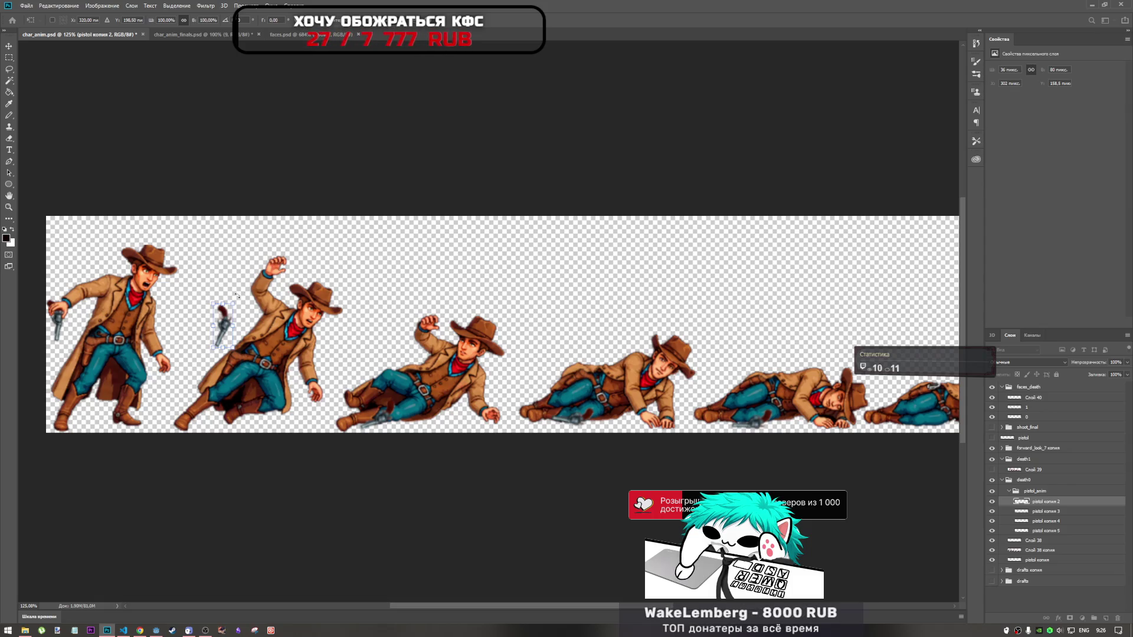
pyautogui.moveTo(224, 326); pyautogui.dragTo(233, 327)
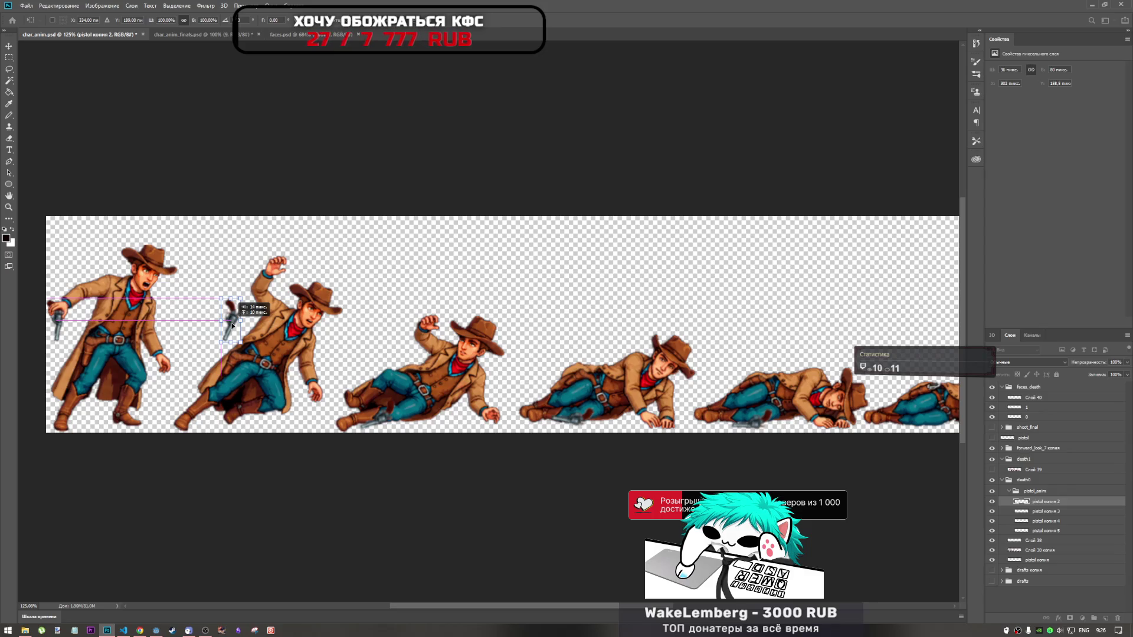
pyautogui.moveTo(232, 327); pyautogui.dragTo(234, 305)
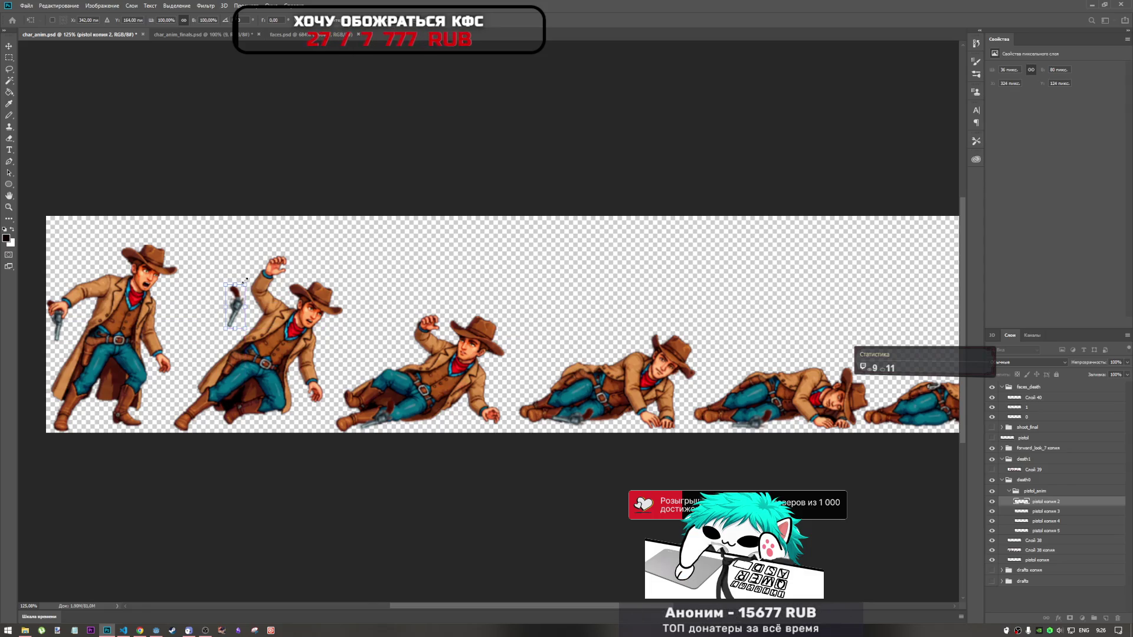
pyautogui.press('Return')
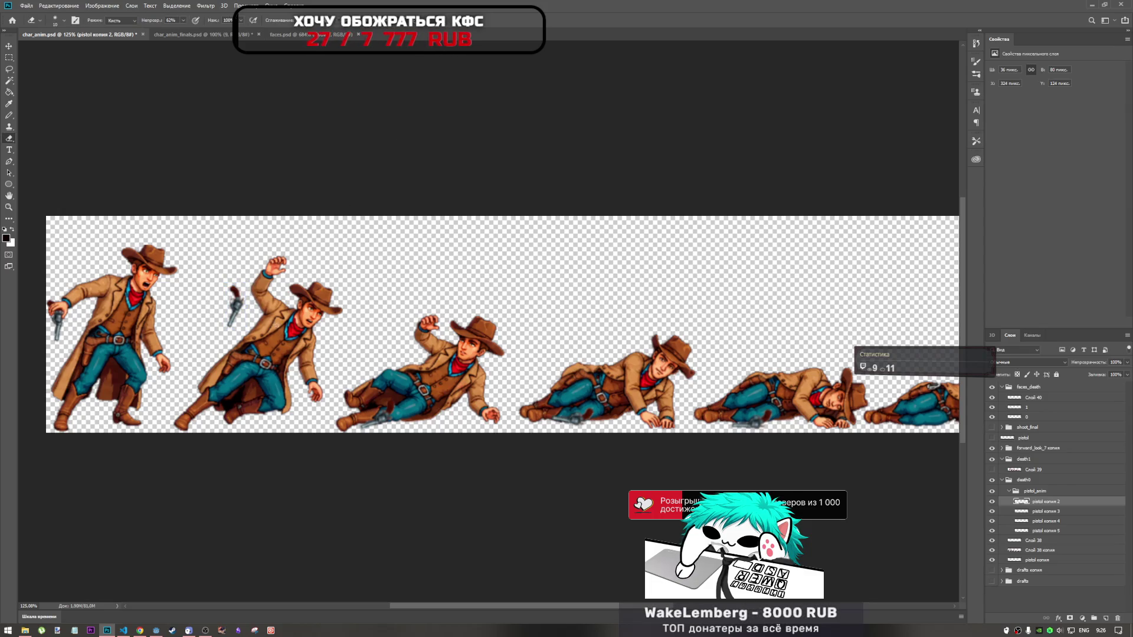
pyautogui.click(1022, 510)
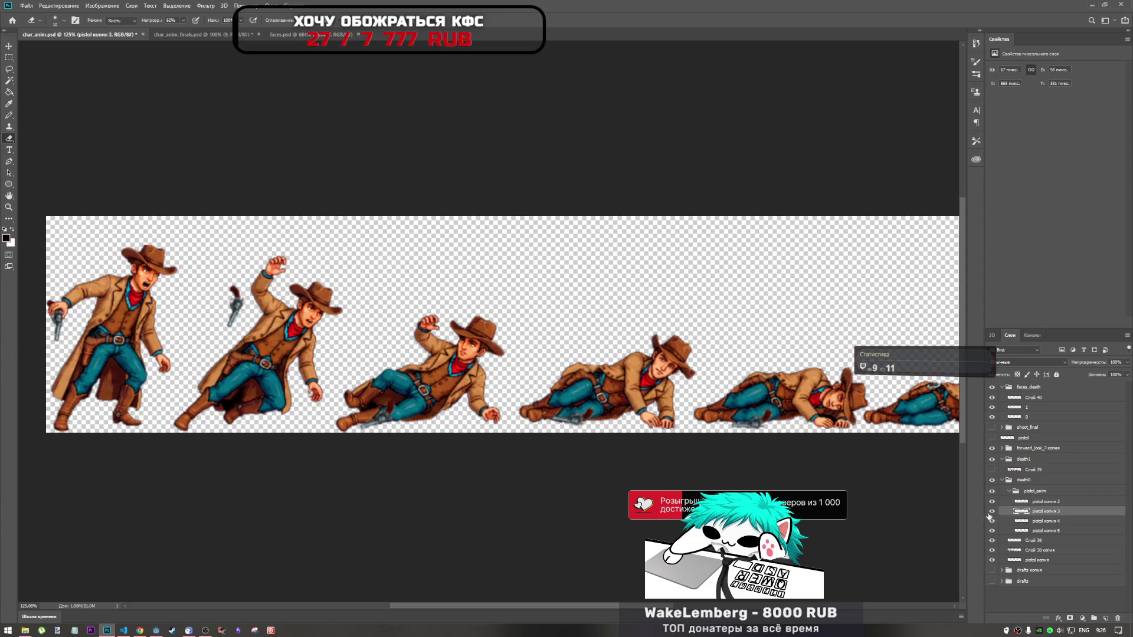
# Lift the third-frame pistol into the air beside the falling cowboy and commit the move
pyautogui.hotkey('ctrl', 't')
pyautogui.moveTo(389, 423); pyautogui.dragTo(392, 359)
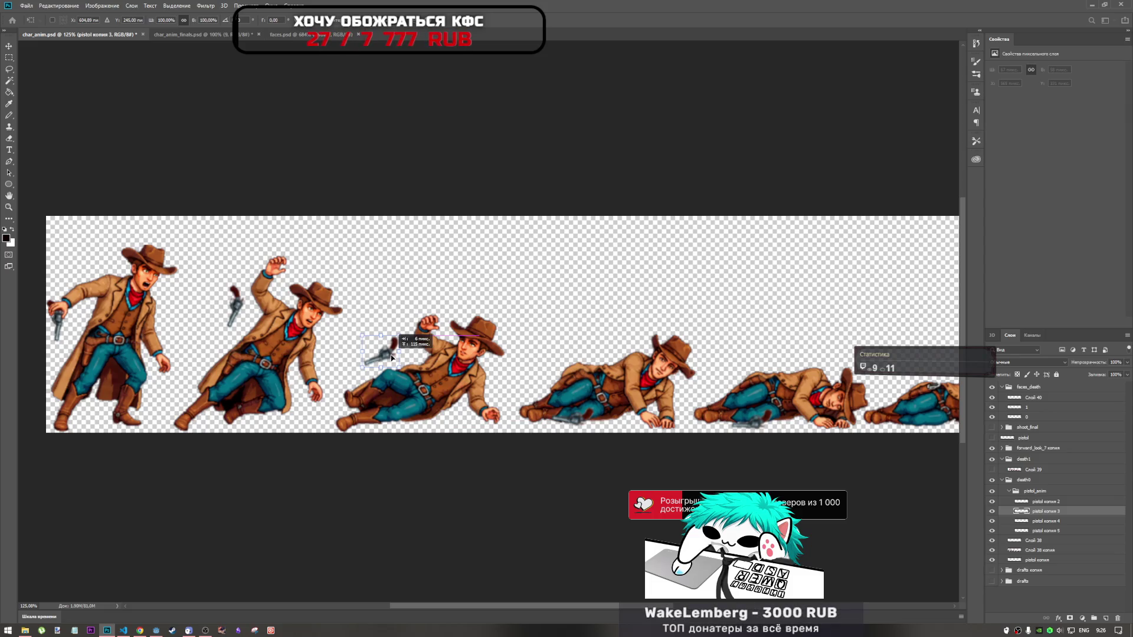
pyautogui.moveTo(392, 359); pyautogui.dragTo(390, 357)
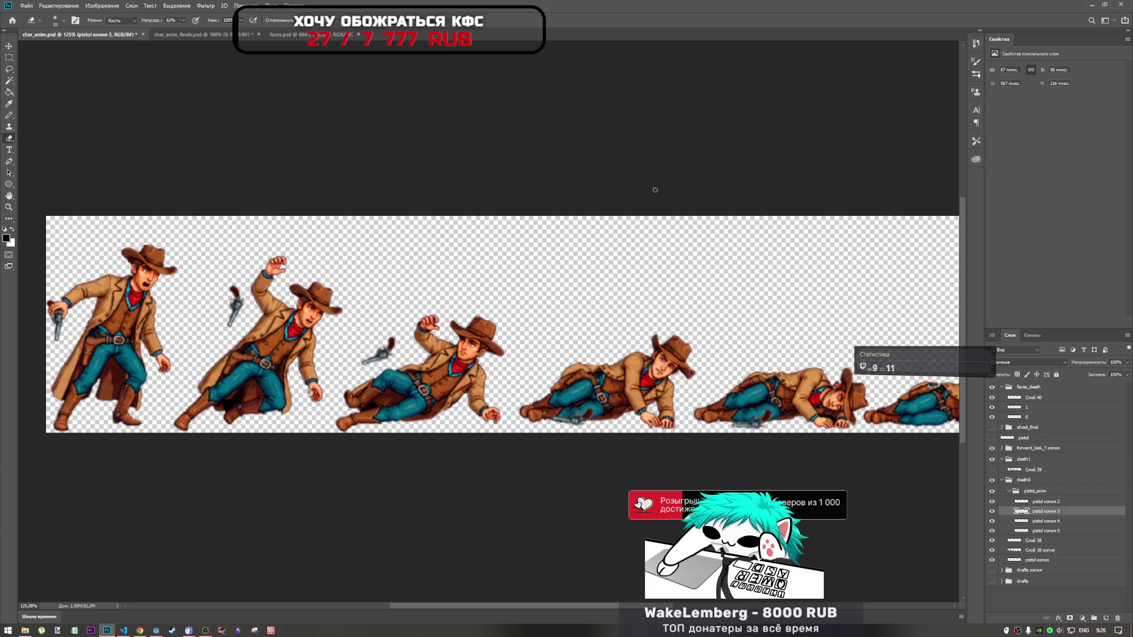
pyautogui.press('Return')
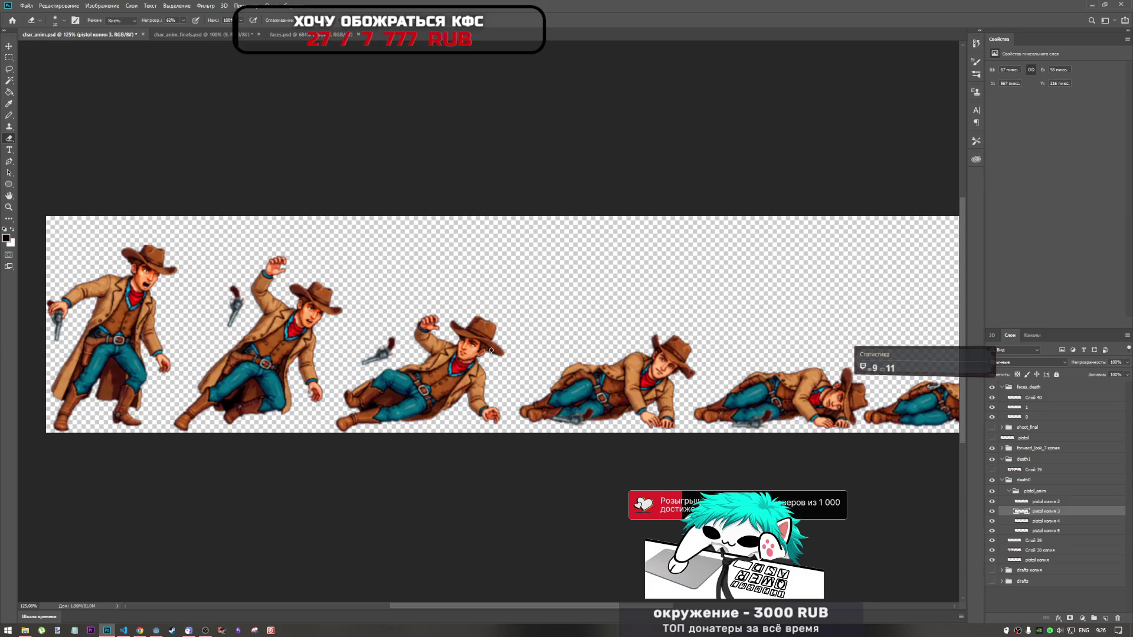
pyautogui.scroll(-1, 447, 285)
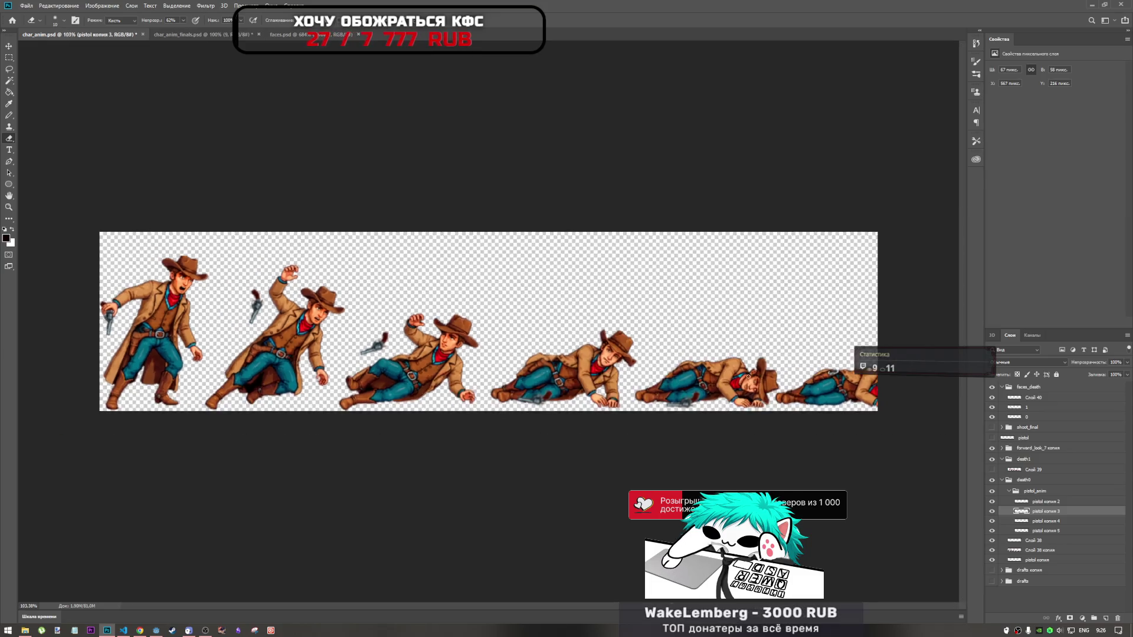
pyautogui.scroll(2, 628, 365)
pyautogui.scroll(-1, 372, 350)
pyautogui.scroll(-1, 372, 350)
pyautogui.scroll(1, 371, 350)
pyautogui.scroll(-1, 372, 350)
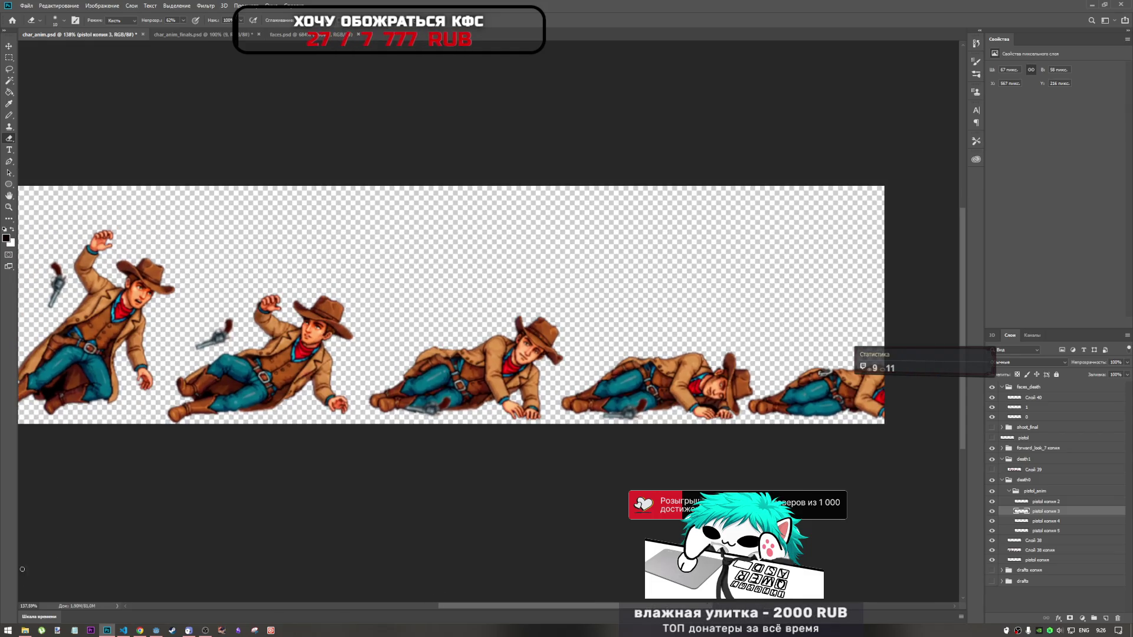
# Reshow the original faces group behind the cut-out in faces.psd, then bring the YouTube window forward
pyautogui.click(300, 35)
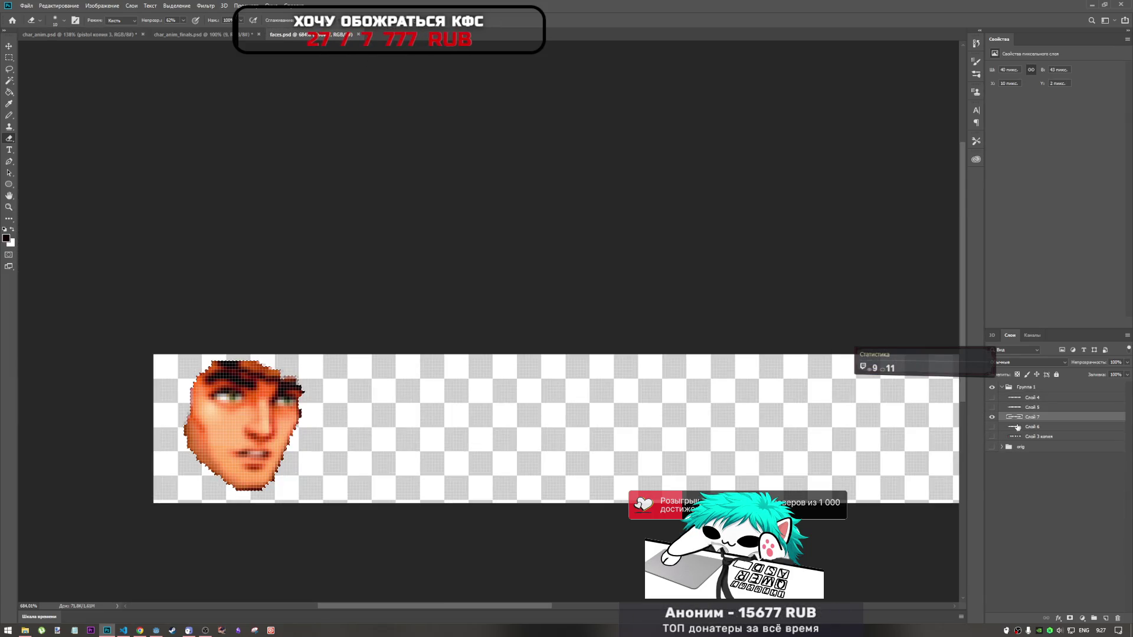
pyautogui.click(993, 448)
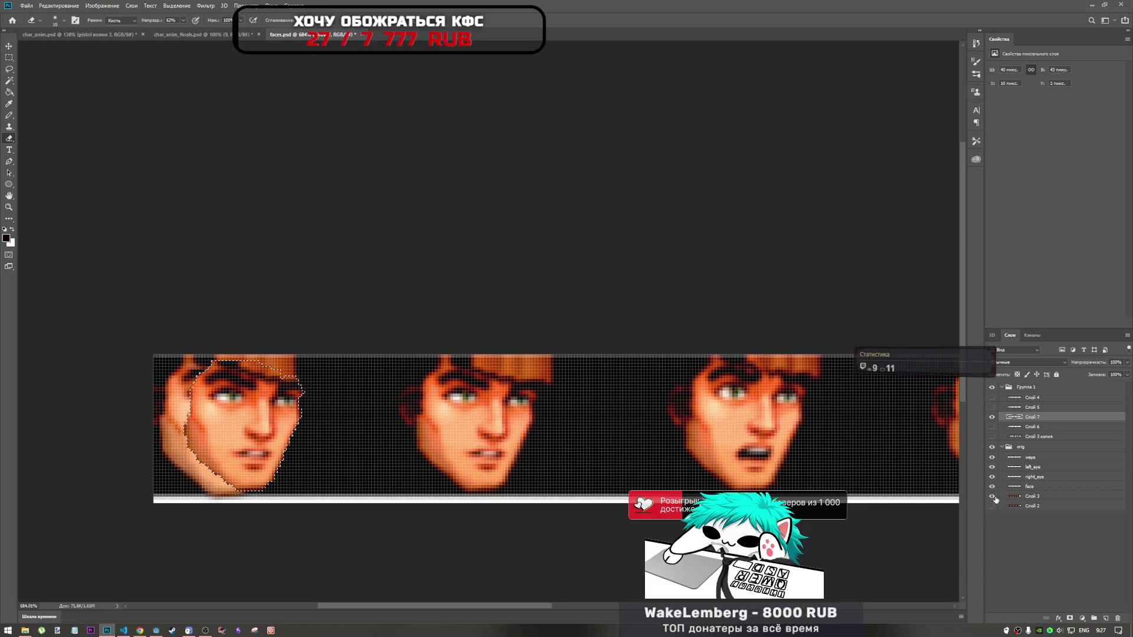
pyautogui.click(992, 455)
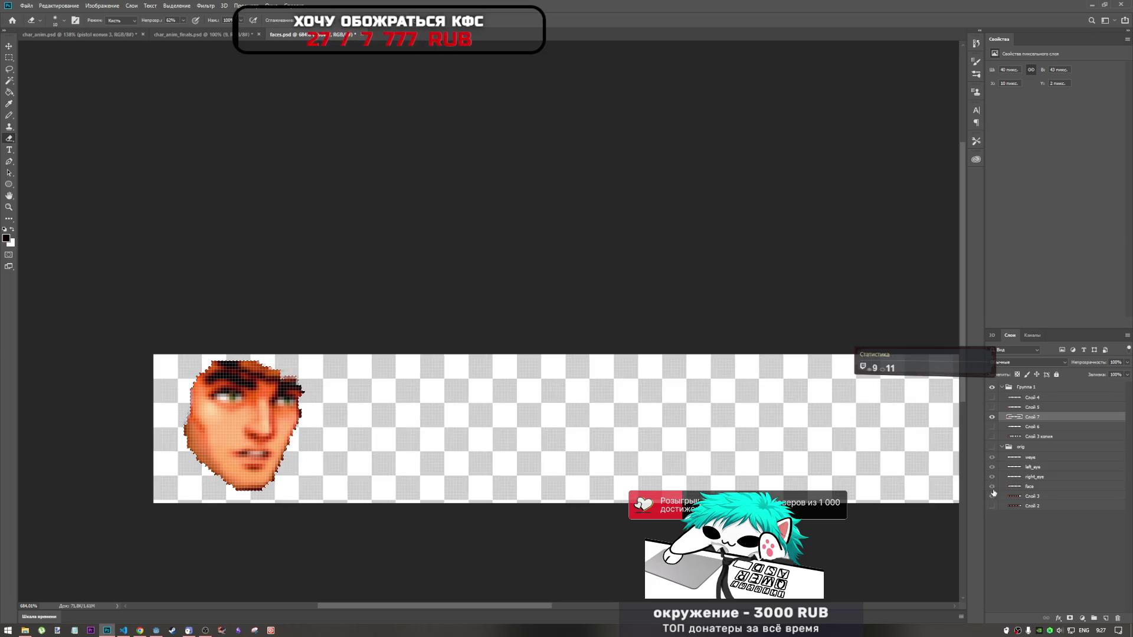
pyautogui.click(991, 447)
pyautogui.click(993, 502)
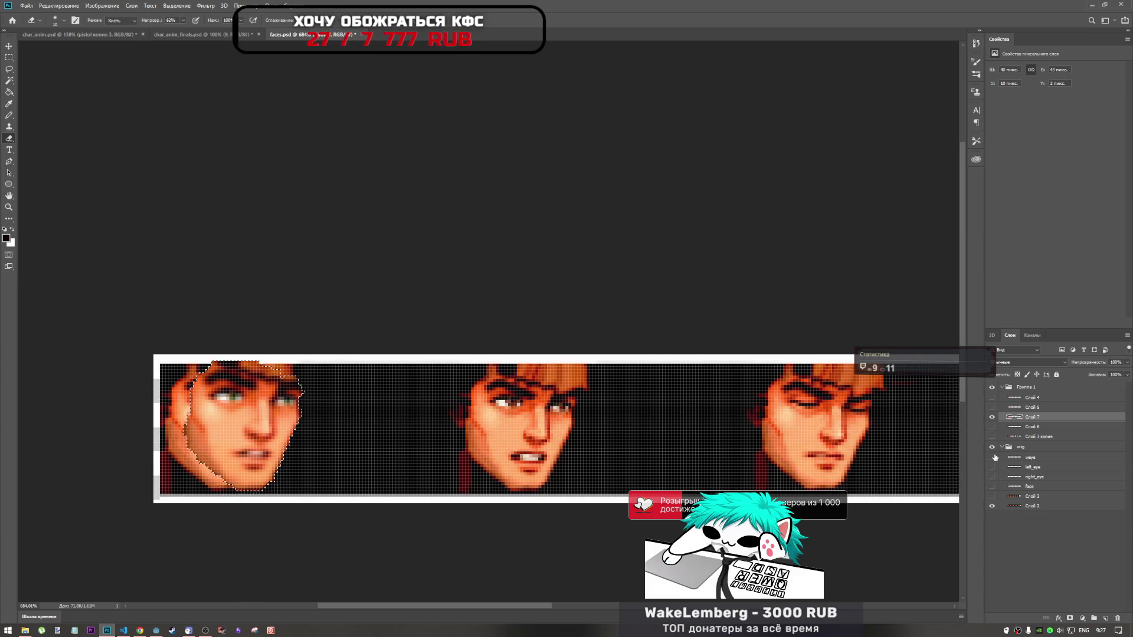
pyautogui.scroll(-1, 408, 416)
pyautogui.scroll(-1, 328, 414)
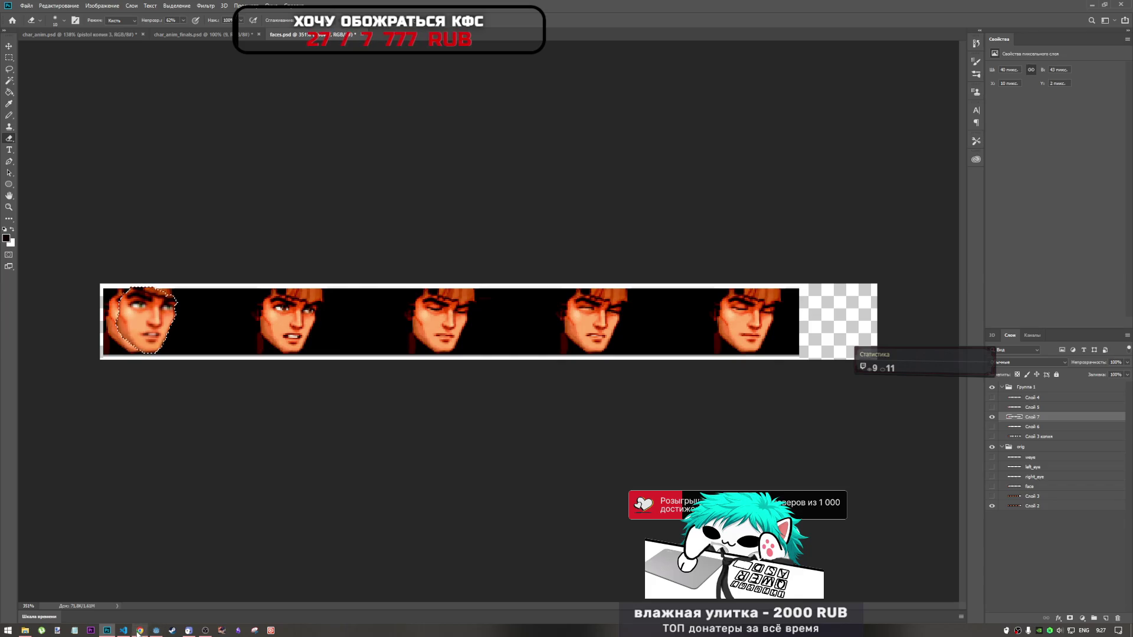
pyautogui.moveTo(139, 630)
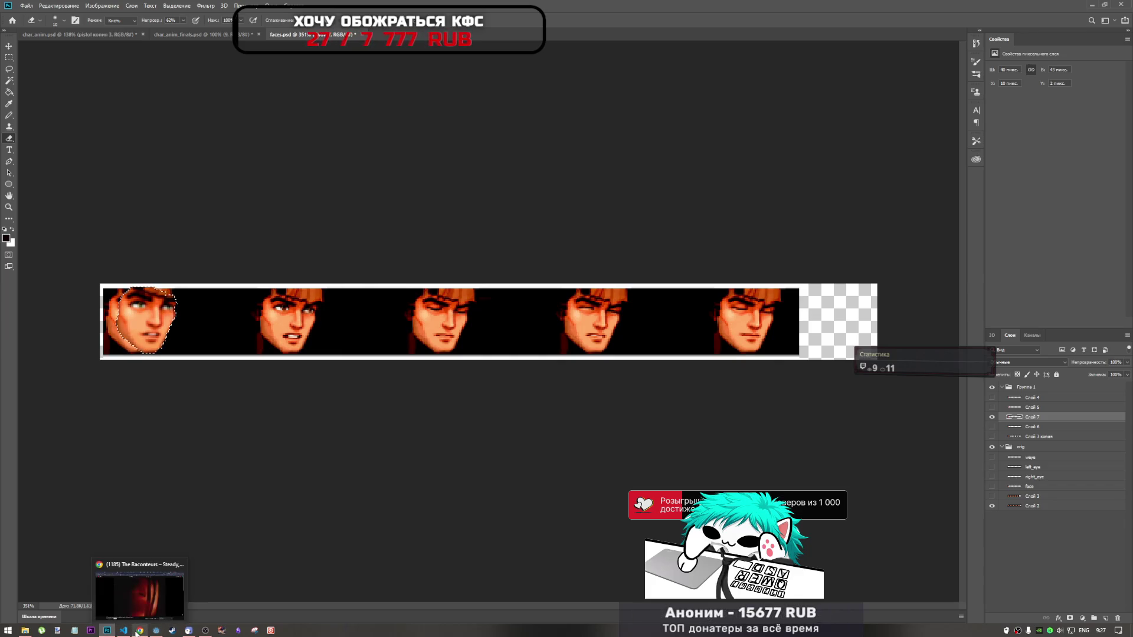
pyautogui.click(137, 594)
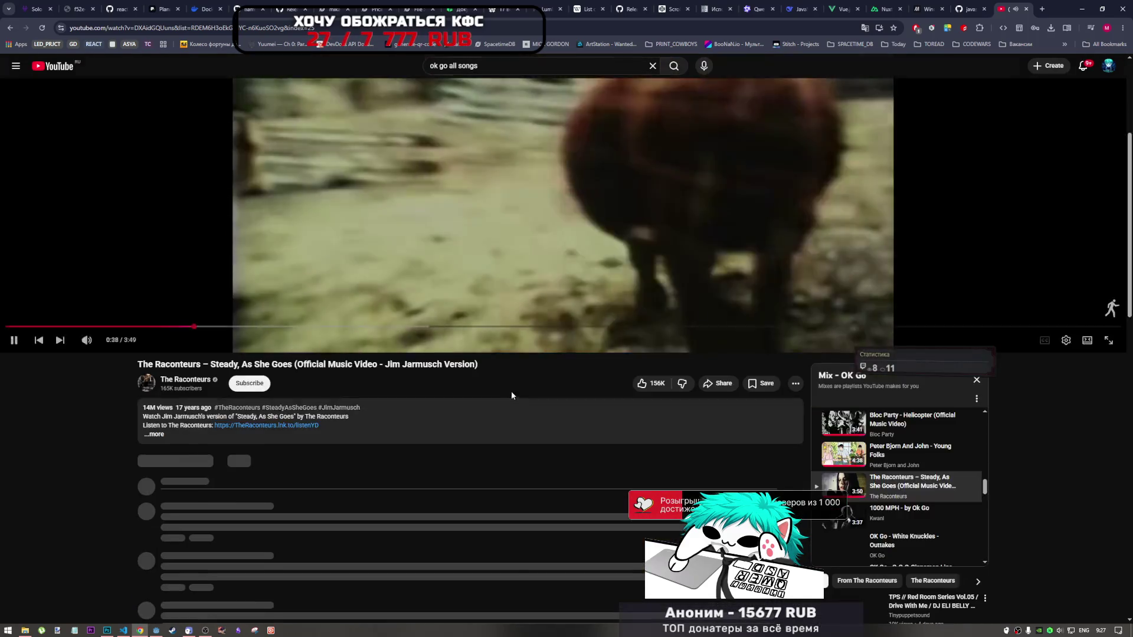
pyautogui.scroll(-1, 509, 390)
pyautogui.scroll(-3, 917, 407)
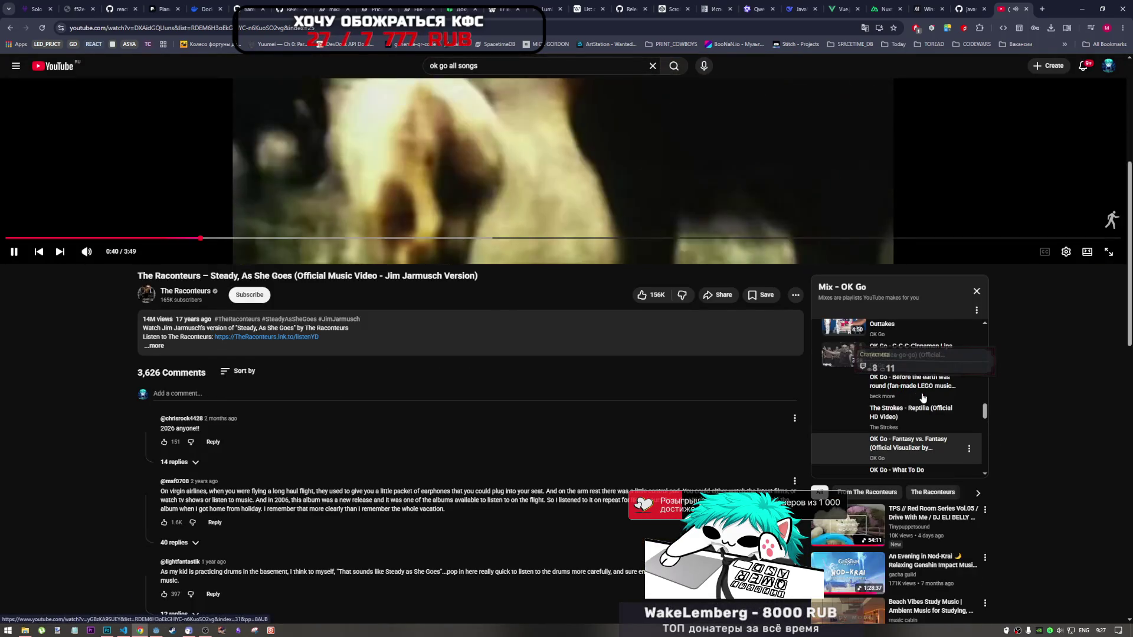
pyautogui.scroll(-2, 916, 407)
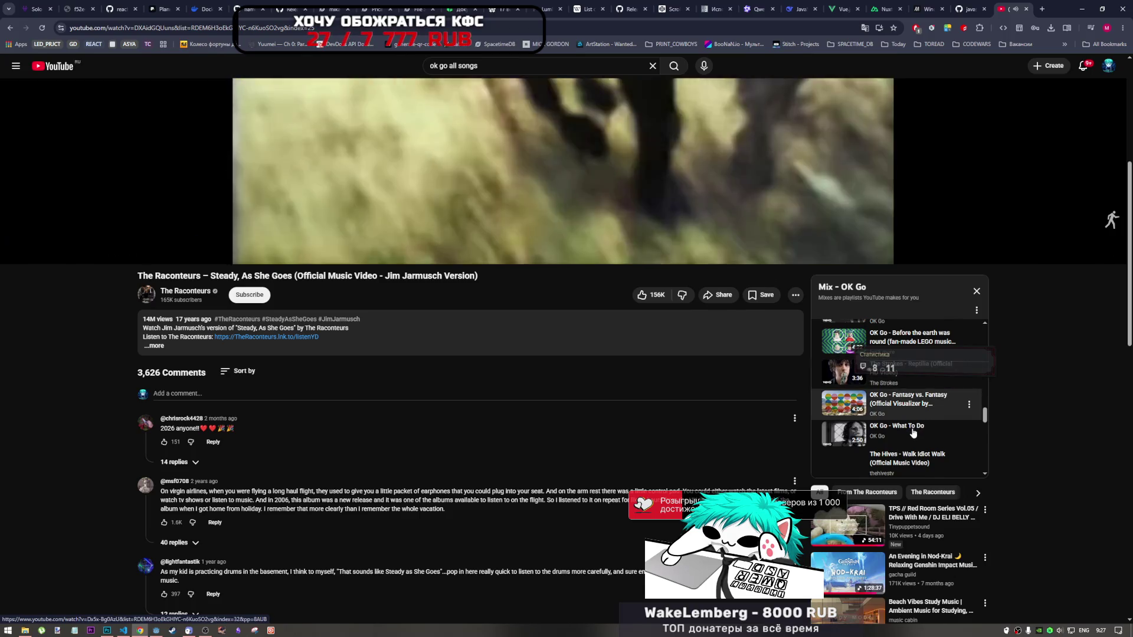
pyautogui.scroll(-2, 914, 432)
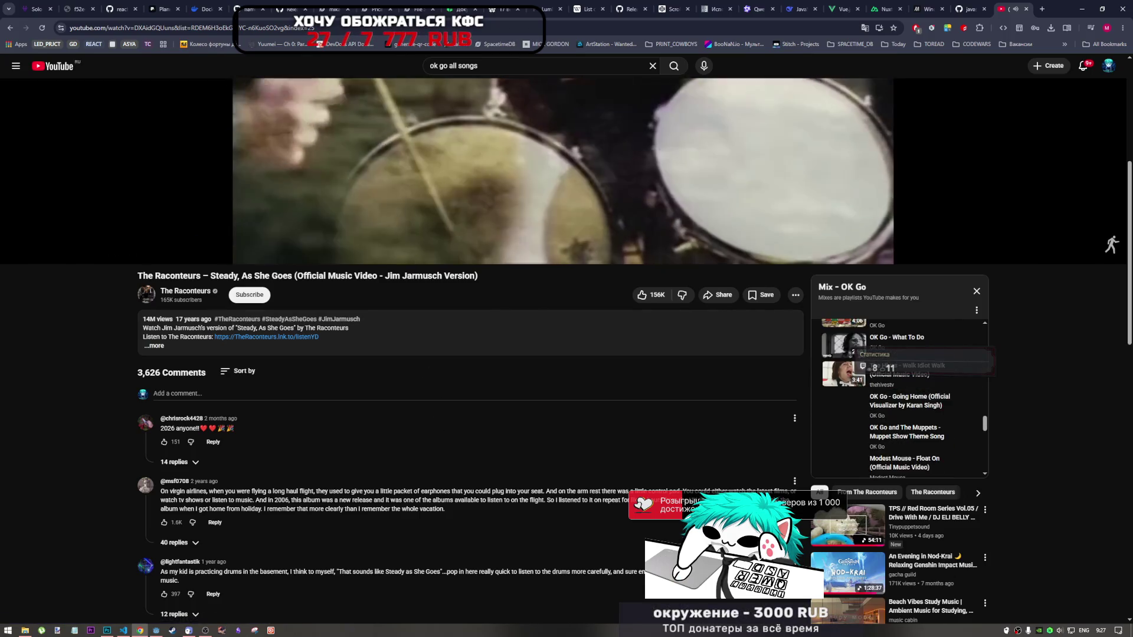
pyautogui.scroll(5, 510, 354)
# Search YouTube for OK Go songs and start the OK Go Official Music Videos playlist
pyautogui.click(563, 327)
pyautogui.click(58, 67)
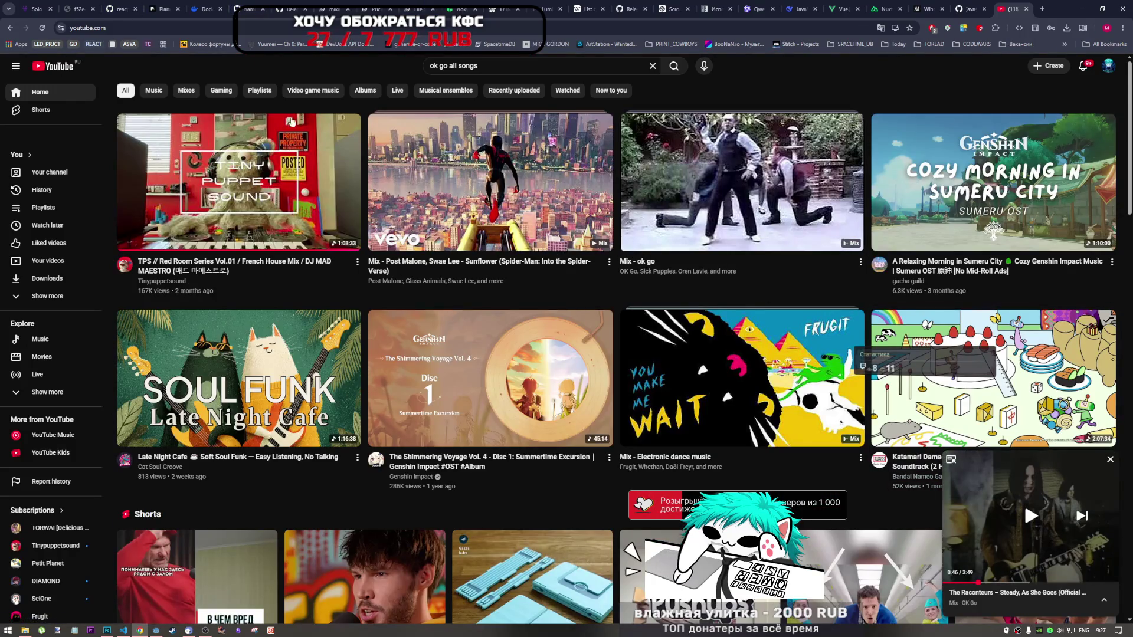
pyautogui.click(1109, 466)
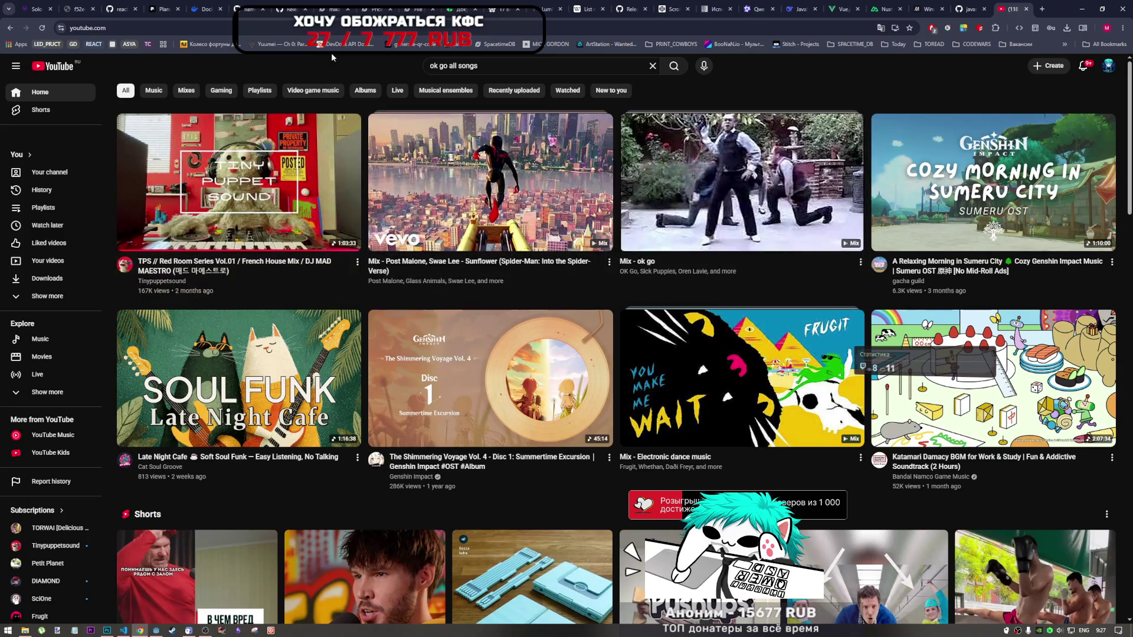
pyautogui.press('Return')
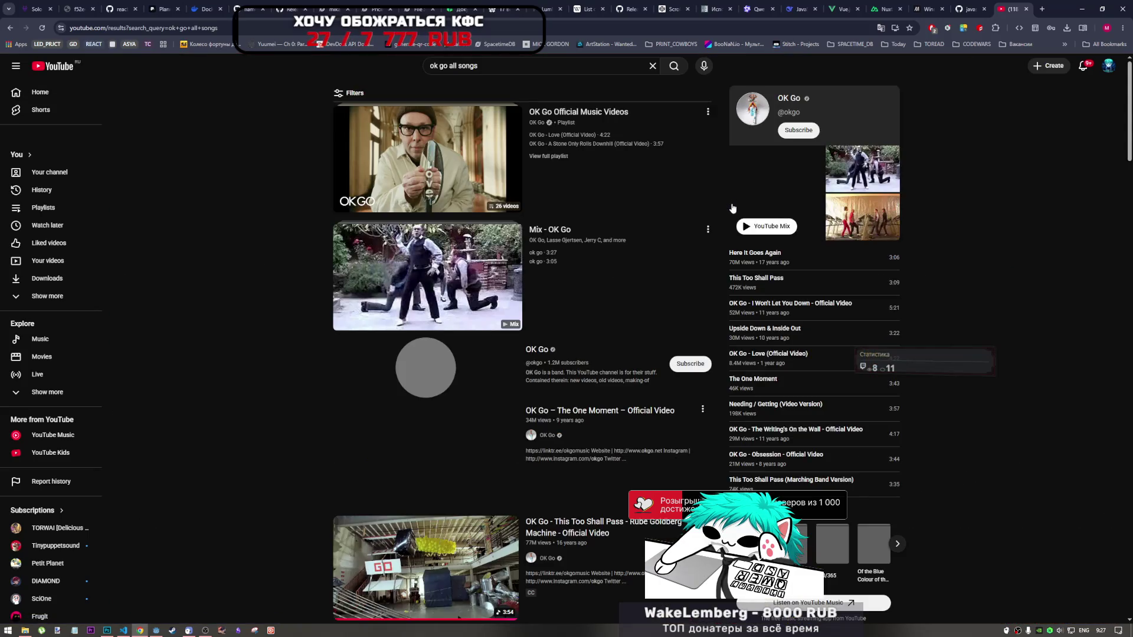
pyautogui.click(501, 151)
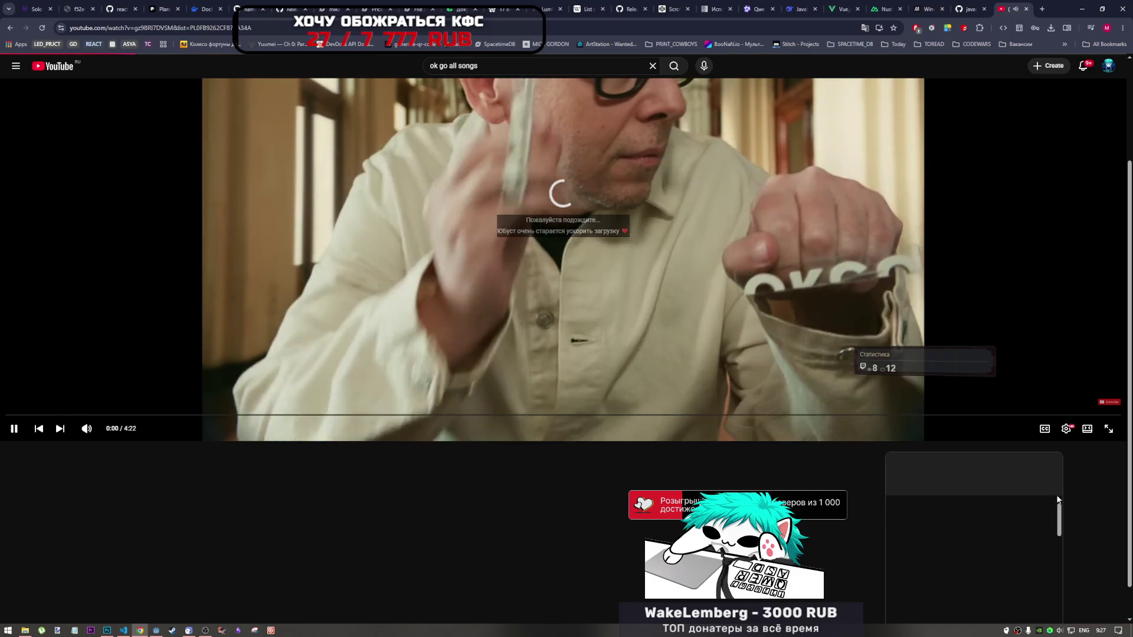
pyautogui.scroll(-1, 1068, 495)
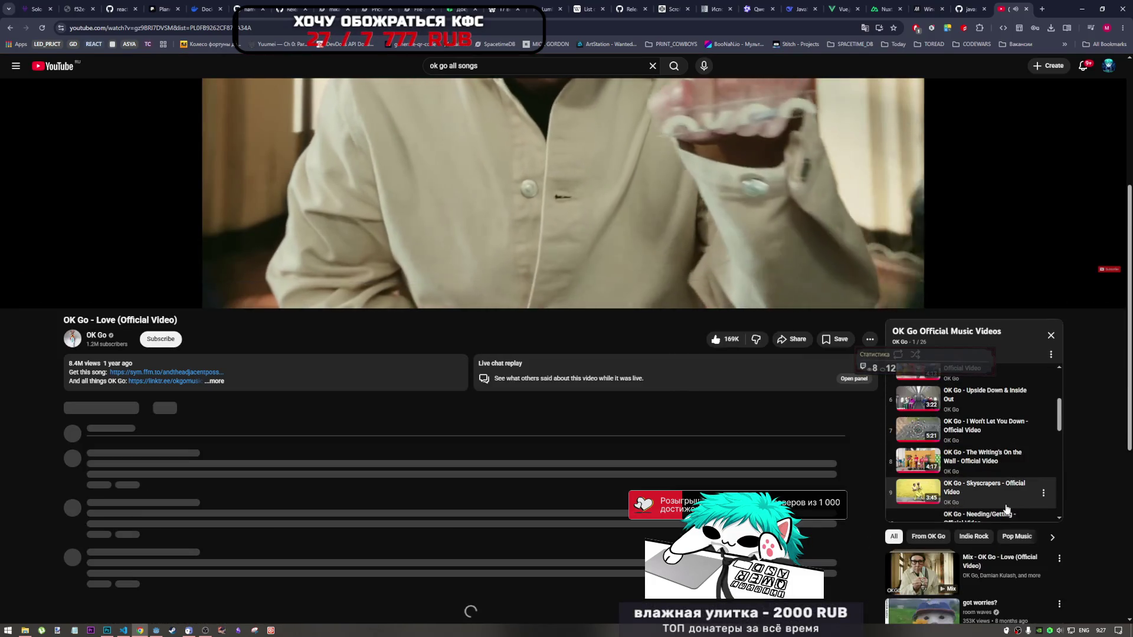
pyautogui.scroll(-2, 1009, 508)
pyautogui.scroll(-3, 1007, 511)
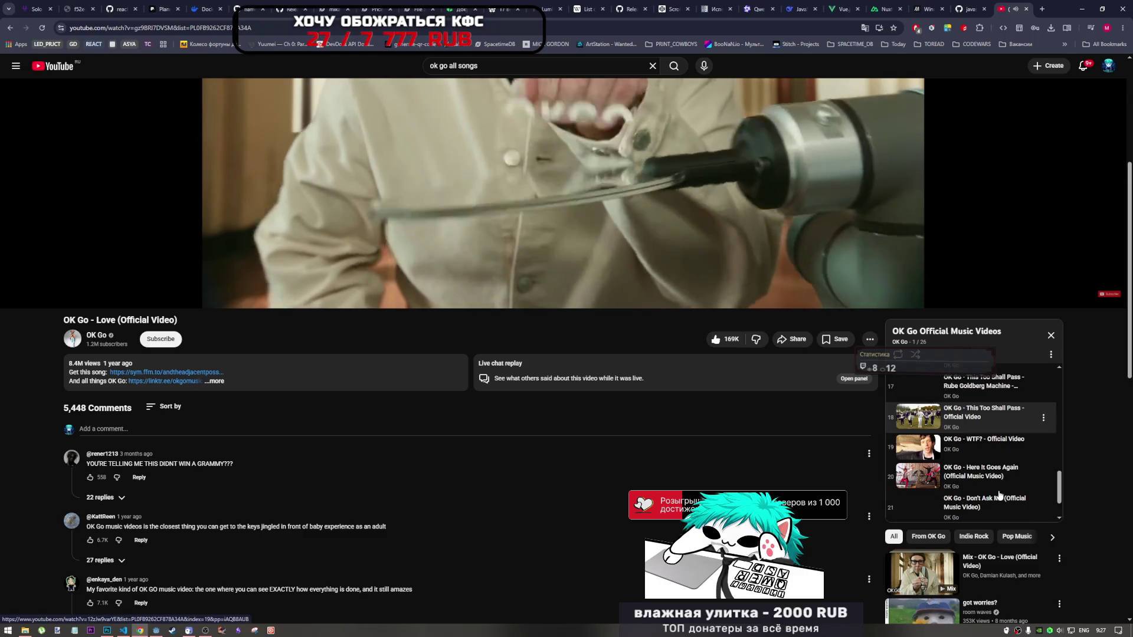
pyautogui.scroll(-2, 998, 497)
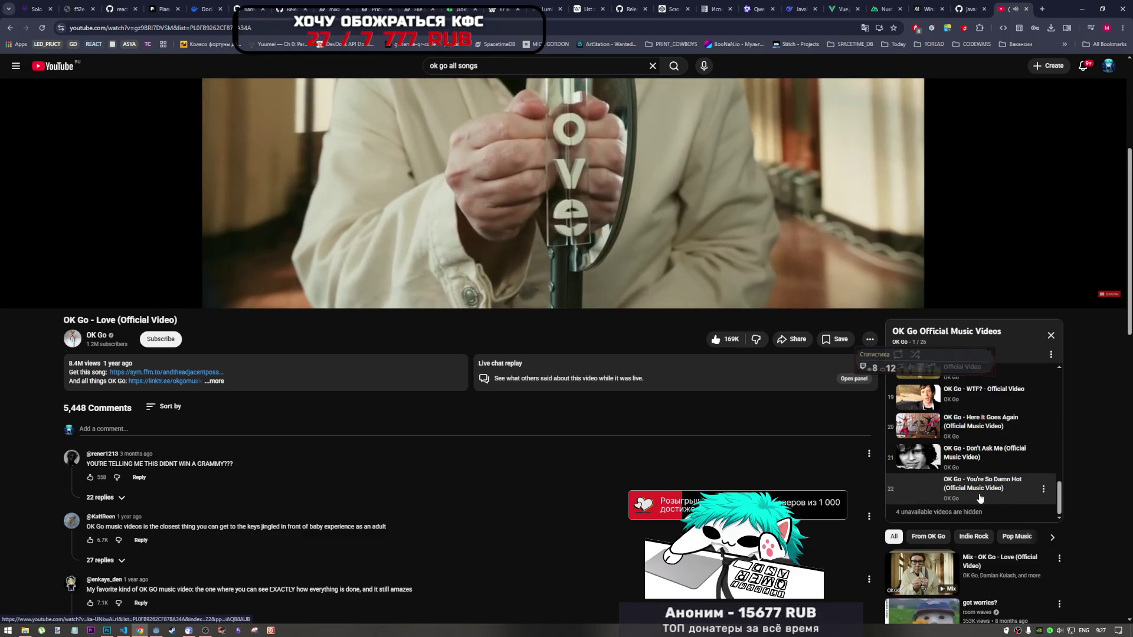
pyautogui.scroll(-1, 999, 496)
pyautogui.scroll(5, 974, 460)
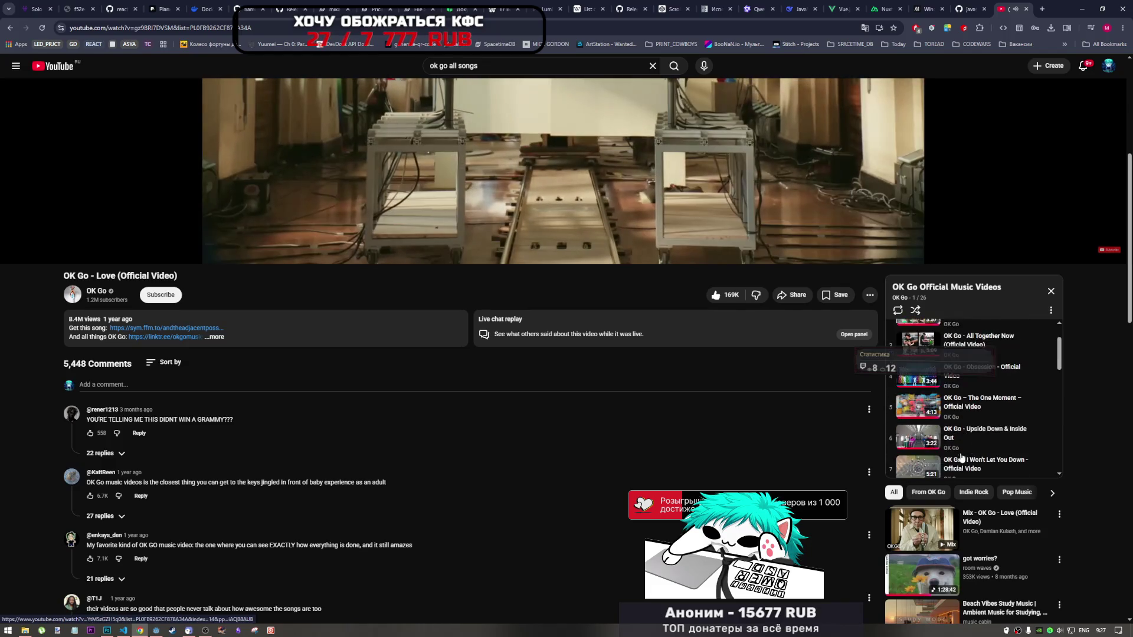
pyautogui.scroll(-5, 961, 459)
pyautogui.scroll(-5, 960, 459)
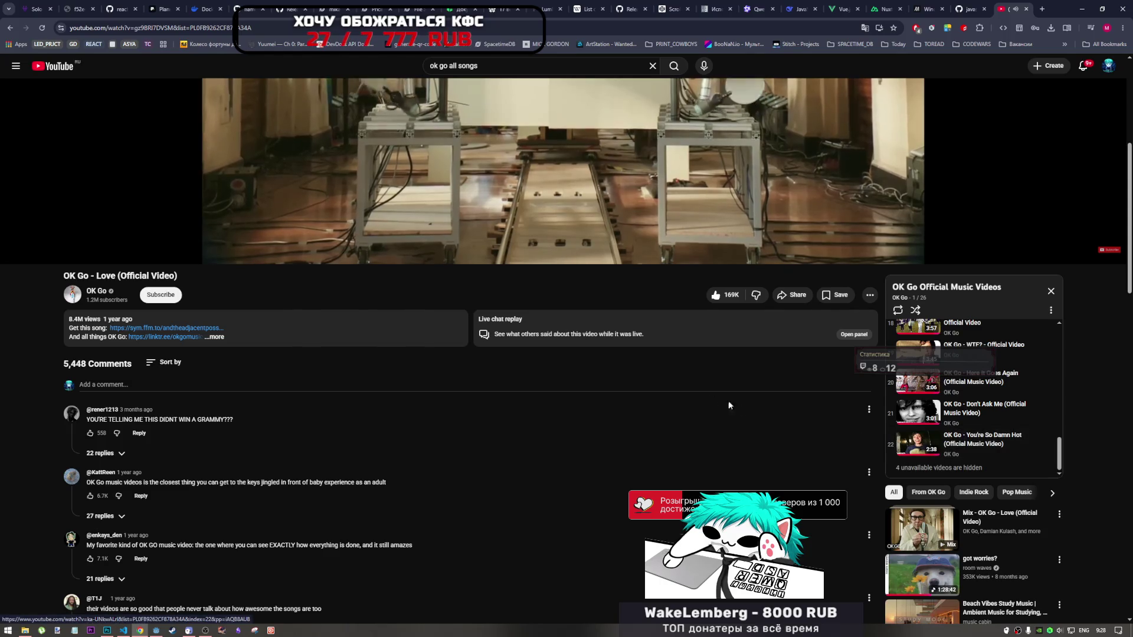
pyautogui.scroll(5, 290, 325)
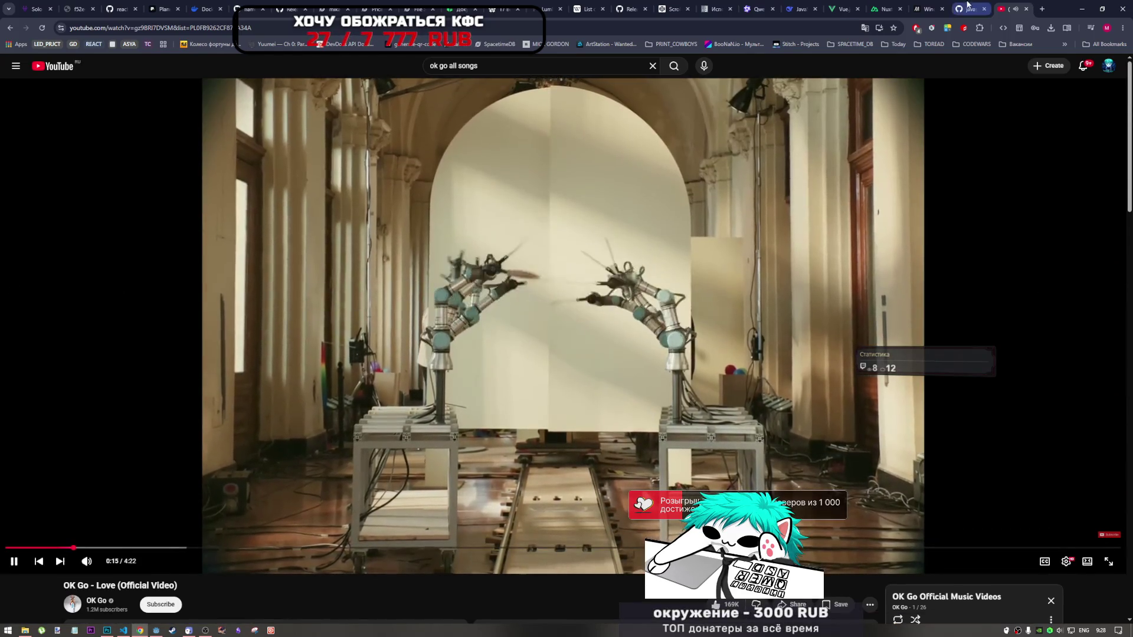
# Glance at the code editor, then return to the playing OK Go video
pyautogui.click(142, 631)
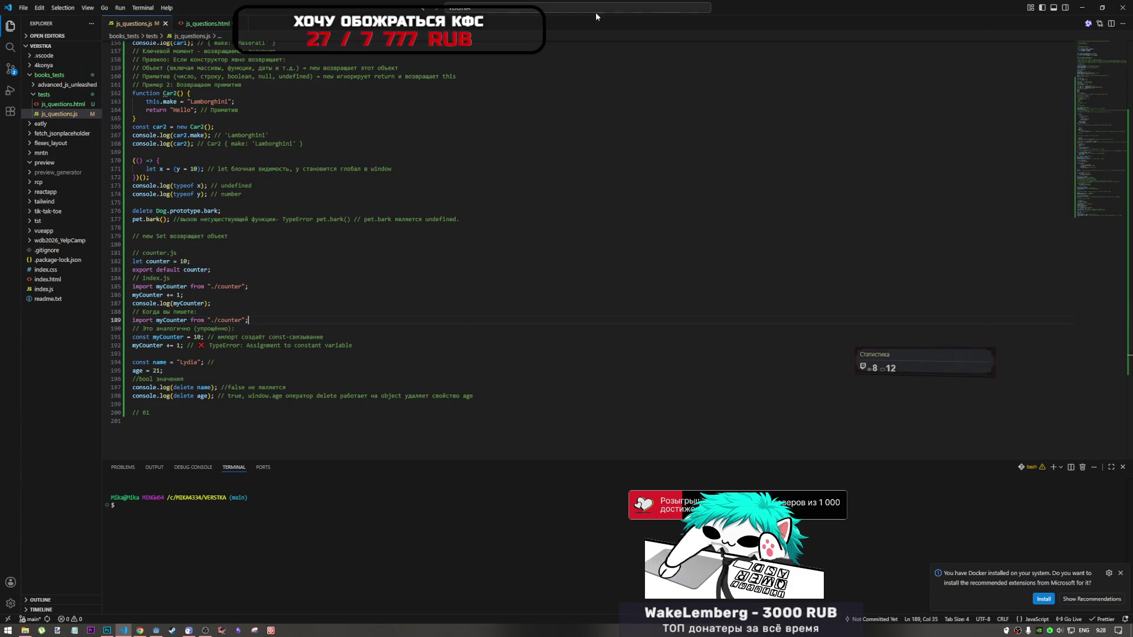
pyautogui.click(566, 228)
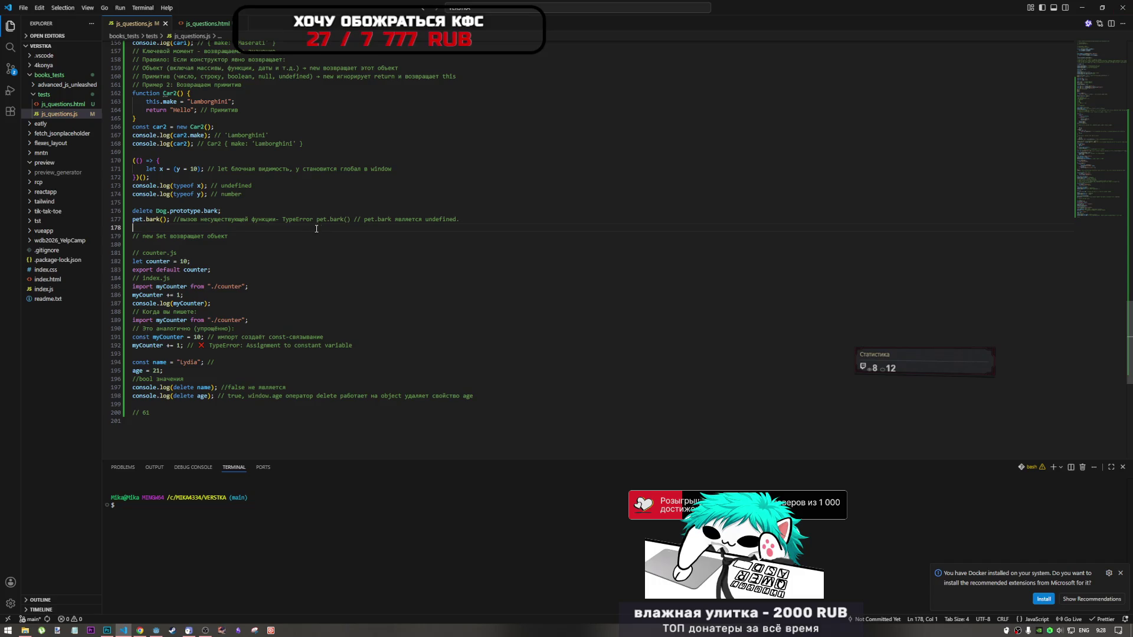
pyautogui.click(1122, 7)
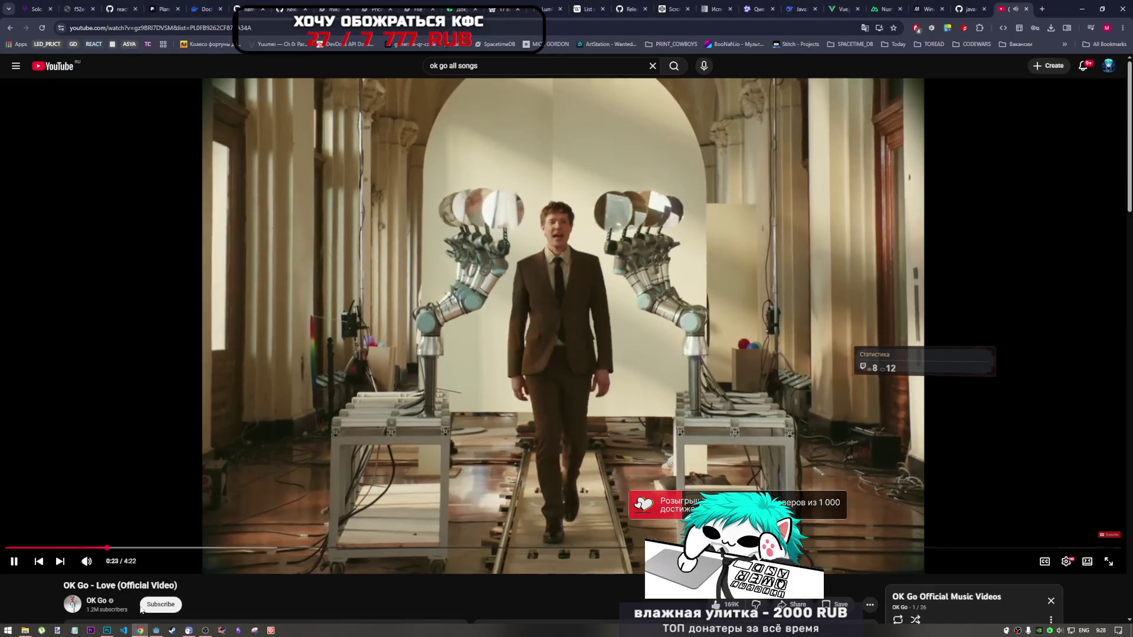
# Bring Photoshop's faces document back in front of the browser
pyautogui.click(107, 630)
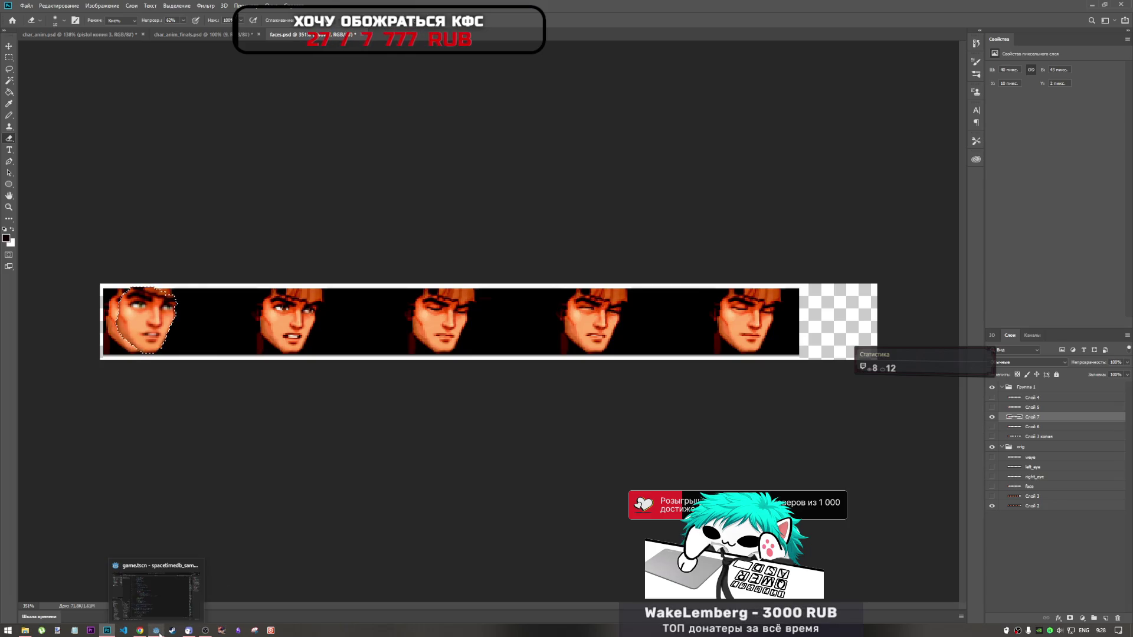
pyautogui.click(215, 33)
pyautogui.click(134, 36)
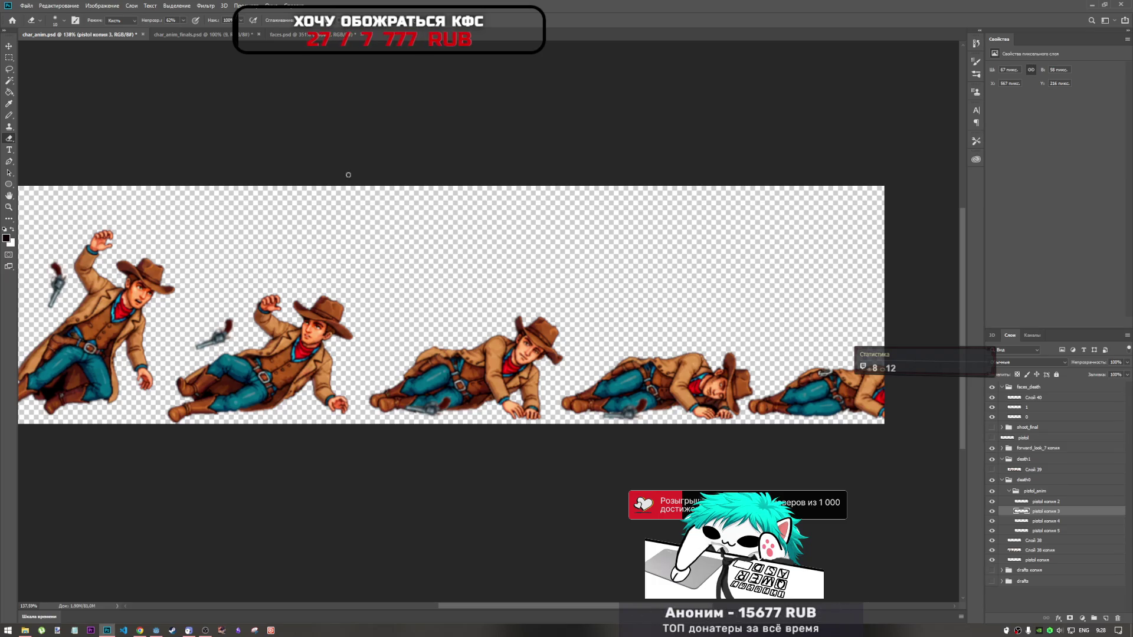
pyautogui.hotkey('alt', 'Tab')
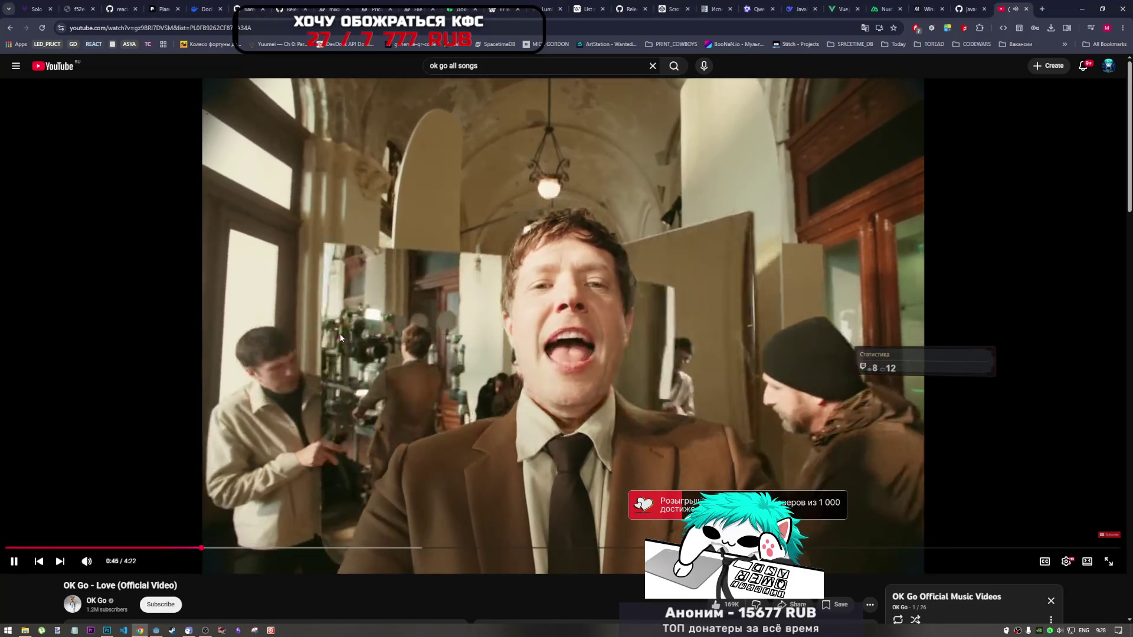
pyautogui.hotkey('alt', 'Tab')
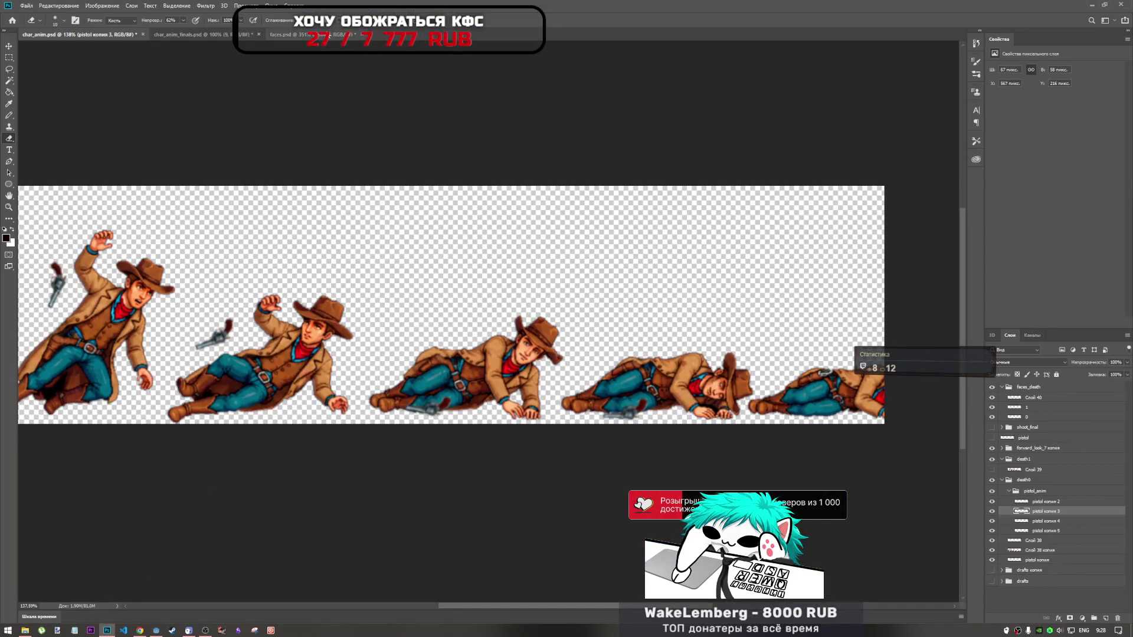
pyautogui.click(289, 34)
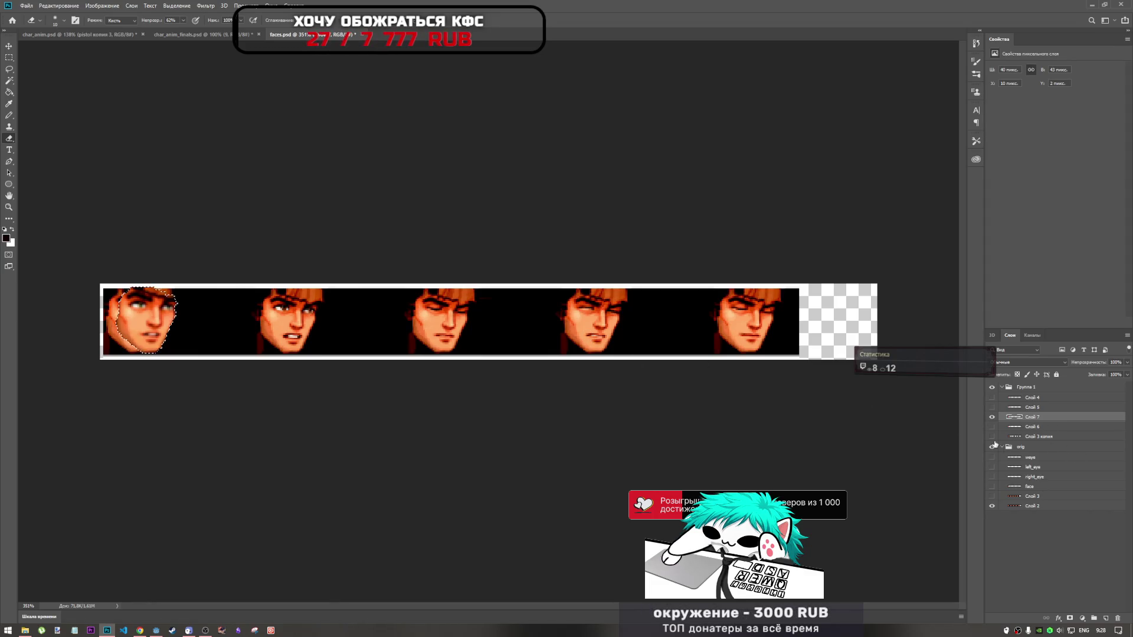
pyautogui.click(10, 56)
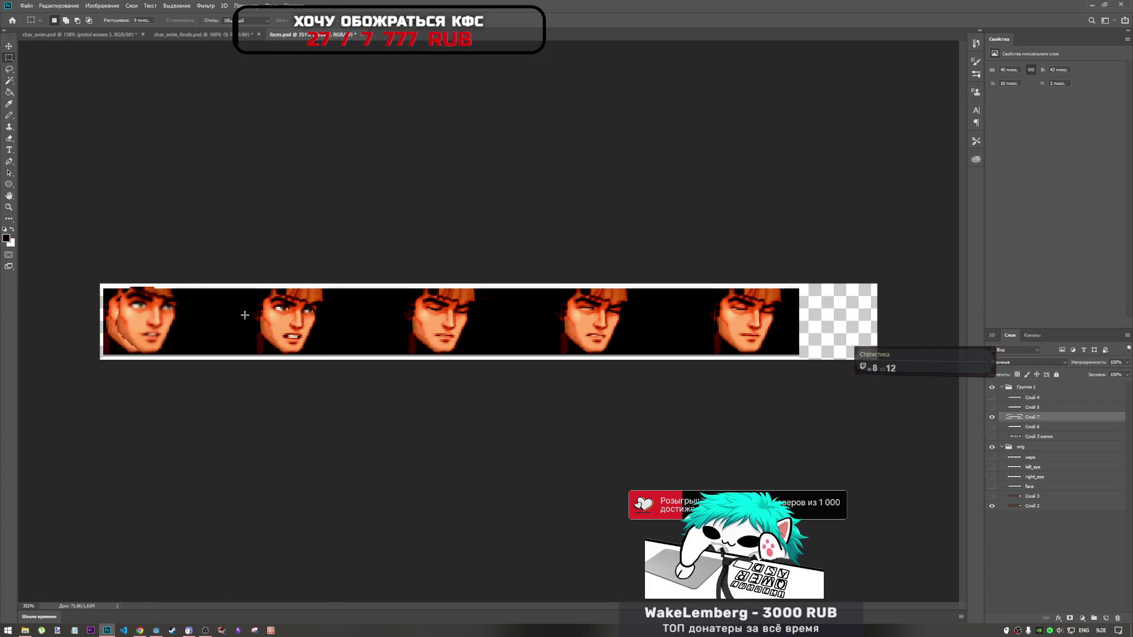
# Marquee-select the fourth face on the Слой 2 strip, comparing it against the cowboy frames
pyautogui.click(1036, 506)
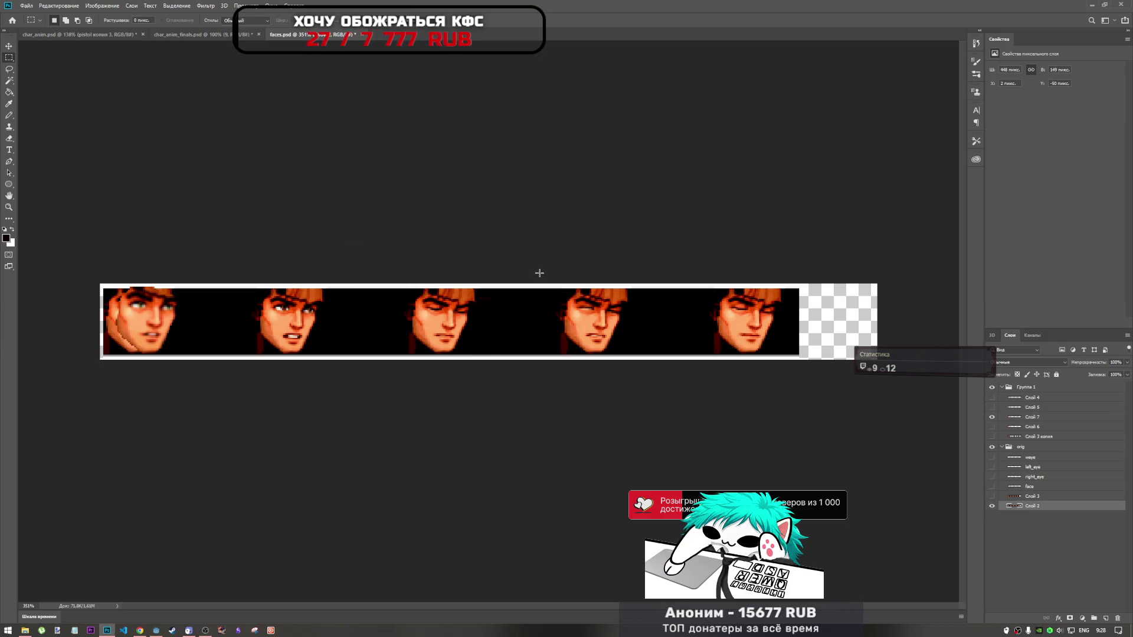
pyautogui.moveTo(545, 287); pyautogui.dragTo(639, 379)
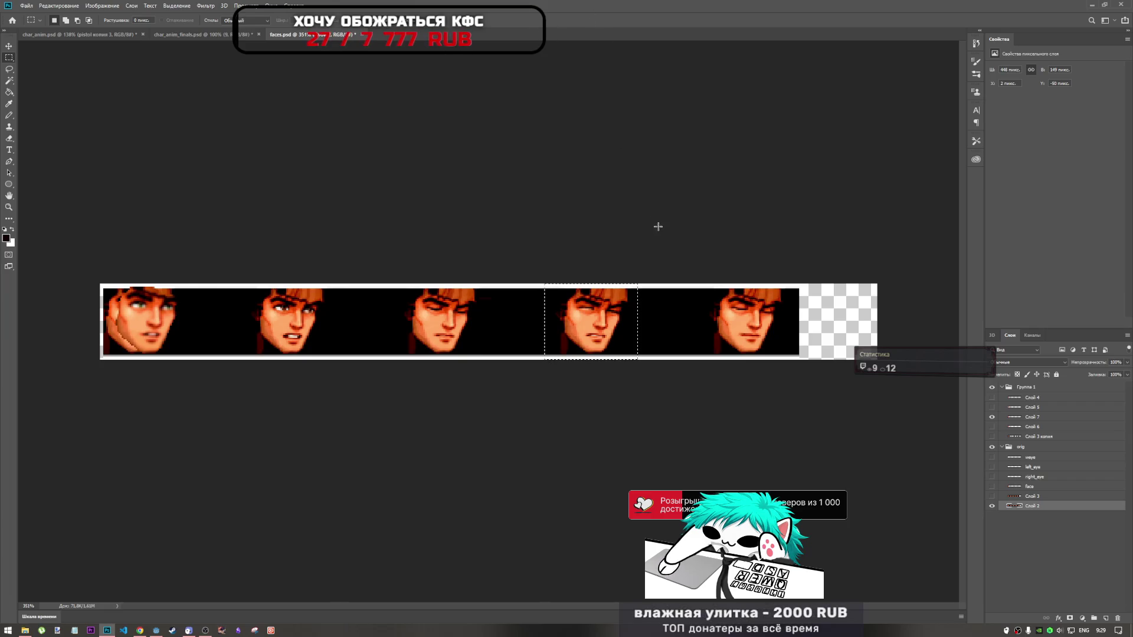
pyautogui.click(103, 34)
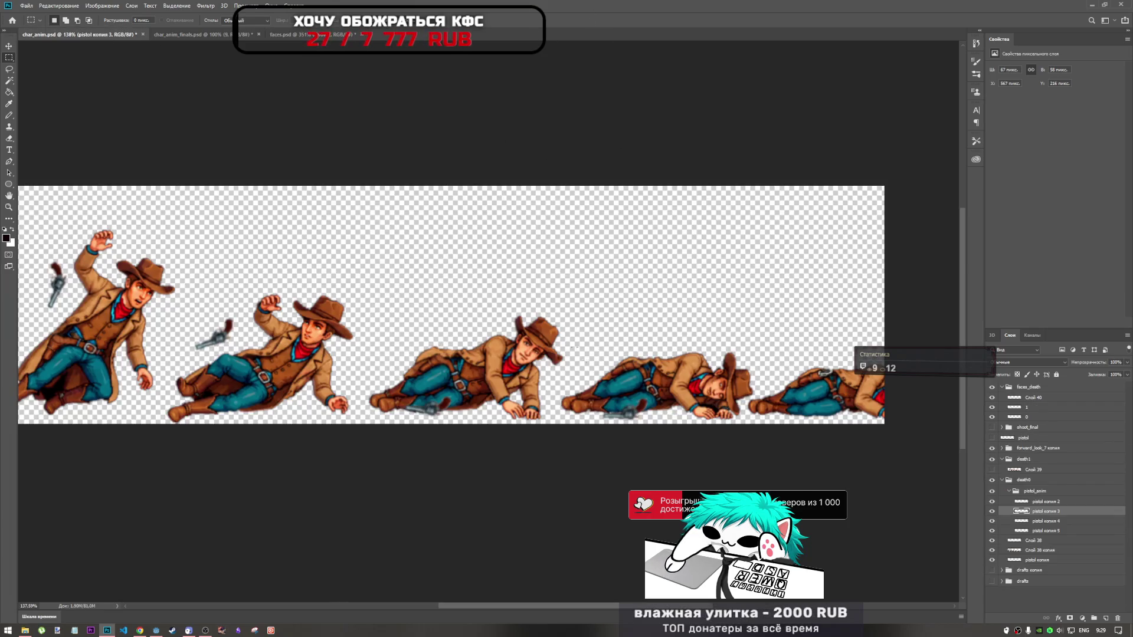
pyautogui.click(292, 34)
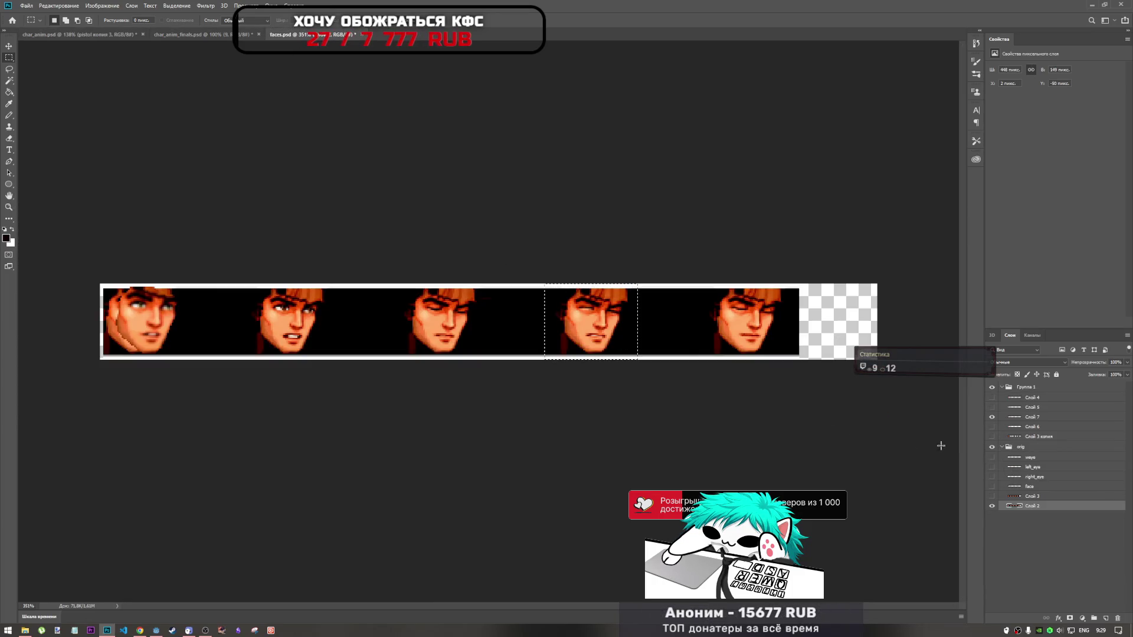
pyautogui.hotkey('ctrl', 'j')
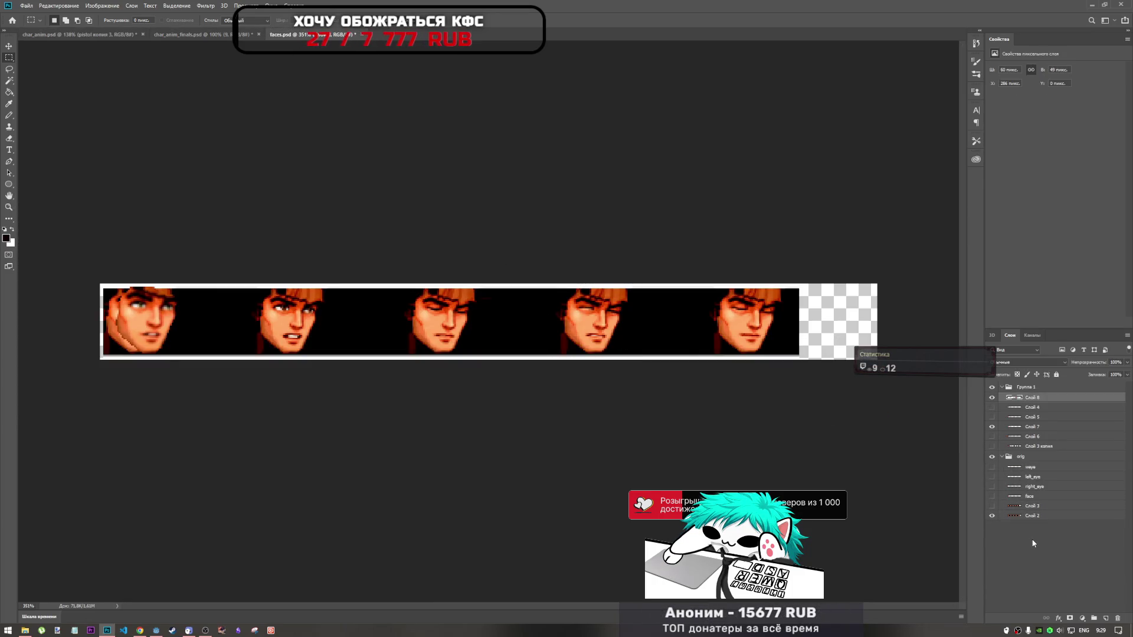
pyautogui.hotkey('ctrl', 'z')
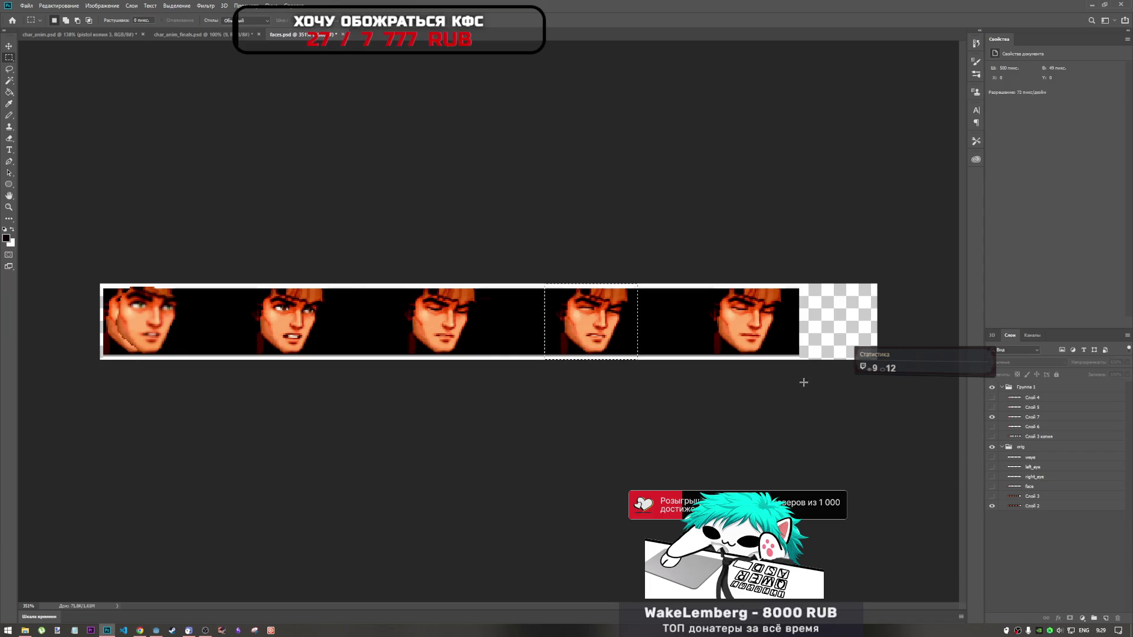
# Cut the fourth face out of the strip and paste it as a new layer in Группа 1, hiding the originals
pyautogui.click(1020, 506)
pyautogui.press('Delete')
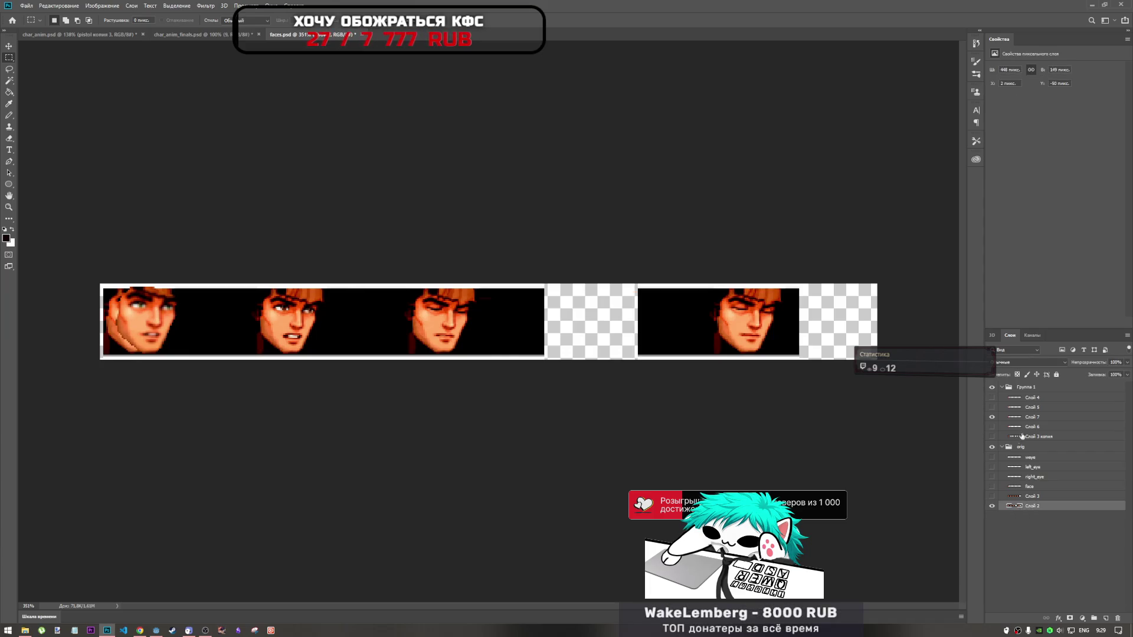
pyautogui.click(1034, 388)
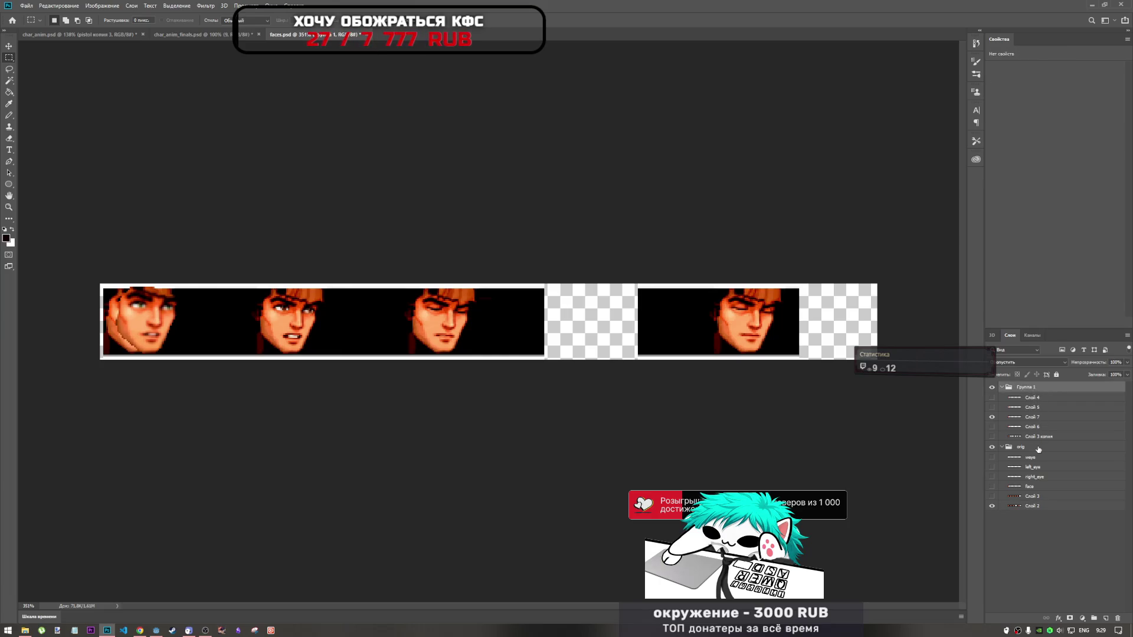
pyautogui.hotkey('ctrl', 'v')
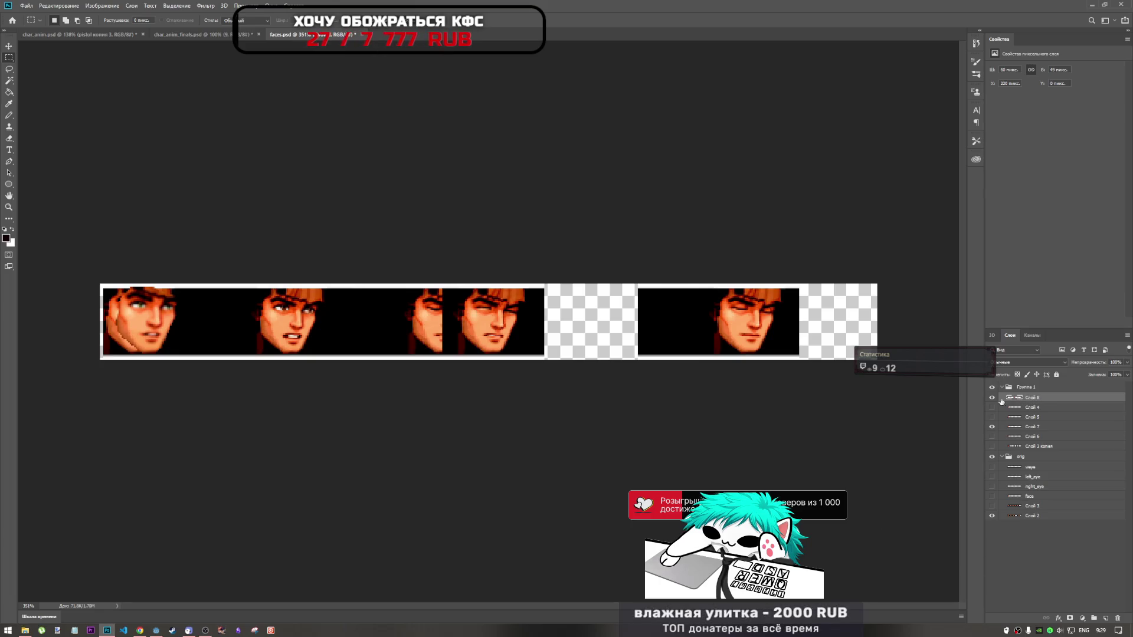
pyautogui.click(992, 517)
# Move the pasted face into the first cell and shift the selected face layers toward the strip's middle
pyautogui.hotkey('ctrl', 't')
pyautogui.moveTo(501, 336); pyautogui.dragTo(259, 337)
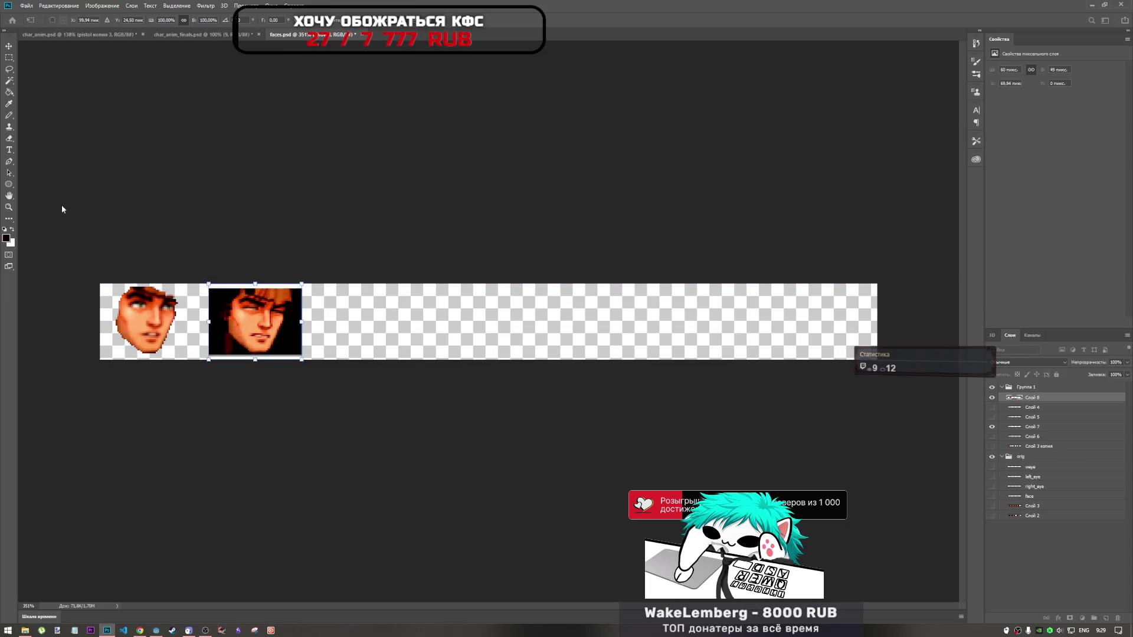
pyautogui.moveTo(296, 344); pyautogui.dragTo(348, 330)
pyautogui.click(1044, 408)
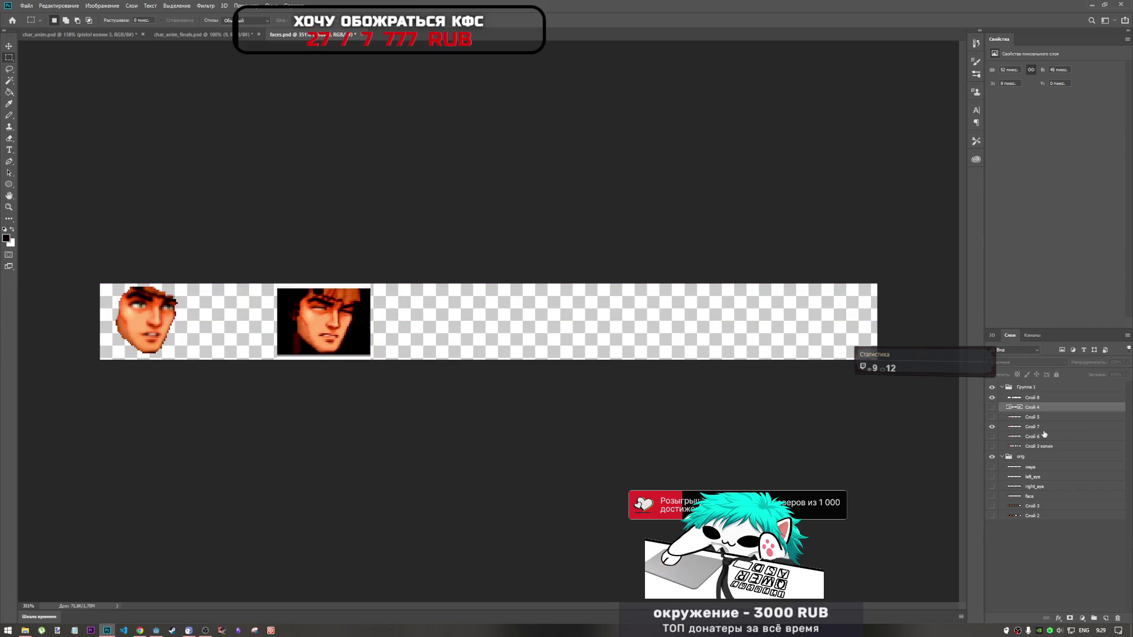
pyautogui.keyDown('shift'); pyautogui.click(1040, 436); pyautogui.keyUp('shift')
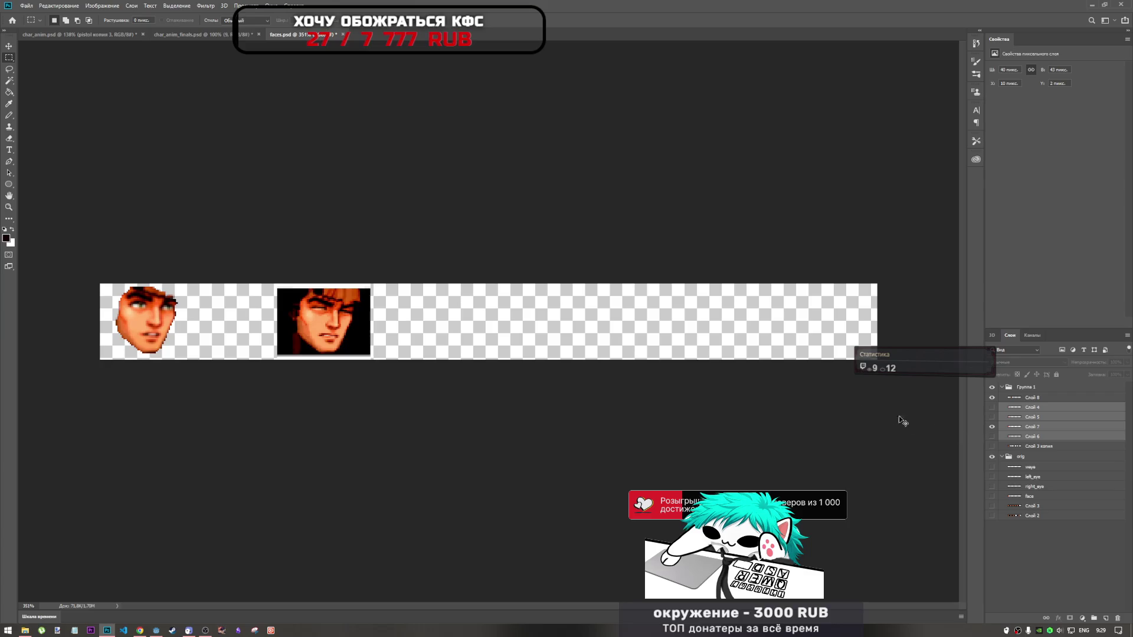
pyautogui.hotkey('ctrl', 't')
pyautogui.moveTo(152, 321)
pyautogui.mouseDown()
pyautogui.moveTo(491, 320)
pyautogui.moveTo(480, 321)
pyautogui.mouseUp()
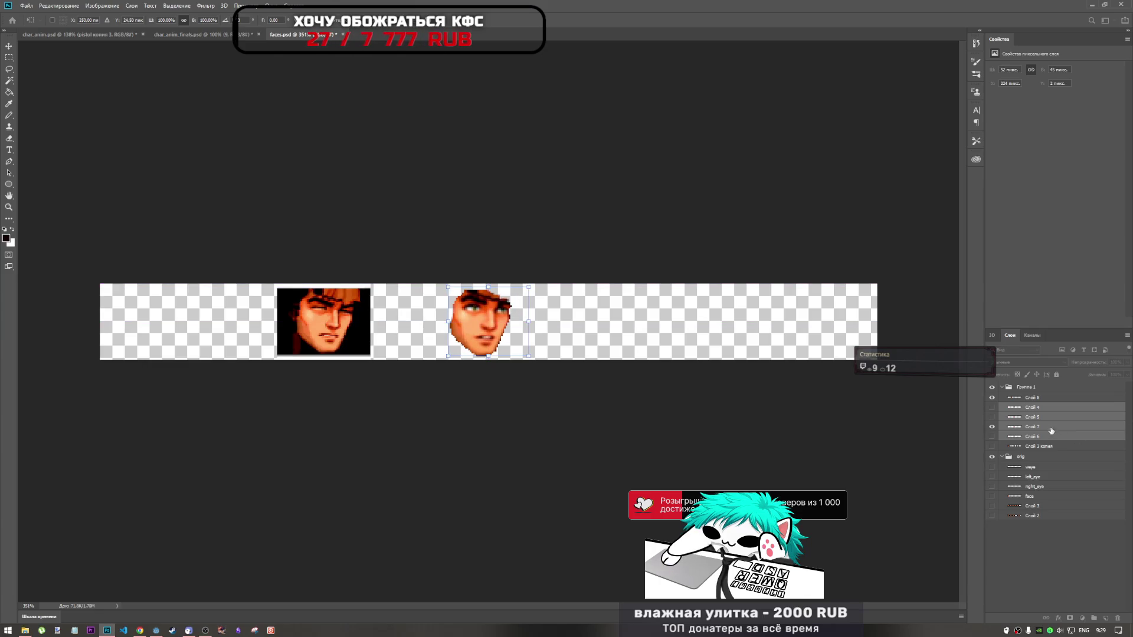
# Move the Слой 8 face onto the other face in the middle of the strip and commit it
pyautogui.click(1047, 457)
pyautogui.click(1034, 397)
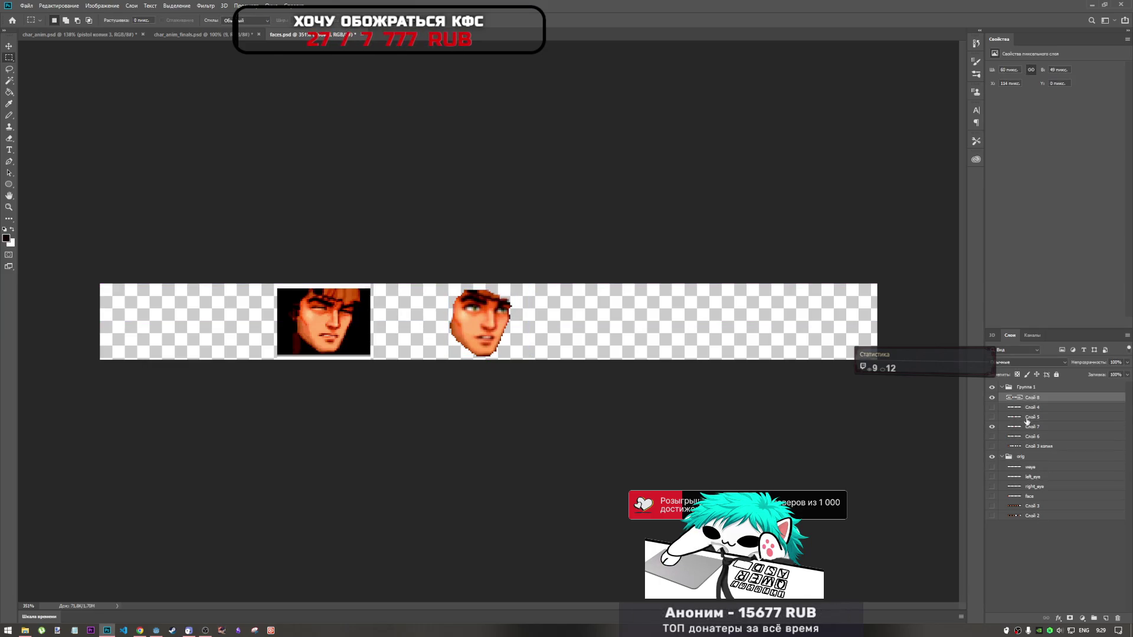
pyautogui.hotkey('ctrl', 't')
pyautogui.moveTo(306, 328); pyautogui.dragTo(467, 328)
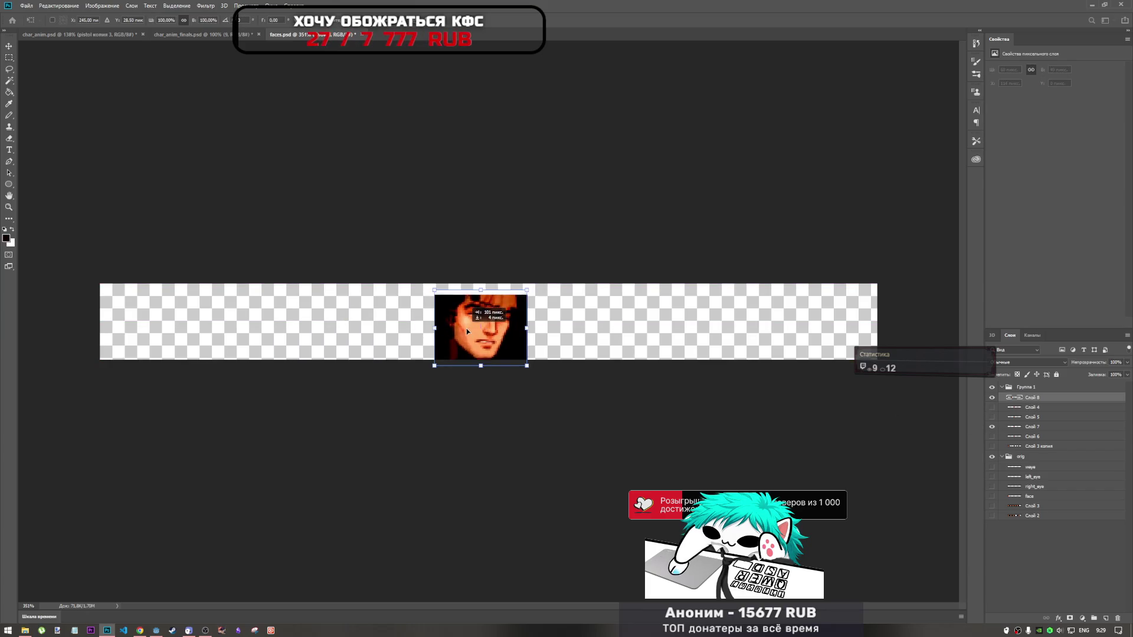
pyautogui.press('Return')
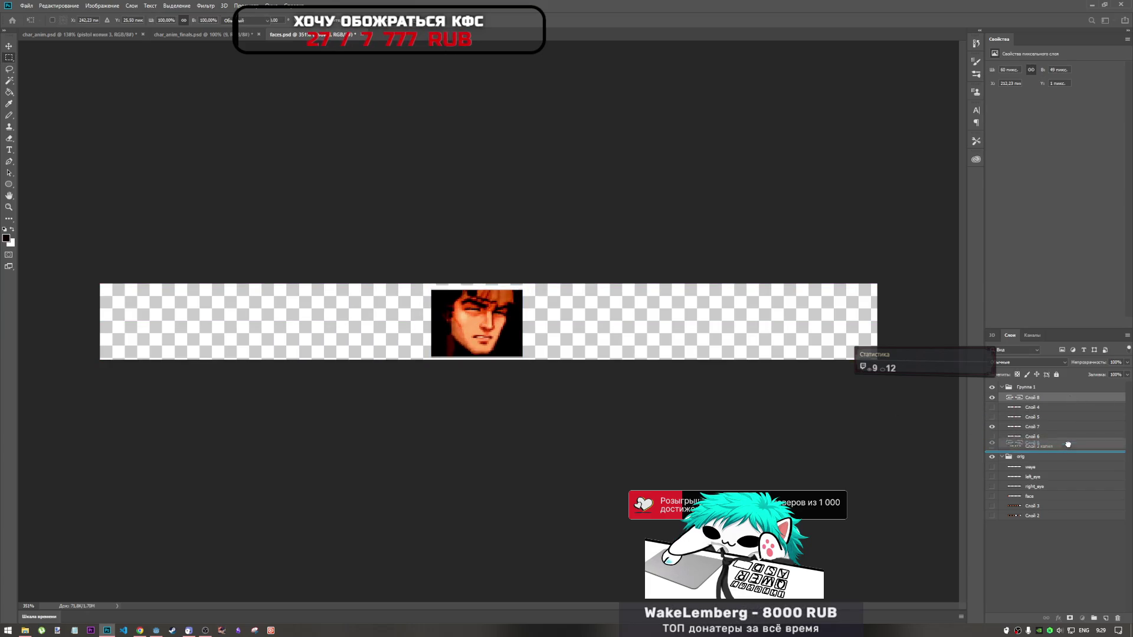
# Drag the next face onto the stacked faces and nudge it pixel by pixel into alignment
pyautogui.click(1028, 435)
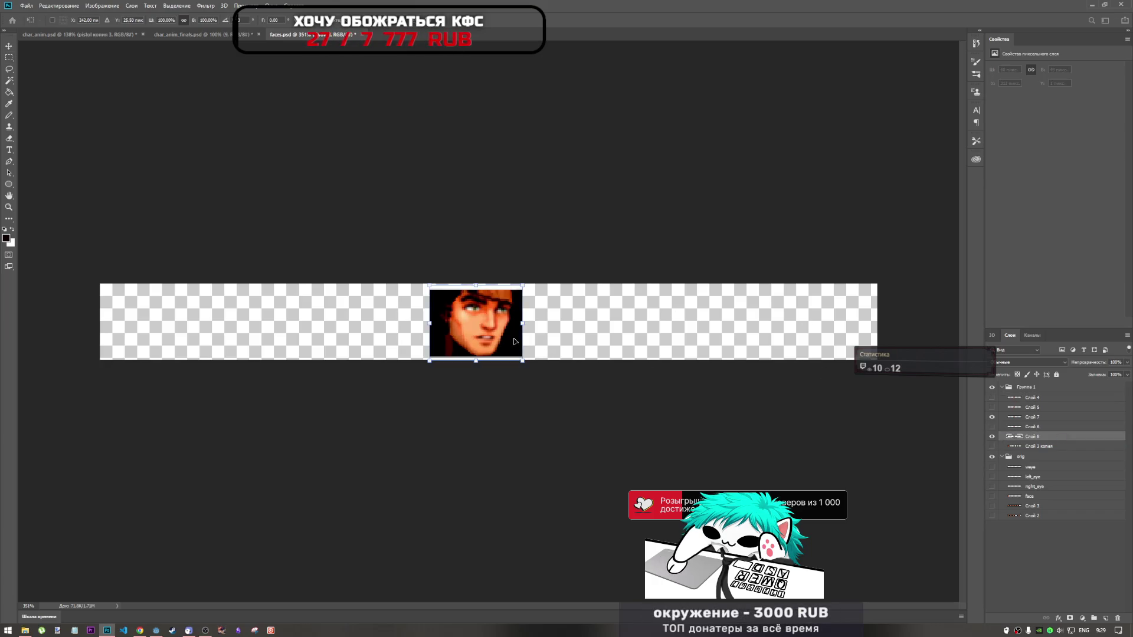
pyautogui.hotkey('ctrl', 'v')
pyautogui.moveTo(380, 324); pyautogui.dragTo(501, 339)
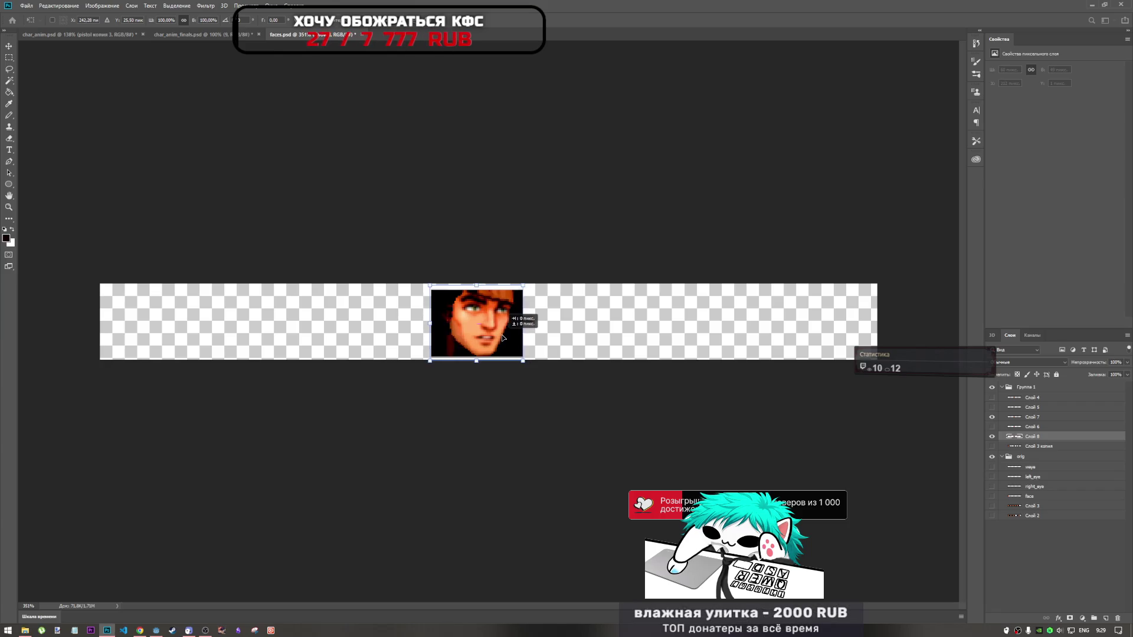
pyautogui.press('Right')
pyautogui.press('Left')
pyautogui.press('Right')
pyautogui.press('Left')
pyautogui.press('Right')
pyautogui.press('Left')
pyautogui.press('Right')
pyautogui.press('m')
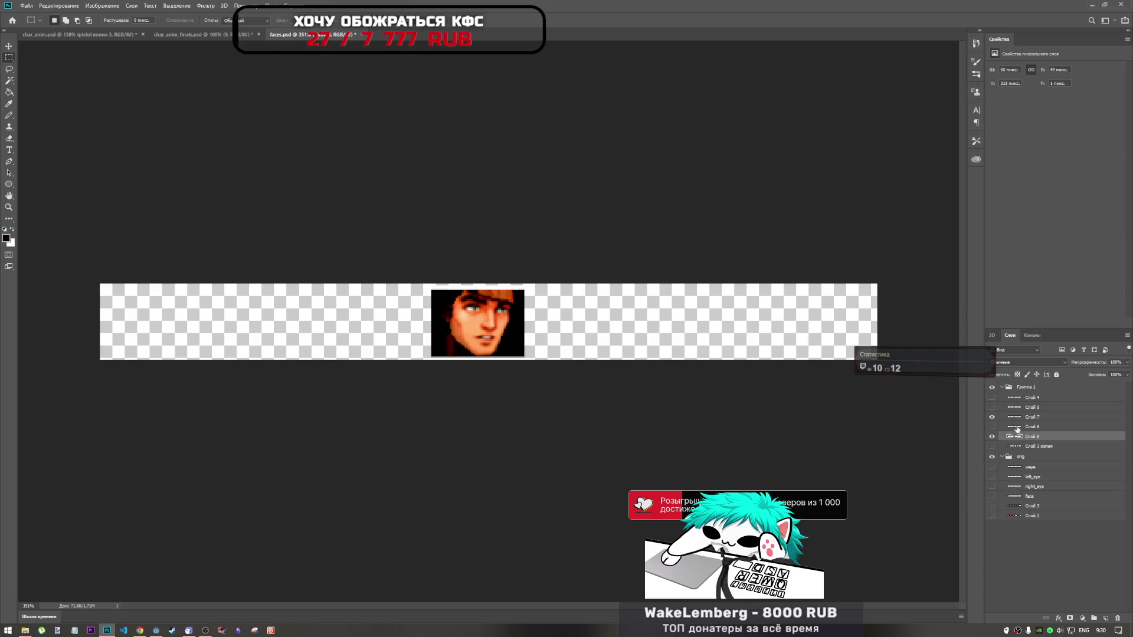
# Load the cut-out face's pixels as a selection and switch to the dark-background layer Слой 8
pyautogui.rightClick(1017, 421)
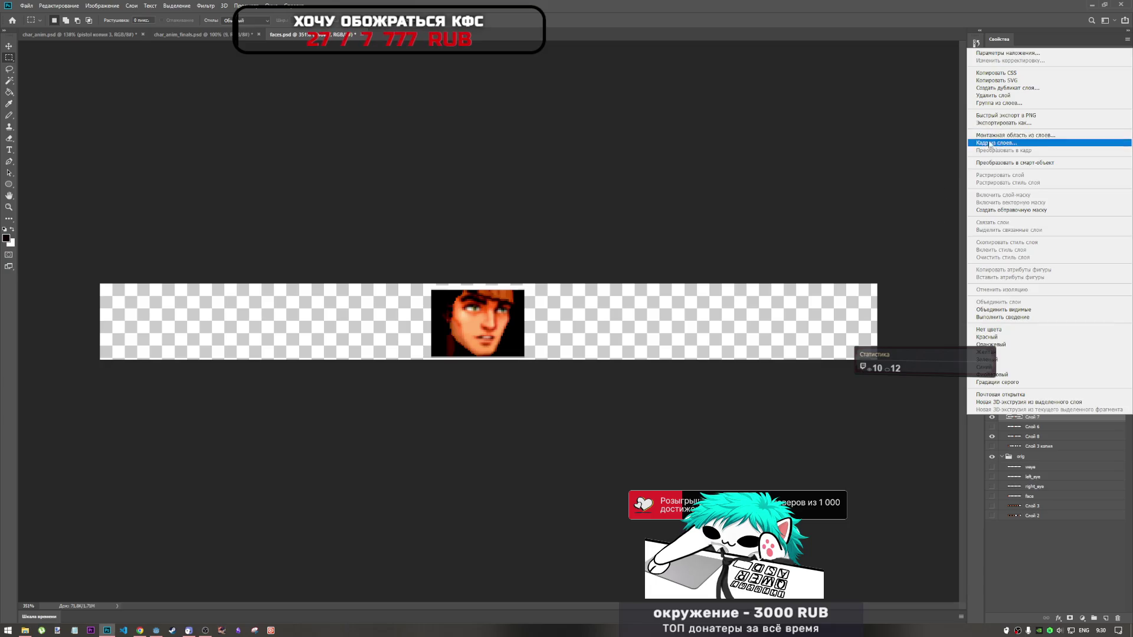
pyautogui.click(1014, 434)
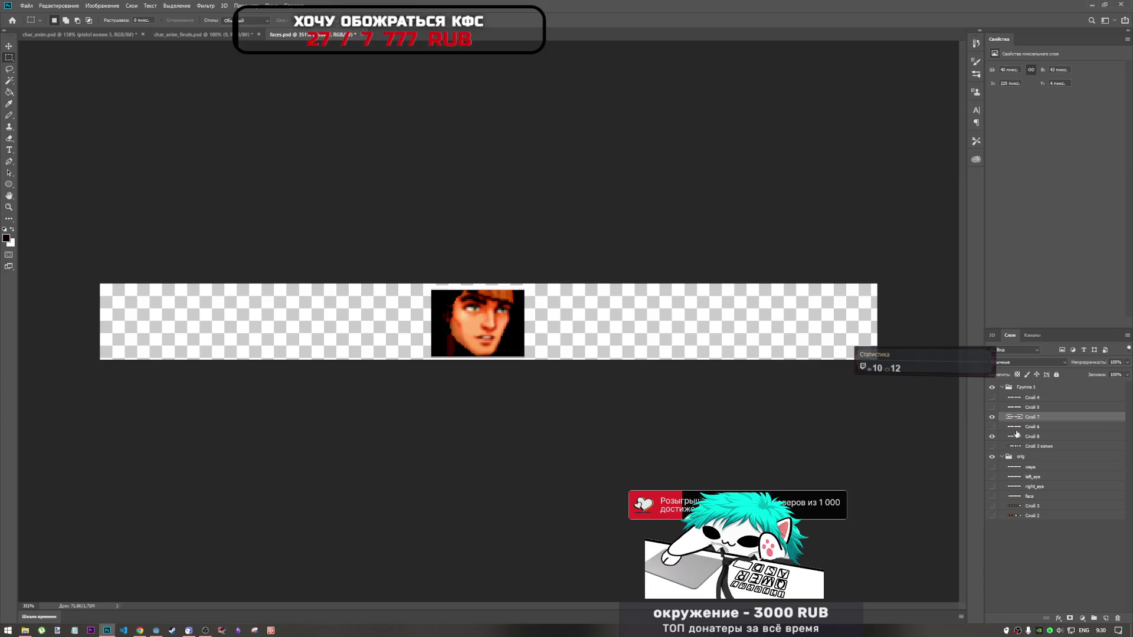
pyautogui.rightClick(1015, 419)
pyautogui.click(1031, 441)
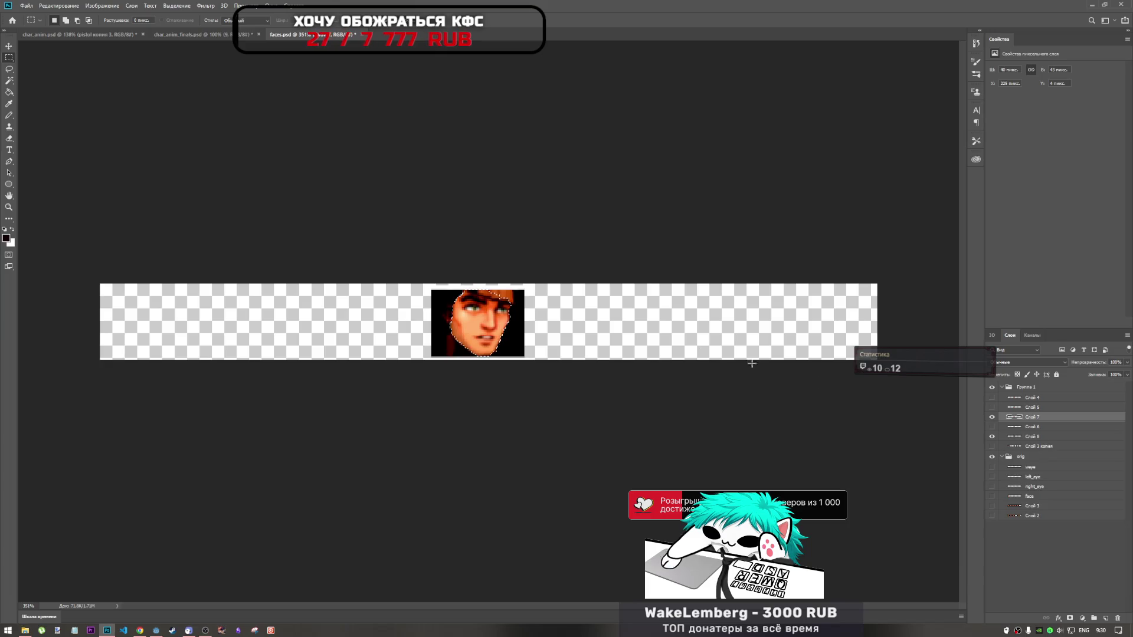
pyautogui.click(1018, 437)
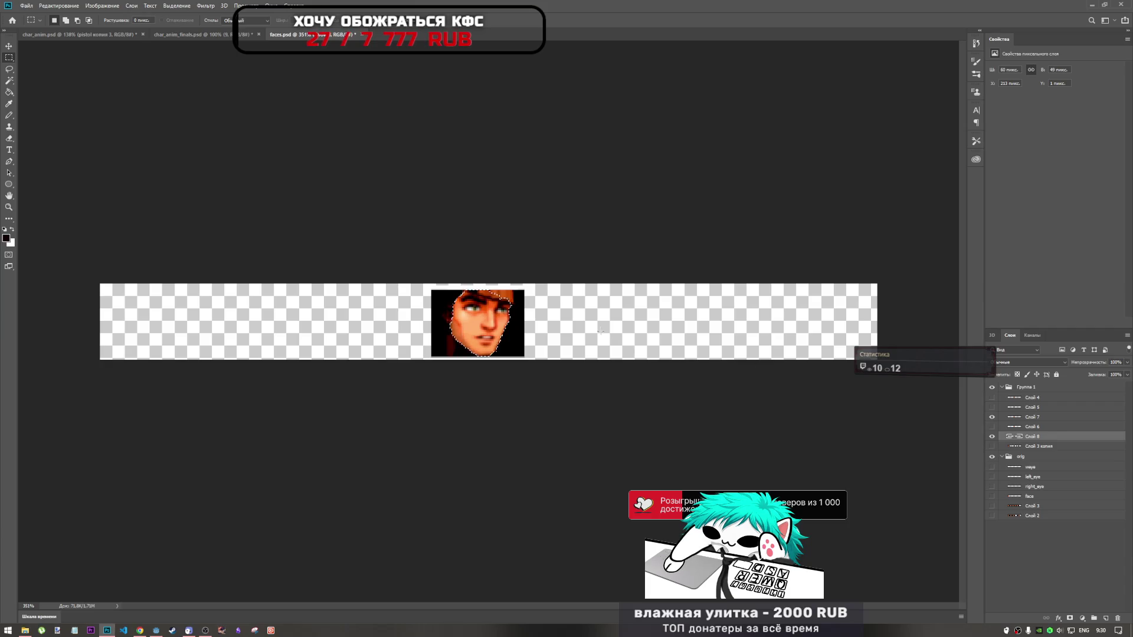
# Invert the selection and delete the dark backdrop around the face, hiding the overlapping layer to check
pyautogui.rightClick(501, 330)
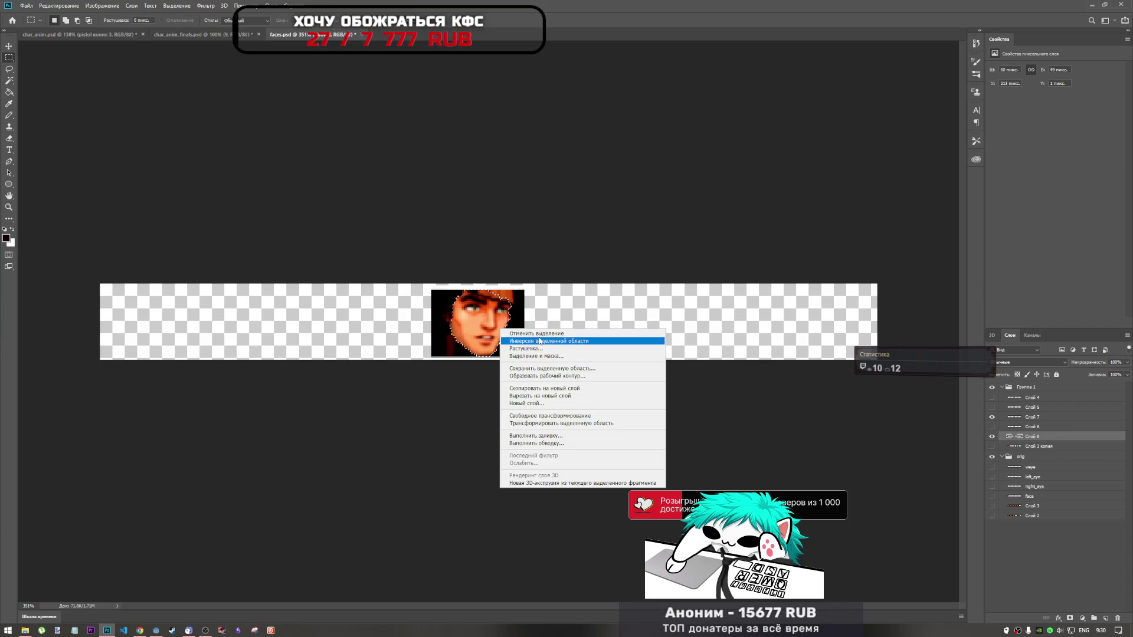
pyautogui.click(557, 350)
pyautogui.press('Delete')
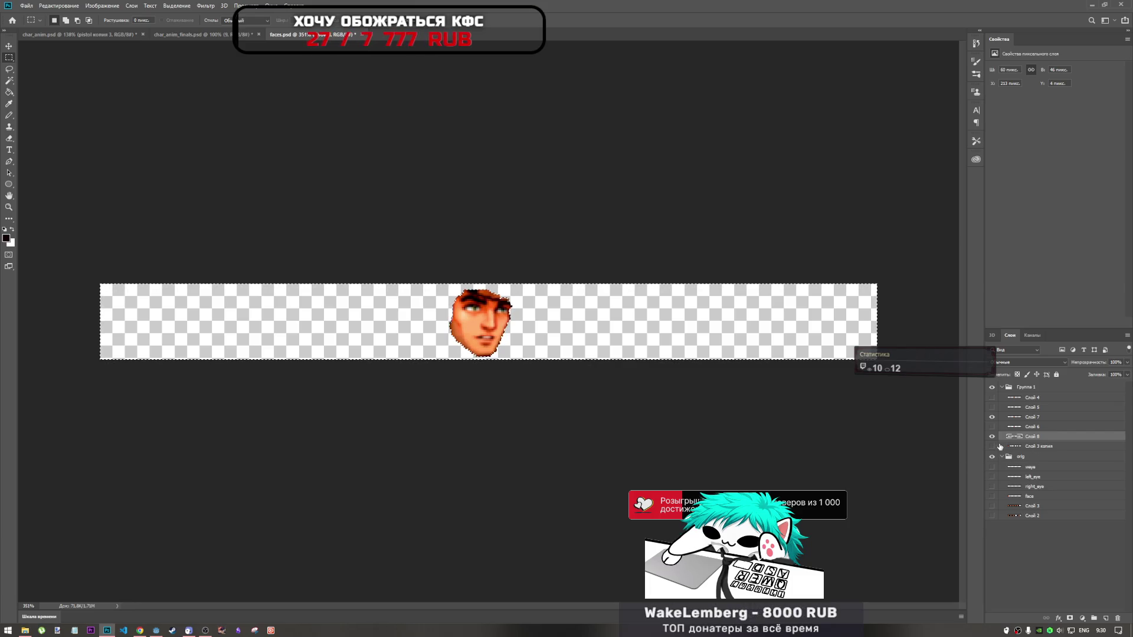
pyautogui.click(992, 416)
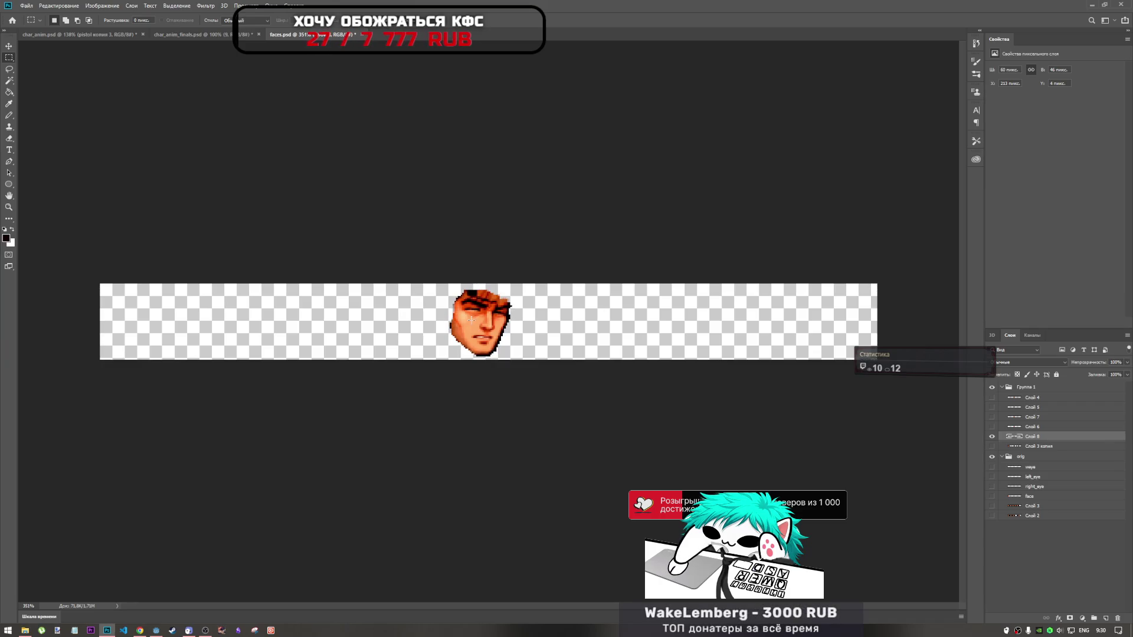
pyautogui.scroll(3, 475, 304)
pyautogui.scroll(3, 475, 303)
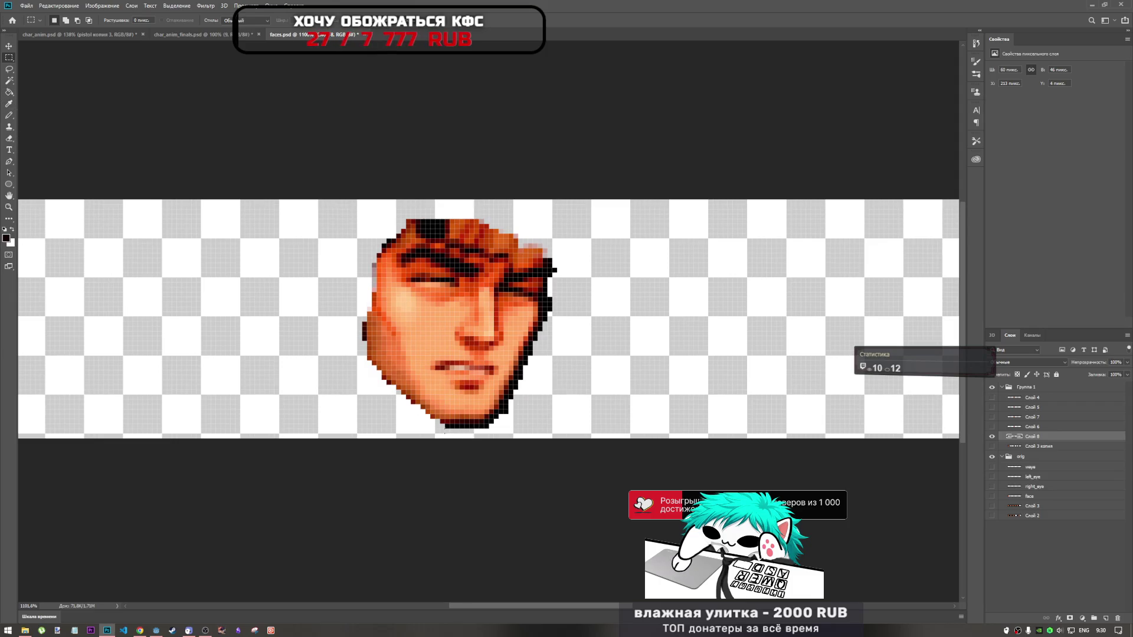
# Set up the Eraser with 100% opacity and a 9 px hard round brush
pyautogui.click(9, 143)
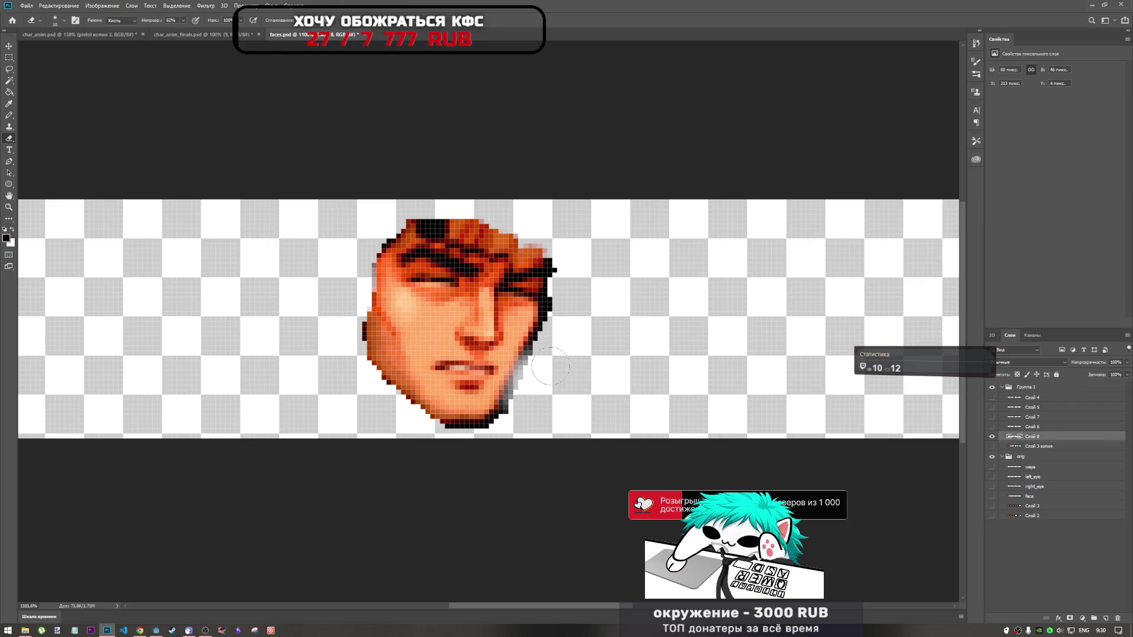
pyautogui.rightClick(770, 416)
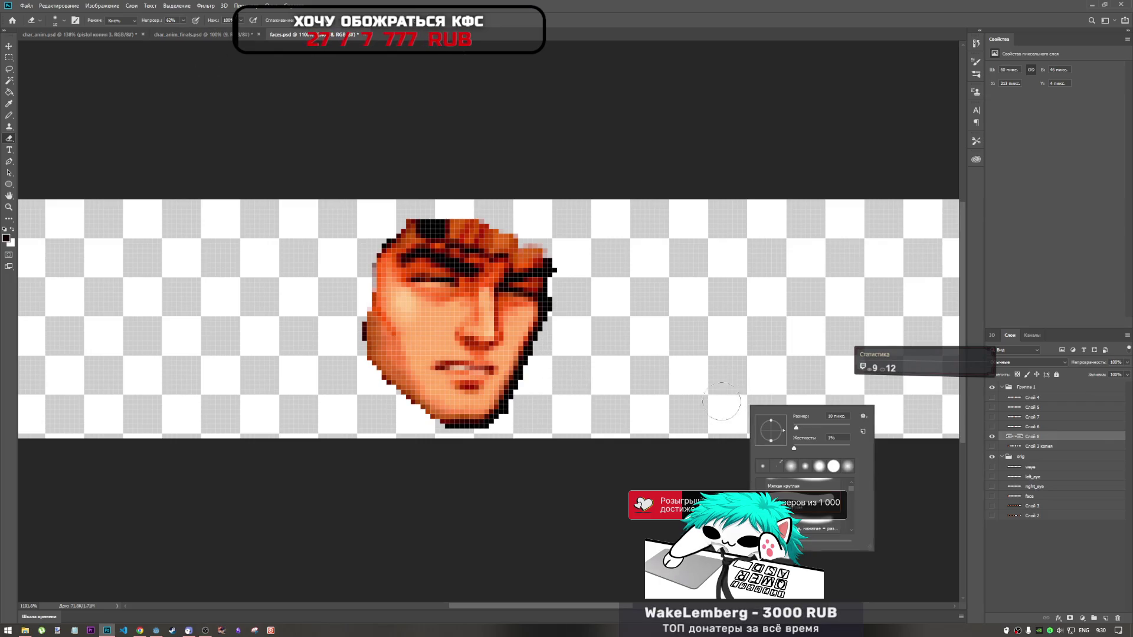
pyautogui.press('Escape')
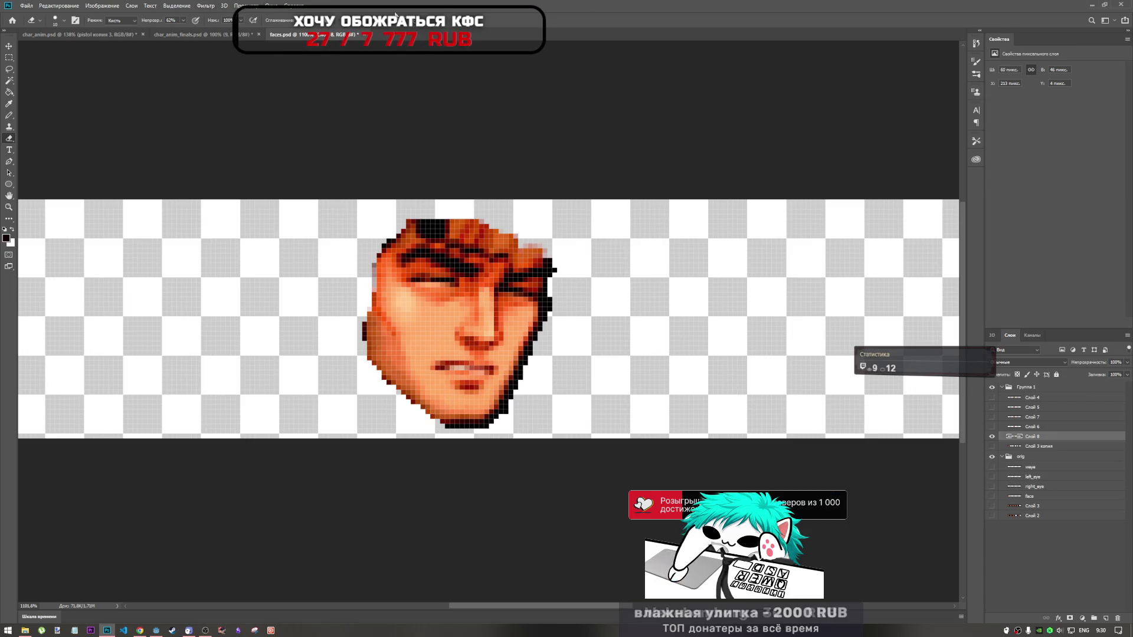
pyautogui.click(184, 23)
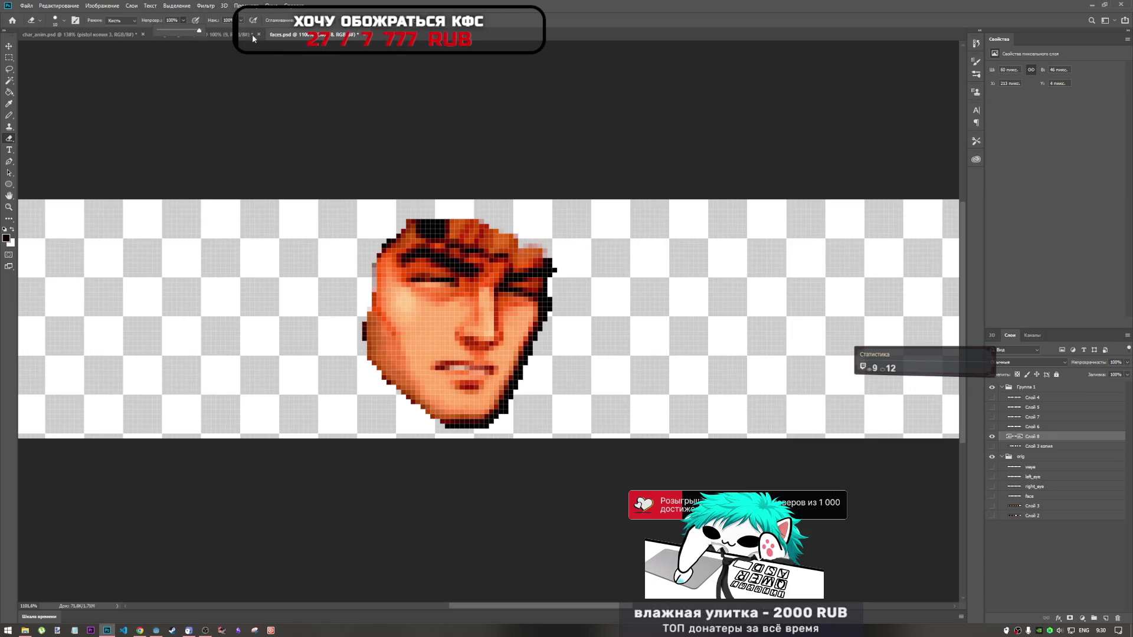
pyautogui.rightClick(620, 371)
pyautogui.moveTo(669, 349); pyautogui.dragTo(666, 349)
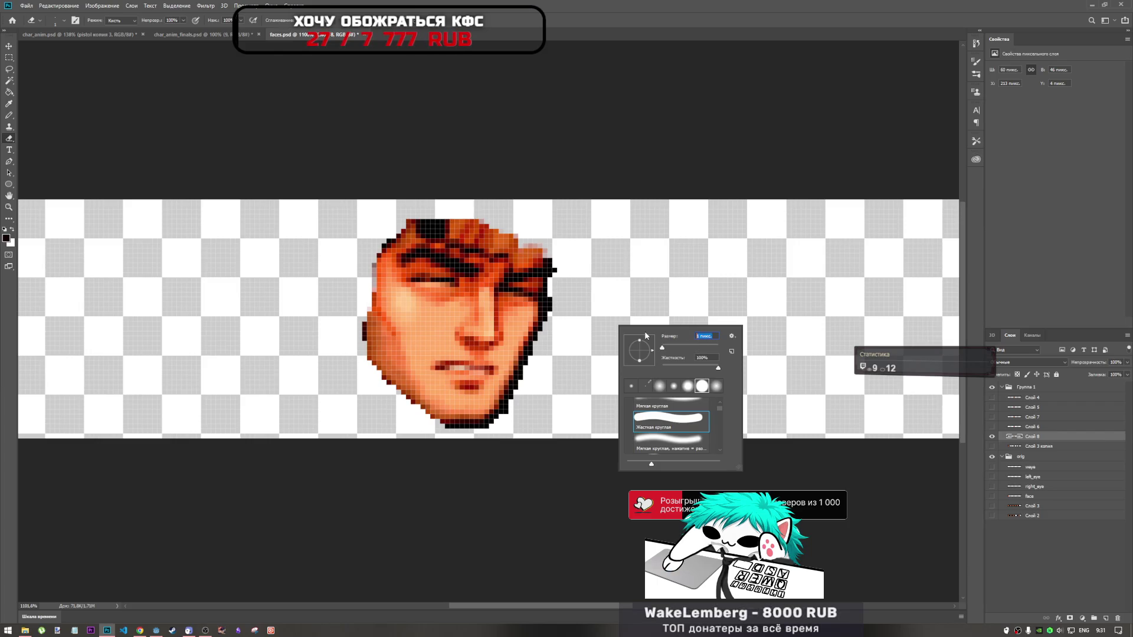
pyautogui.press('Return')
# Erase the dark outline pixels along the face's right edge and lower-right jaw
pyautogui.moveTo(548, 319); pyautogui.dragTo(558, 256)
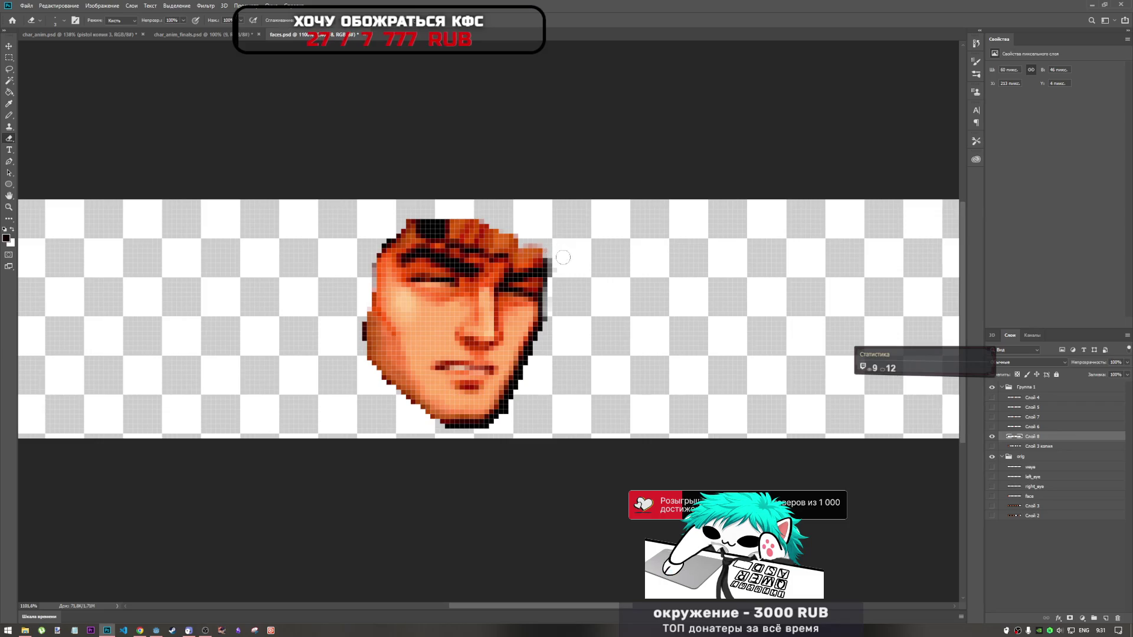
pyautogui.moveTo(547, 323); pyautogui.dragTo(558, 256)
pyautogui.moveTo(539, 328); pyautogui.dragTo(506, 408)
pyautogui.moveTo(522, 346)
pyautogui.mouseDown()
pyautogui.moveTo(514, 393)
pyautogui.moveTo(537, 328)
pyautogui.mouseUp()
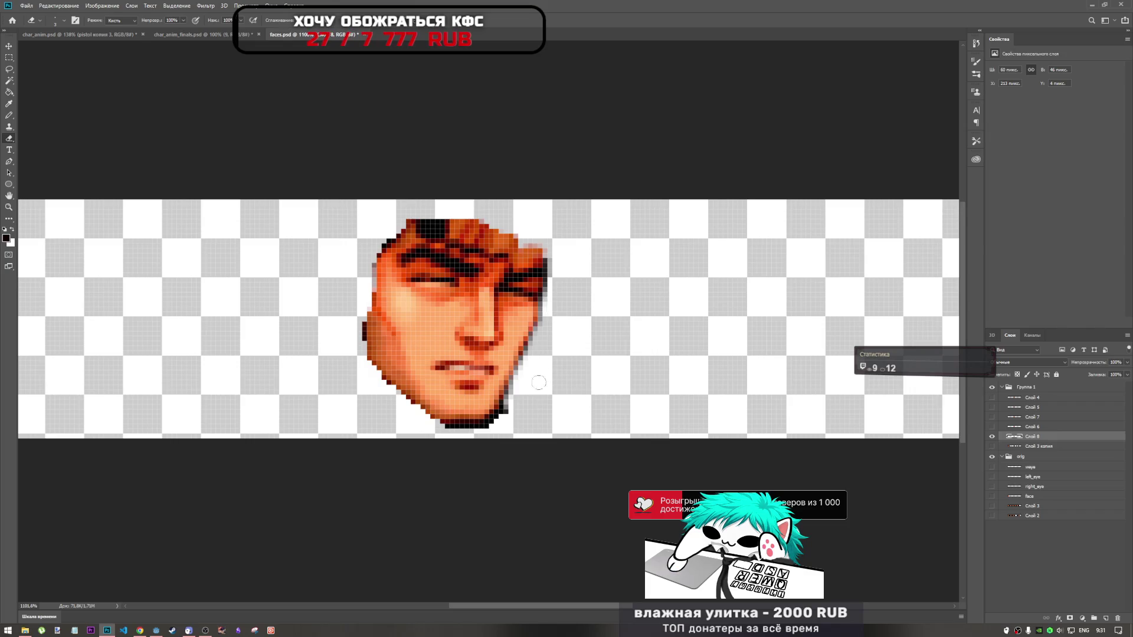
pyautogui.moveTo(507, 407)
pyautogui.mouseDown()
pyautogui.moveTo(495, 425)
pyautogui.moveTo(528, 378)
pyautogui.mouseUp()
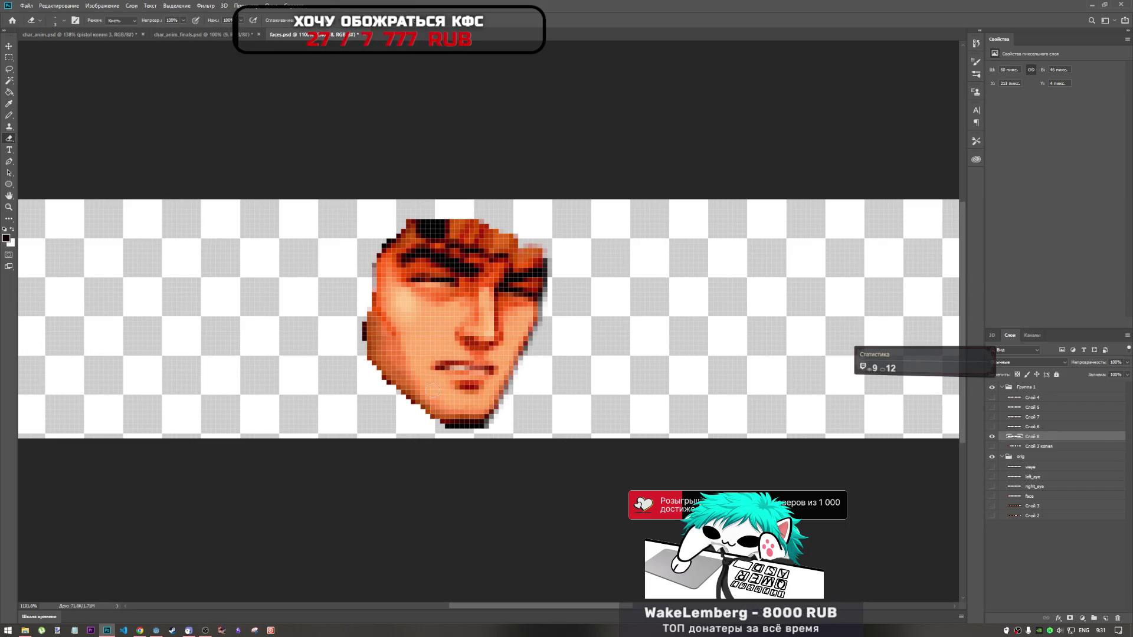
# Erase the stray dark pixels along the chin, left side and top of the hair
pyautogui.moveTo(478, 425)
pyautogui.mouseDown()
pyautogui.moveTo(447, 425)
pyautogui.moveTo(496, 428)
pyautogui.mouseUp()
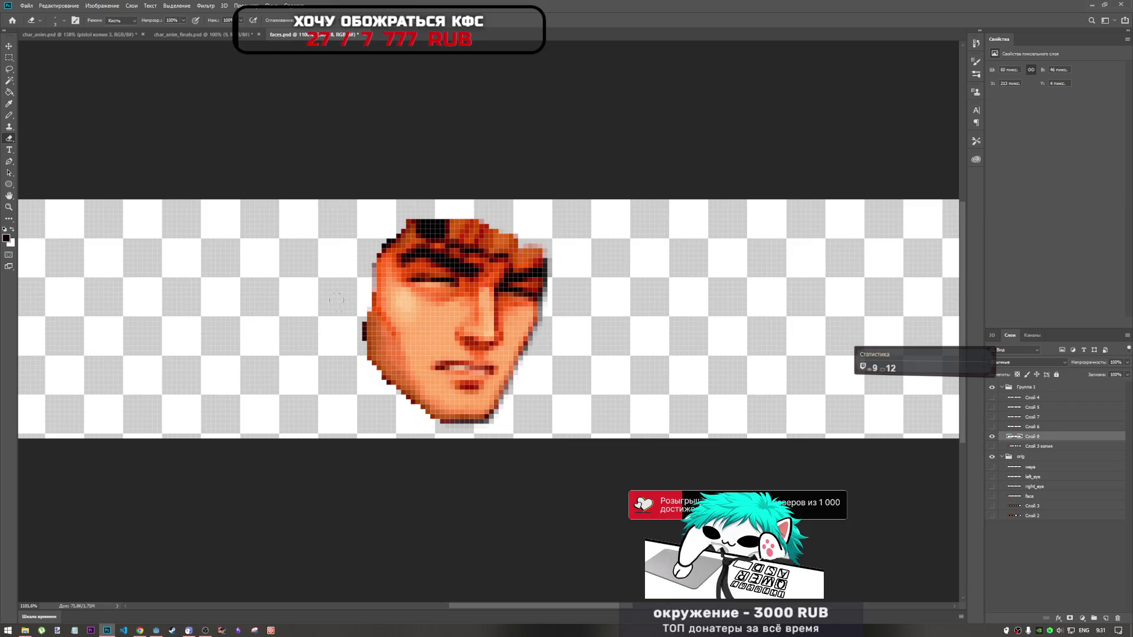
pyautogui.moveTo(363, 342); pyautogui.dragTo(365, 323)
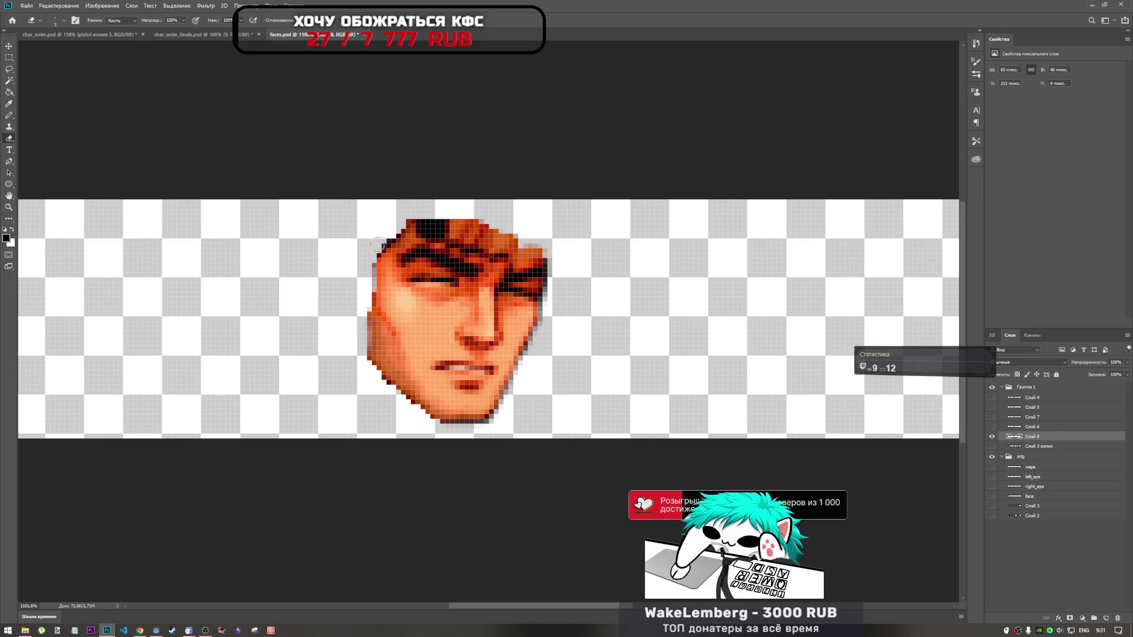
pyautogui.moveTo(410, 220)
pyautogui.mouseDown()
pyautogui.moveTo(460, 222)
pyautogui.moveTo(425, 226)
pyautogui.moveTo(495, 232)
pyautogui.moveTo(545, 253)
pyautogui.moveTo(499, 233)
pyautogui.mouseUp()
pyautogui.moveTo(407, 222)
pyautogui.mouseDown()
pyautogui.moveTo(460, 223)
pyautogui.moveTo(551, 266)
pyautogui.moveTo(446, 225)
pyautogui.mouseUp()
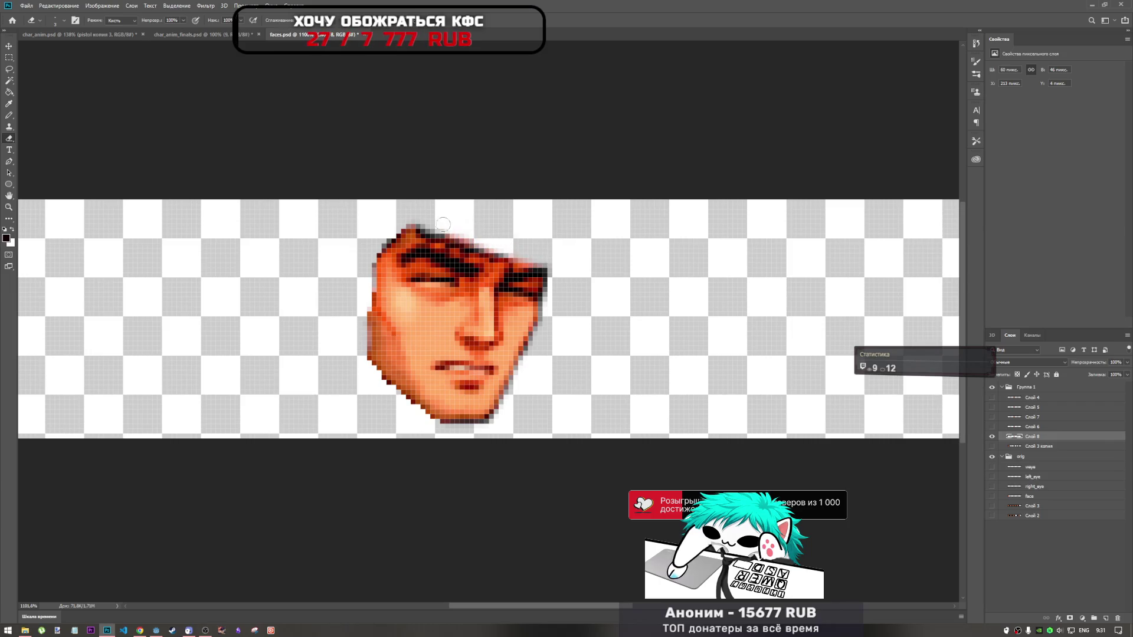
pyautogui.scroll(-2, 518, 239)
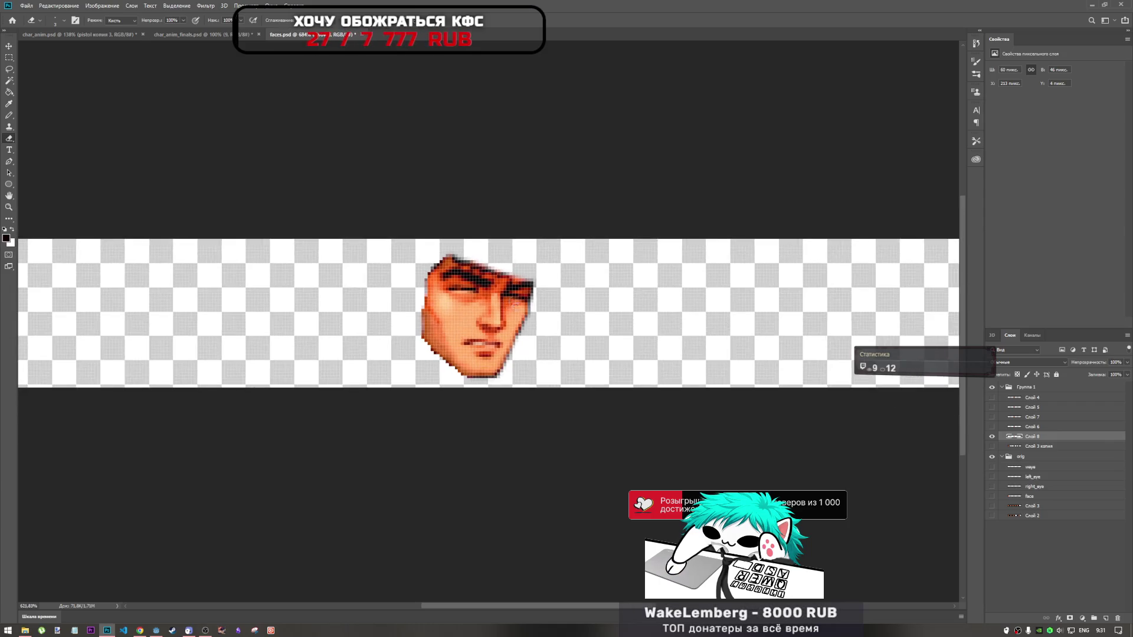
pyautogui.scroll(-1, 517, 266)
pyautogui.scroll(1, 523, 326)
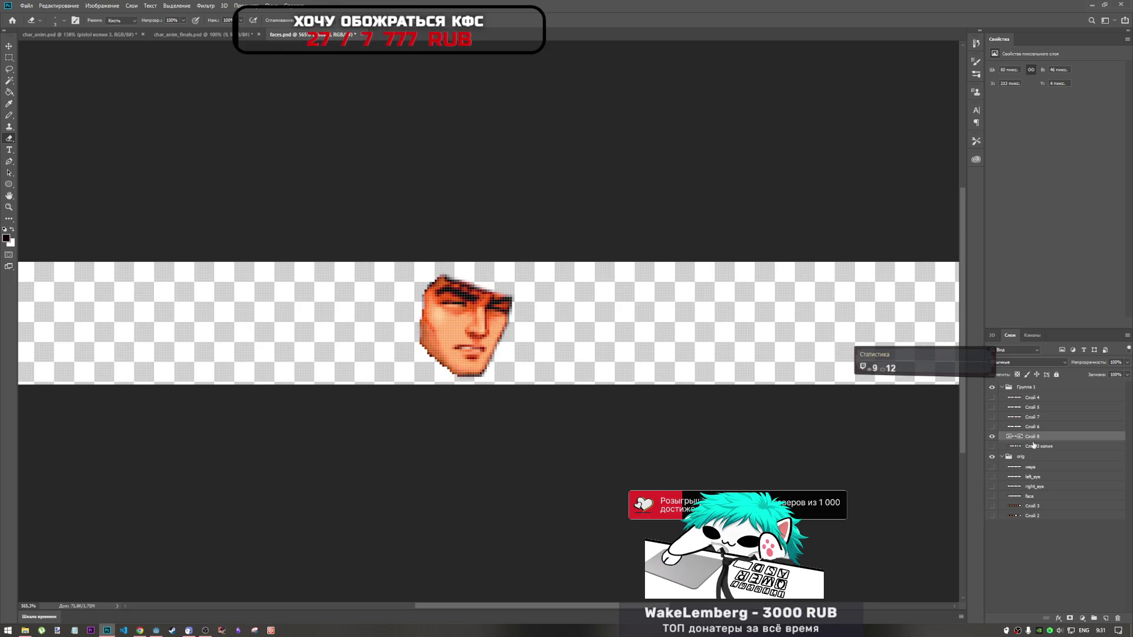
# Compare face frames, then enlarge the chosen face layer to about 63 by 48 px
pyautogui.hotkey('ctrl', 't')
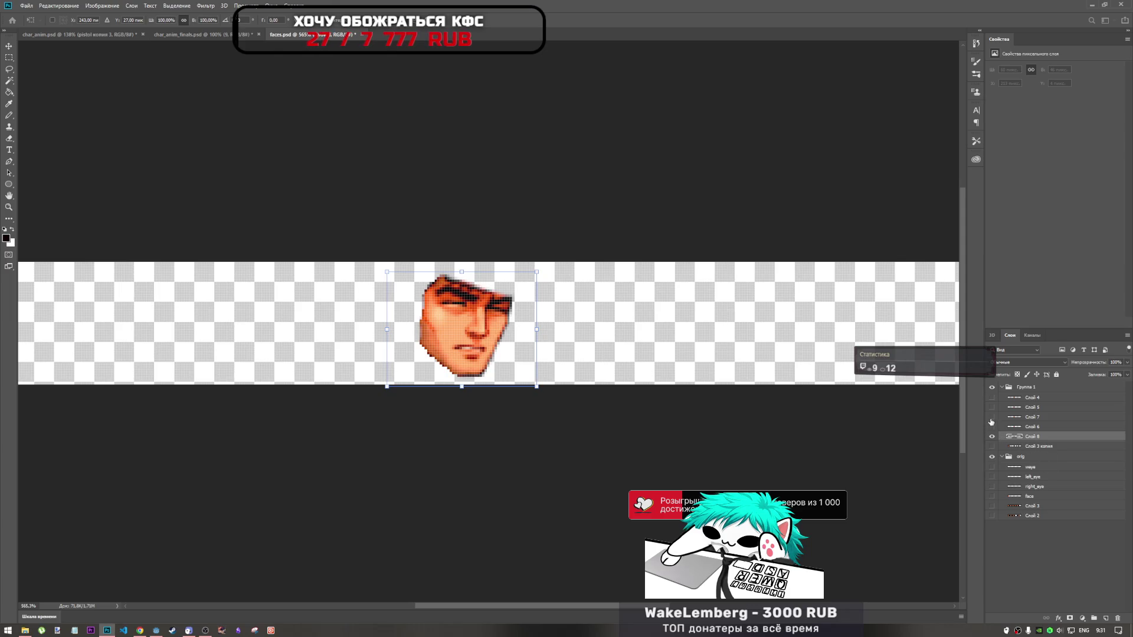
pyautogui.press('Escape')
pyautogui.click(991, 420)
pyautogui.click(991, 419)
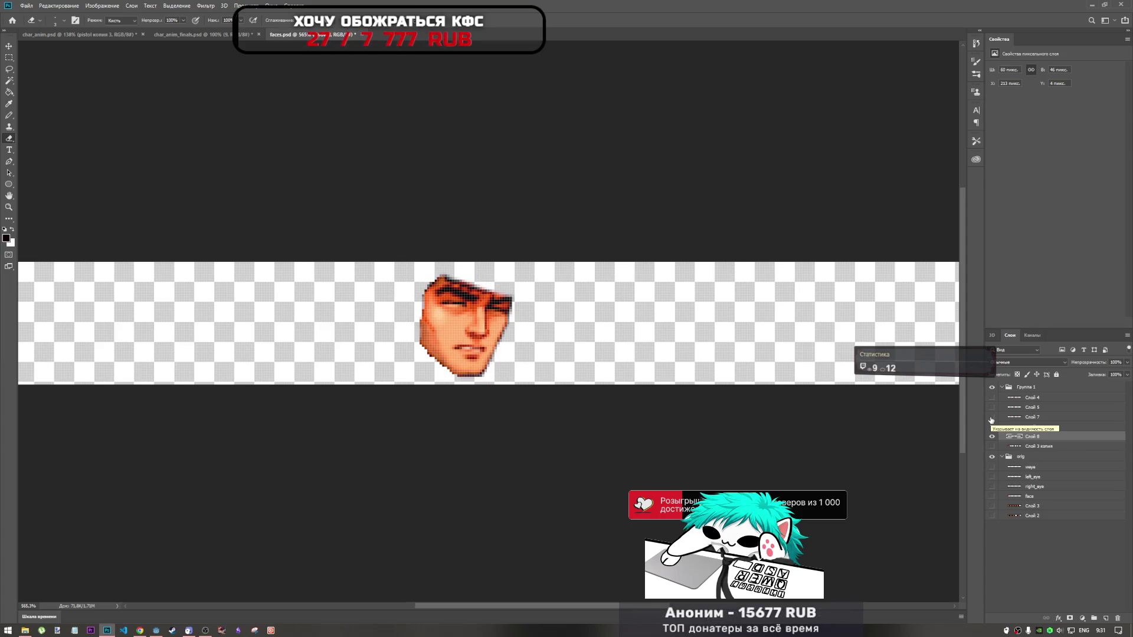
pyautogui.click(992, 417)
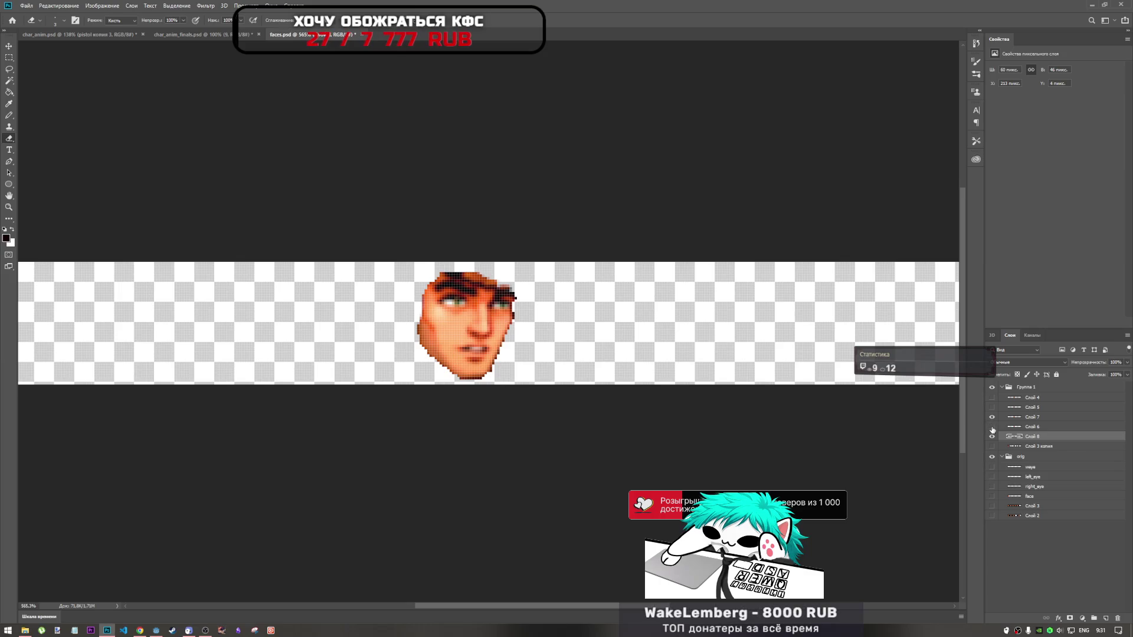
pyautogui.click(1016, 416)
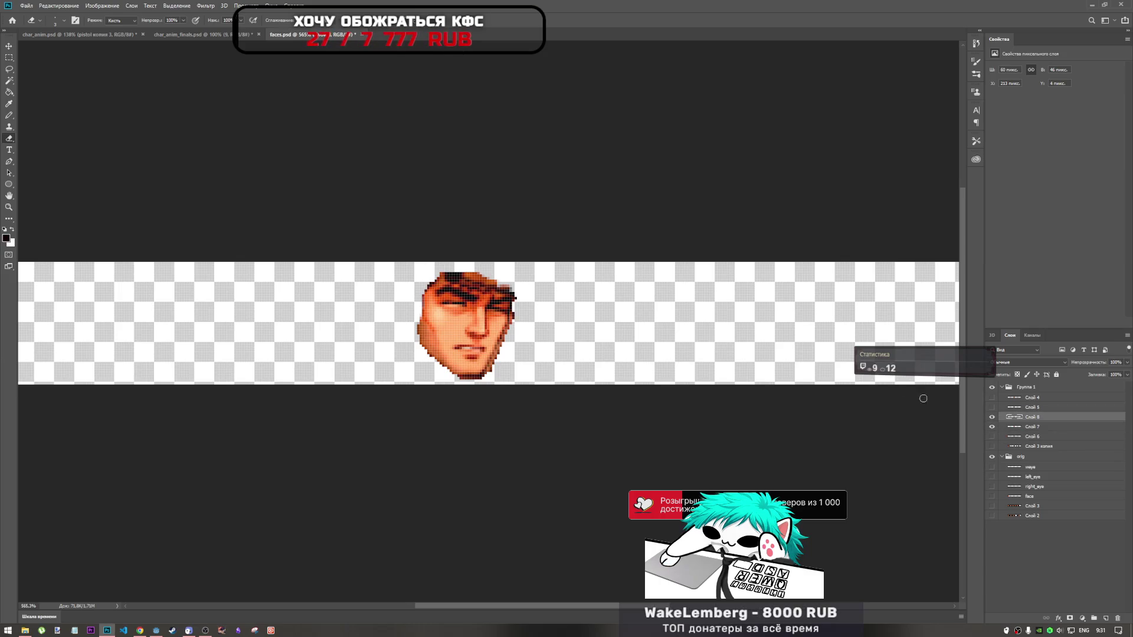
pyautogui.hotkey('ctrl', 't')
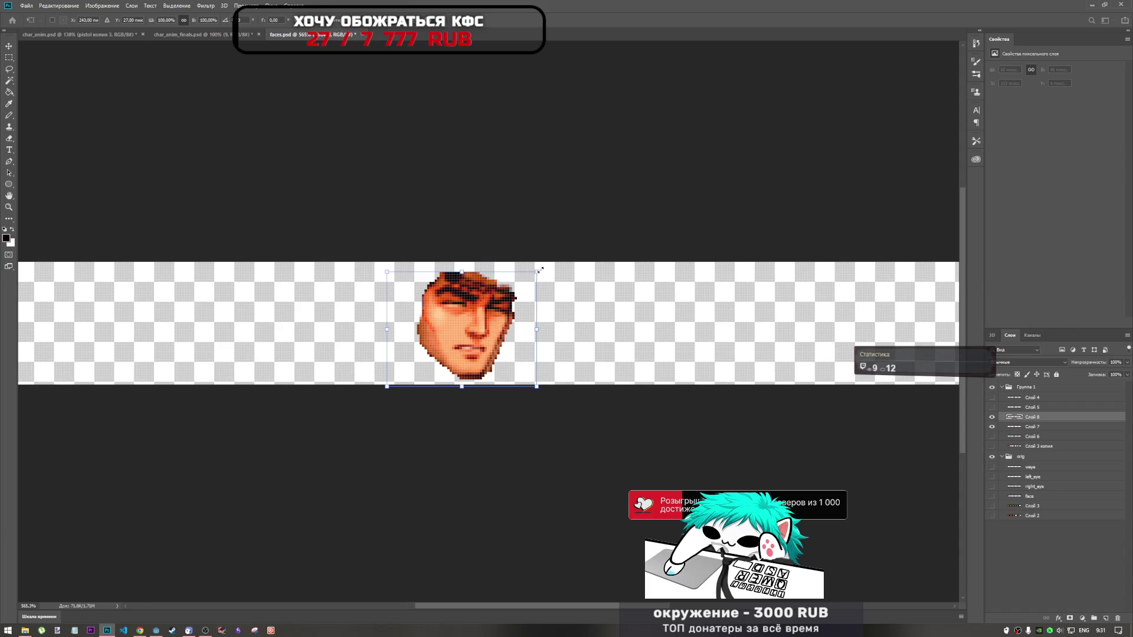
pyautogui.moveTo(535, 272); pyautogui.dragTo(544, 268)
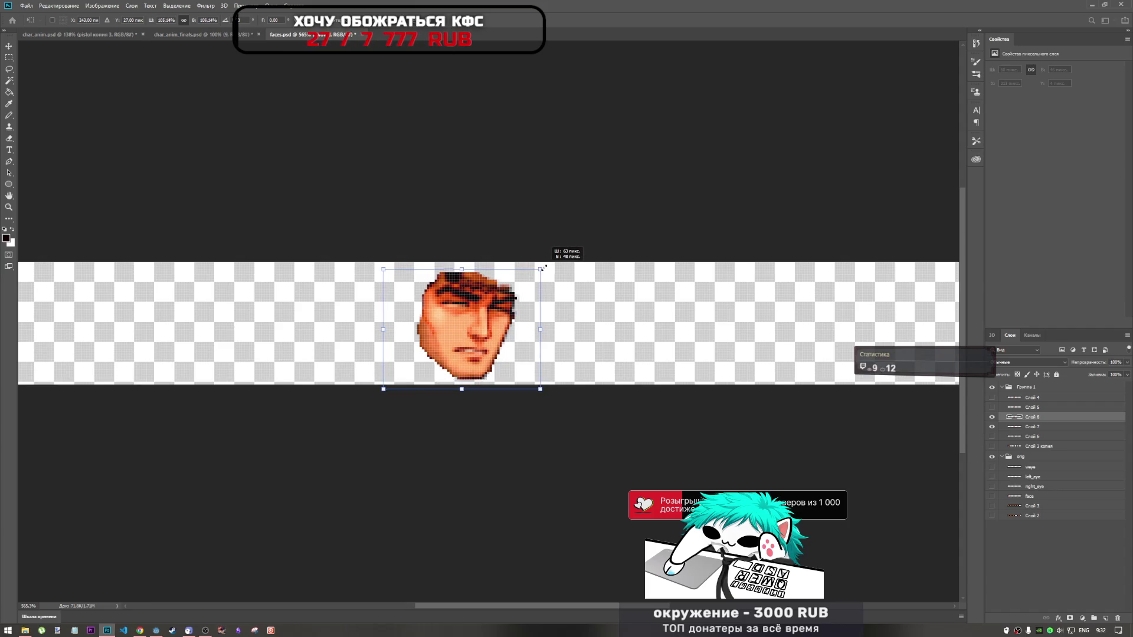
pyautogui.press('Return')
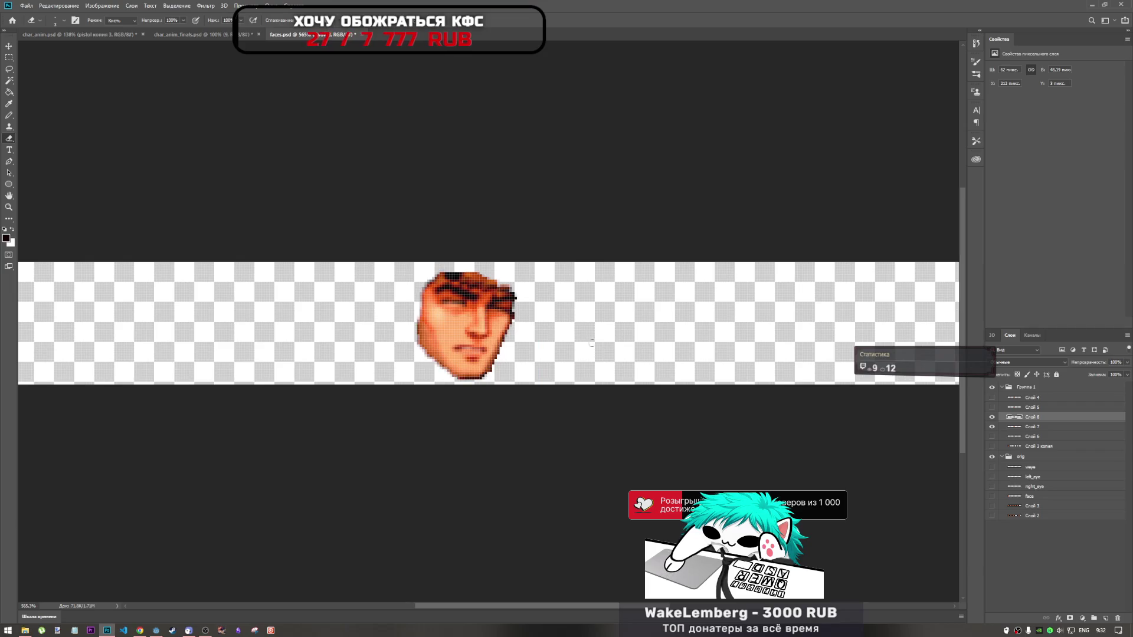
pyautogui.hotkey('ctrl', 't')
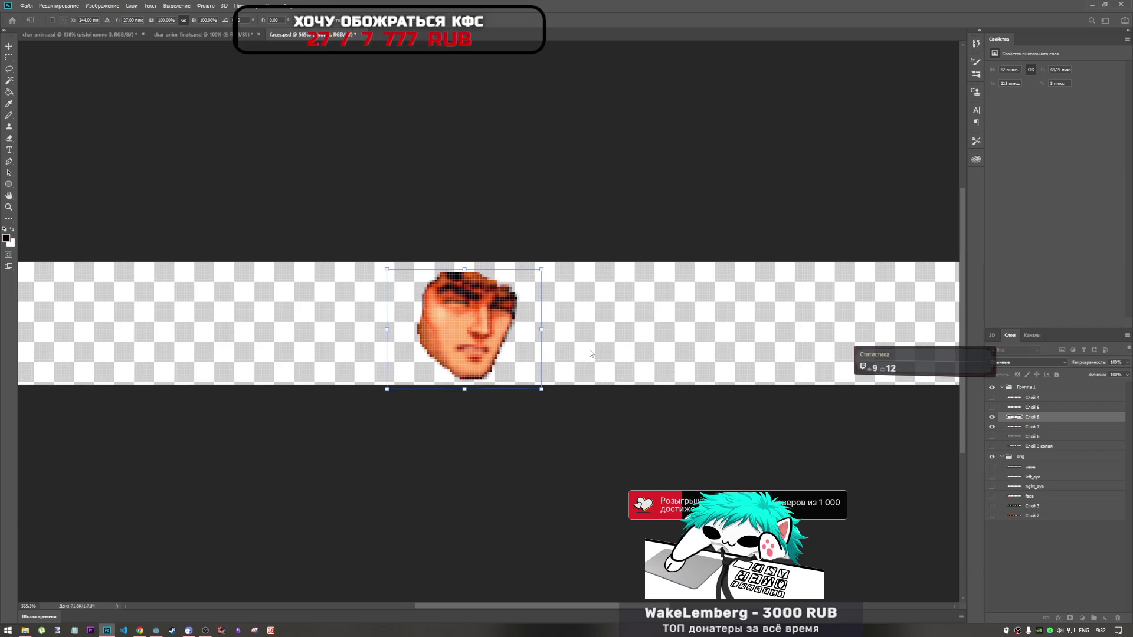
pyautogui.press('Return')
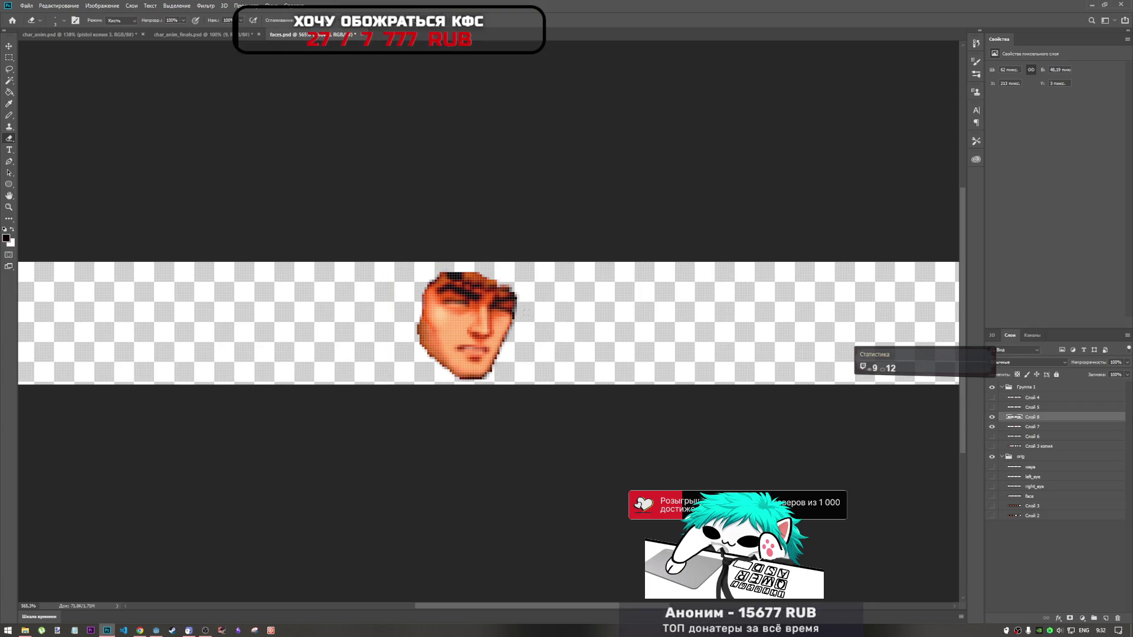
pyautogui.scroll(-1, 522, 298)
pyautogui.scroll(1, 513, 315)
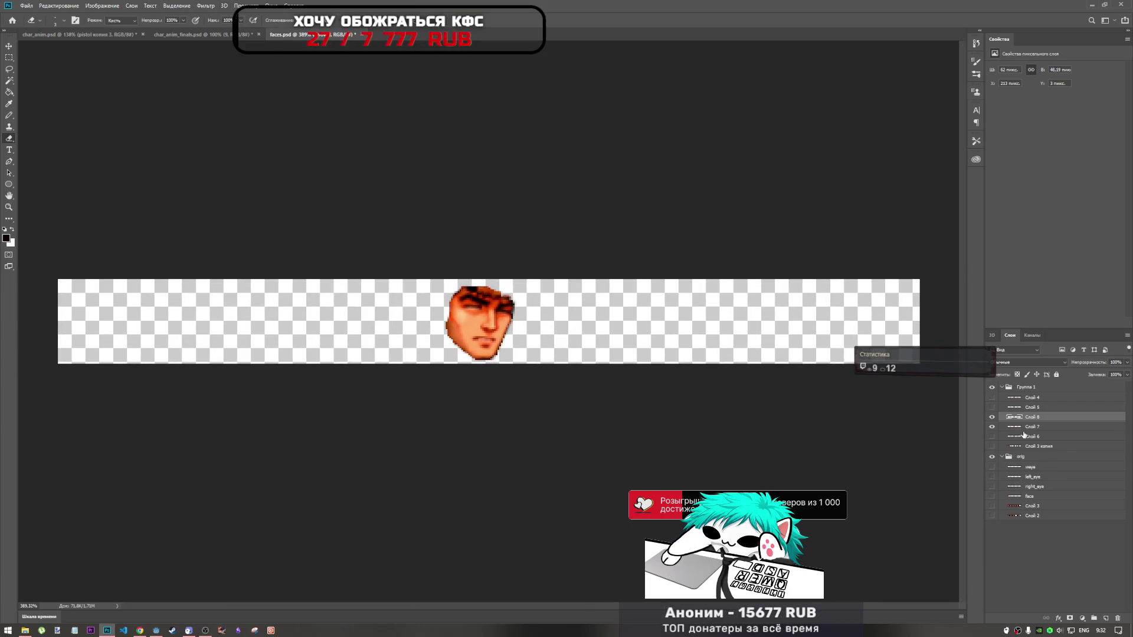
# Flip through the open-eyed and closed-eye face frames and select the face layer's pixels
pyautogui.click(992, 423)
pyautogui.click(992, 423)
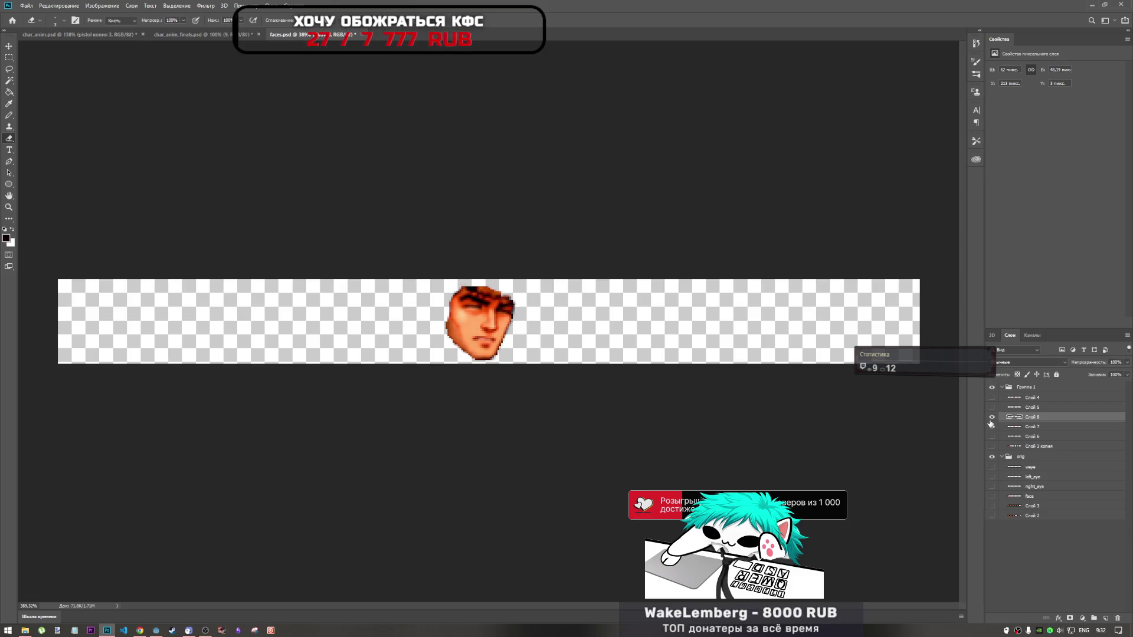
pyautogui.click(991, 425)
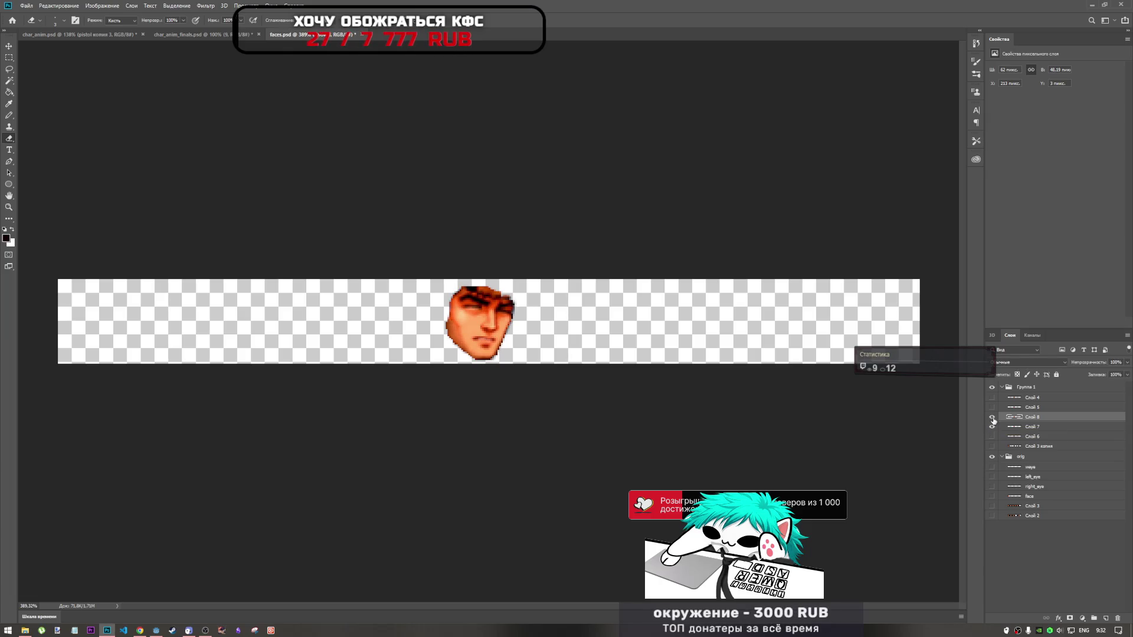
pyautogui.click(994, 423)
pyautogui.click(993, 421)
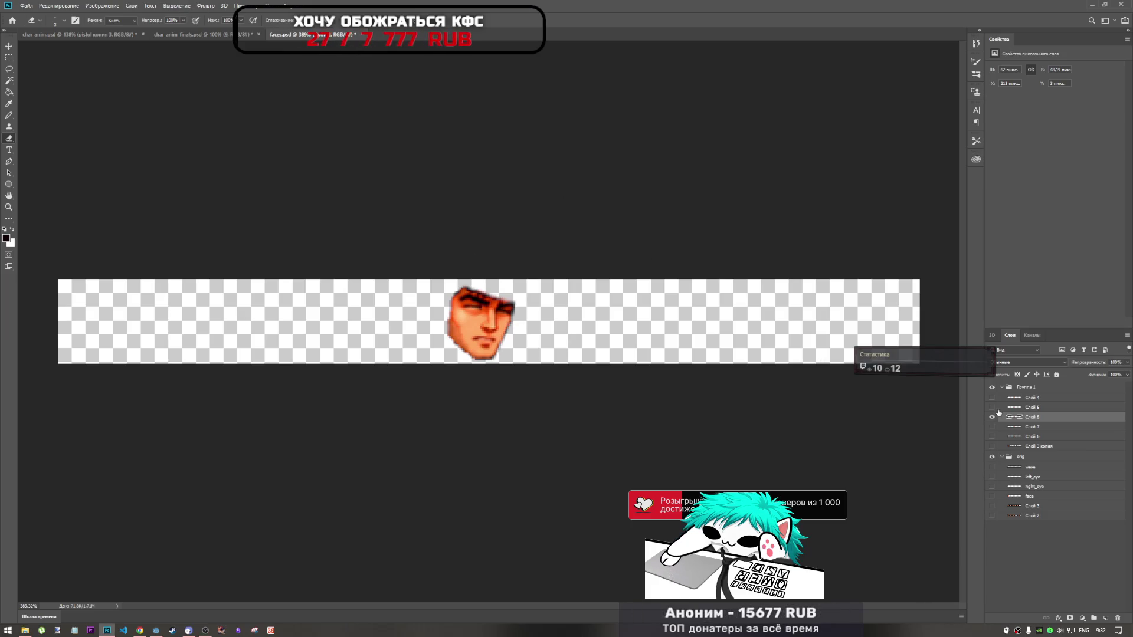
pyautogui.rightClick(1014, 426)
pyautogui.click(1044, 443)
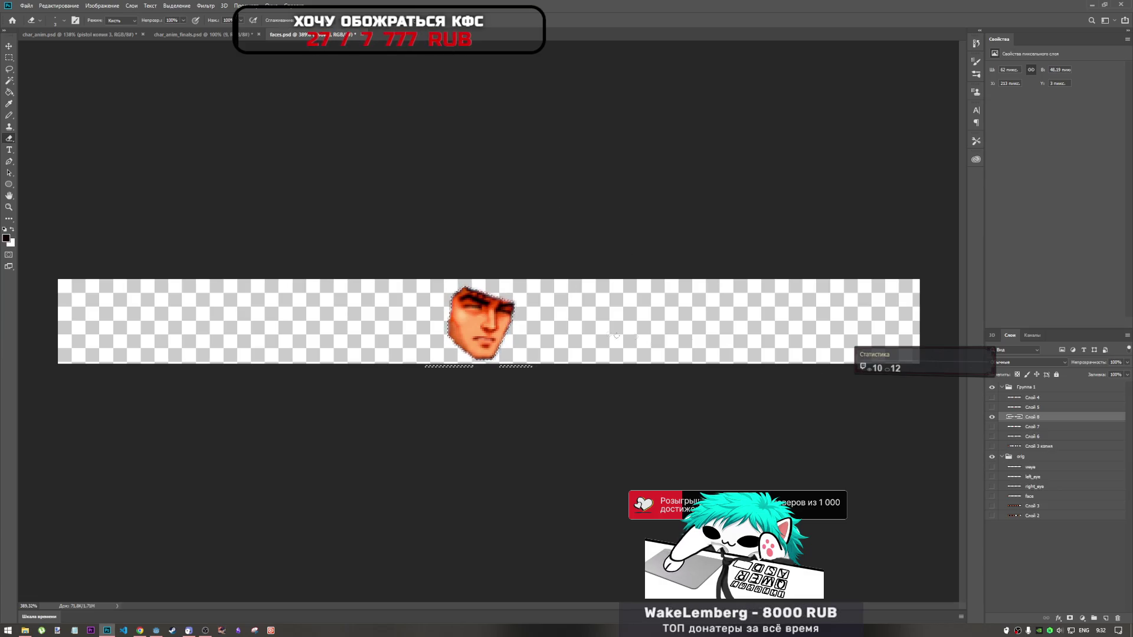
pyautogui.hotkey('ctrl', 'd')
# Nudge the face into line with the strip's bottom guide, copy it and return to the cowboy strip
pyautogui.hotkey('ctrl', 't')
pyautogui.moveTo(478, 316); pyautogui.dragTo(482, 287)
pyautogui.click(10, 57)
pyautogui.moveTo(584, 364); pyautogui.dragTo(394, 336)
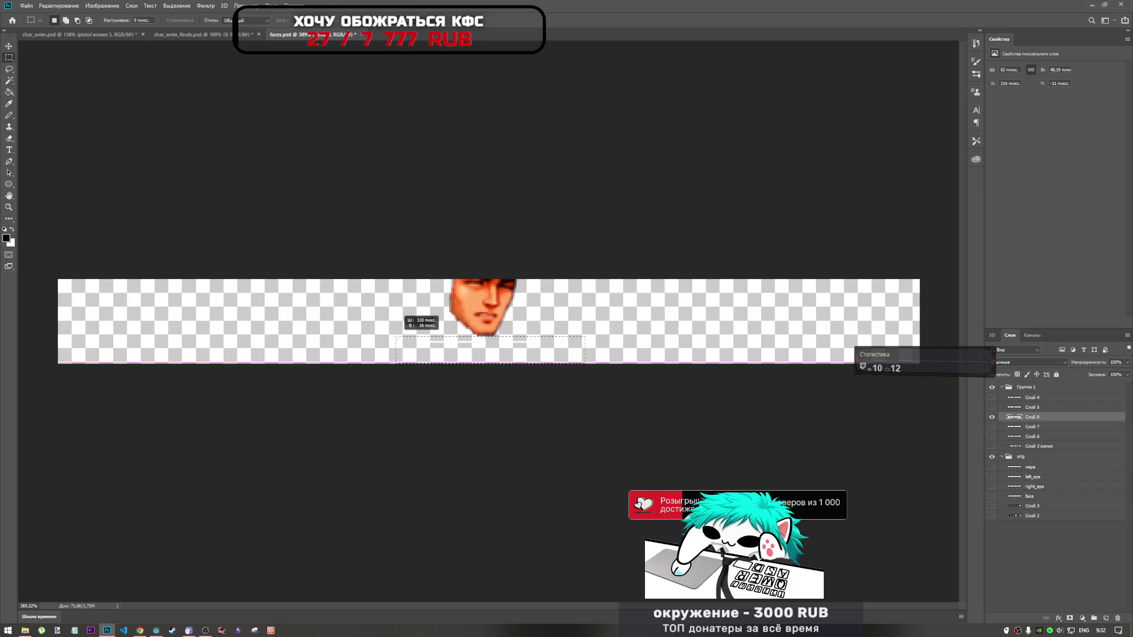
pyautogui.hotkey('ctrl', 'd')
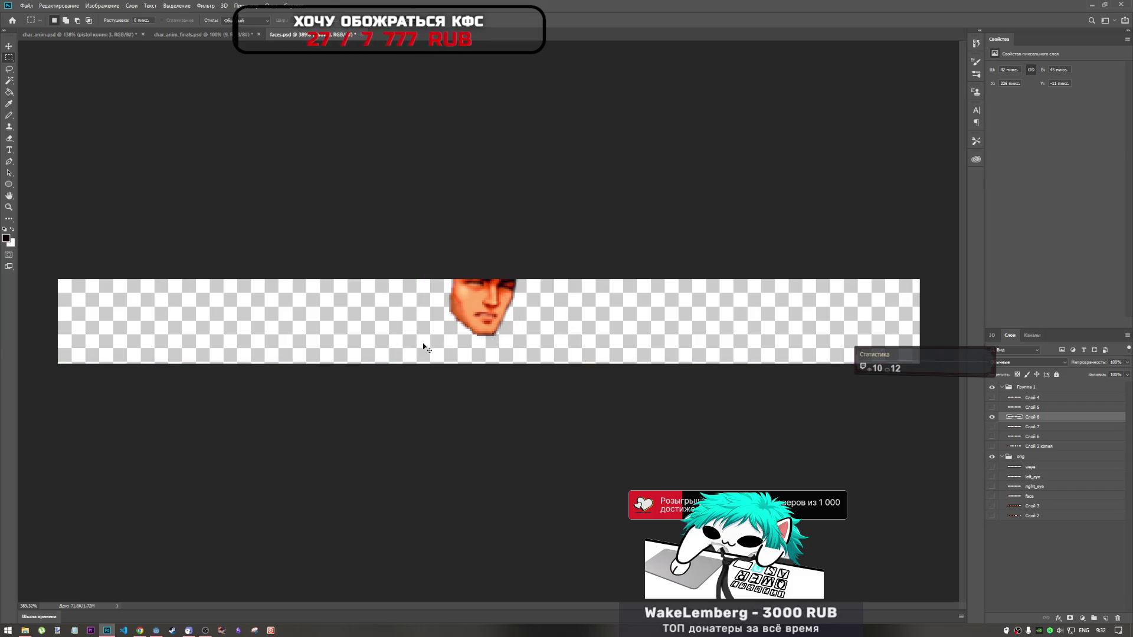
pyautogui.hotkey('ctrl', 't')
pyautogui.moveTo(479, 305); pyautogui.dragTo(494, 325)
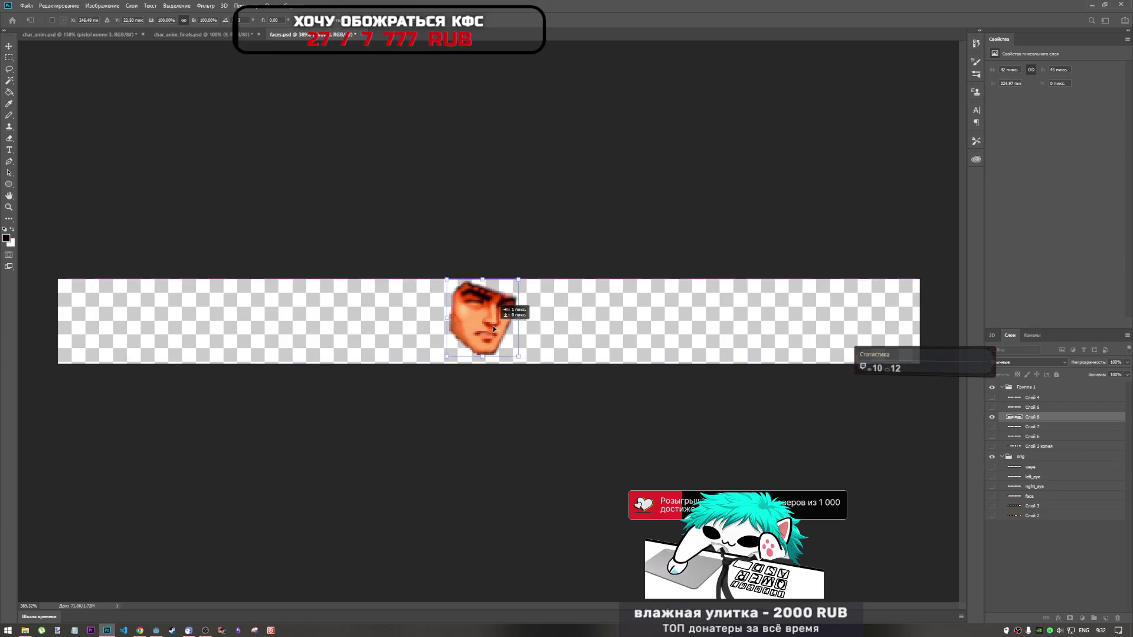
pyautogui.press('Return')
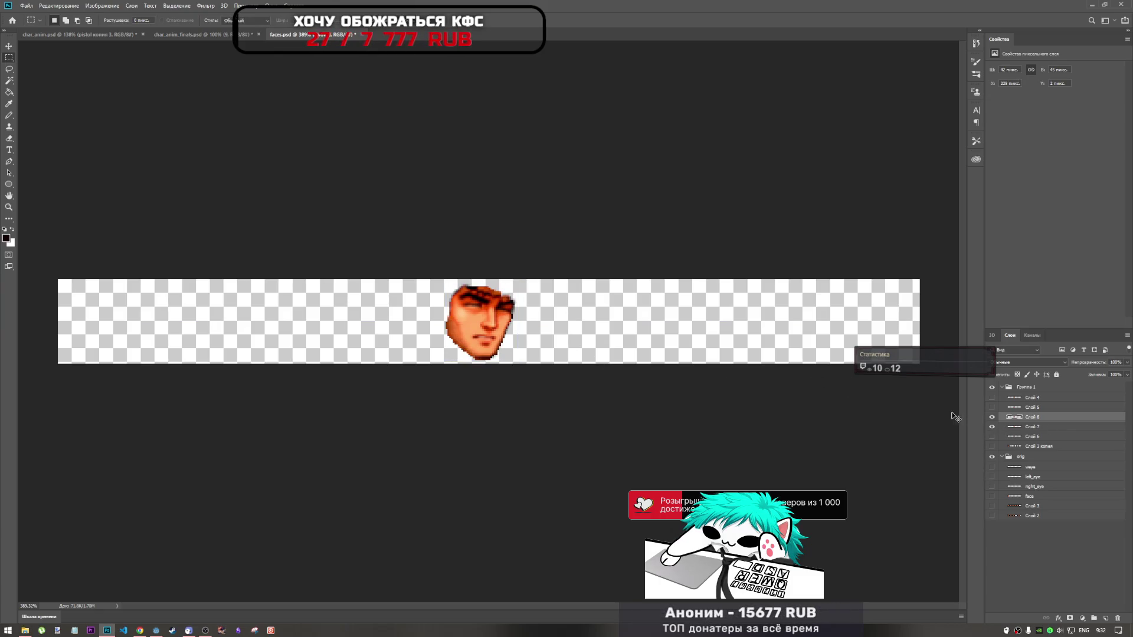
pyautogui.hotkey('ctrl', 't')
pyautogui.moveTo(484, 326); pyautogui.dragTo(488, 327)
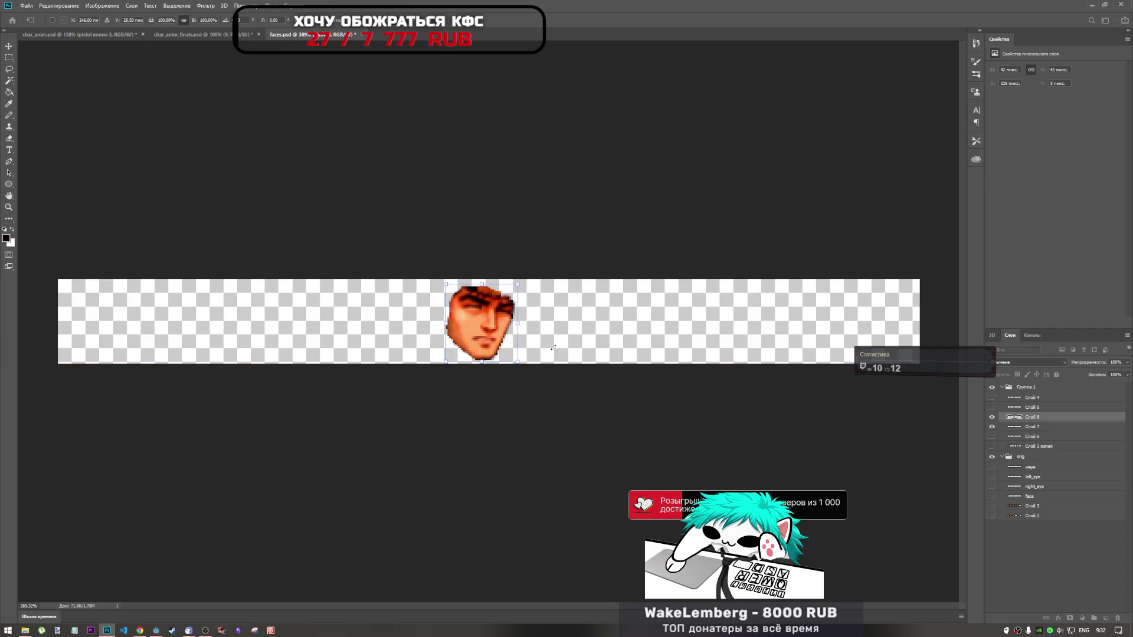
pyautogui.press('Return')
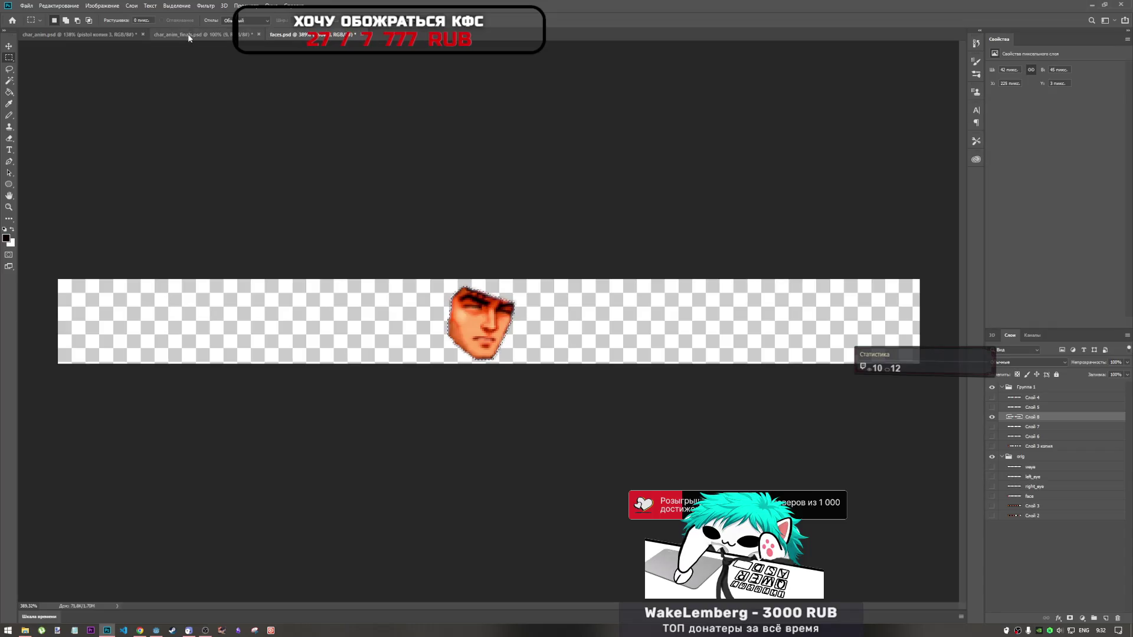
pyautogui.click(81, 34)
# Paste the face sprite and rotate, stretch and position it onto the lying cowboy's head
pyautogui.hotkey('ctrl', 'v')
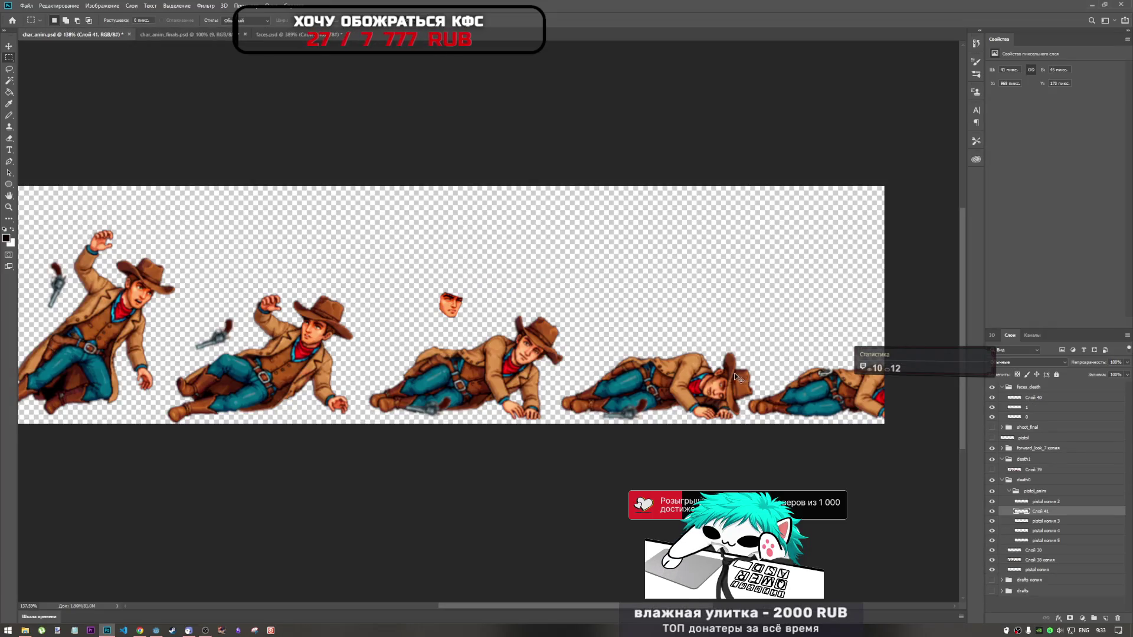
pyautogui.hotkey('ctrl', 't')
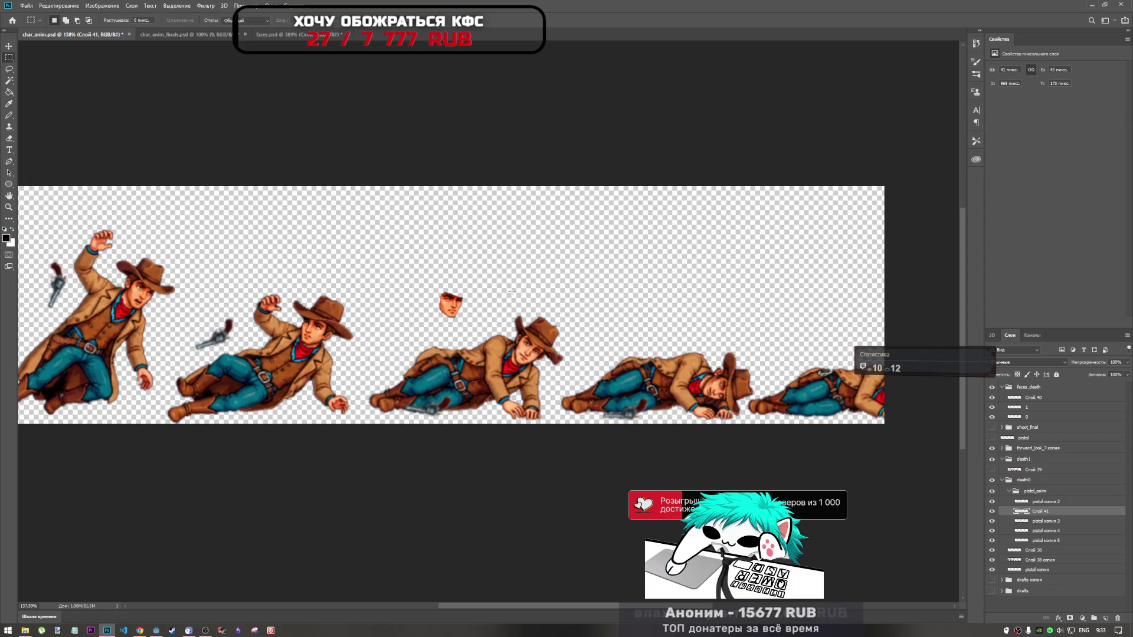
pyautogui.moveTo(505, 306)
pyautogui.mouseDown()
pyautogui.moveTo(478, 303)
pyautogui.moveTo(512, 345)
pyautogui.moveTo(536, 354)
pyautogui.mouseUp()
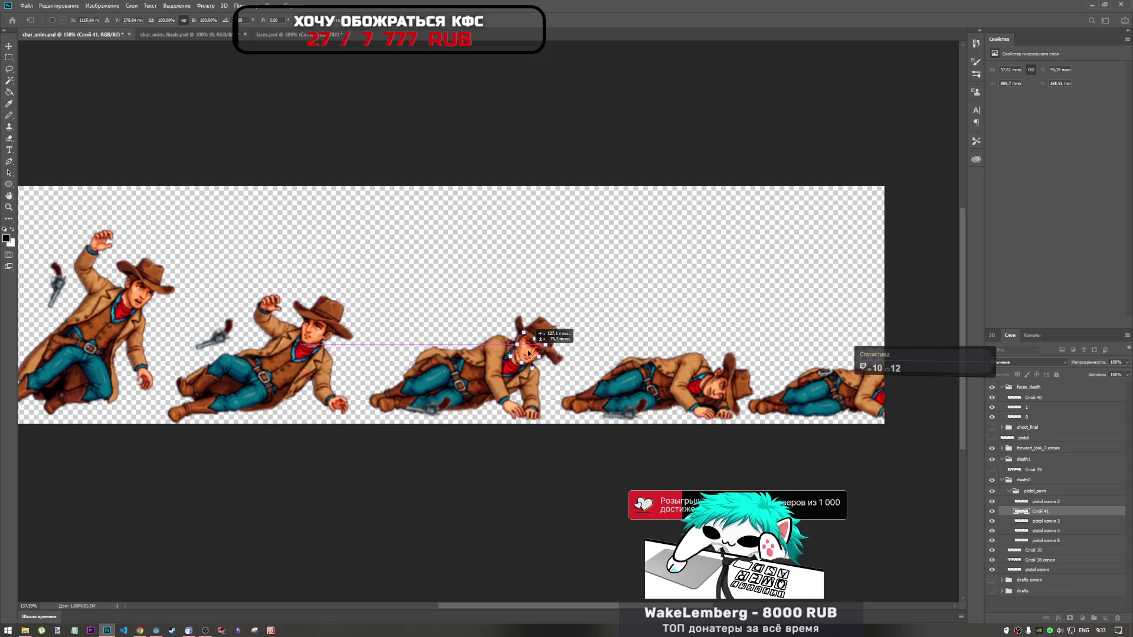
pyautogui.scroll(8, 542, 352)
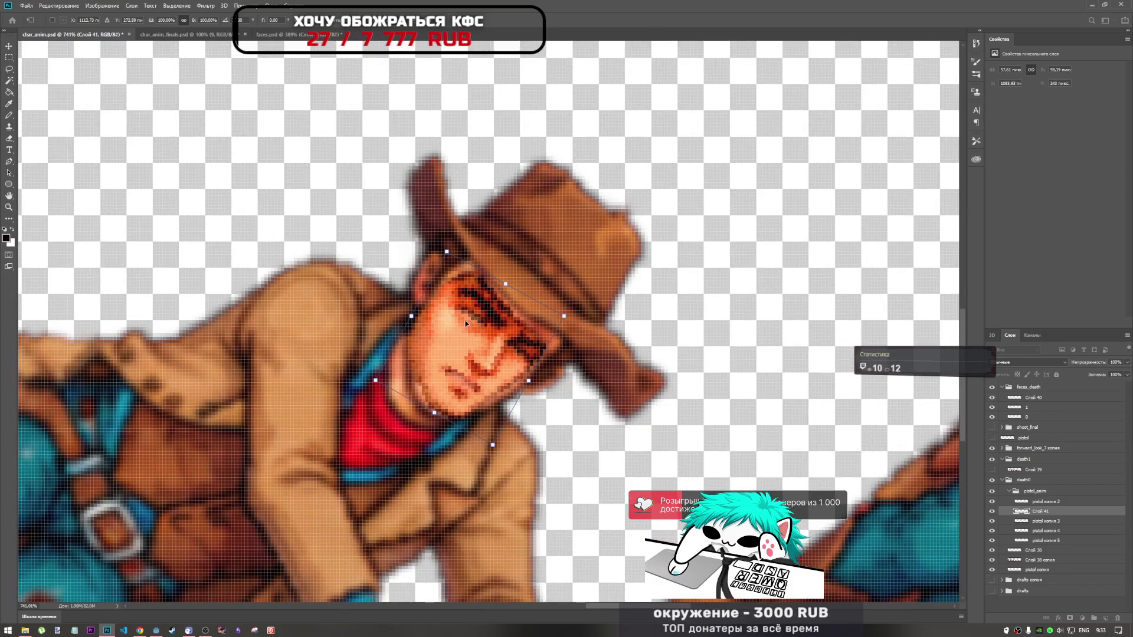
pyautogui.moveTo(465, 324)
pyautogui.mouseDown()
pyautogui.moveTo(434, 289)
pyautogui.moveTo(486, 324)
pyautogui.mouseUp()
pyautogui.moveTo(513, 278); pyautogui.dragTo(515, 281)
pyautogui.moveTo(485, 327); pyautogui.dragTo(489, 331)
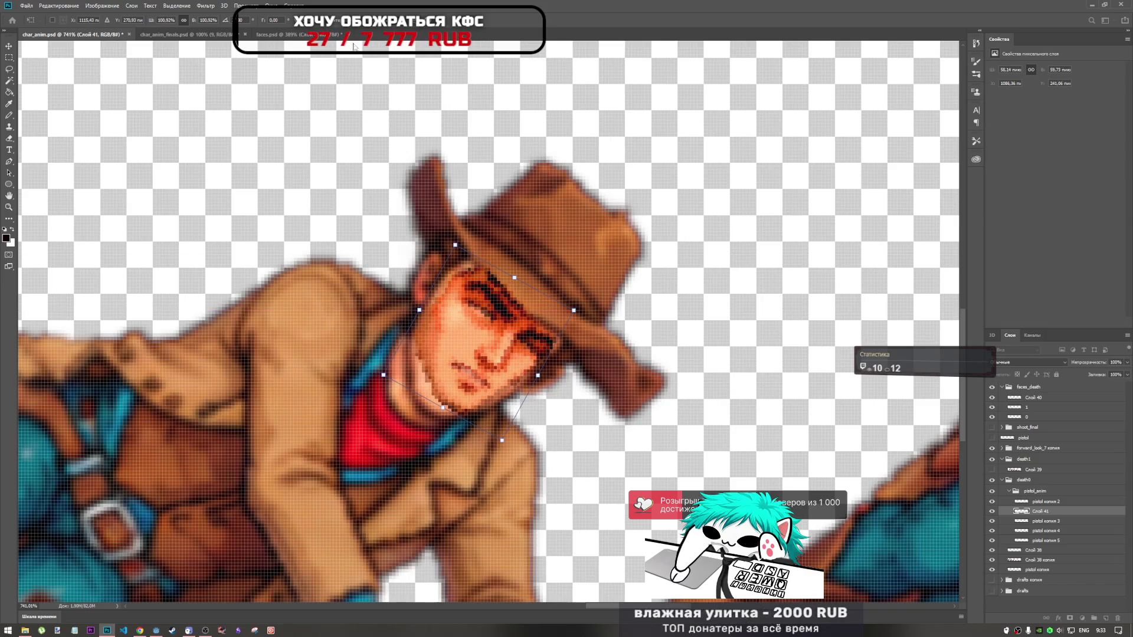
pyautogui.press('Return')
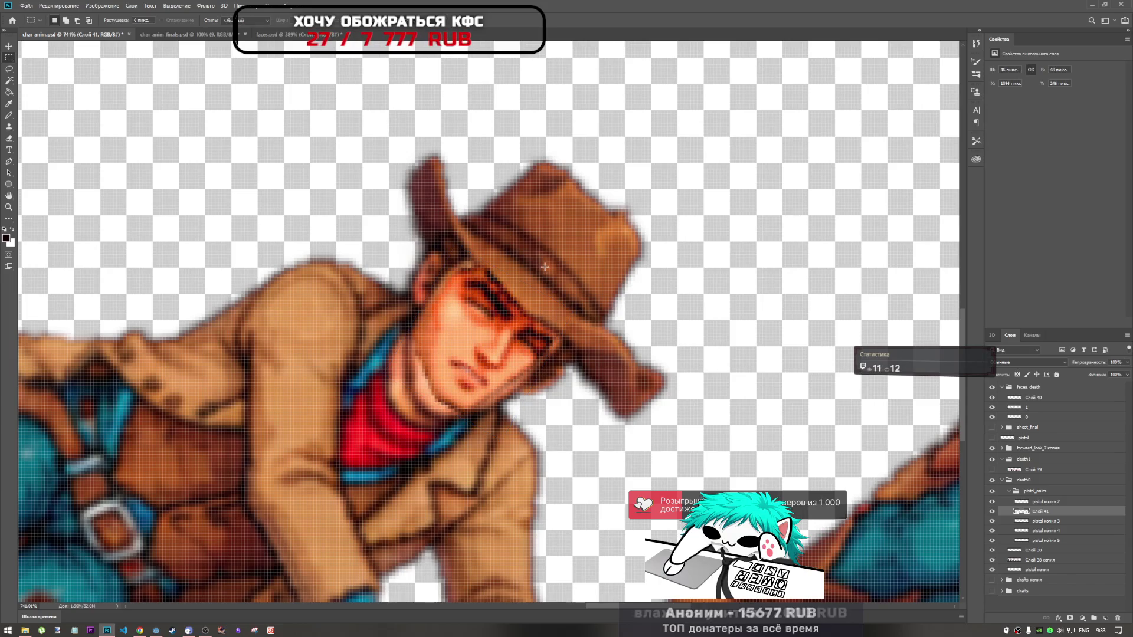
# Warp the face: curve the top edge, bulge the left and right sides, bend the bottom down
pyautogui.hotkey('ctrl', 't')
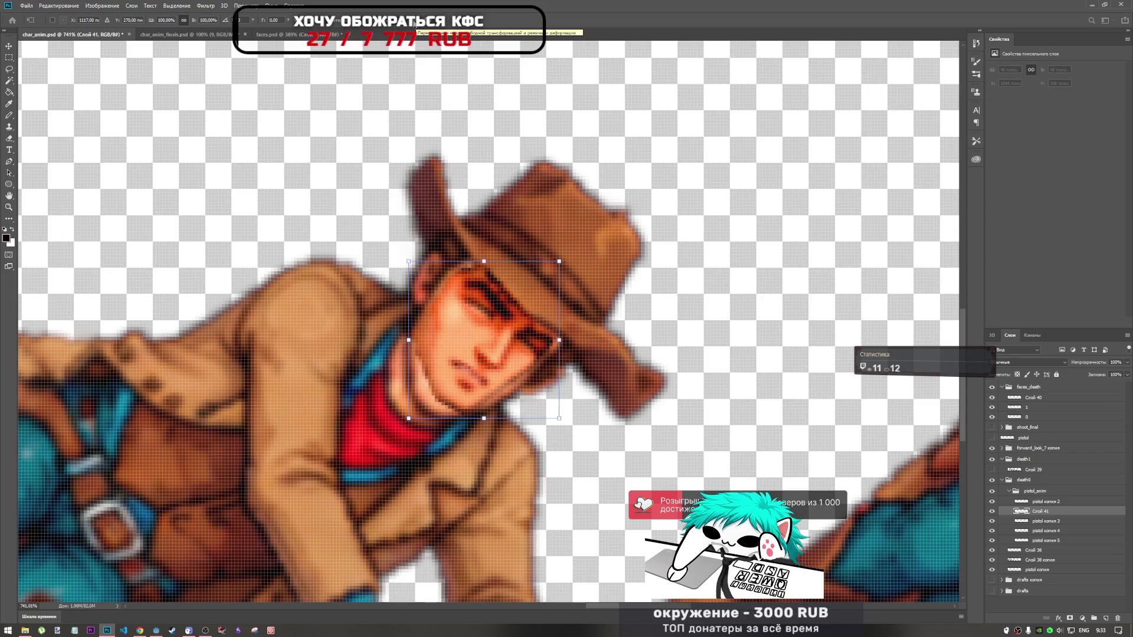
pyautogui.click(416, 19)
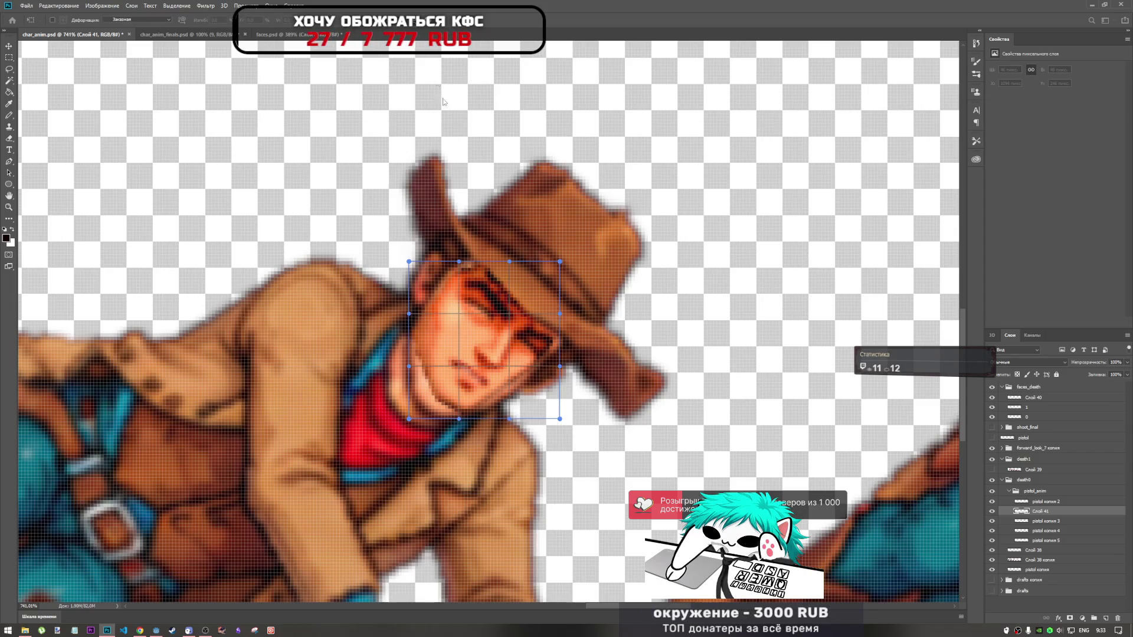
pyautogui.moveTo(460, 266); pyautogui.dragTo(442, 255)
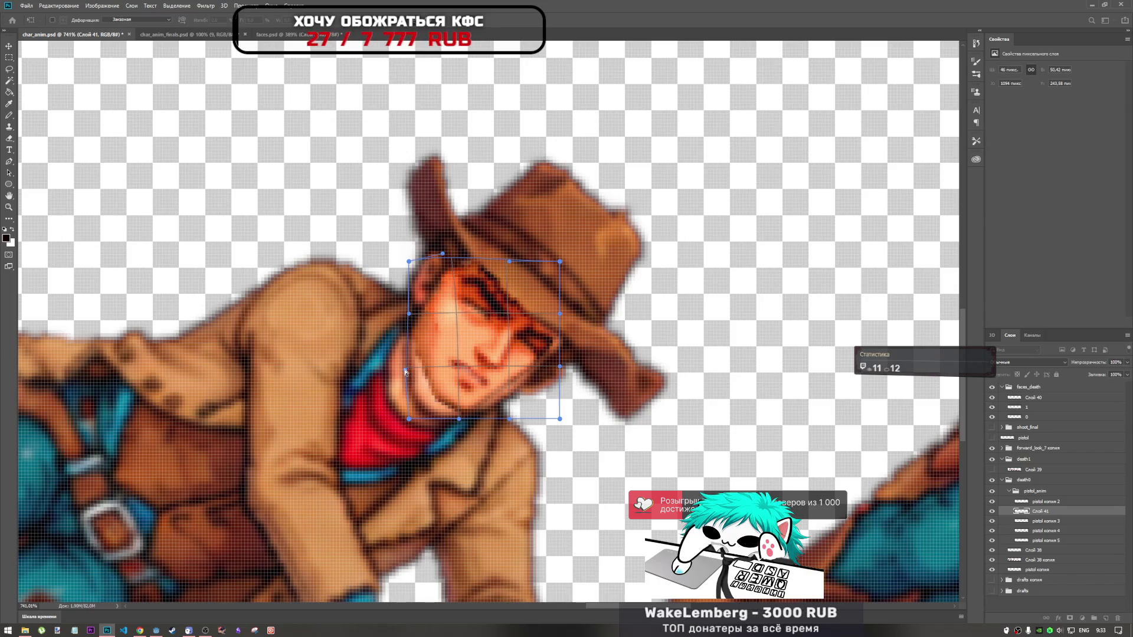
pyautogui.moveTo(407, 371); pyautogui.dragTo(399, 373)
pyautogui.moveTo(410, 419); pyautogui.dragTo(366, 426)
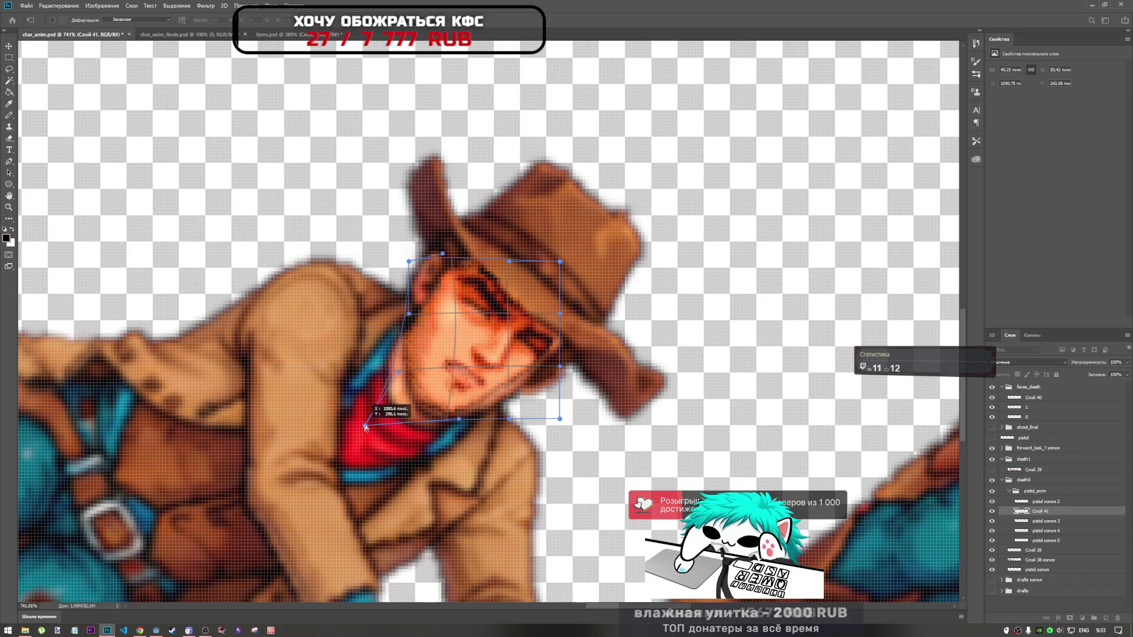
pyautogui.moveTo(459, 420)
pyautogui.mouseDown()
pyautogui.moveTo(460, 433)
pyautogui.moveTo(513, 427)
pyautogui.mouseUp()
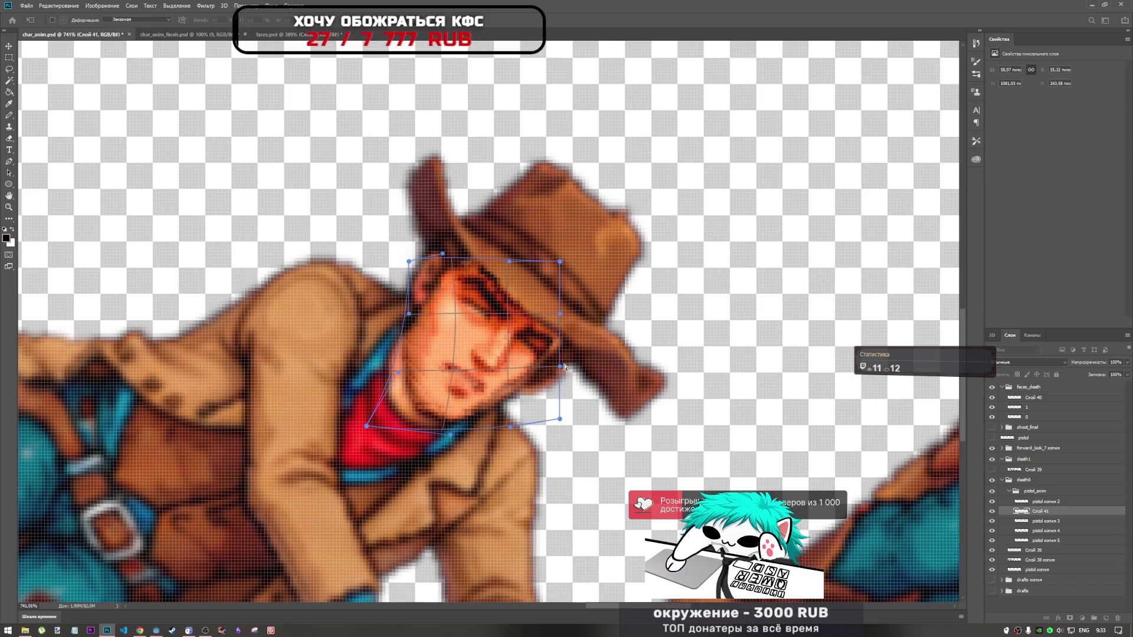
pyautogui.moveTo(561, 367)
pyautogui.mouseDown()
pyautogui.moveTo(576, 385)
pyautogui.moveTo(568, 390)
pyautogui.mouseUp()
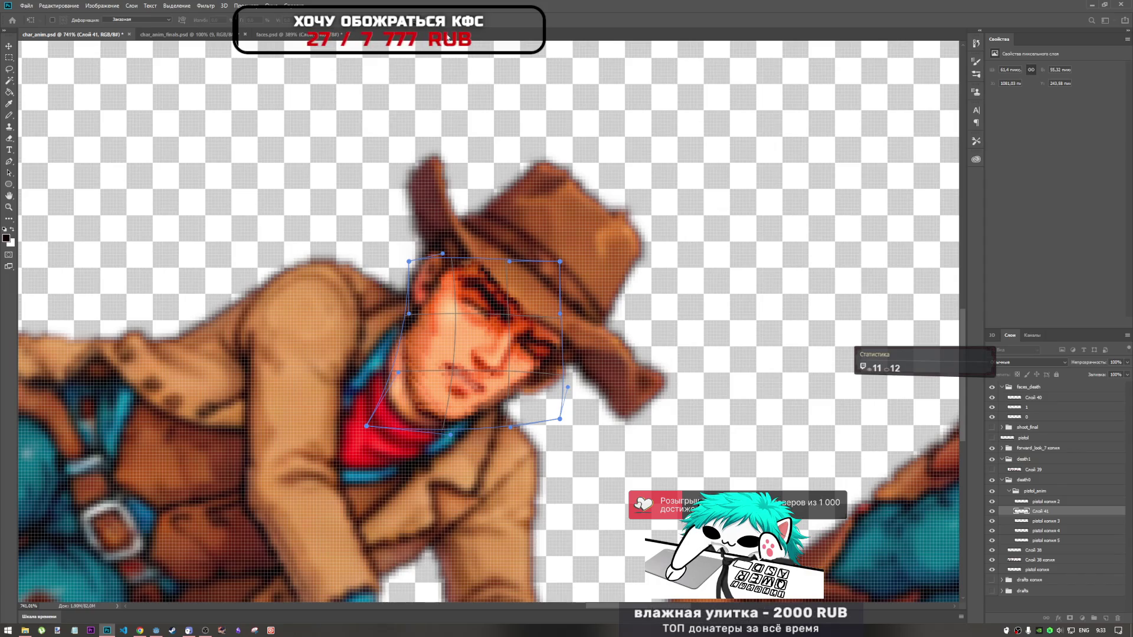
pyautogui.press('Return')
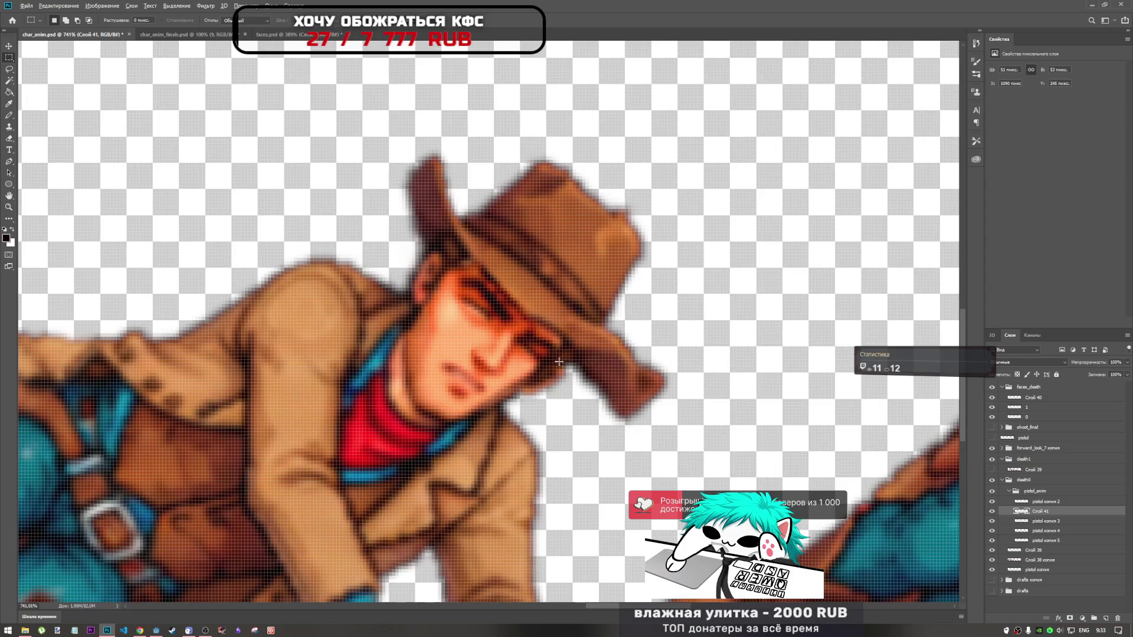
pyautogui.scroll(-4, 560, 361)
pyautogui.scroll(-2, 559, 361)
pyautogui.scroll(2, 559, 361)
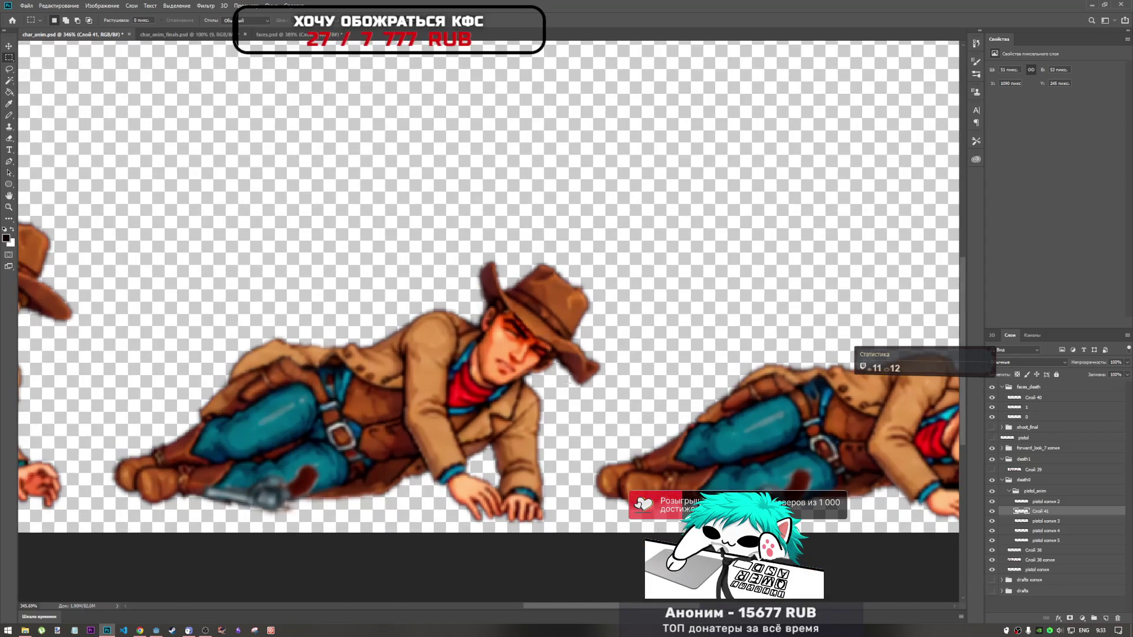
# Re-warp the face's lower corners, undoing two over-stretched tries, then commit the jaw shape
pyautogui.hotkey('ctrl', 't')
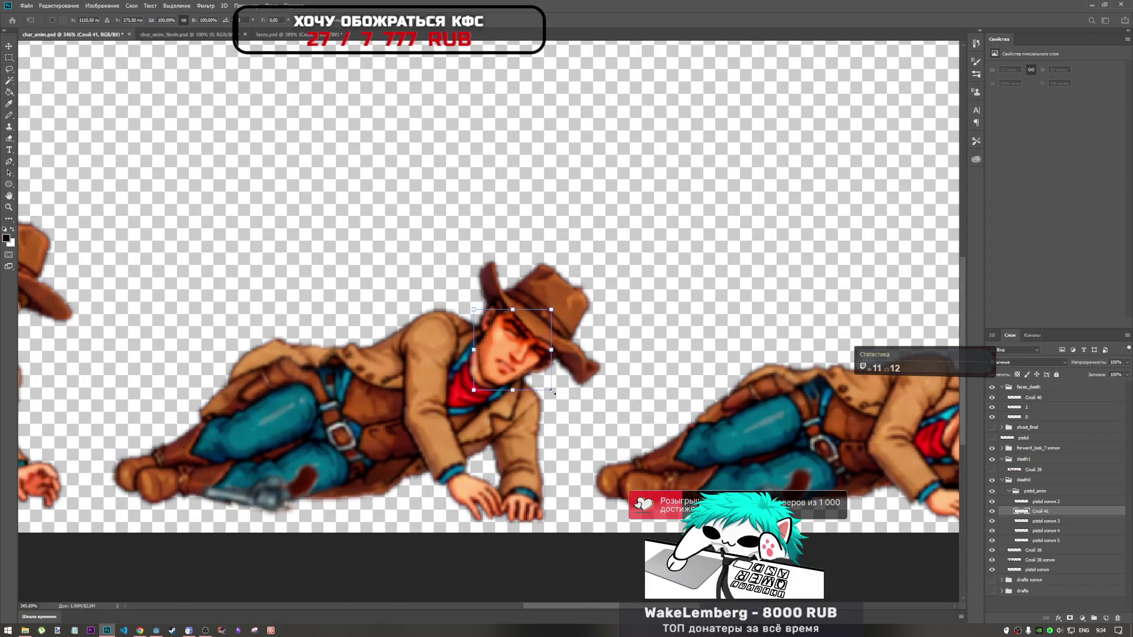
pyautogui.press('Return')
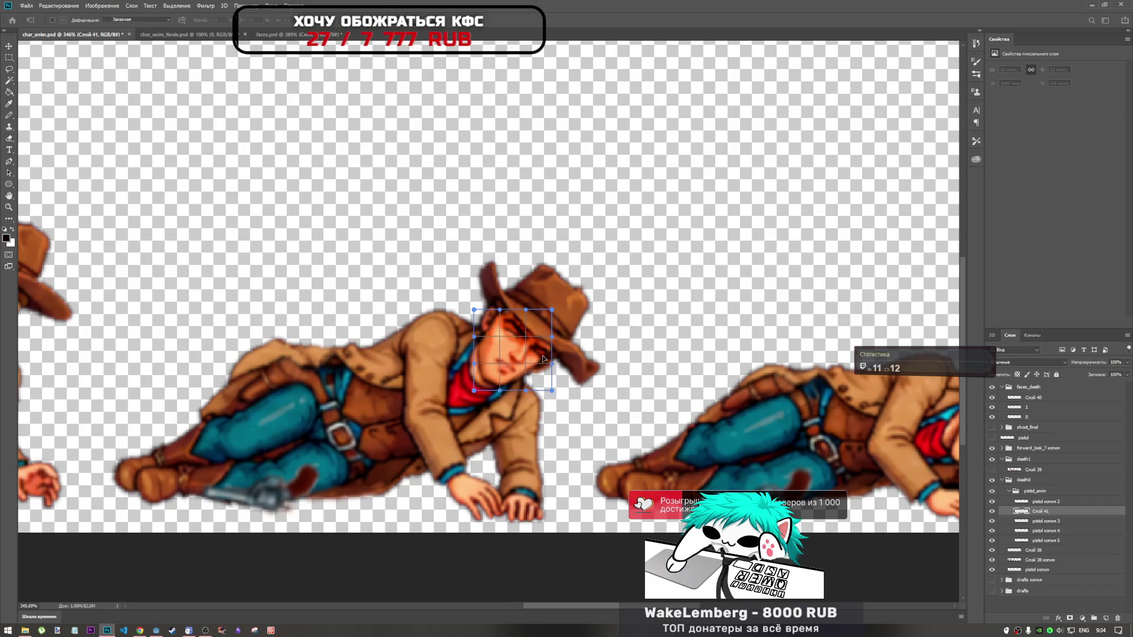
pyautogui.moveTo(557, 403); pyautogui.dragTo(558, 405)
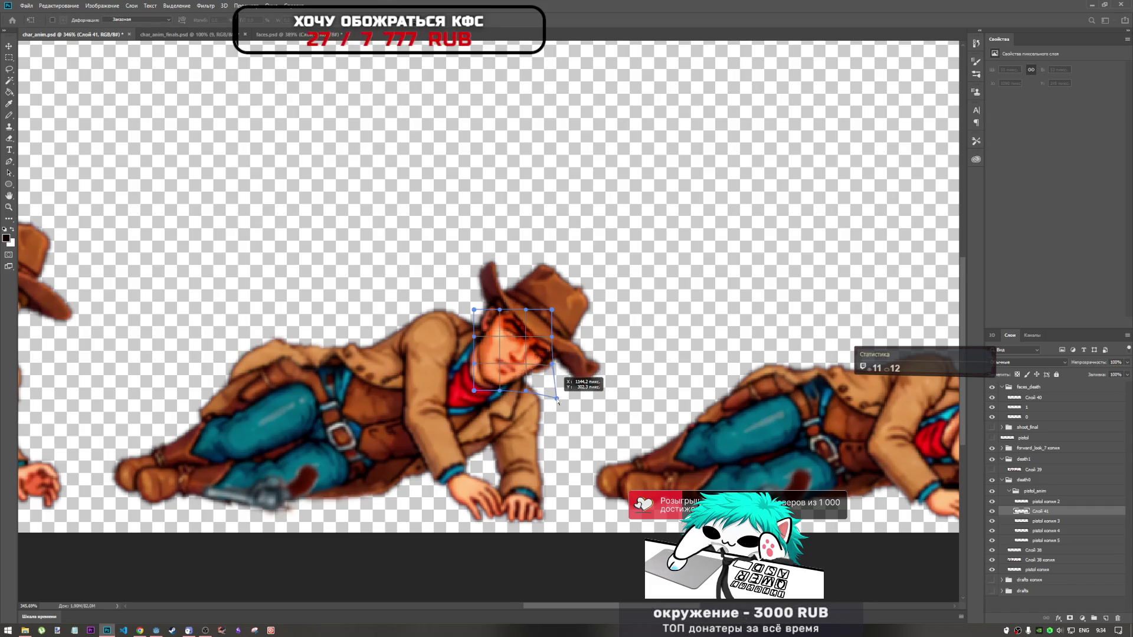
pyautogui.moveTo(558, 404); pyautogui.dragTo(219, 115)
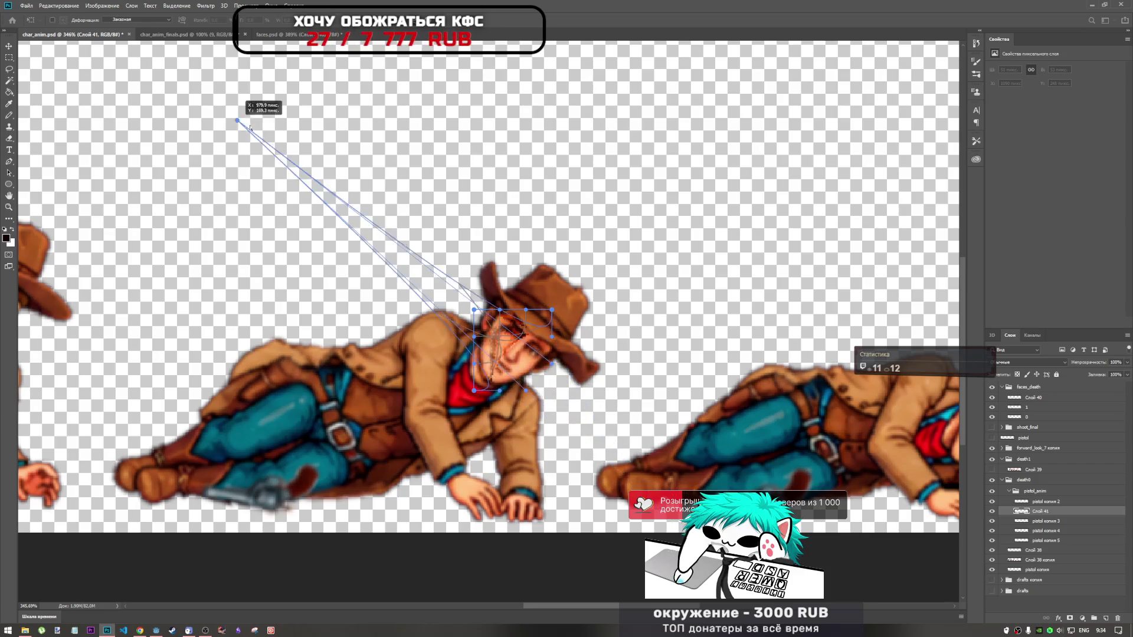
pyautogui.scroll(-1, 220, 116)
pyautogui.hotkey('ctrl', 'z')
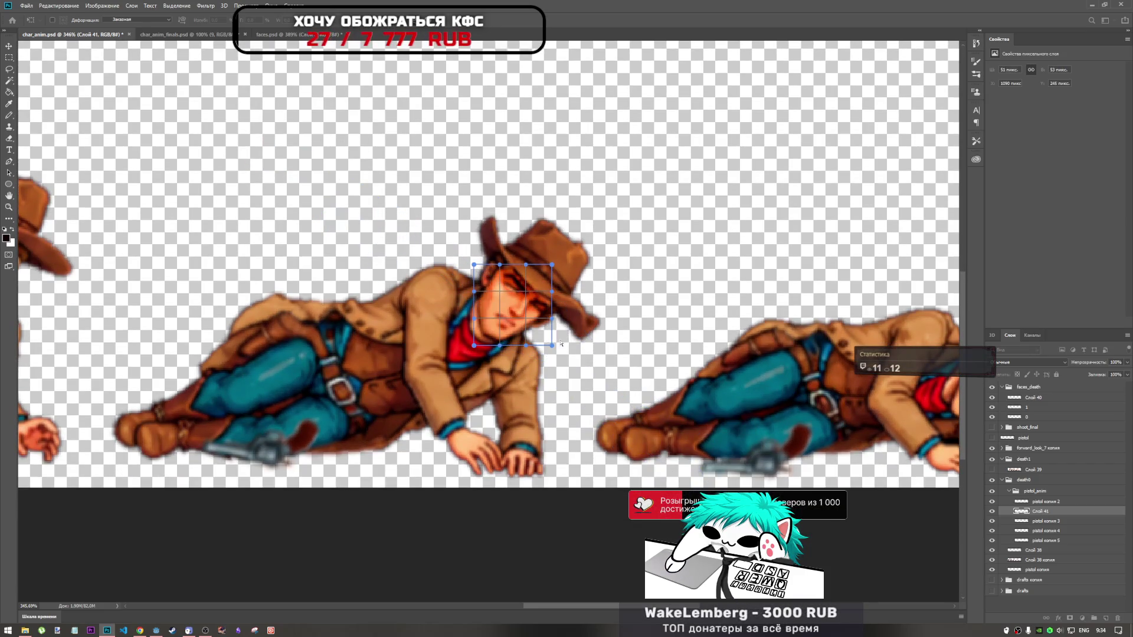
pyautogui.moveTo(553, 348)
pyautogui.mouseDown()
pyautogui.moveTo(561, 365)
pyautogui.moveTo(553, 345)
pyautogui.mouseUp()
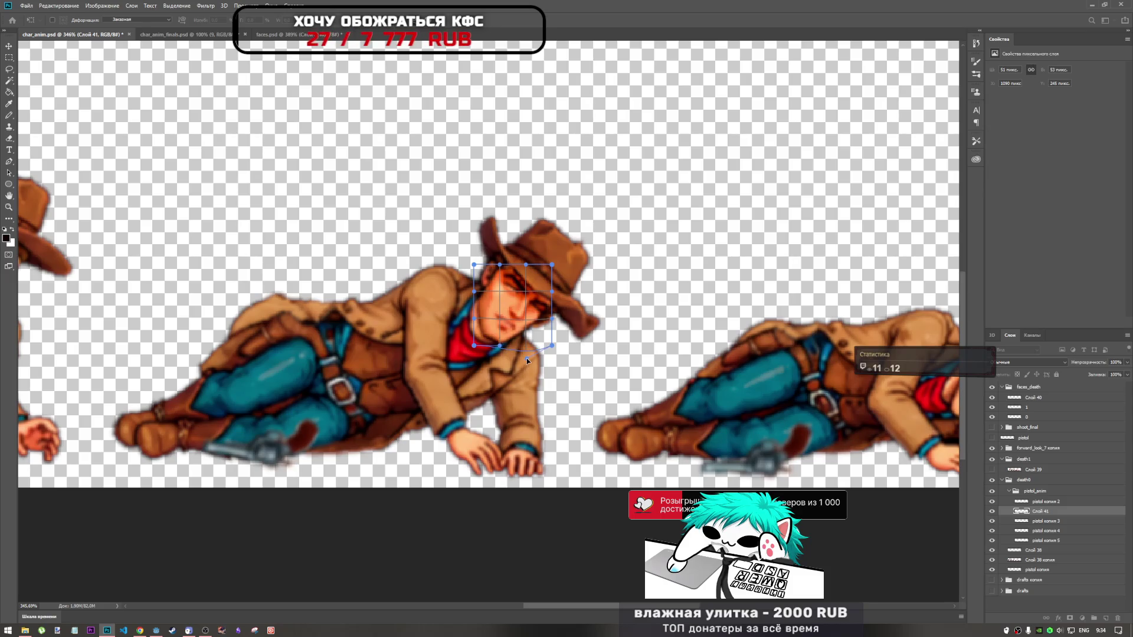
pyautogui.hotkey('ctrl', 'z')
pyautogui.scroll(-3, 526, 342)
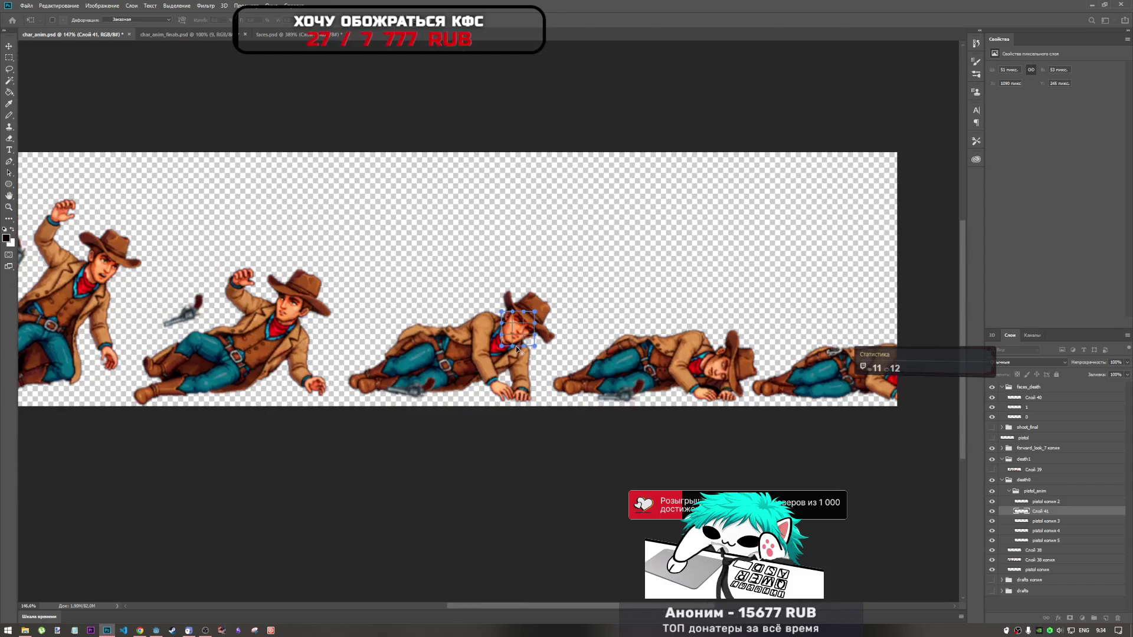
pyautogui.scroll(6, 523, 349)
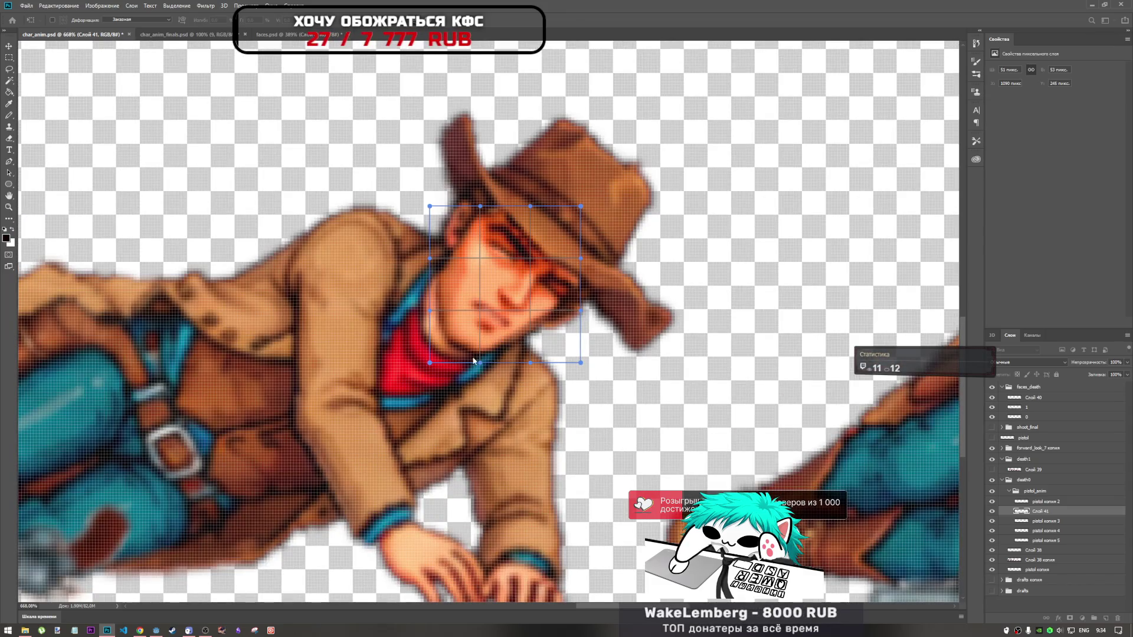
pyautogui.moveTo(430, 365)
pyautogui.mouseDown()
pyautogui.moveTo(452, 325)
pyautogui.moveTo(423, 342)
pyautogui.mouseUp()
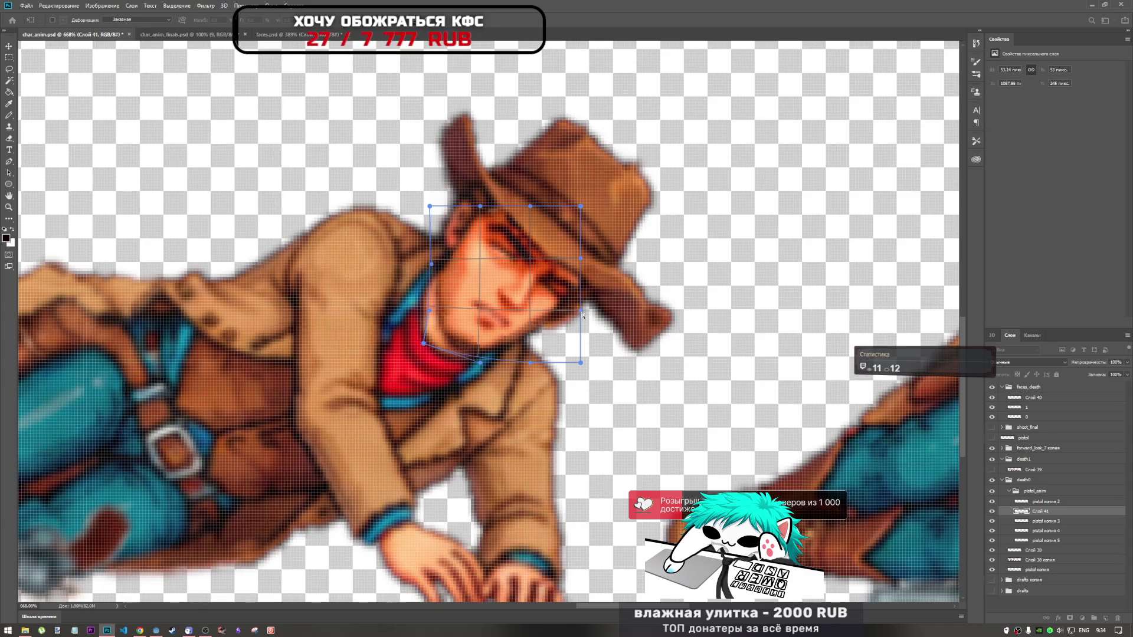
pyautogui.moveTo(592, 323); pyautogui.dragTo(587, 324)
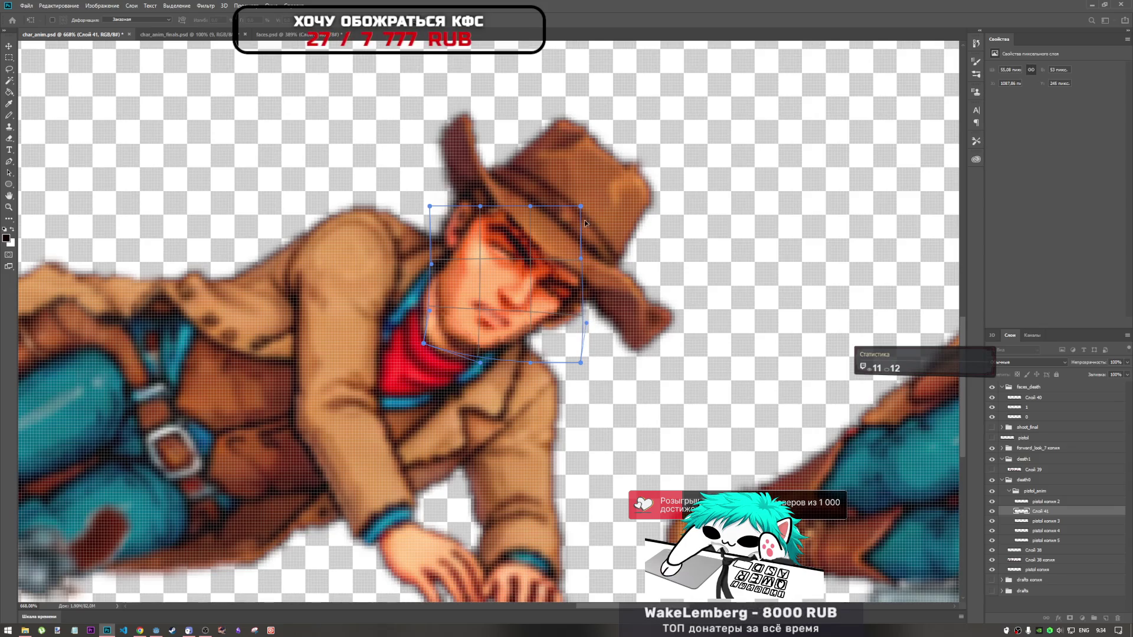
pyautogui.press('Return')
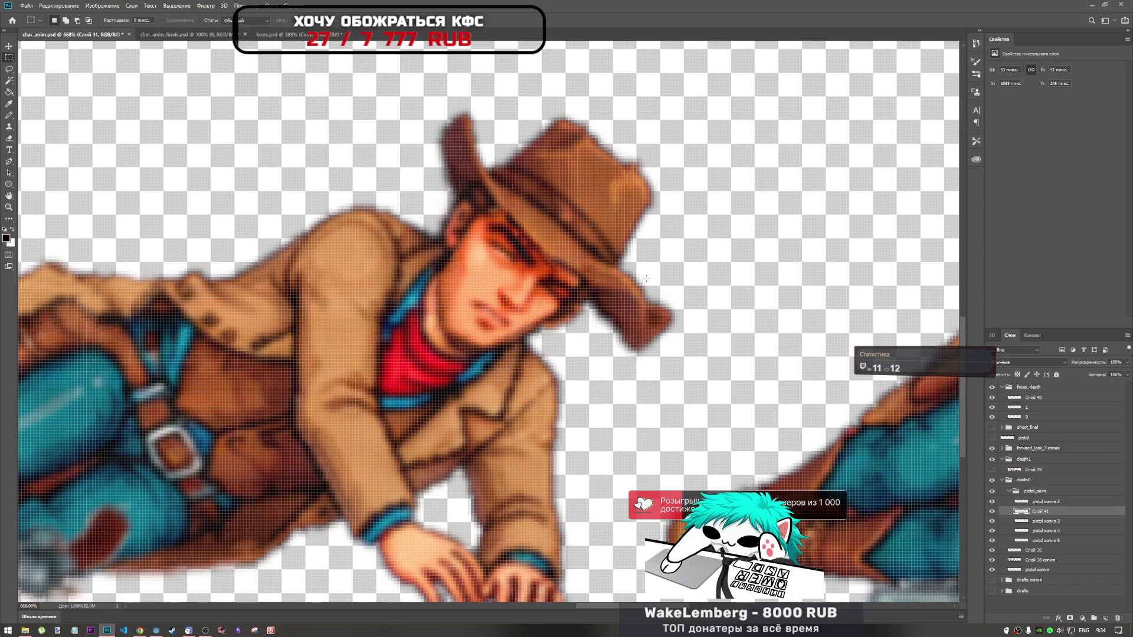
pyautogui.scroll(-3, 587, 347)
pyautogui.scroll(-2, 567, 346)
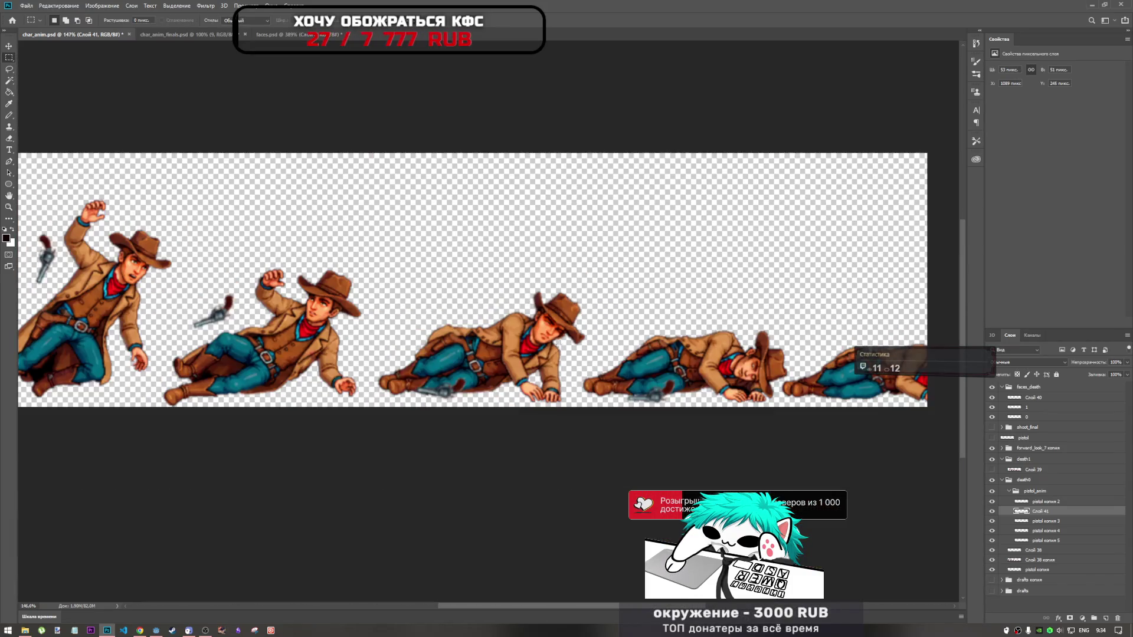
pyautogui.scroll(2, 575, 337)
pyautogui.scroll(3, 575, 337)
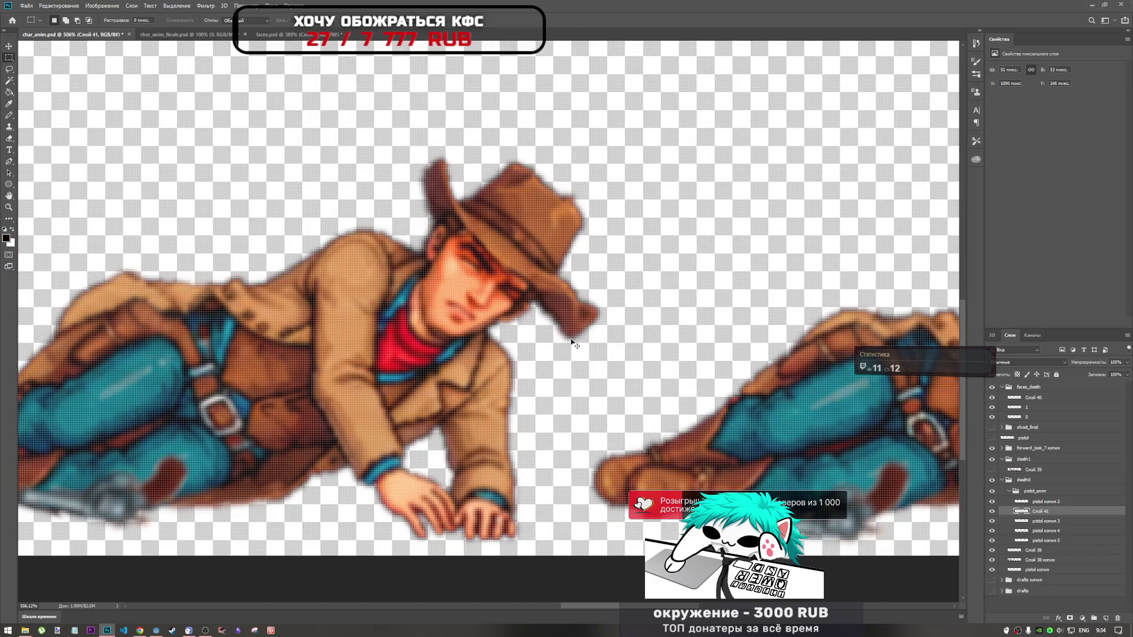
pyautogui.scroll(-2, 574, 344)
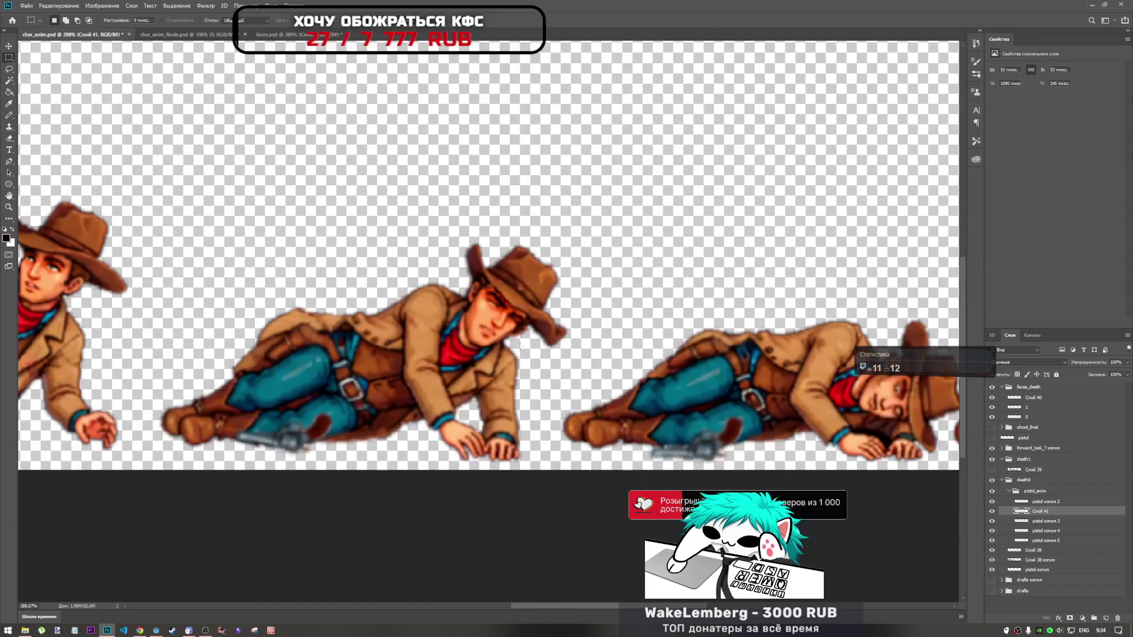
pyautogui.scroll(-2, 534, 335)
pyautogui.scroll(3, 534, 335)
# Scale the warped face up slightly to about 54 by 56 px
pyautogui.hotkey('ctrl', 't')
pyautogui.moveTo(522, 276); pyautogui.dragTo(526, 272)
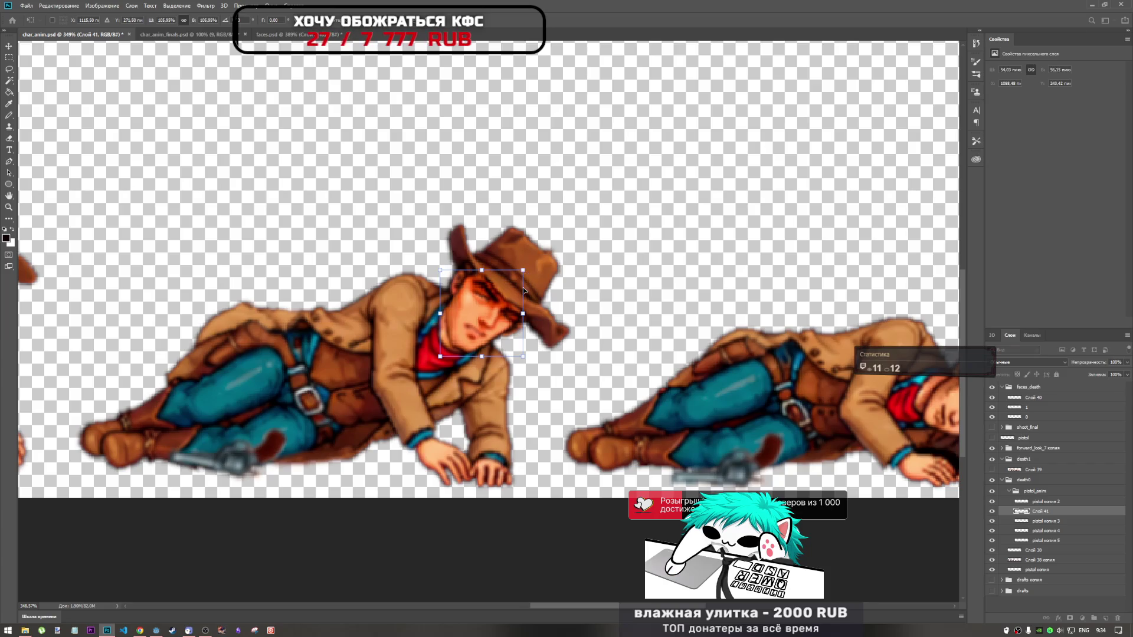
pyautogui.press('Return')
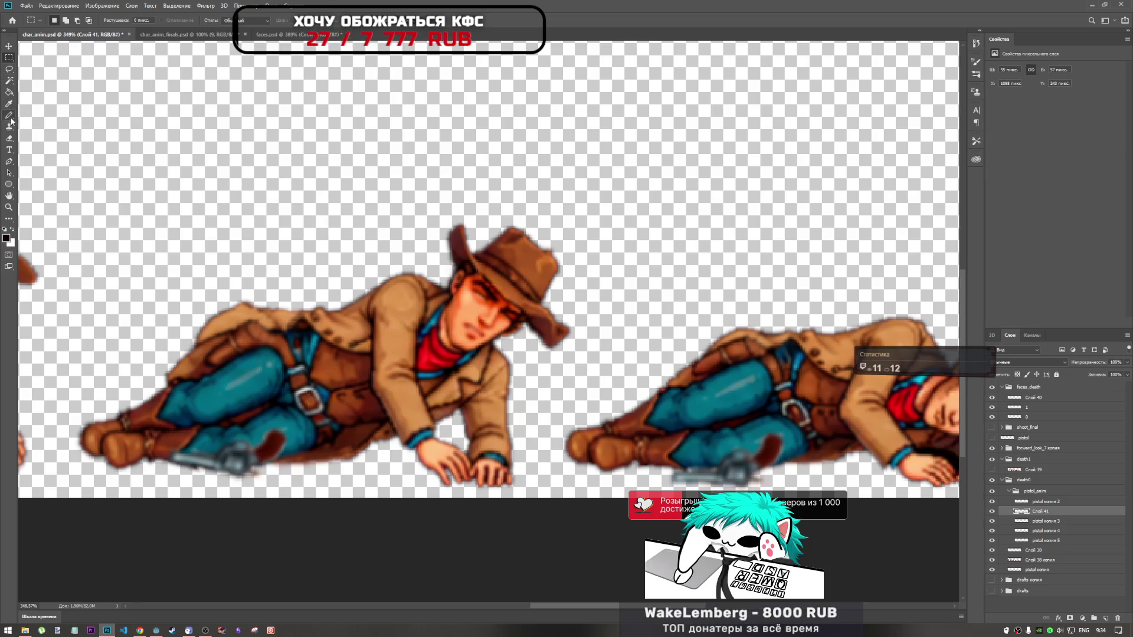
# Switch to the Eraser, adjust its brush size and hardness, and lower its opacity
pyautogui.click(9, 97)
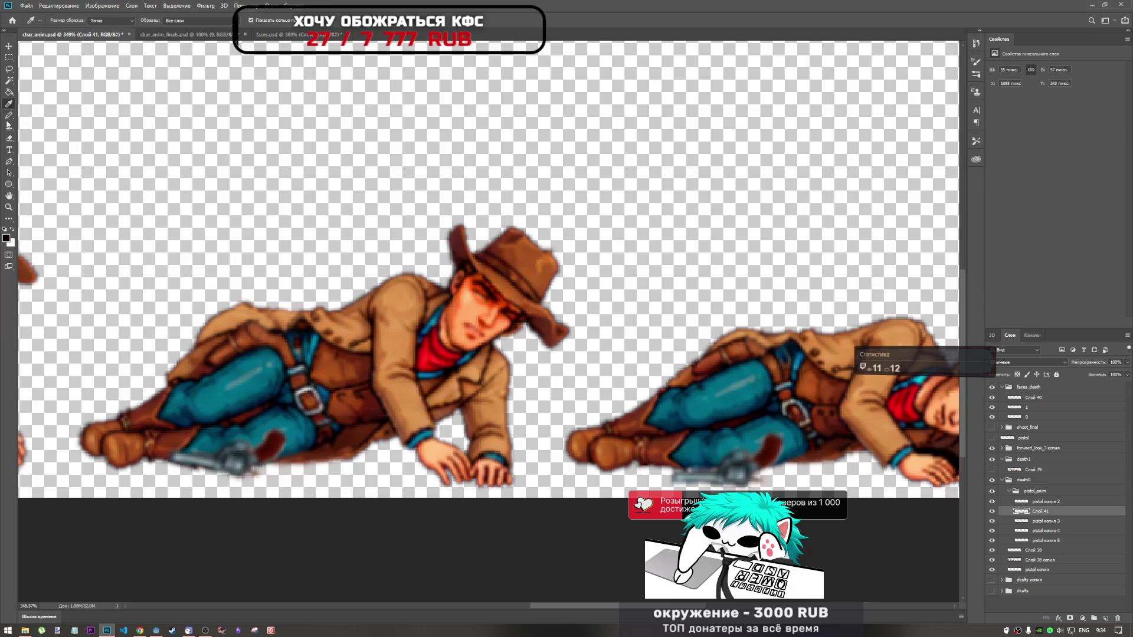
pyautogui.click(9, 125)
pyautogui.rightClick(455, 354)
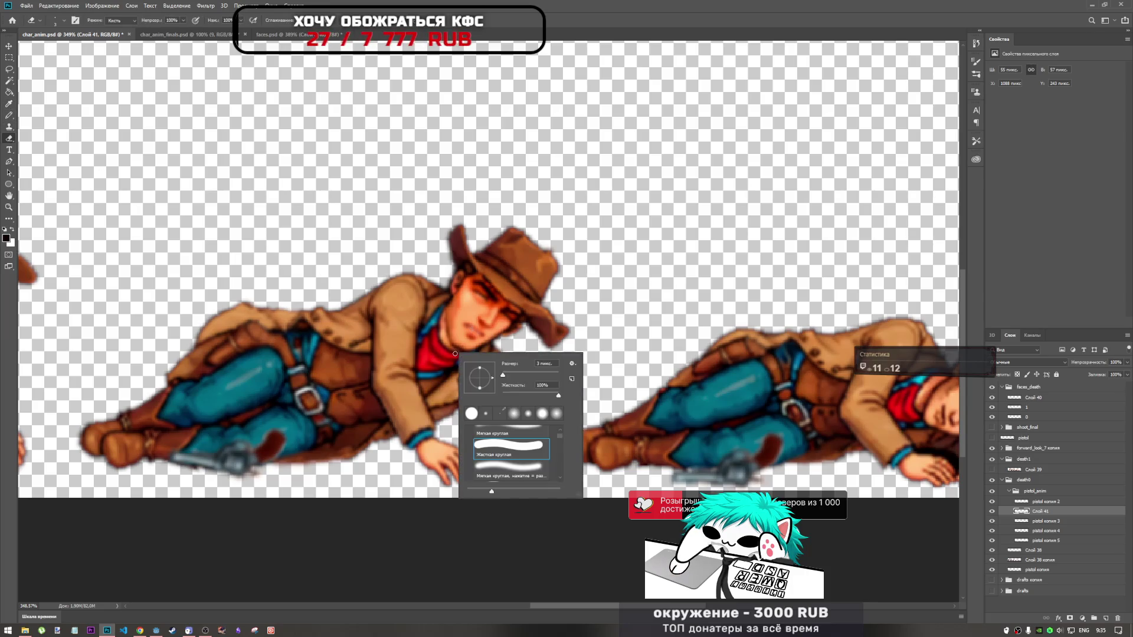
pyautogui.press('Return')
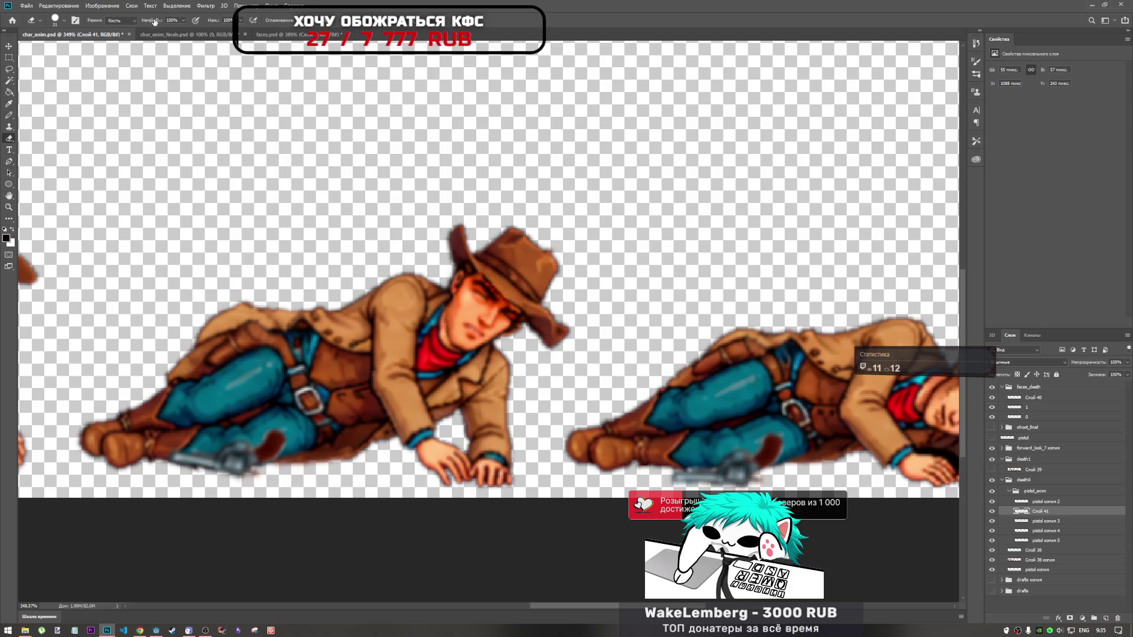
pyautogui.click(185, 22)
pyautogui.press('Return')
pyautogui.click(9, 142)
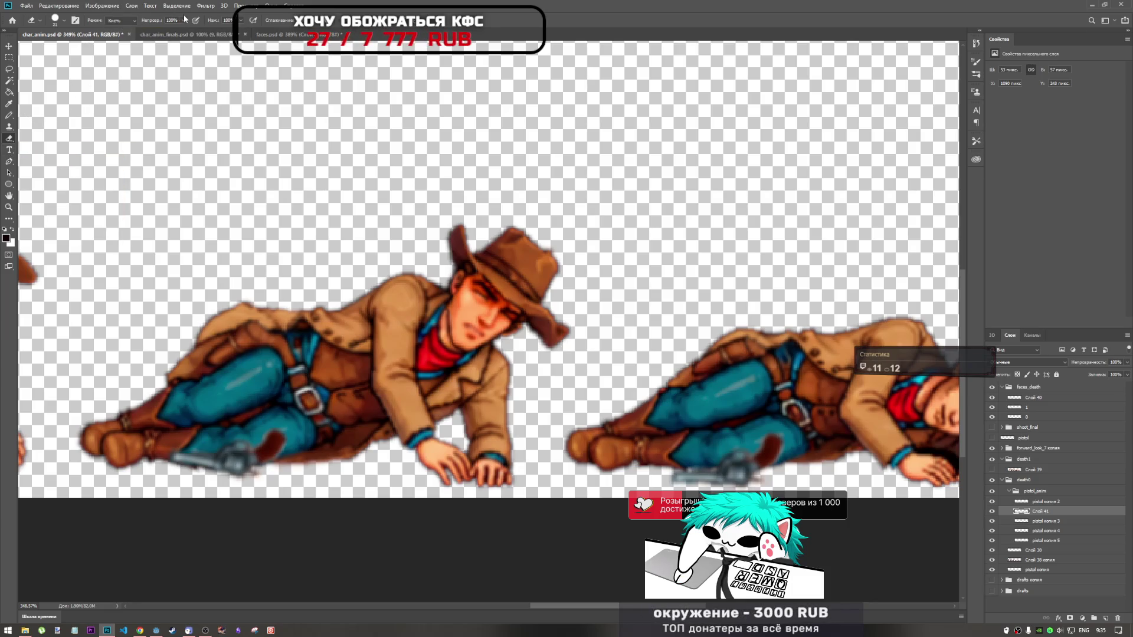
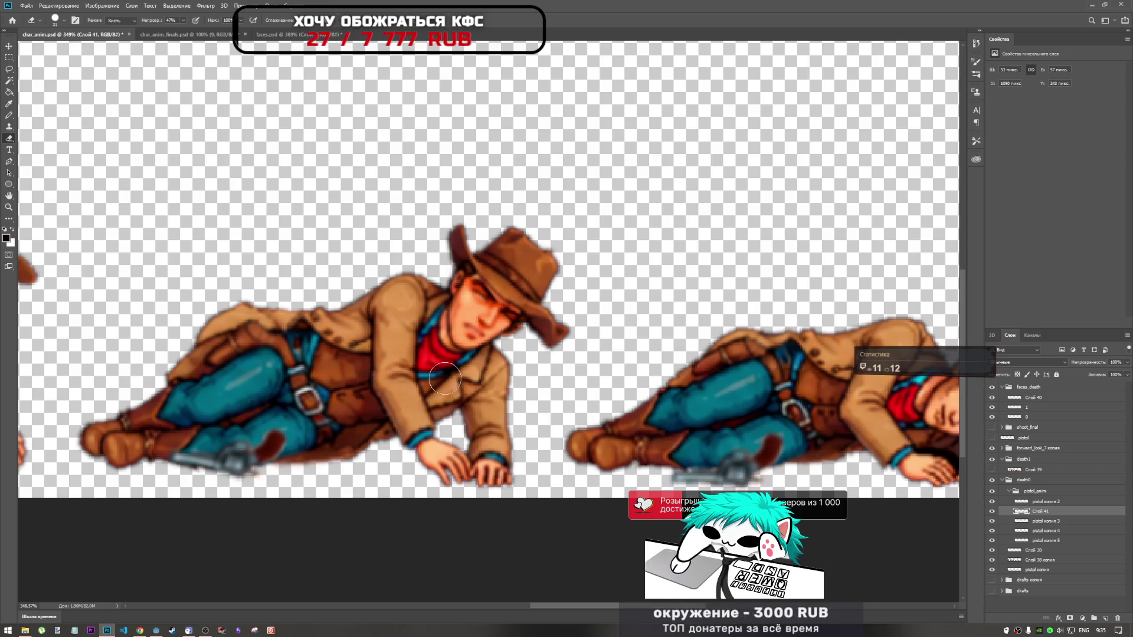
pyautogui.scroll(-2, 450, 319)
pyautogui.scroll(-1, 449, 319)
pyautogui.scroll(2, 479, 318)
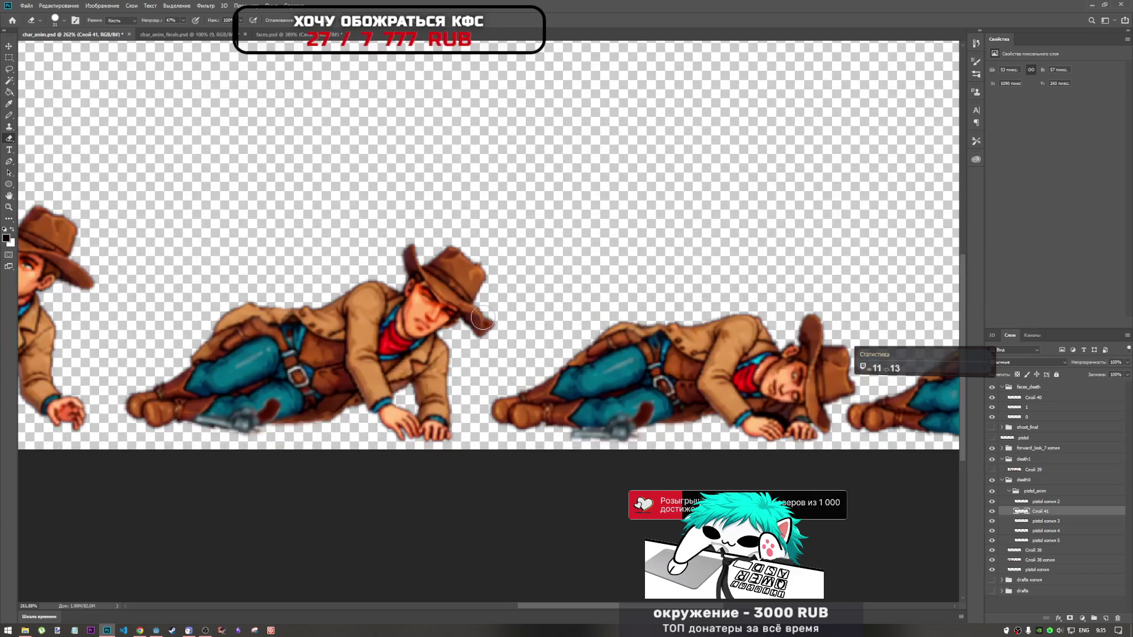
pyautogui.scroll(3, 478, 317)
pyautogui.scroll(4, 478, 317)
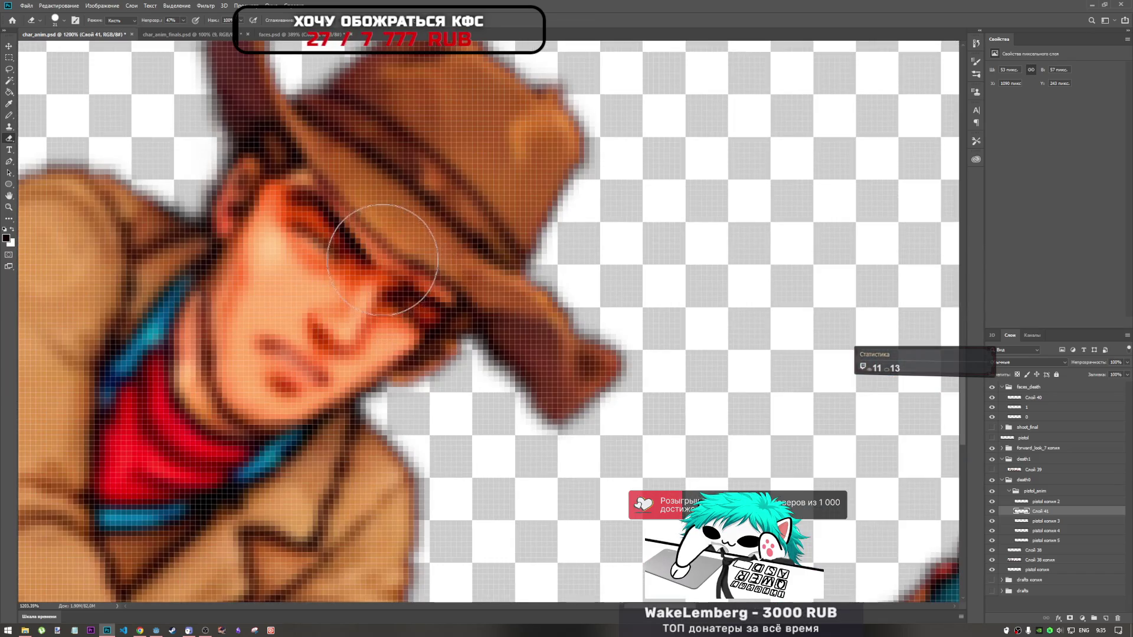
pyautogui.scroll(-4, 438, 270)
pyautogui.scroll(-3, 437, 281)
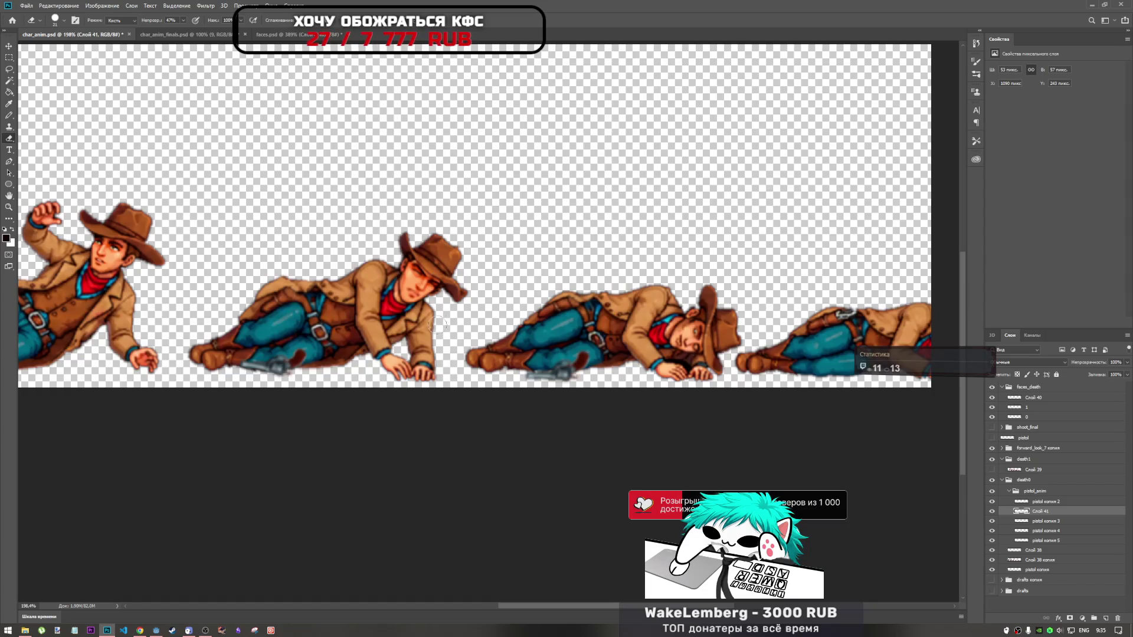
pyautogui.scroll(4, 435, 325)
pyautogui.scroll(3, 435, 326)
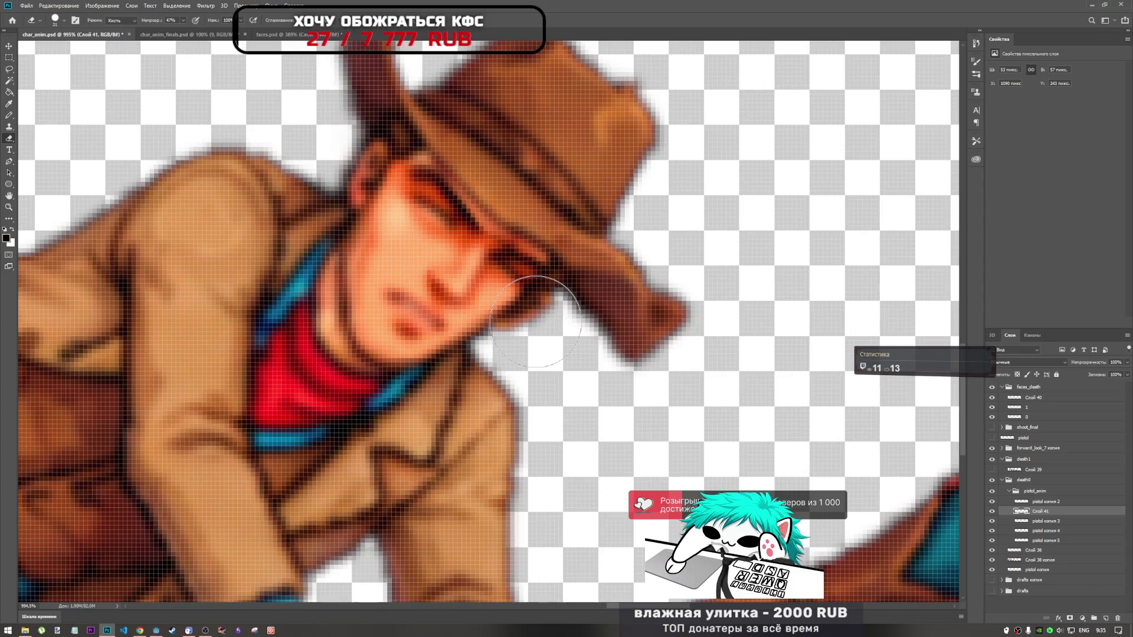
# Tilt the reclining cowboy's head slightly clockwise in two small Free Transform passes
pyautogui.hotkey('ctrl', 't')
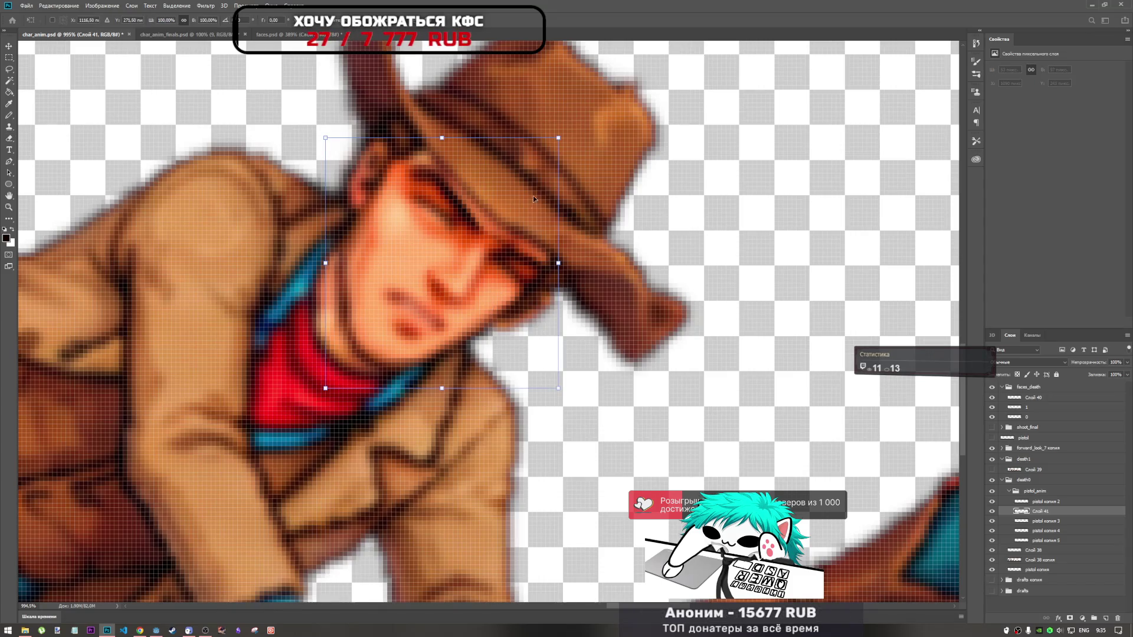
pyautogui.moveTo(571, 124); pyautogui.dragTo(595, 115)
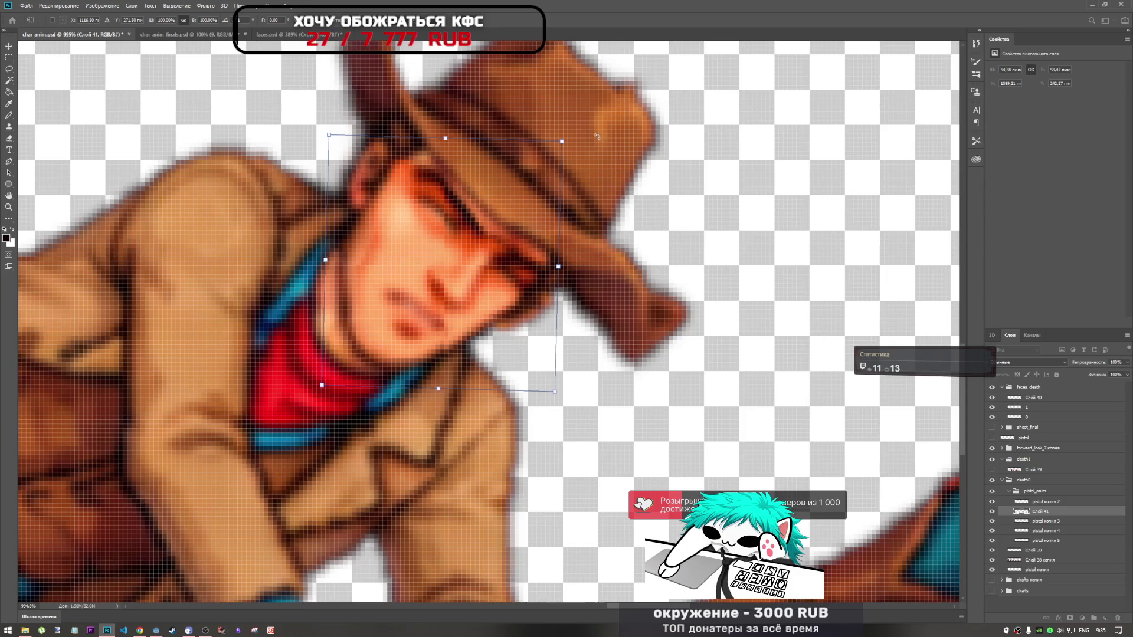
pyautogui.press('Return')
pyautogui.scroll(-6, 531, 265)
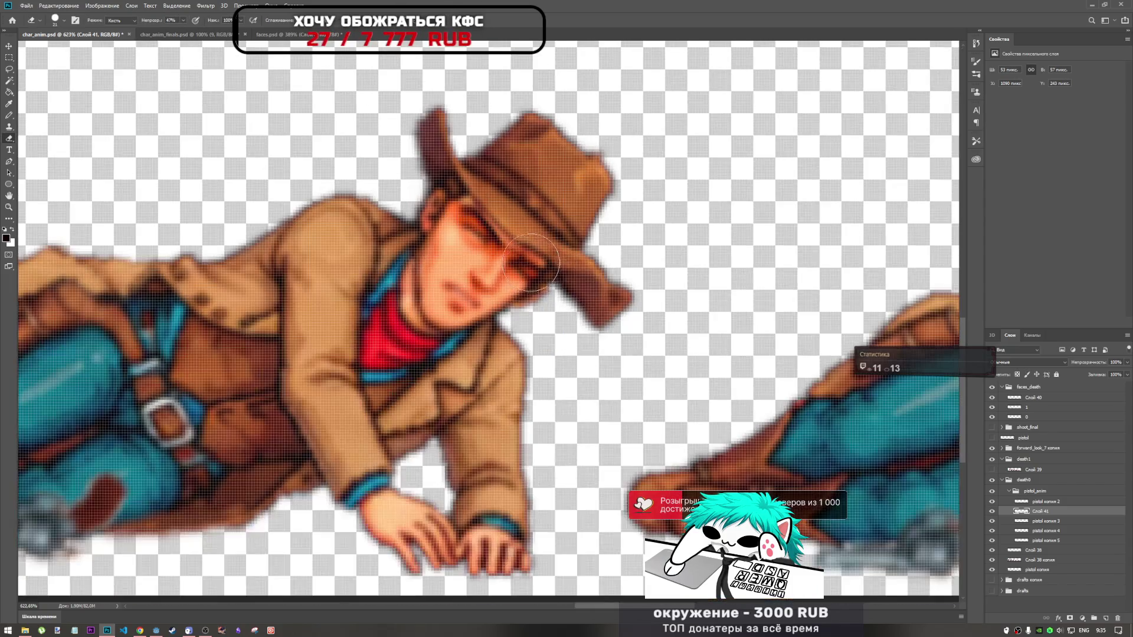
pyautogui.scroll(-4, 531, 266)
pyautogui.scroll(5, 556, 274)
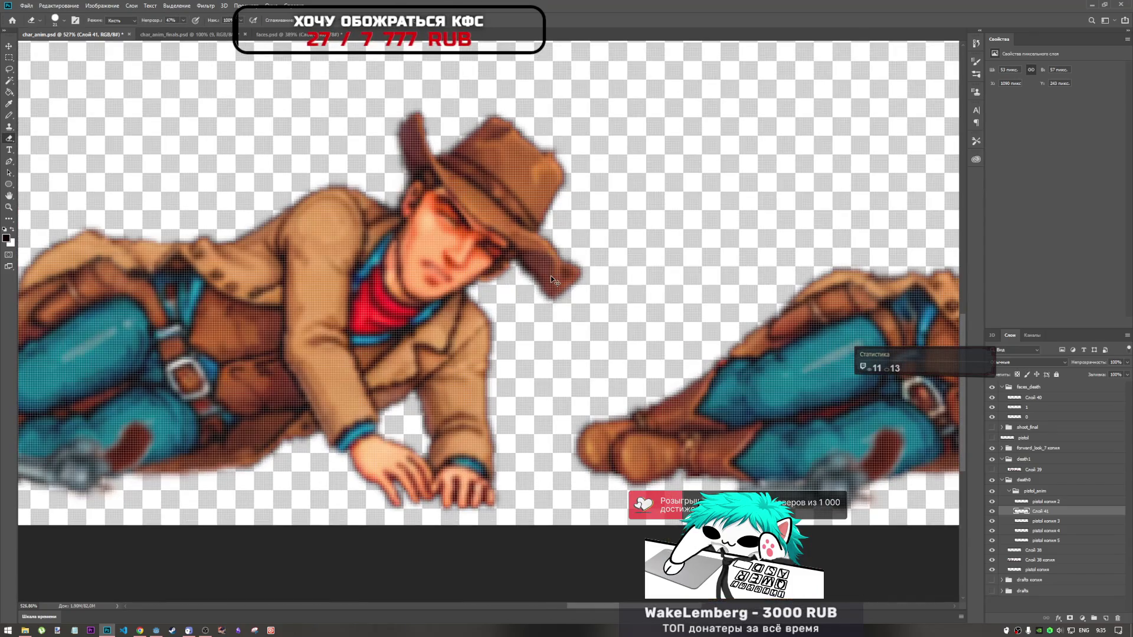
pyautogui.hotkey('ctrl', 't')
pyautogui.moveTo(521, 172); pyautogui.dragTo(526, 179)
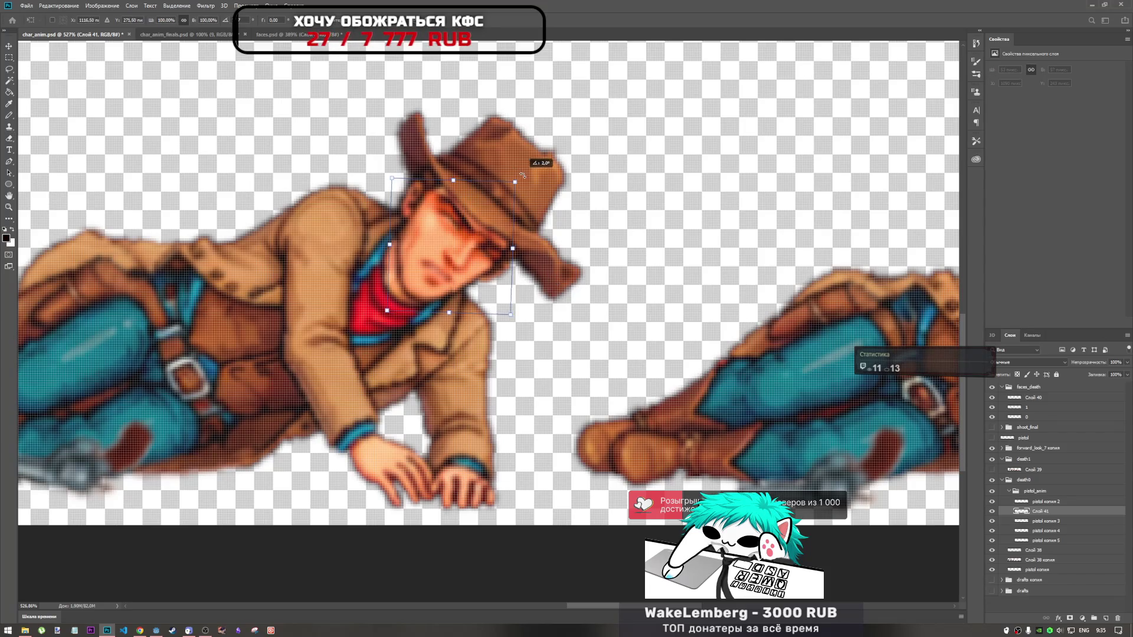
pyautogui.press('b')
pyautogui.hotkey('ctrl', 't')
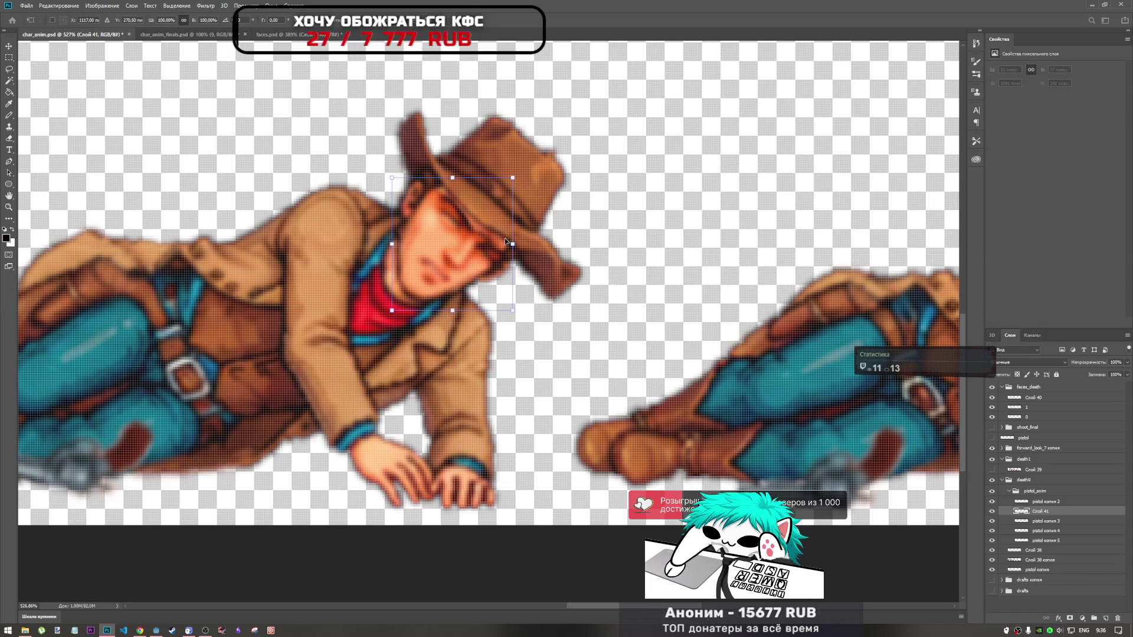
pyautogui.press('Return')
pyautogui.press('b')
pyautogui.scroll(-4, 496, 201)
pyautogui.scroll(5, 496, 213)
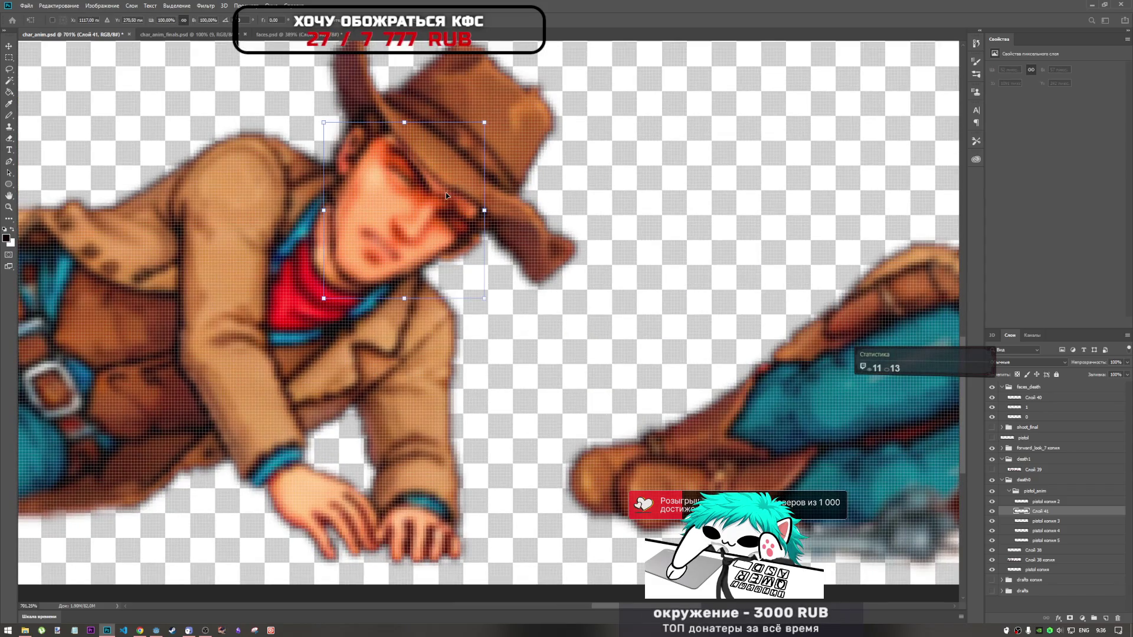
# Nudge the head left and up onto the neck and tilt it back slightly, then commit
pyautogui.moveTo(445, 195); pyautogui.dragTo(444, 190)
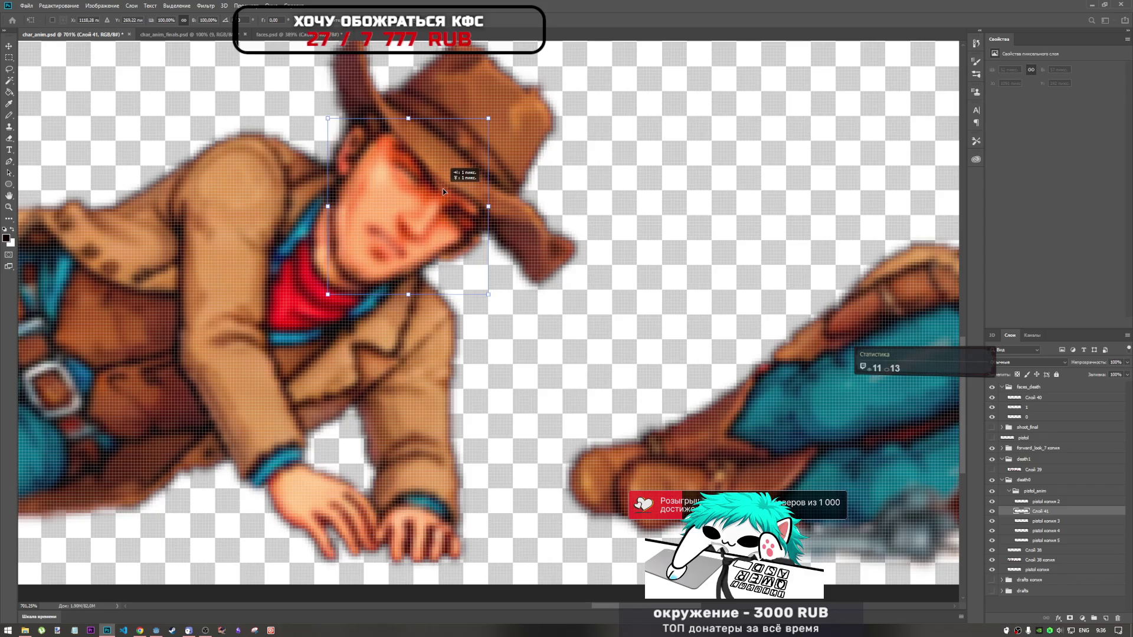
pyautogui.moveTo(443, 189)
pyautogui.mouseDown()
pyautogui.moveTo(402, 178)
pyautogui.moveTo(439, 186)
pyautogui.mouseUp()
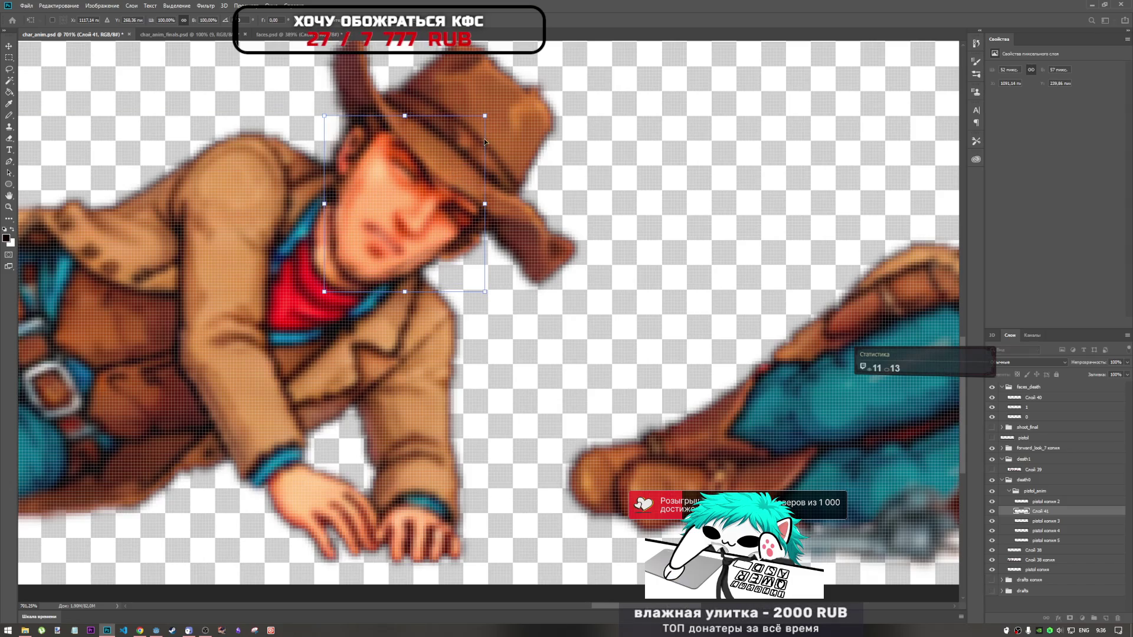
pyautogui.moveTo(501, 114); pyautogui.dragTo(498, 112)
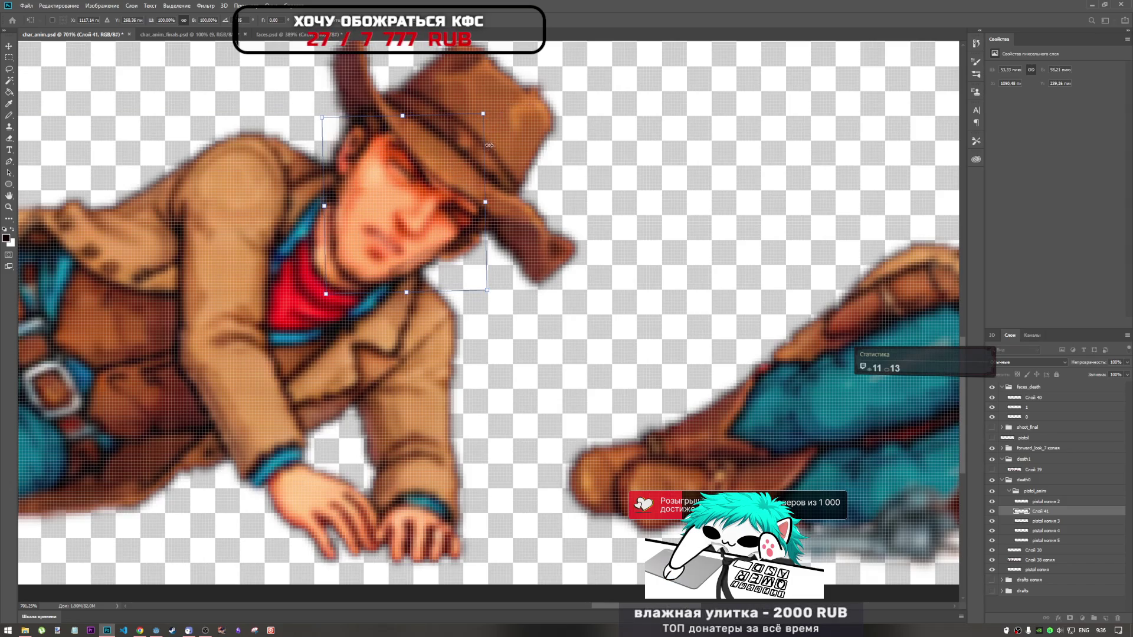
pyautogui.moveTo(462, 233); pyautogui.dragTo(462, 234)
pyautogui.press('Return')
pyautogui.press('b')
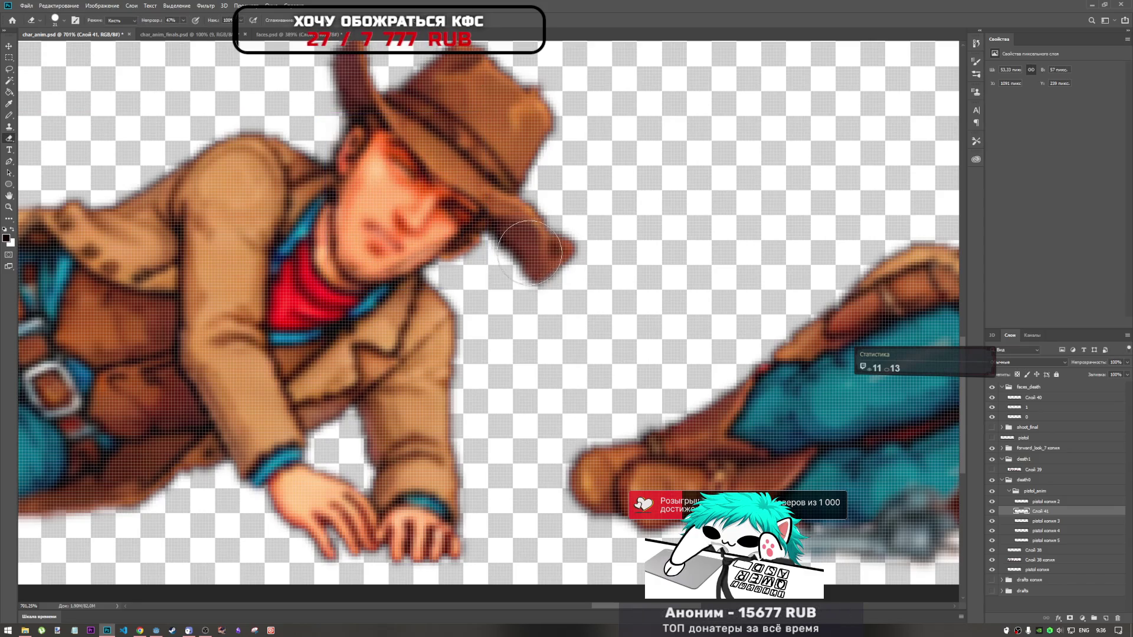
pyautogui.scroll(-1, 531, 250)
pyautogui.scroll(-1, 531, 250)
pyautogui.scroll(1, 524, 252)
pyautogui.scroll(1, 525, 252)
# Rotate the head slightly and warp its upper-left corner so it blends onto the collar
pyautogui.hotkey('ctrl', 't')
pyautogui.moveTo(526, 256); pyautogui.dragTo(521, 252)
pyautogui.press('Return')
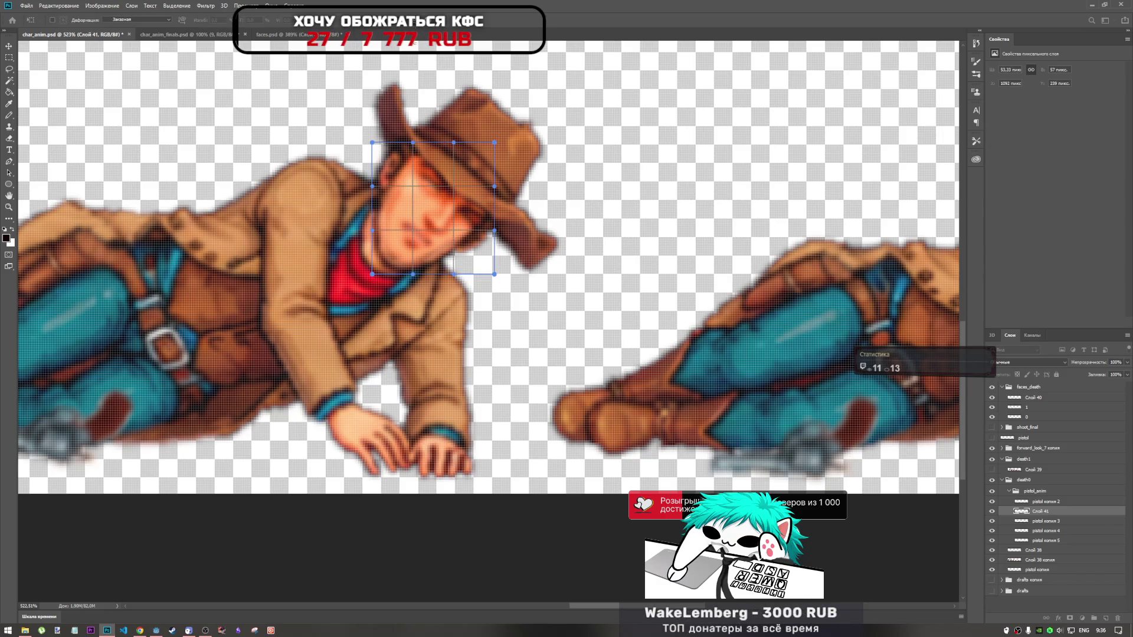
pyautogui.moveTo(374, 144); pyautogui.dragTo(363, 156)
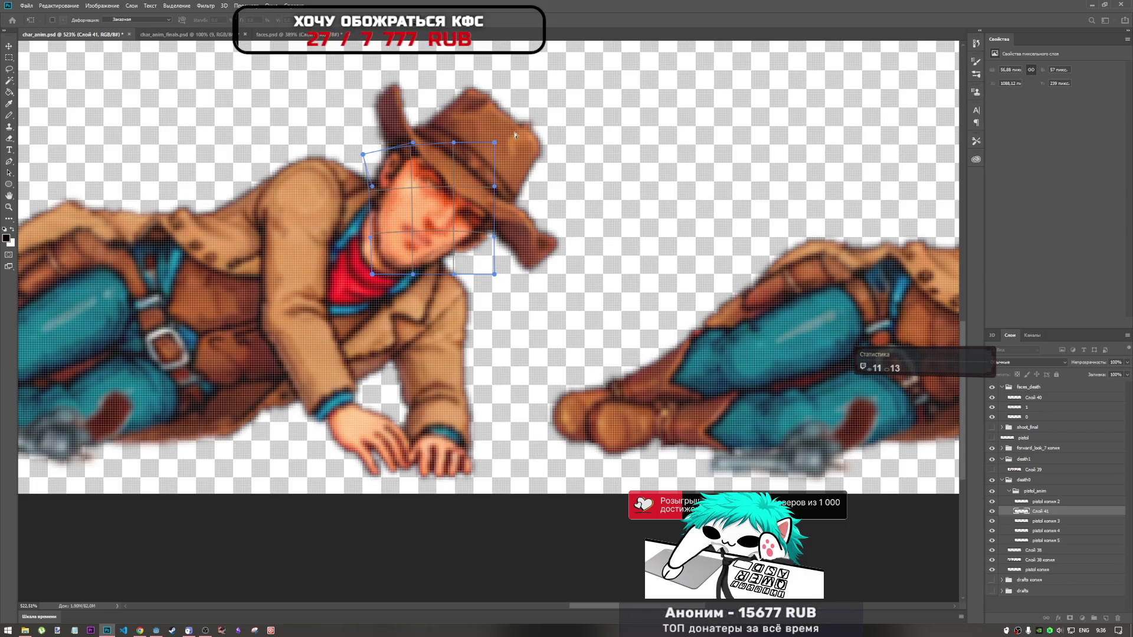
pyautogui.press('Return')
pyautogui.press('b')
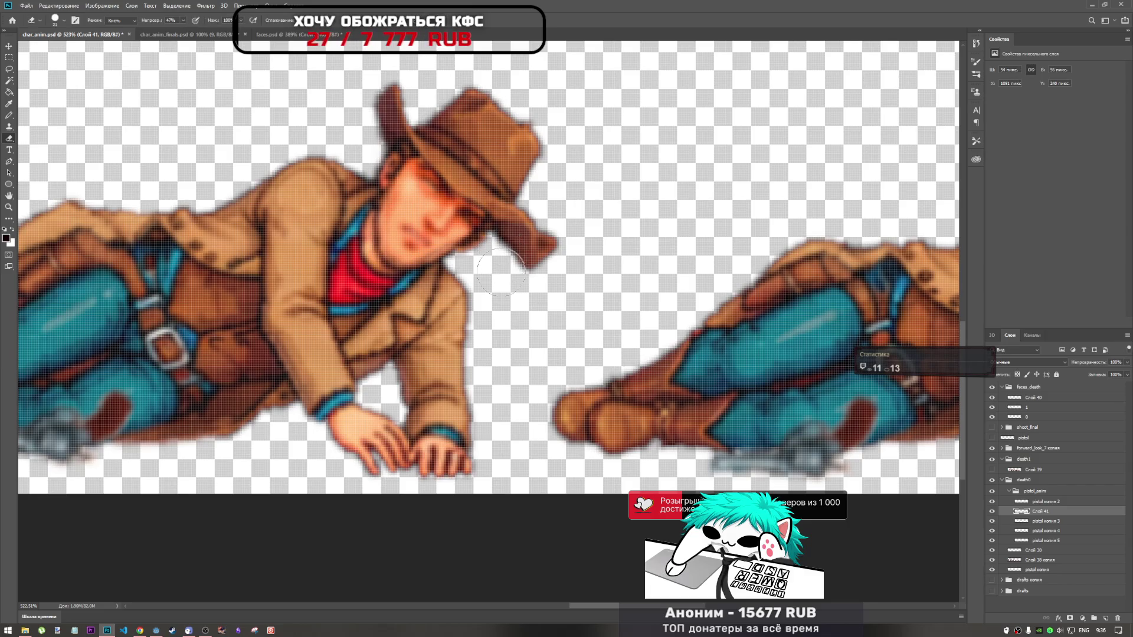
pyautogui.scroll(-3, 500, 271)
pyautogui.scroll(-3, 478, 292)
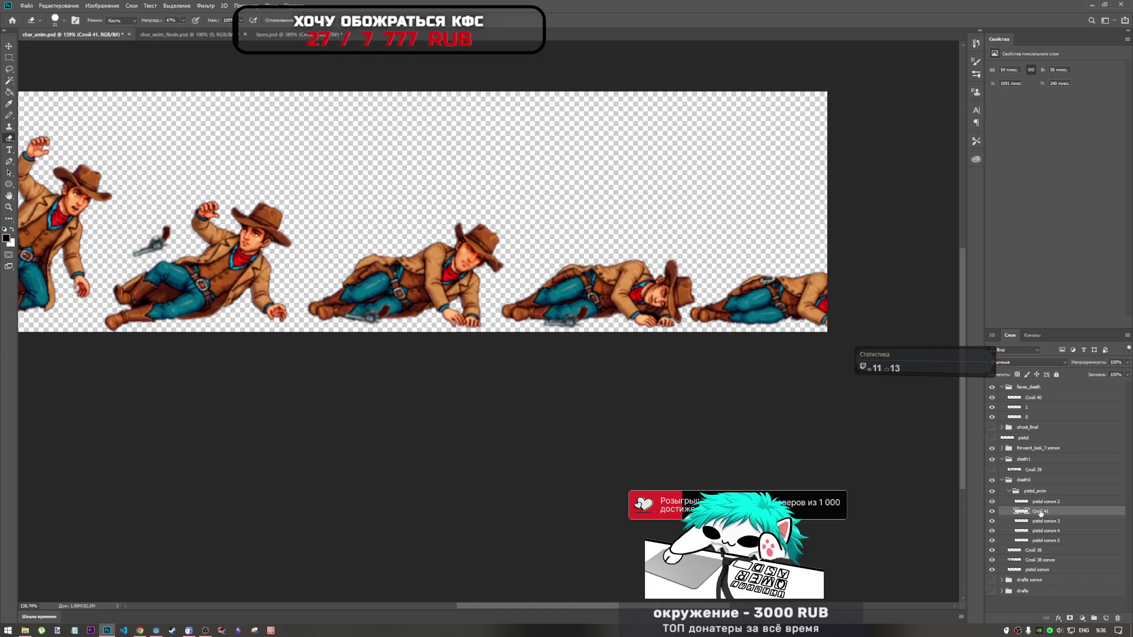
# Toggle a pistol-group layer for comparison, then remove the unneeded layer
pyautogui.click(992, 513)
pyautogui.click(993, 512)
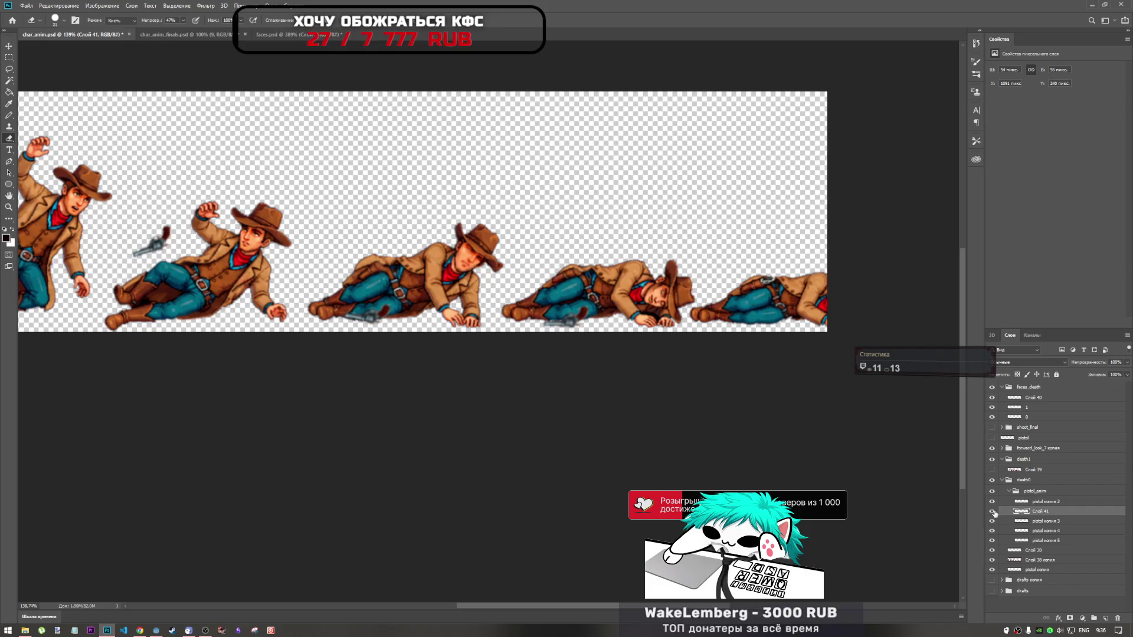
pyautogui.hotkey('ctrl', 'e')
# Check the faces.psd document, return to the sprite sheet and select Слой 40 in faces_death
pyautogui.click(301, 35)
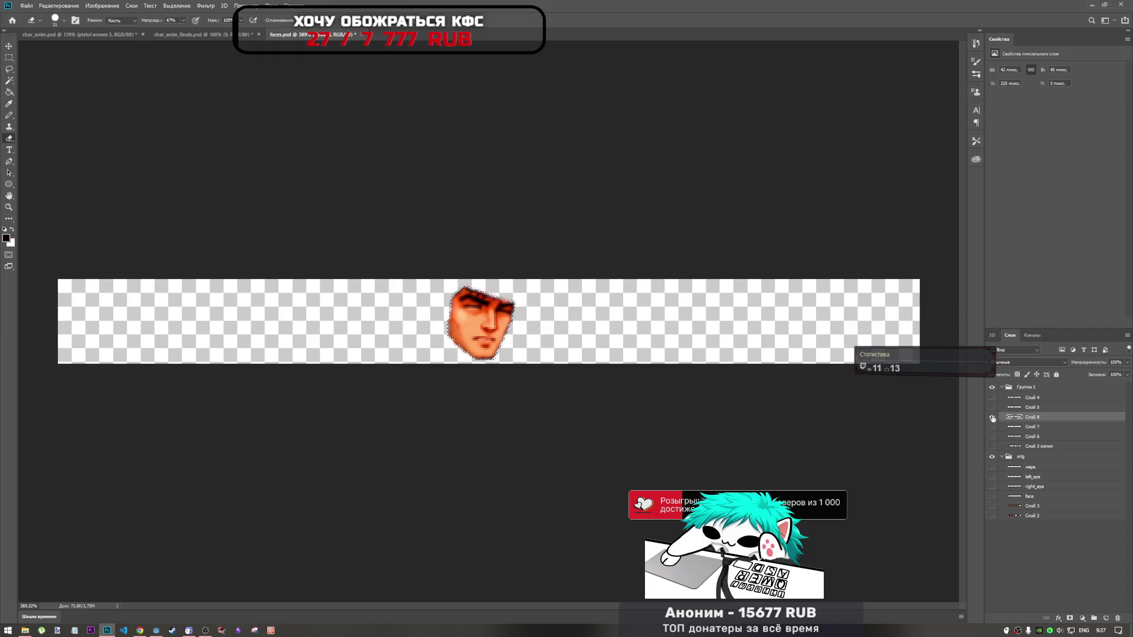
pyautogui.click(54, 34)
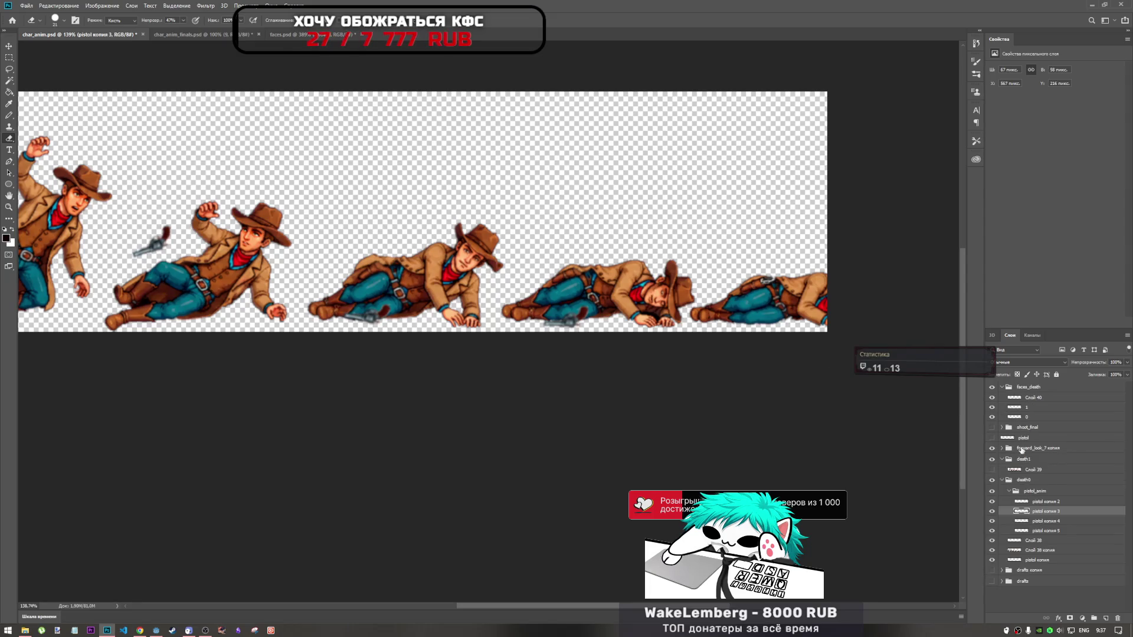
pyautogui.click(1032, 398)
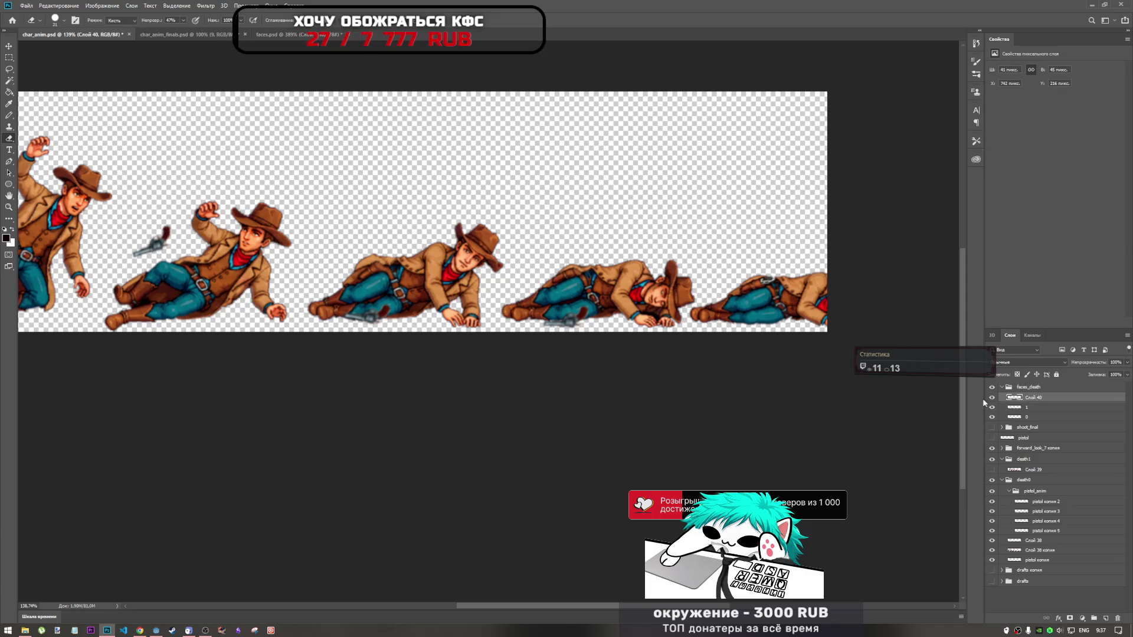
# Paste the copied face into faces_death, flip it horizontally and rotate it toward the third frame's pose
pyautogui.click(1047, 388)
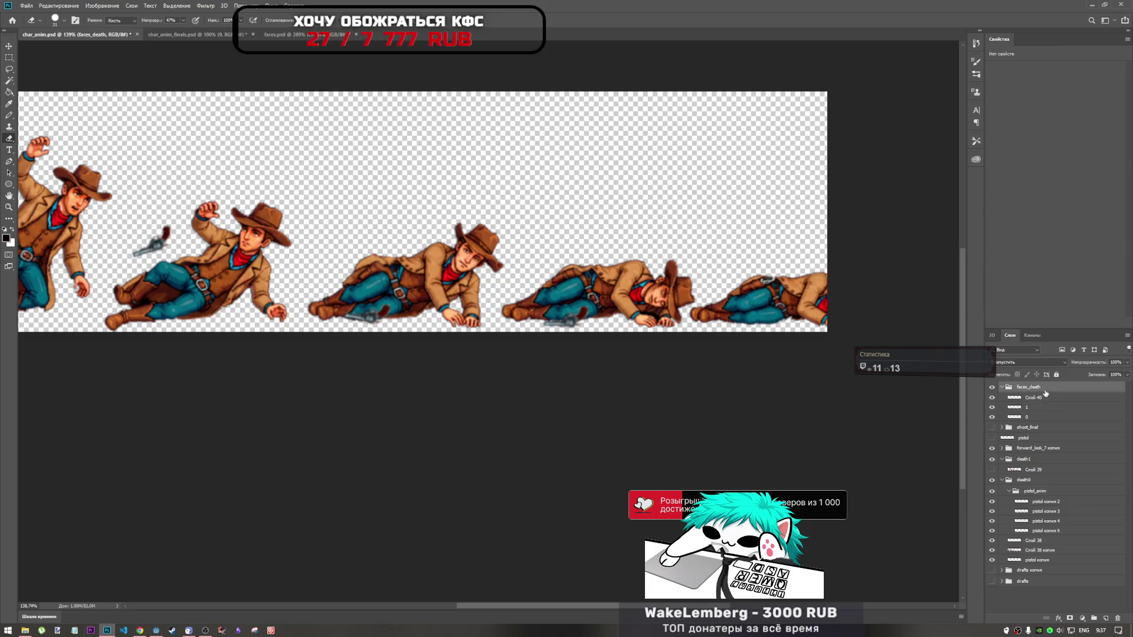
pyautogui.hotkey('ctrl', 'v')
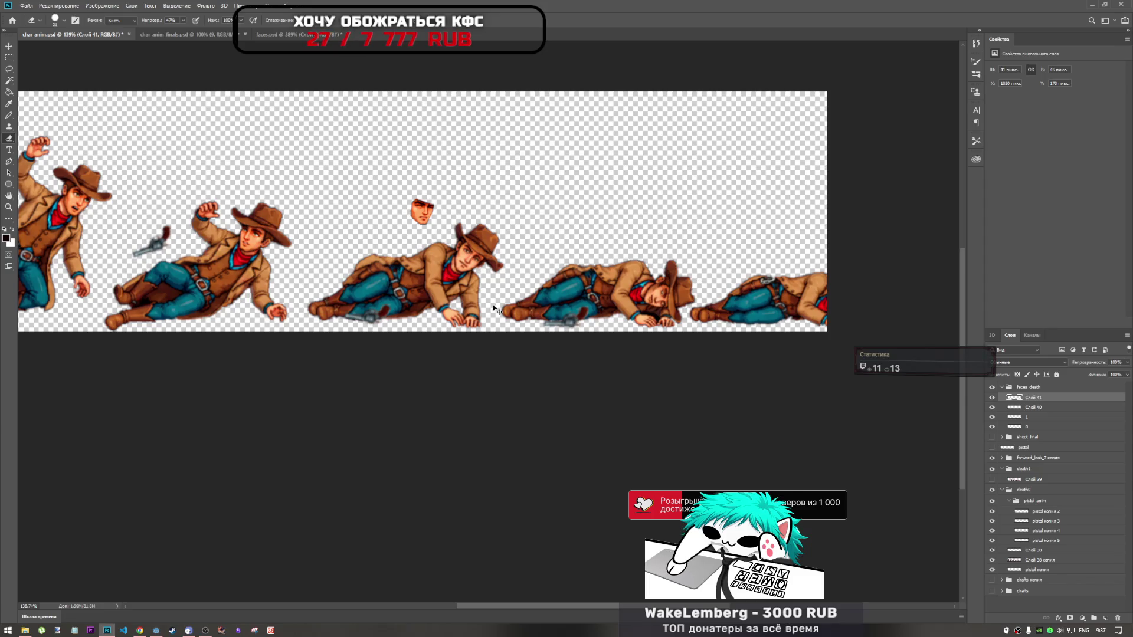
pyautogui.hotkey('ctrl', 't')
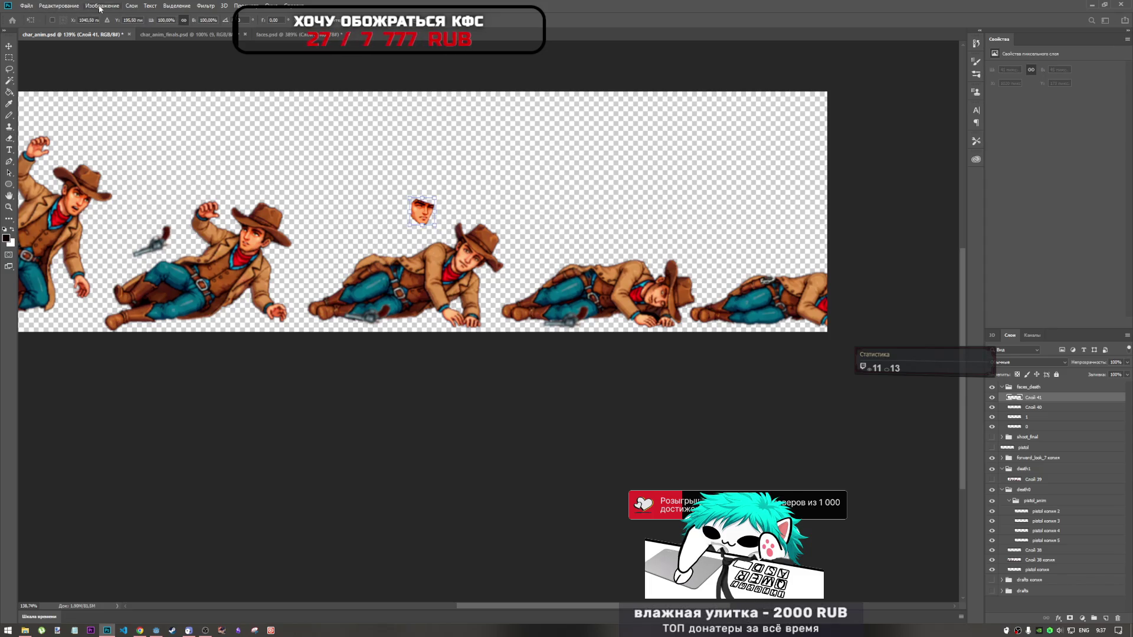
pyautogui.click(100, 8)
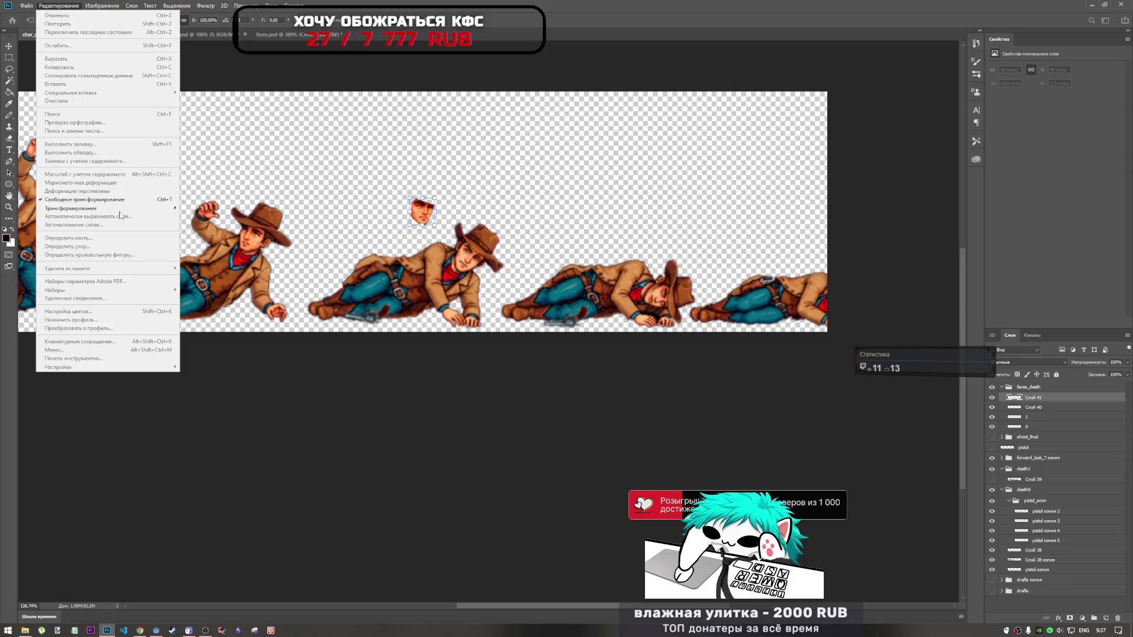
pyautogui.moveTo(71, 208)
pyautogui.click(225, 312)
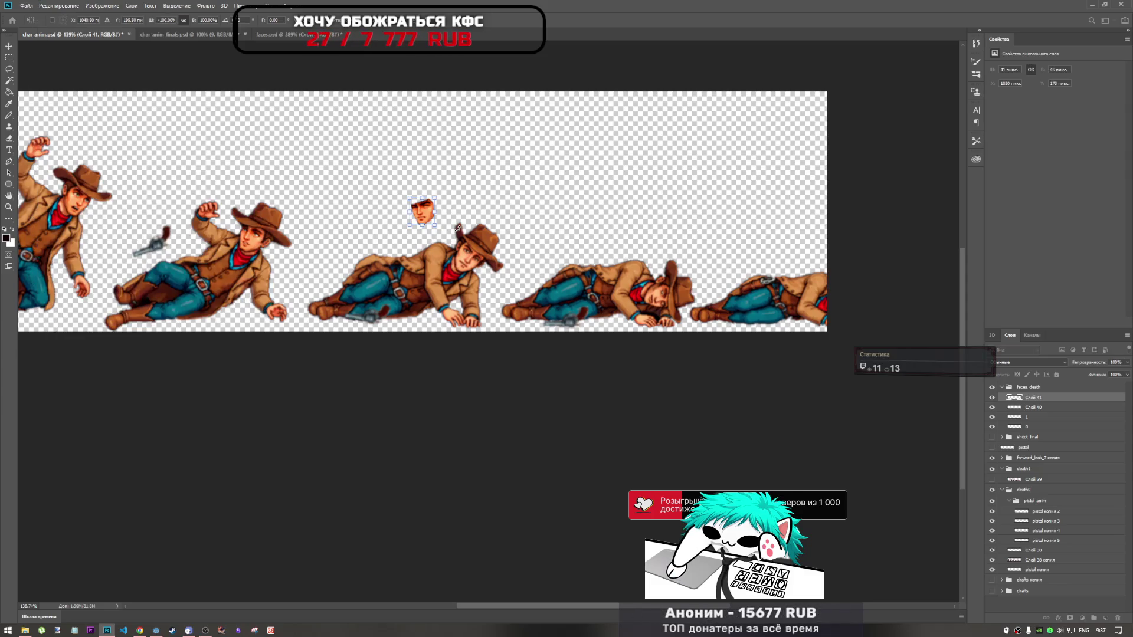
pyautogui.moveTo(459, 229)
pyautogui.mouseDown()
pyautogui.moveTo(460, 206)
pyautogui.moveTo(470, 259)
pyautogui.moveTo(506, 233)
pyautogui.moveTo(472, 262)
pyautogui.mouseUp()
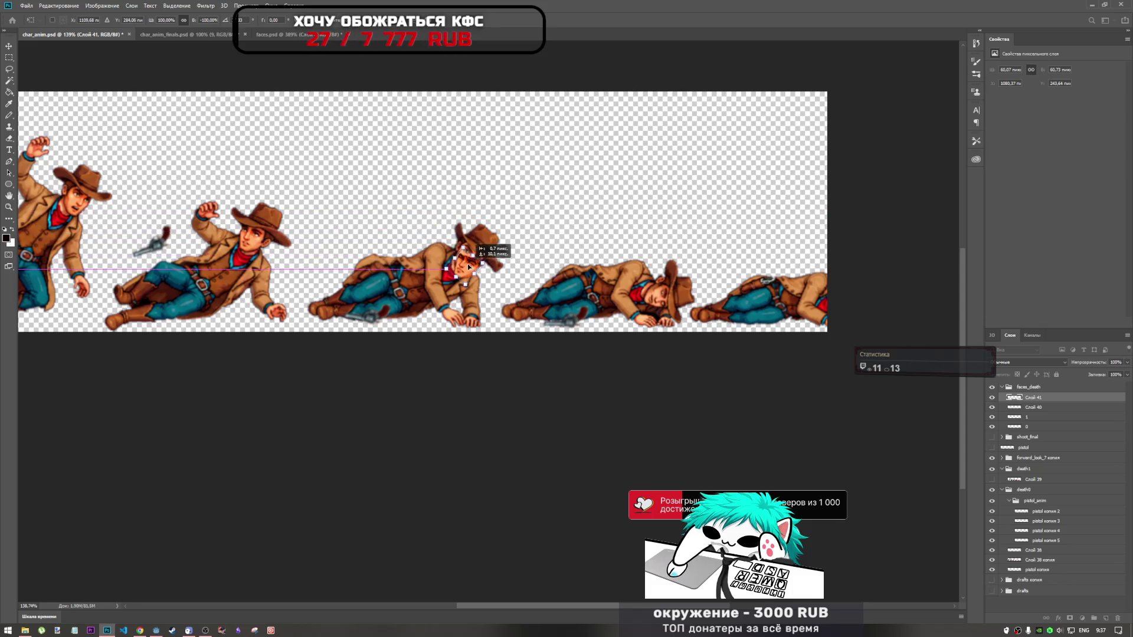
pyautogui.scroll(3, 472, 259)
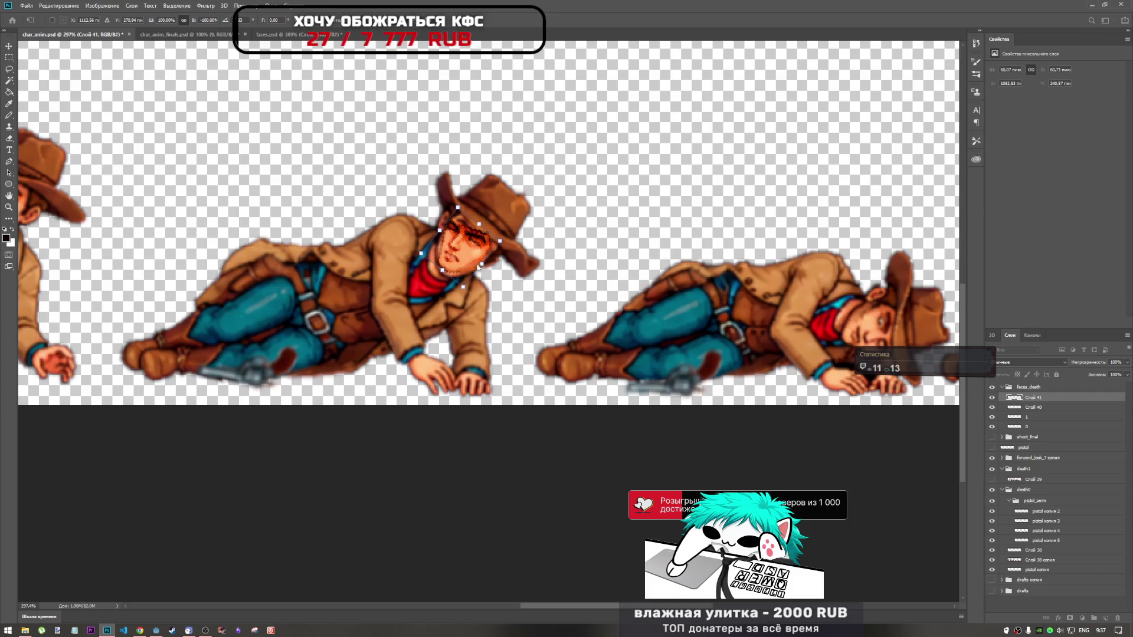
pyautogui.scroll(-1, 485, 265)
pyautogui.scroll(-1, 486, 230)
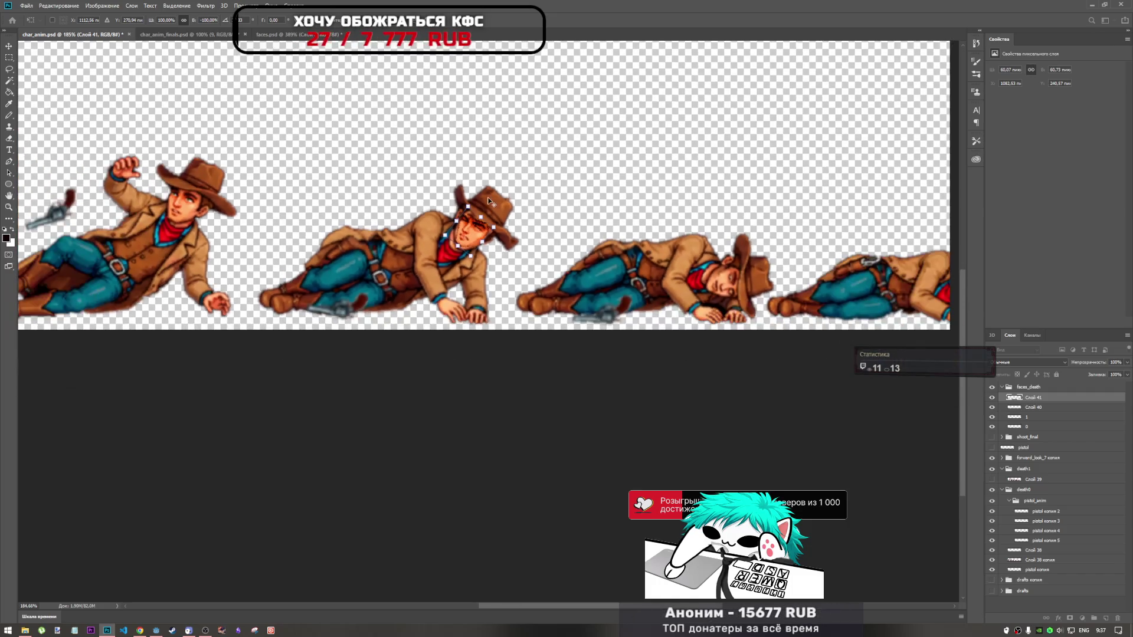
pyautogui.scroll(-1, 488, 195)
pyautogui.scroll(2, 487, 201)
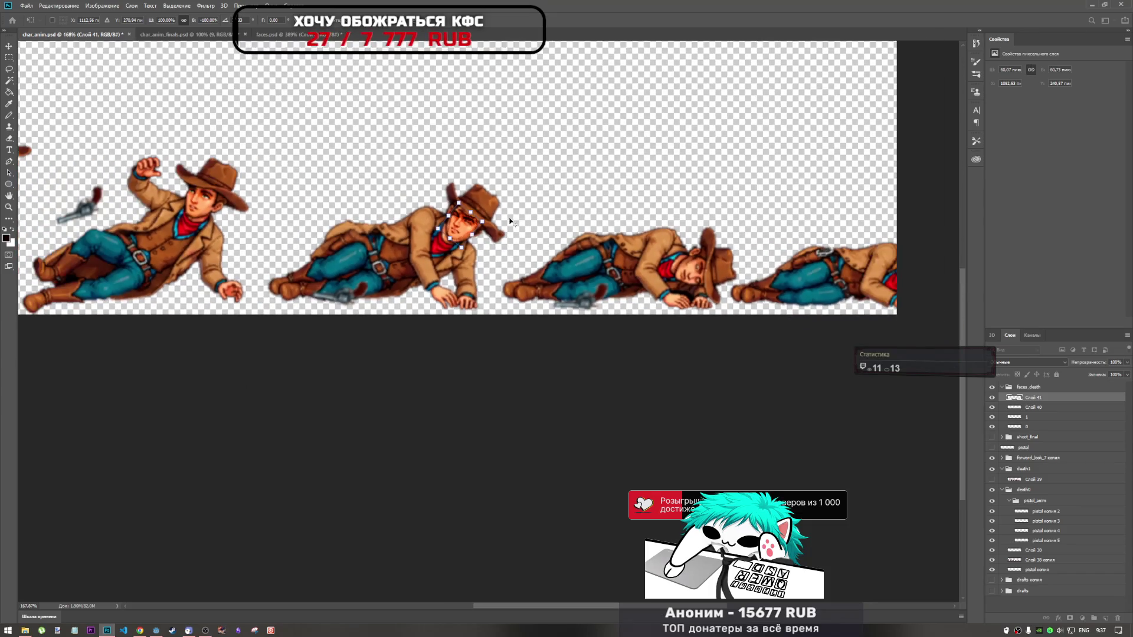
pyautogui.scroll(-1, 504, 219)
pyautogui.scroll(1, 497, 221)
pyautogui.scroll(1, 496, 221)
pyautogui.scroll(1, 497, 222)
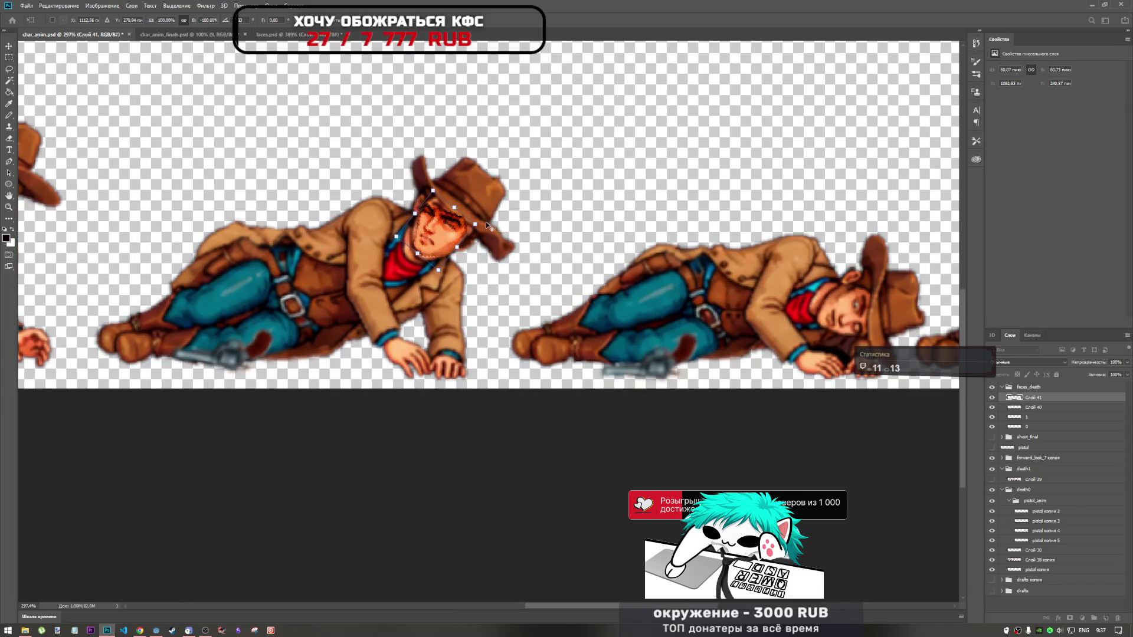
pyautogui.scroll(-1, 487, 226)
pyautogui.scroll(-1, 487, 225)
pyautogui.scroll(-1, 478, 229)
pyautogui.scroll(2, 477, 232)
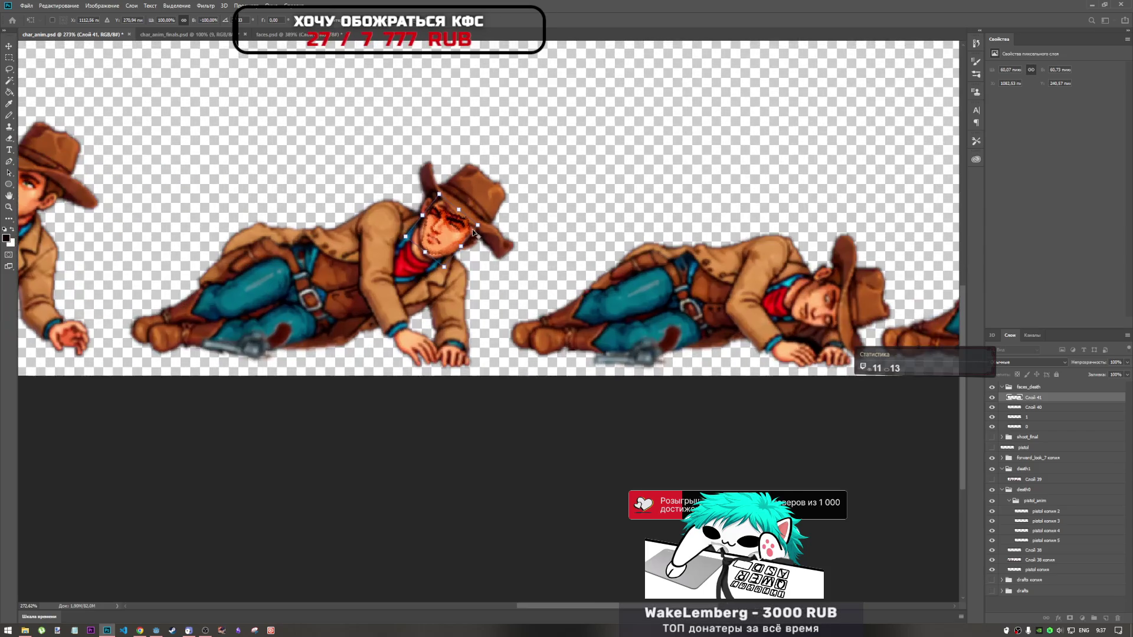
# Flip the face vertically several times until it ends upright for the third frame
pyautogui.rightClick(460, 230)
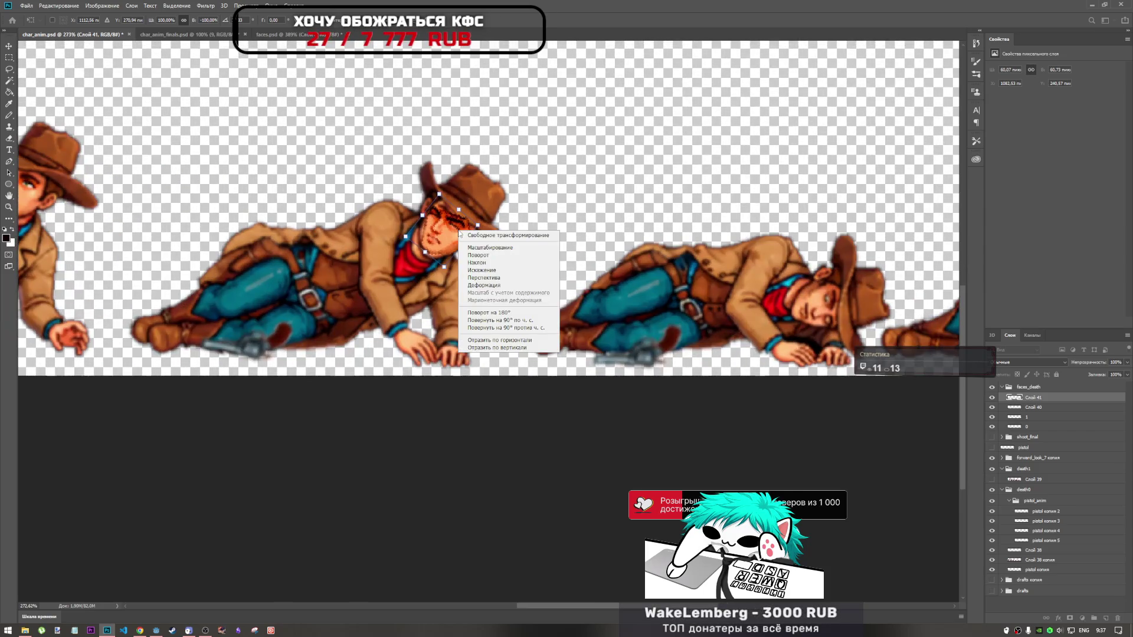
pyautogui.click(515, 347)
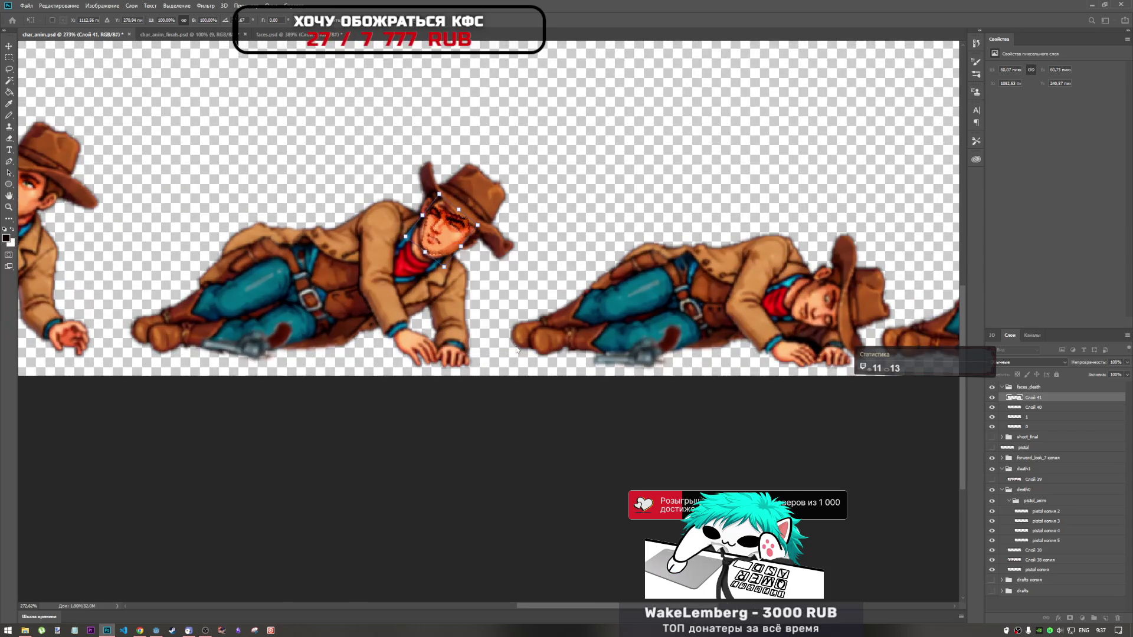
pyautogui.rightClick(474, 256)
pyautogui.click(491, 352)
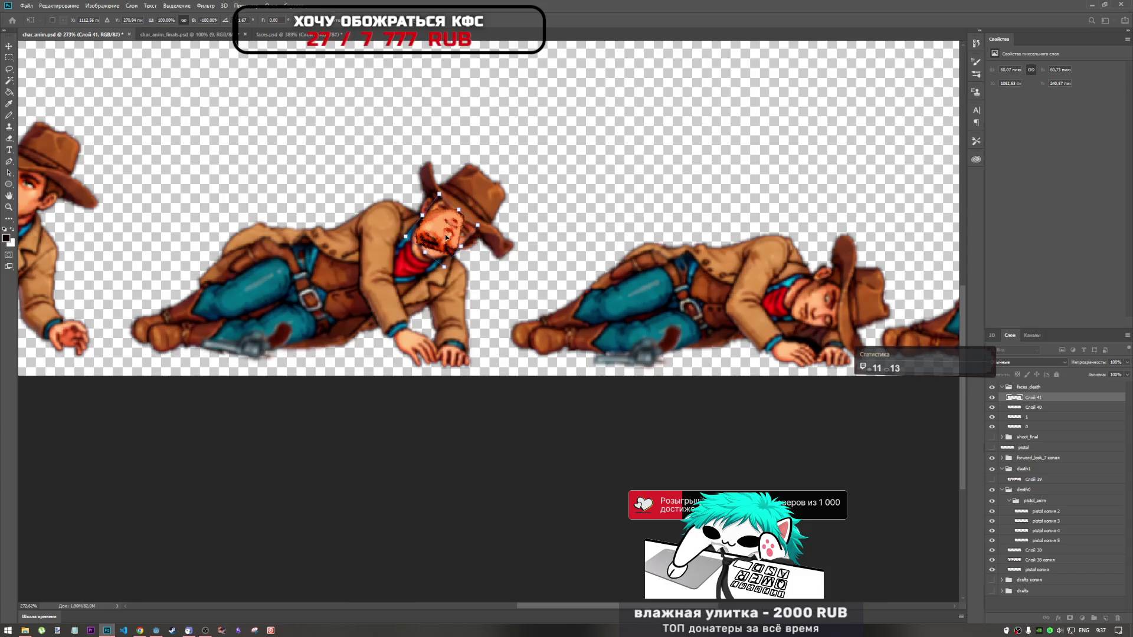
pyautogui.rightClick(448, 238)
pyautogui.click(485, 354)
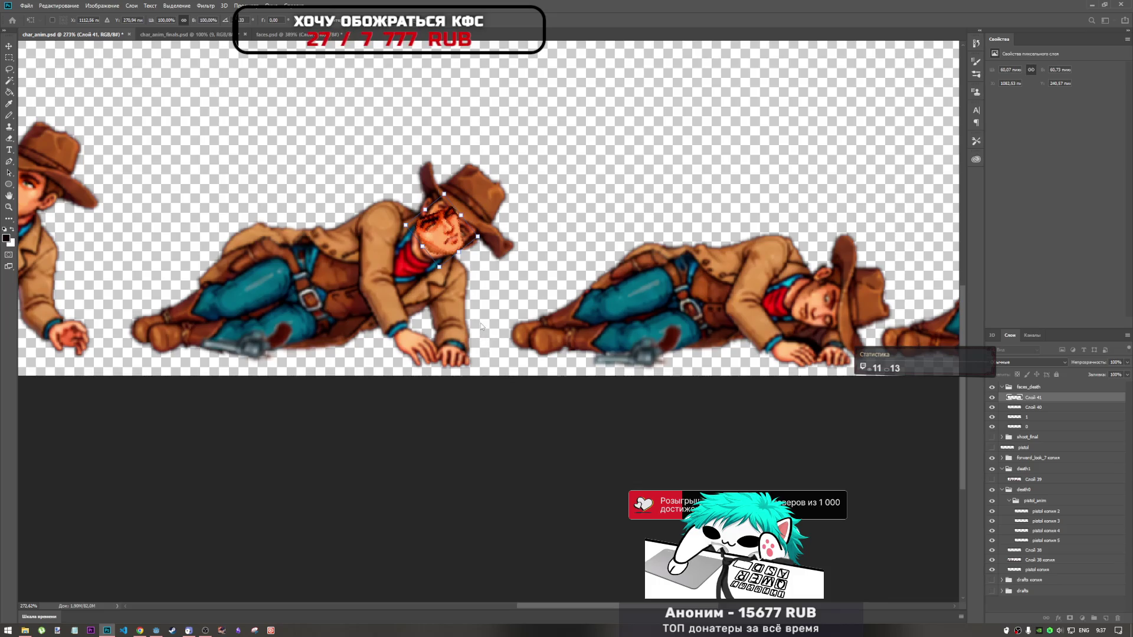
pyautogui.rightClick(439, 233)
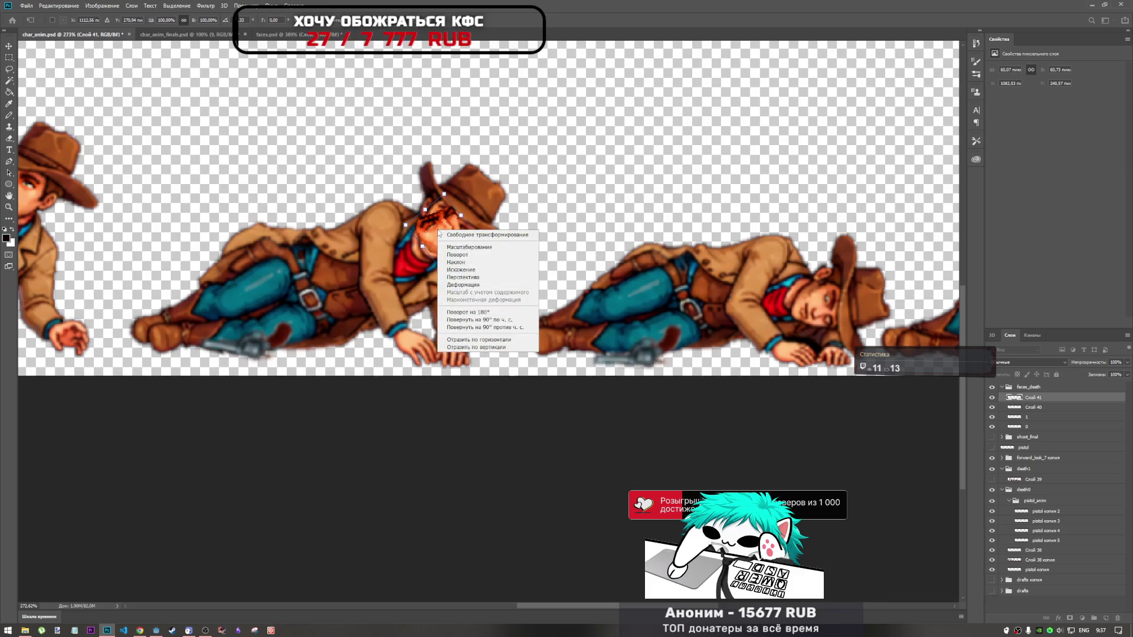
pyautogui.click(476, 347)
# Rotate, position and scale the face to sit on the head under the hat, then commit
pyautogui.moveTo(491, 162)
pyautogui.mouseDown()
pyautogui.moveTo(500, 240)
pyautogui.moveTo(493, 236)
pyautogui.mouseUp()
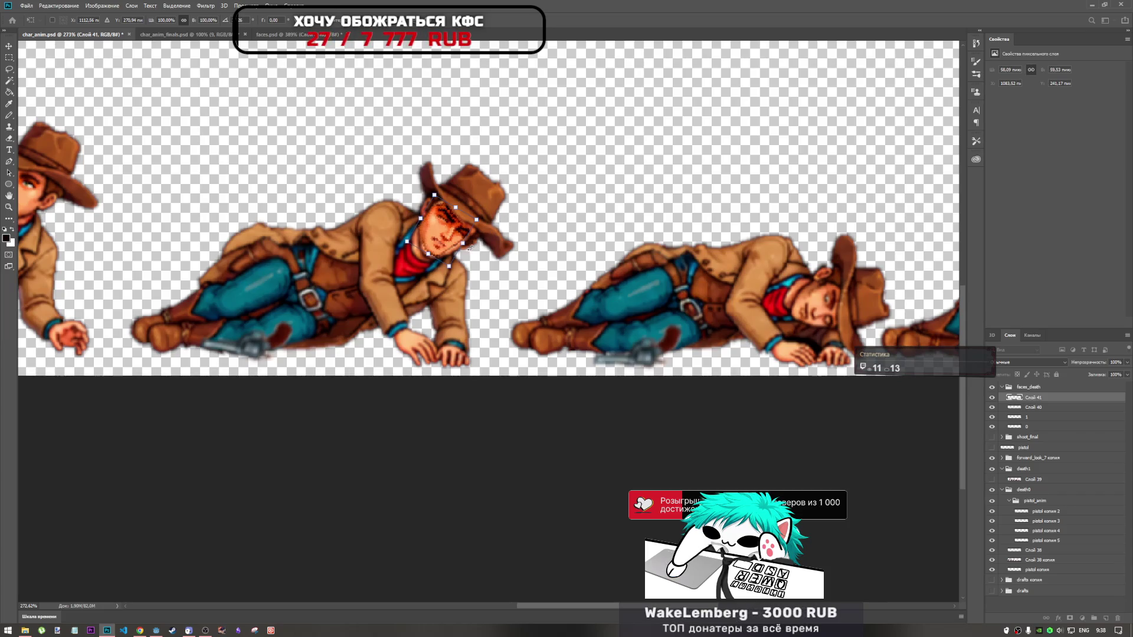
pyautogui.moveTo(455, 234); pyautogui.dragTo(452, 238)
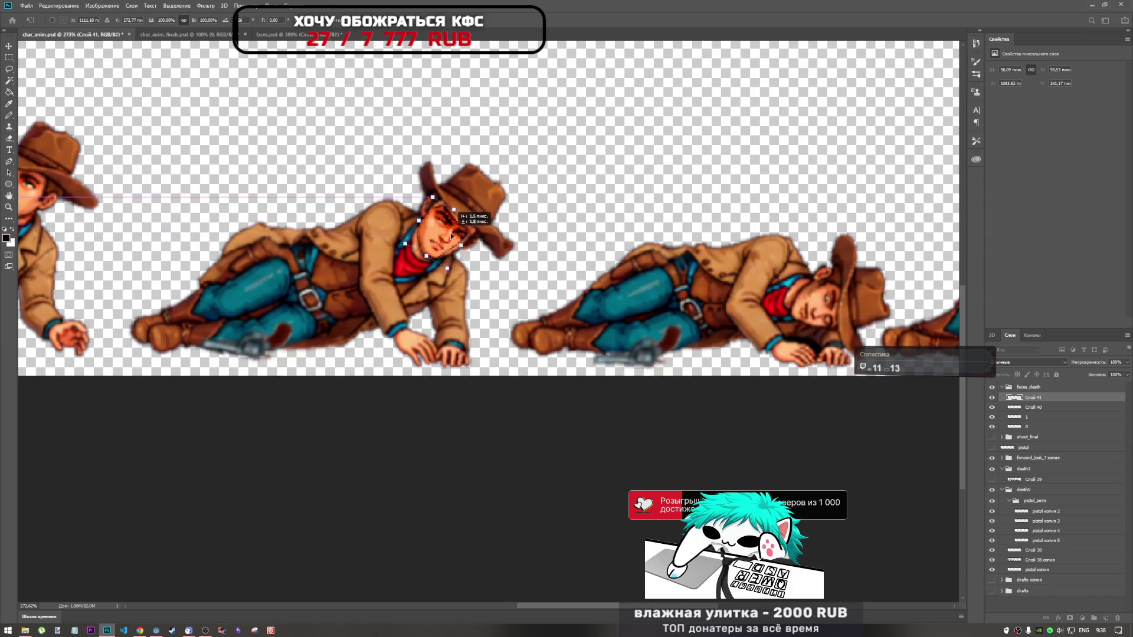
pyautogui.moveTo(453, 239)
pyautogui.mouseDown()
pyautogui.moveTo(430, 288)
pyautogui.moveTo(456, 236)
pyautogui.mouseUp()
pyautogui.moveTo(437, 197); pyautogui.dragTo(435, 193)
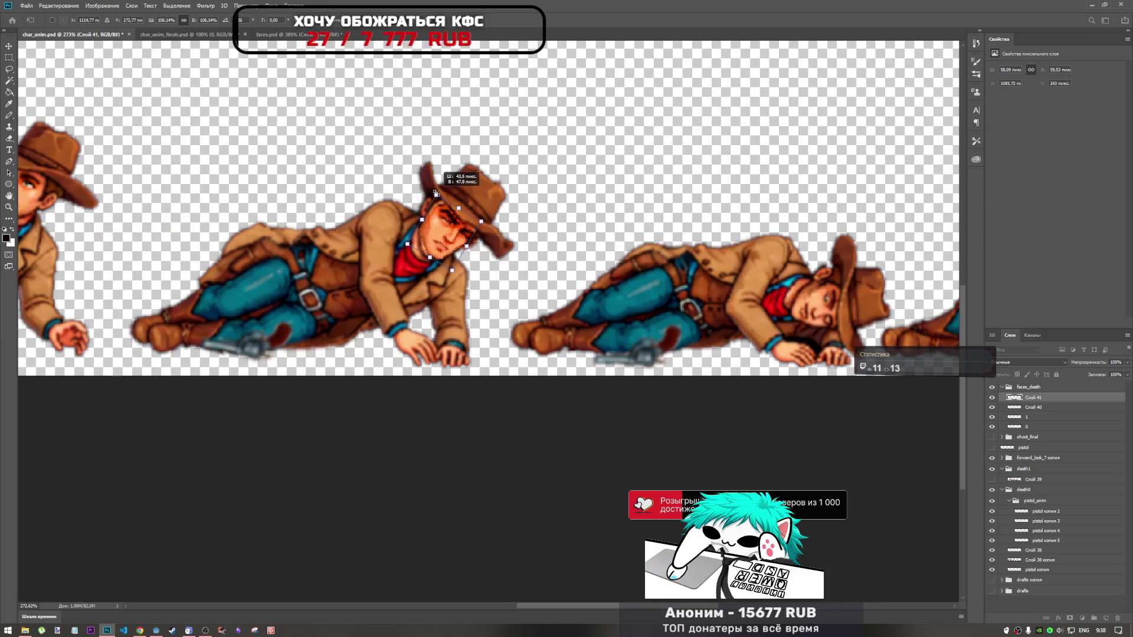
pyautogui.moveTo(445, 237); pyautogui.dragTo(445, 238)
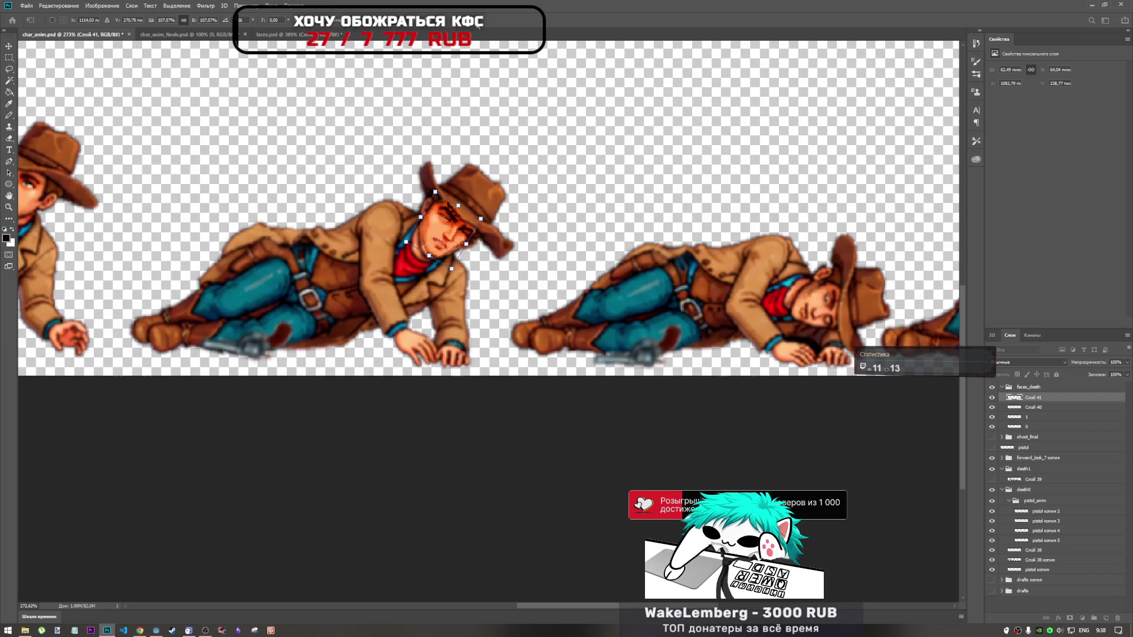
pyautogui.press('Return')
pyautogui.press('b')
pyautogui.scroll(-3, 503, 234)
pyautogui.scroll(4, 503, 234)
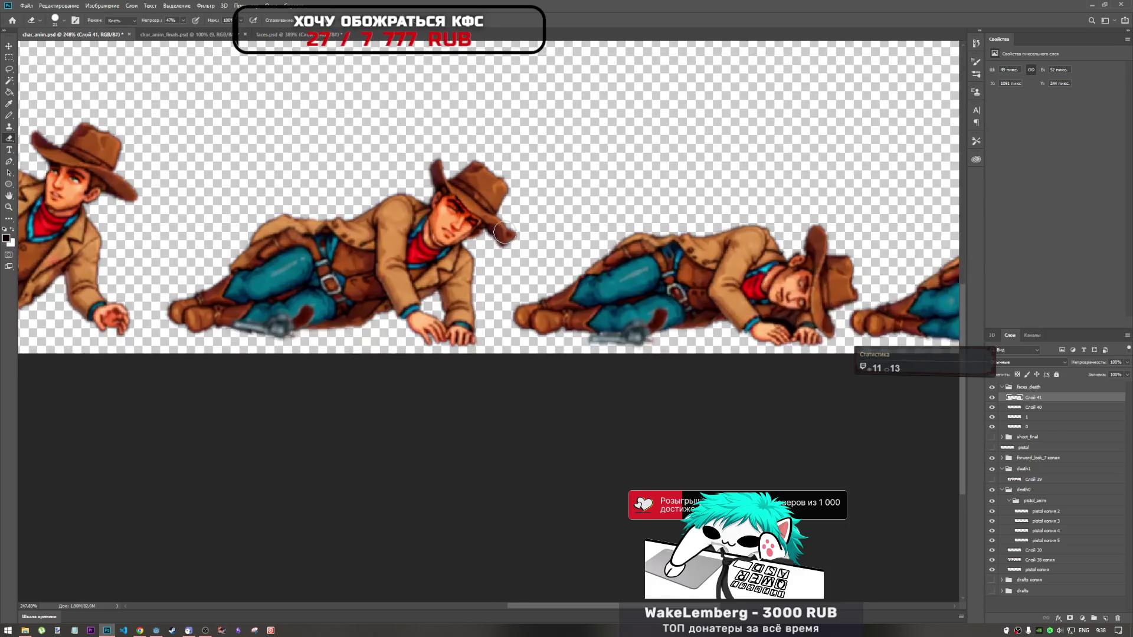
# Nudge the face and stretch it slightly taller in a follow-up transform, then commit
pyautogui.hotkey('ctrl', 't')
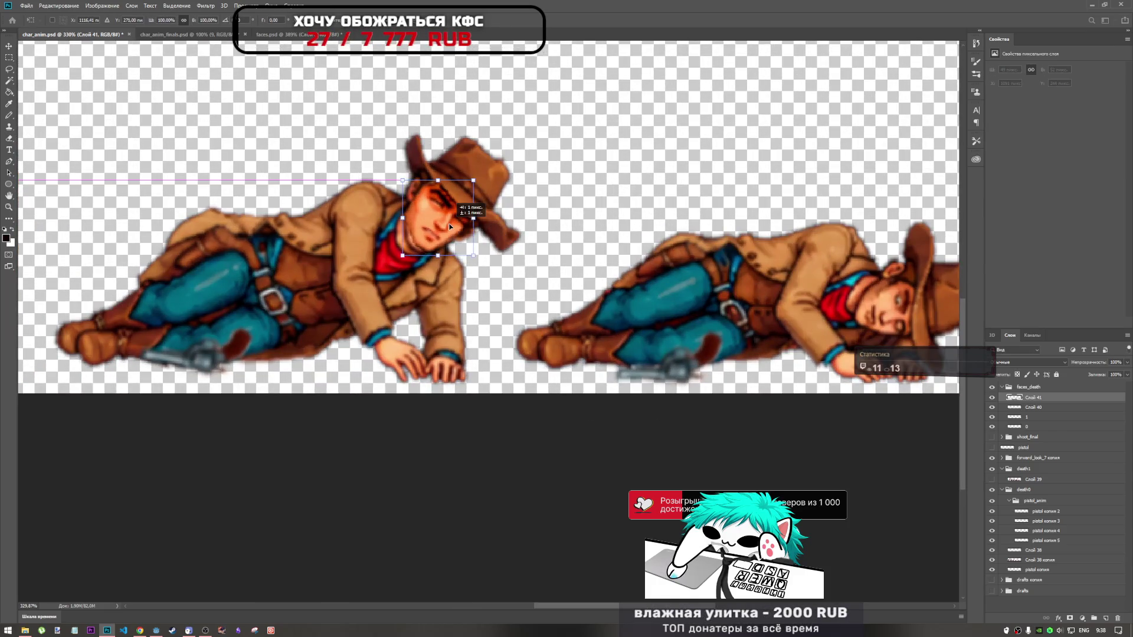
pyautogui.moveTo(449, 228); pyautogui.dragTo(447, 226)
pyautogui.moveTo(436, 186); pyautogui.dragTo(436, 182)
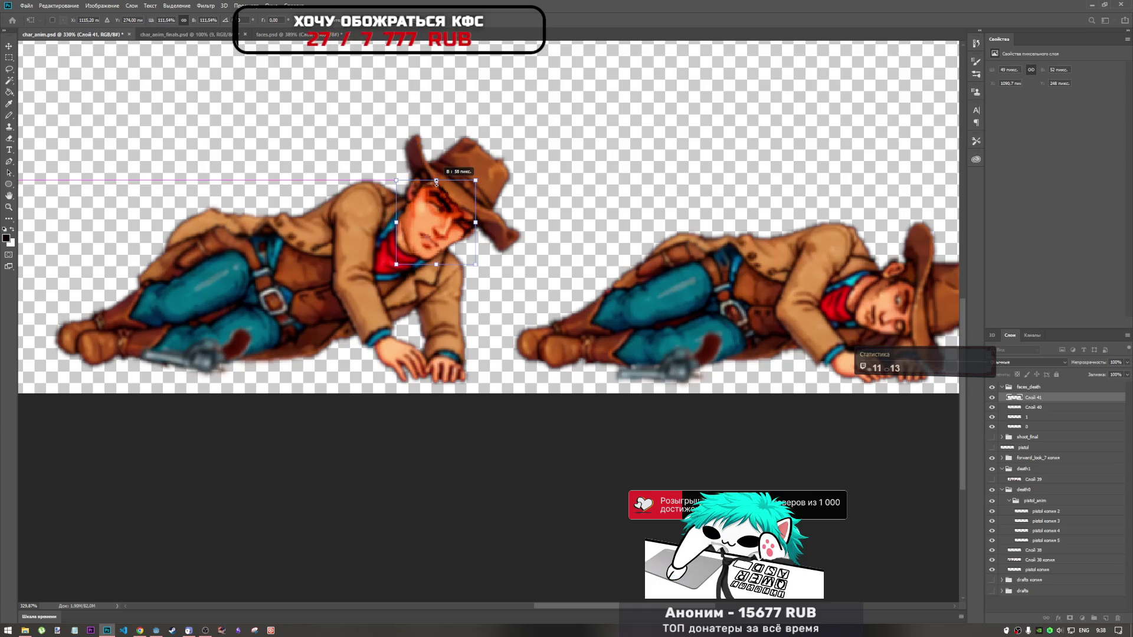
pyautogui.press('Return')
pyautogui.scroll(-2, 485, 252)
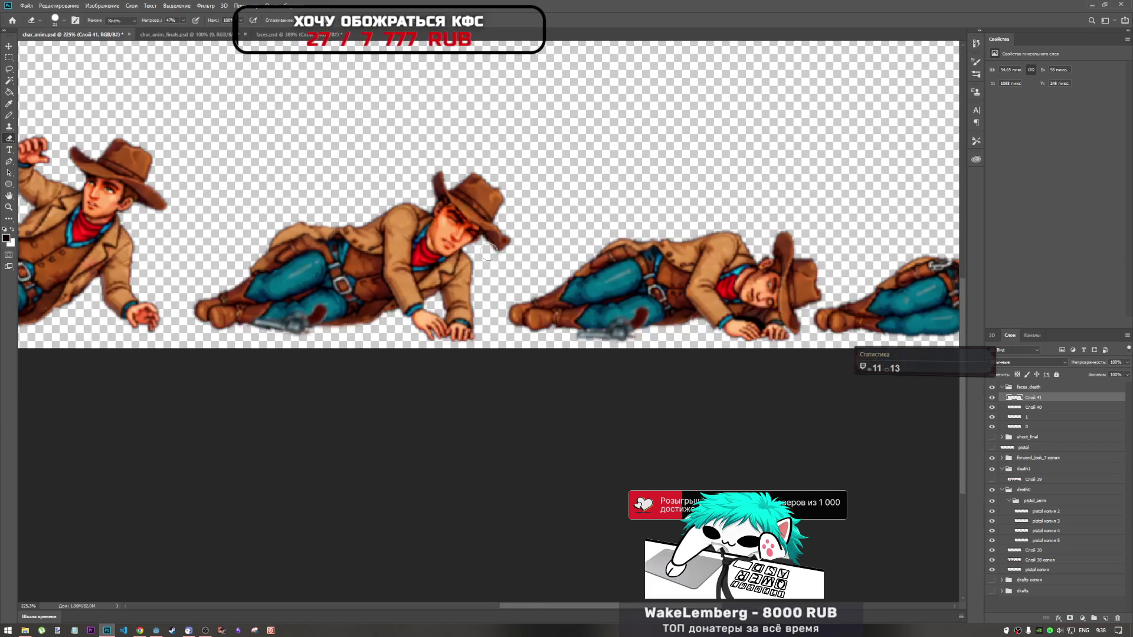
pyautogui.scroll(-3, 483, 252)
pyautogui.scroll(2, 462, 327)
pyautogui.scroll(3, 549, 363)
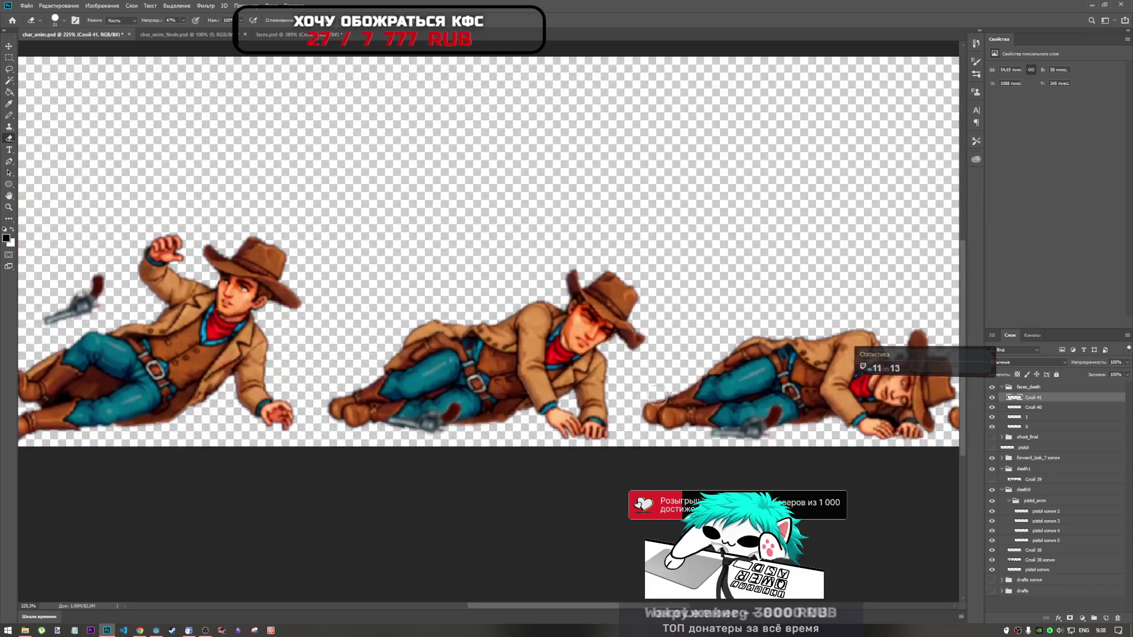
pyautogui.scroll(3, 620, 354)
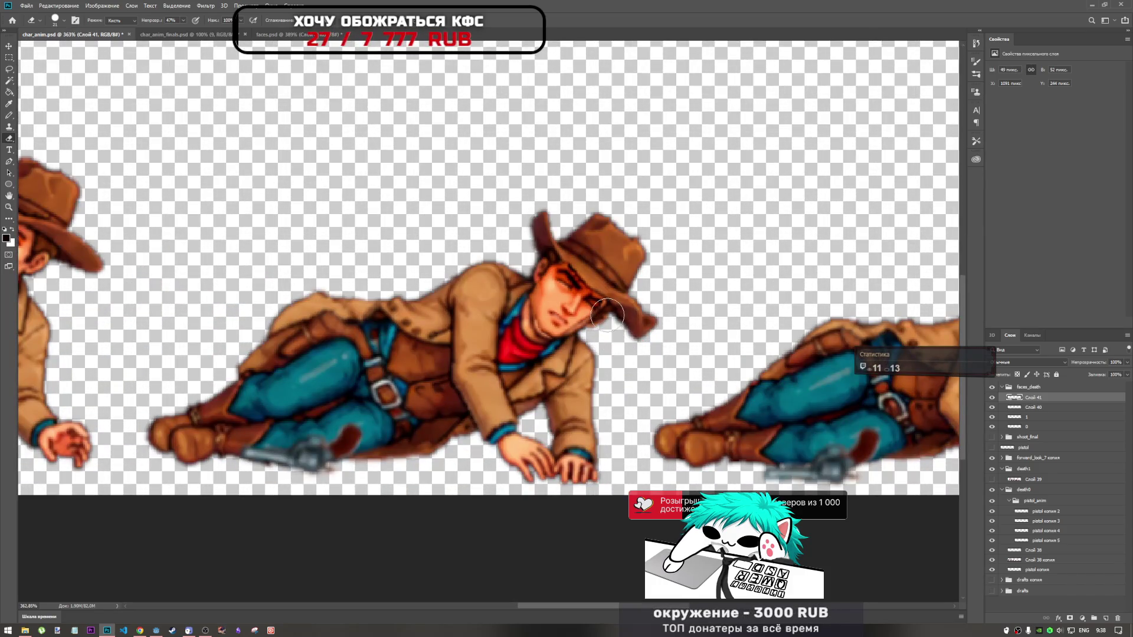
pyautogui.hotkey('ctrl', 't')
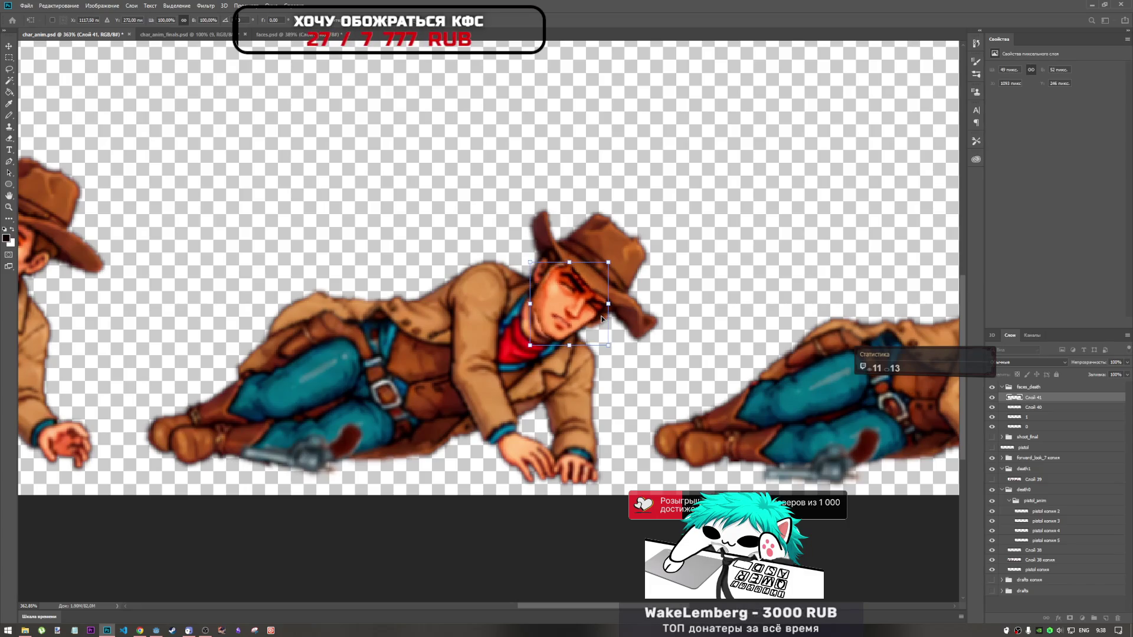
pyautogui.press('Return')
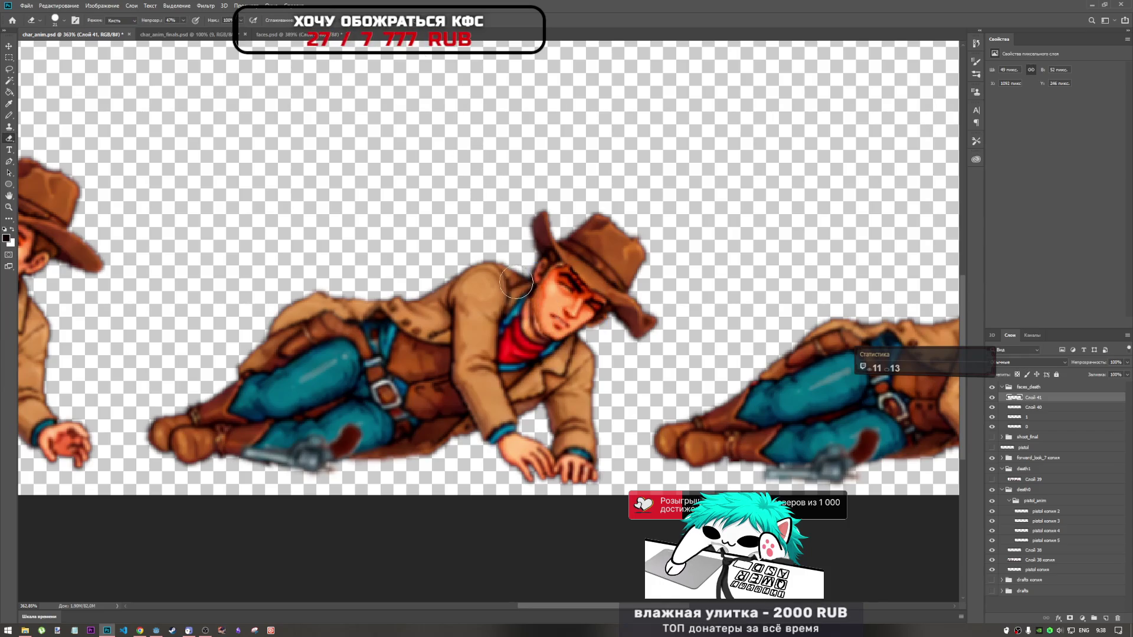
pyautogui.scroll(-3, 553, 348)
pyautogui.scroll(4, 553, 348)
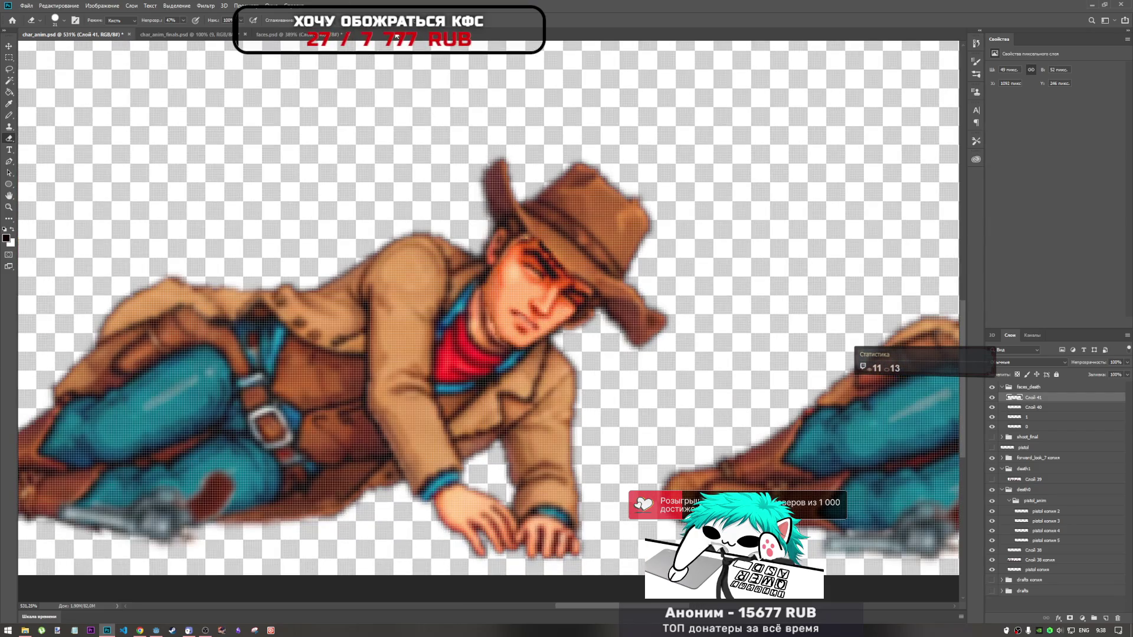
pyautogui.hotkey('ctrl', 't')
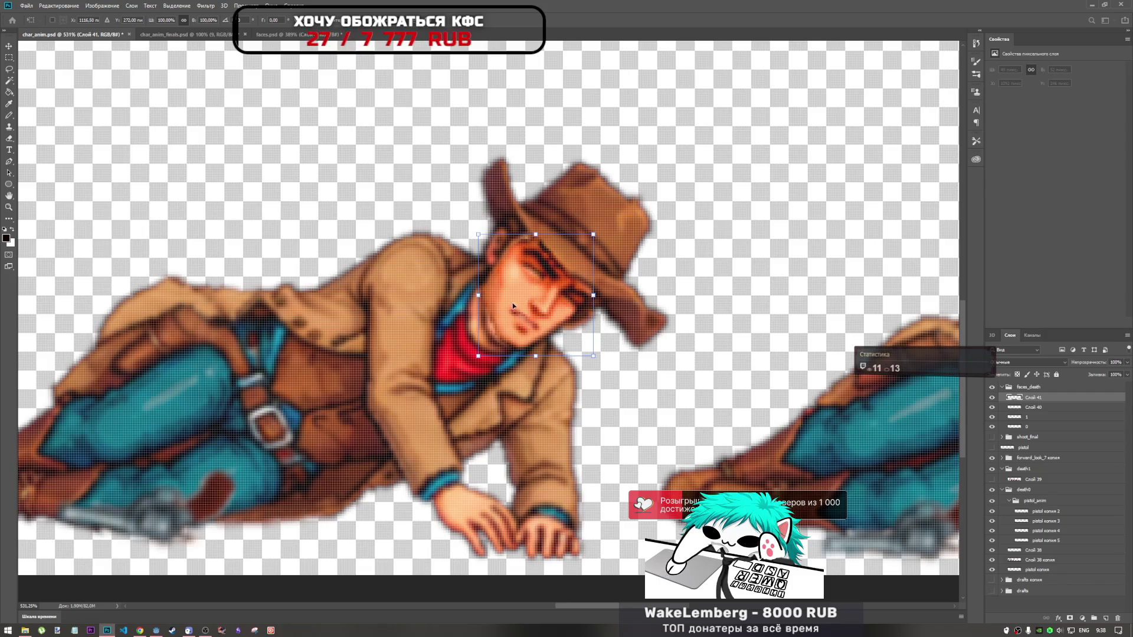
pyautogui.rightClick(478, 236)
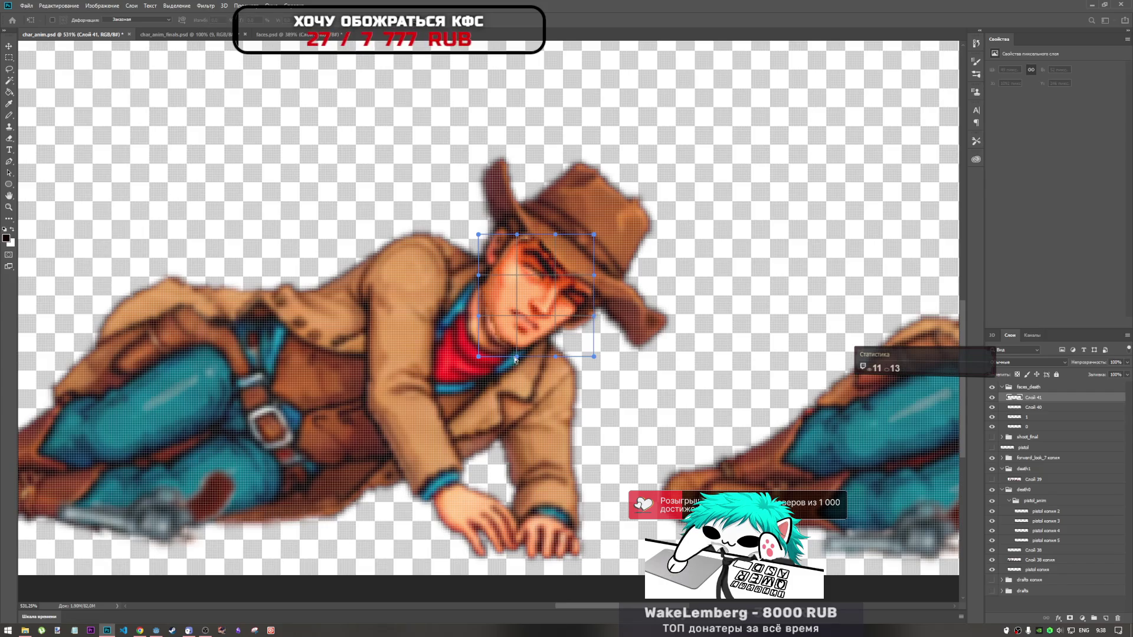
pyautogui.moveTo(515, 358); pyautogui.dragTo(488, 363)
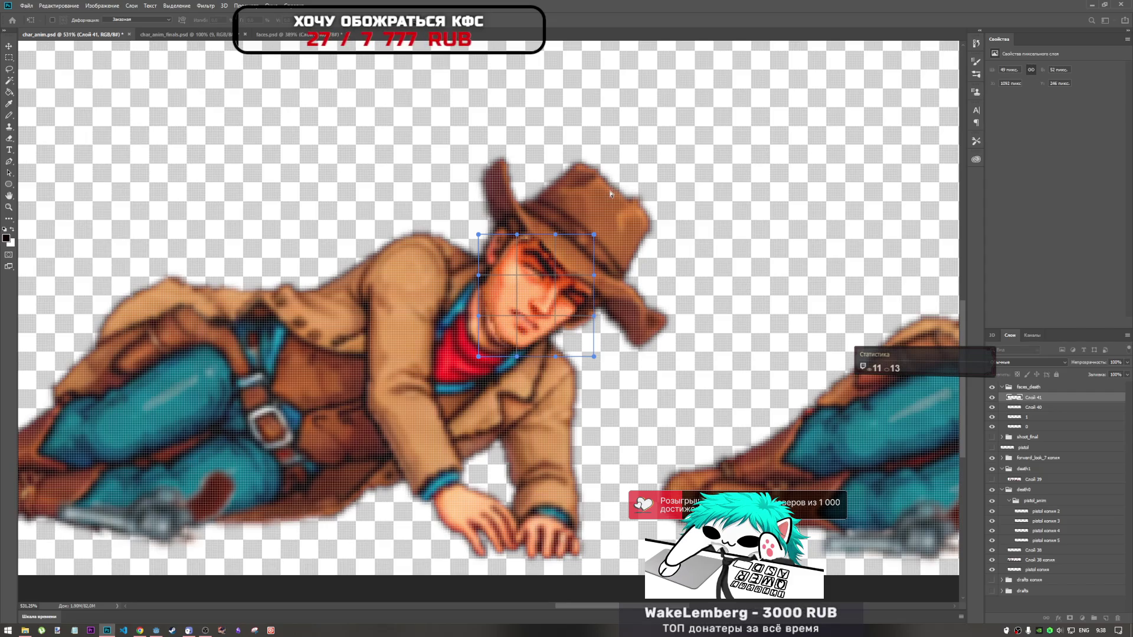
pyautogui.moveTo(478, 319); pyautogui.dragTo(464, 320)
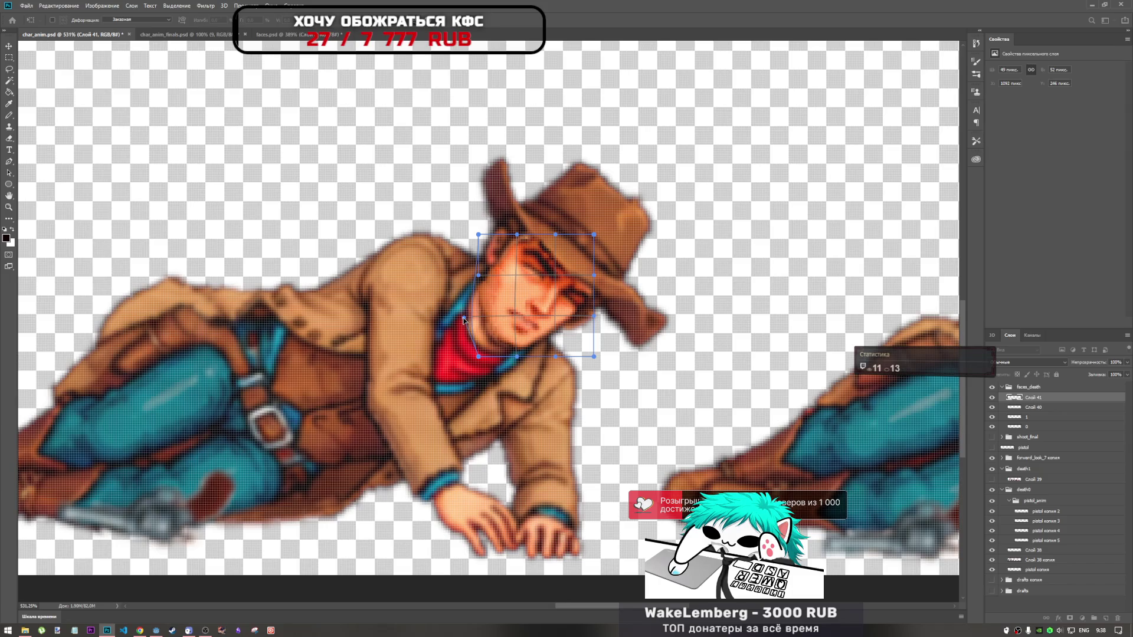
pyautogui.hotkey('ctrl', 'z')
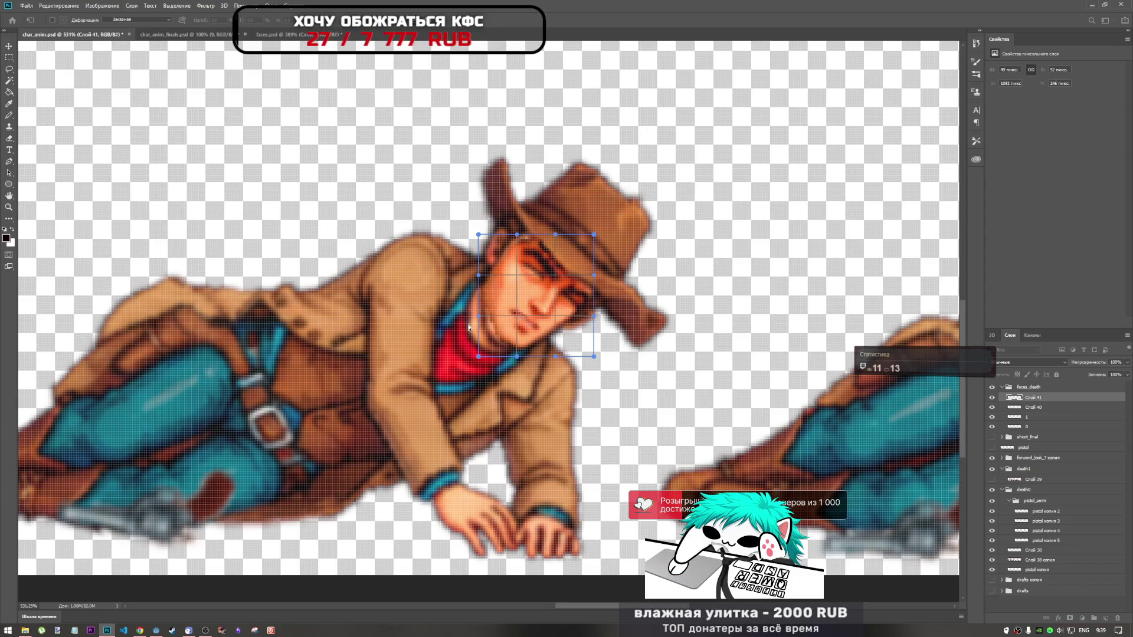
pyautogui.press('Return')
pyautogui.press('b')
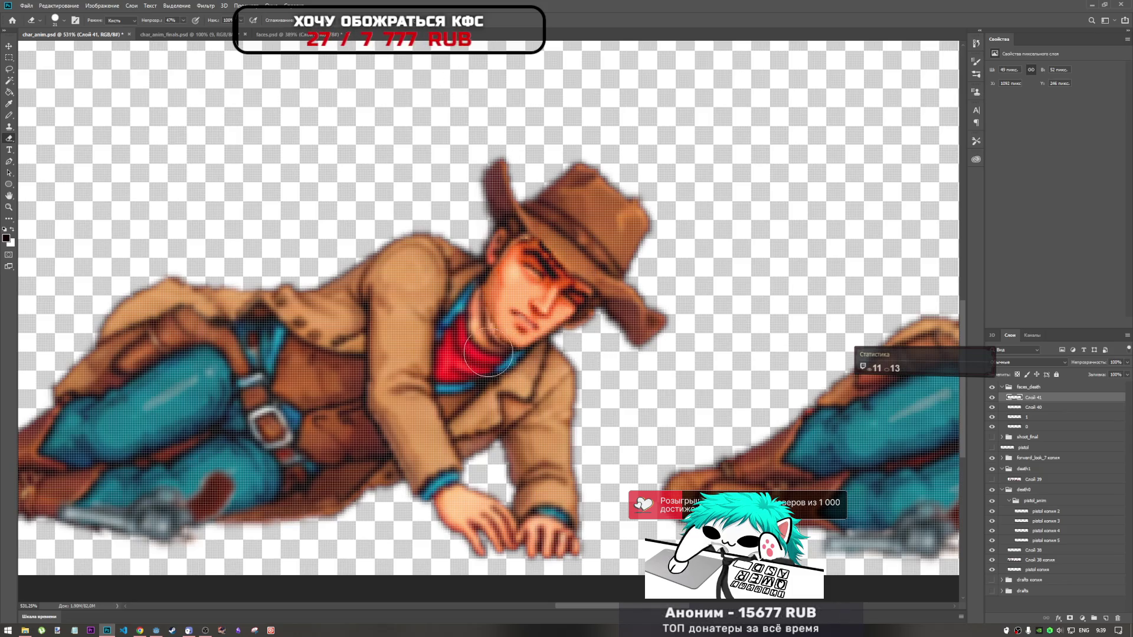
pyautogui.scroll(2, 478, 341)
pyautogui.scroll(2, 482, 358)
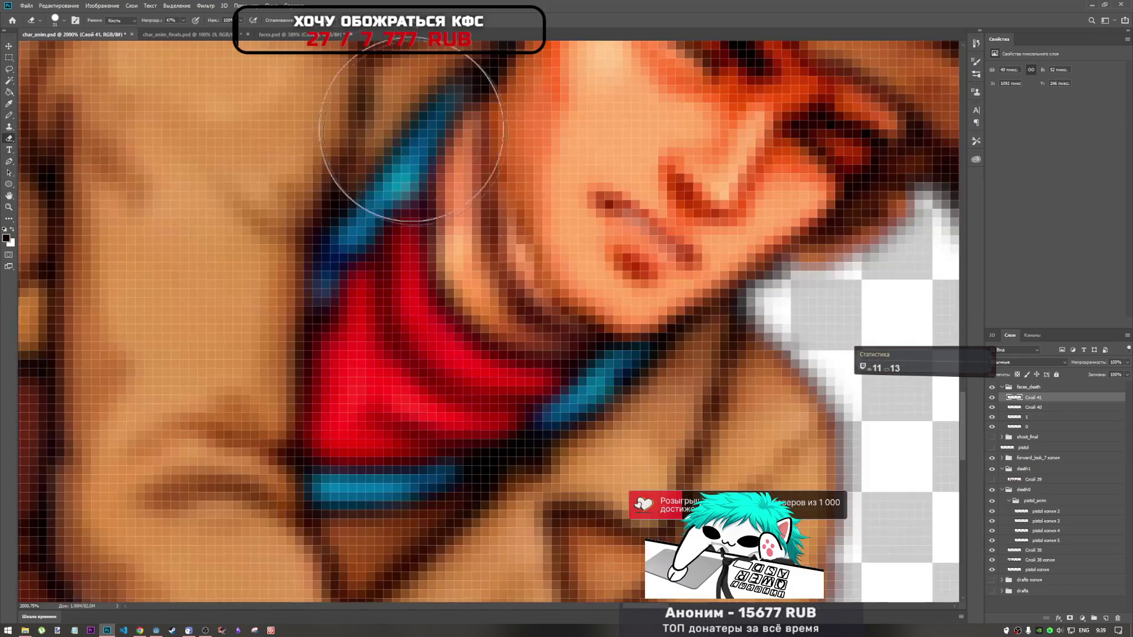
pyautogui.press('n')
pyautogui.keyDown('alt'); pyautogui.click(464, 262); pyautogui.keyUp('alt')
pyautogui.keyDown('alt'); pyautogui.click(478, 287); pyautogui.keyUp('alt')
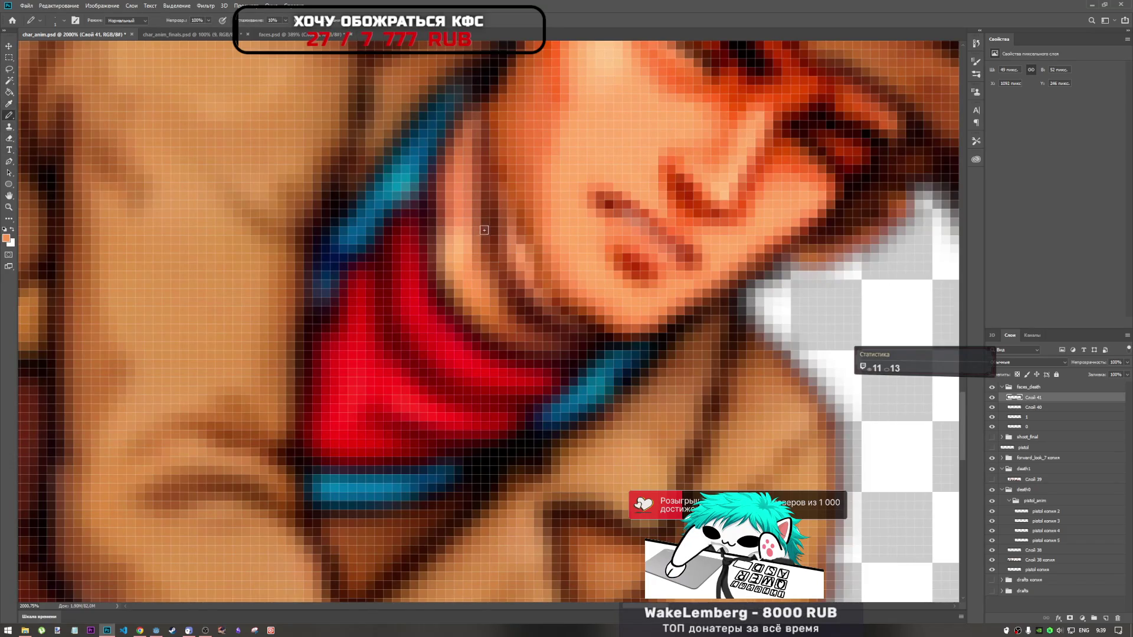
pyautogui.moveTo(485, 230); pyautogui.dragTo(541, 324)
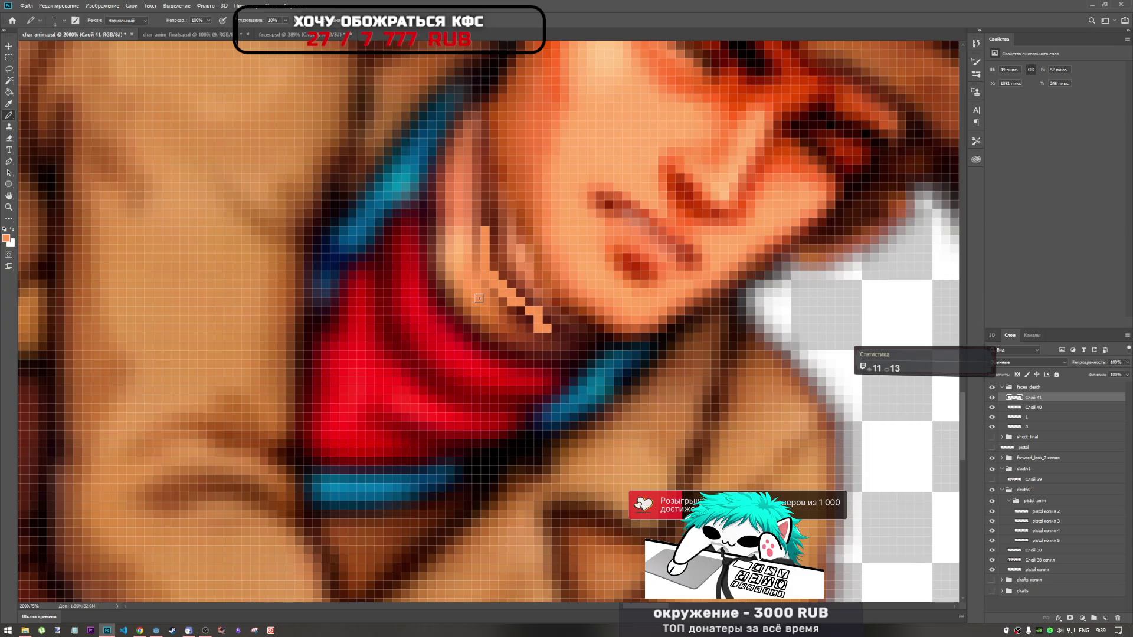
pyautogui.hotkey('ctrl', 'z')
pyautogui.press('b')
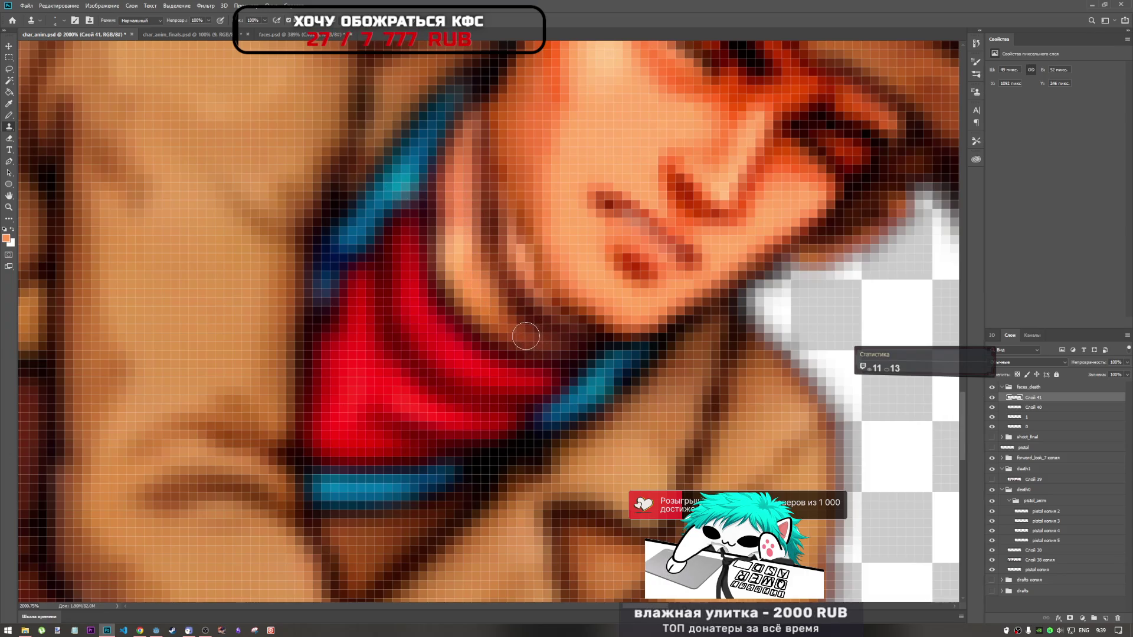
pyautogui.click(524, 342)
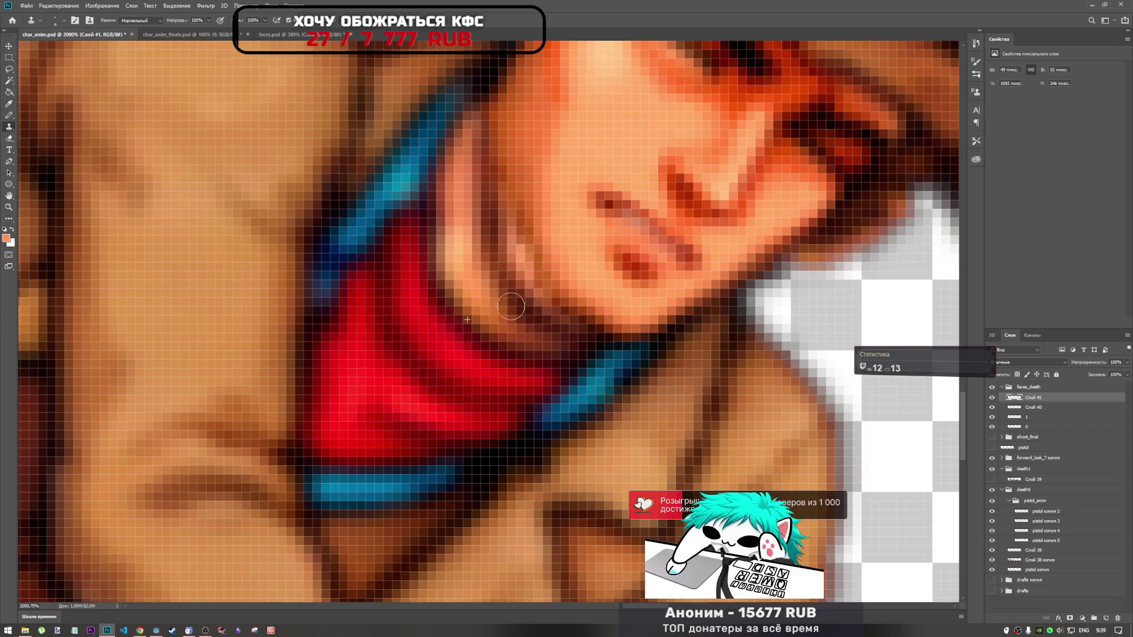
pyautogui.click(571, 239)
pyautogui.hotkey('ctrl', 'z')
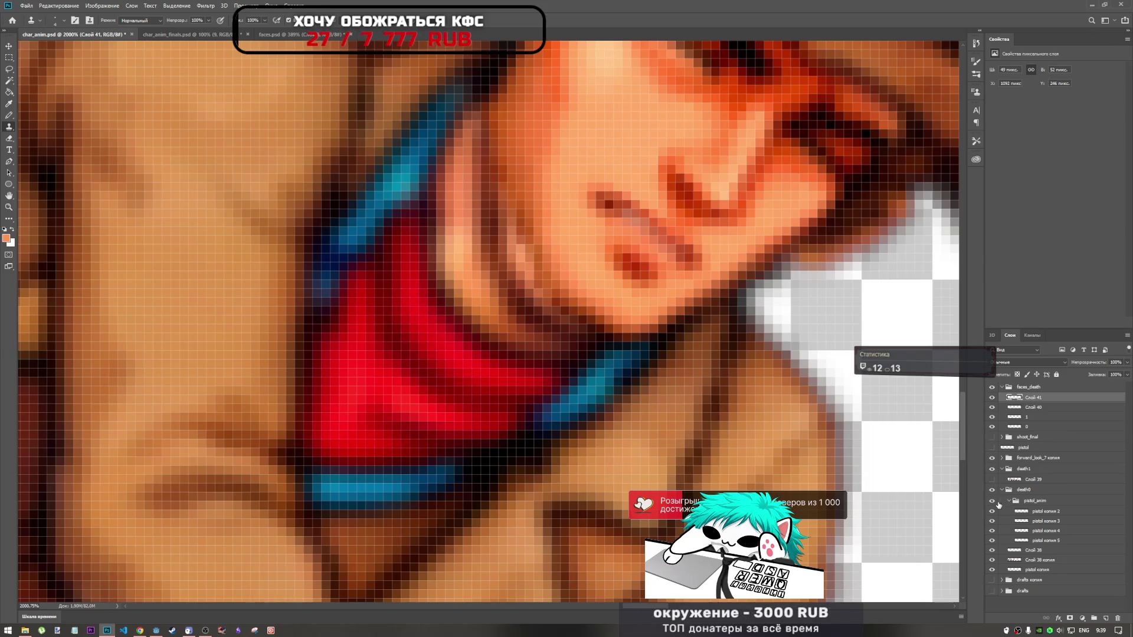
pyautogui.keyDown('alt'); pyautogui.click(992, 559); pyautogui.keyUp('alt')
pyautogui.click(1027, 560)
pyautogui.scroll(-5, 551, 322)
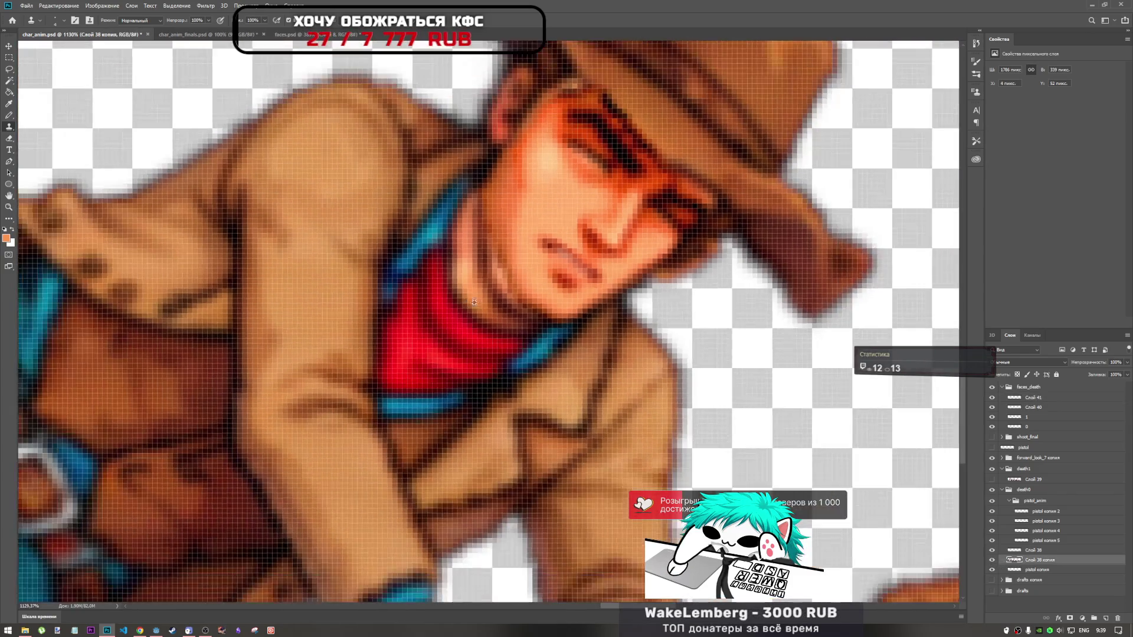
pyautogui.scroll(4, 514, 308)
pyautogui.scroll(1, 490, 310)
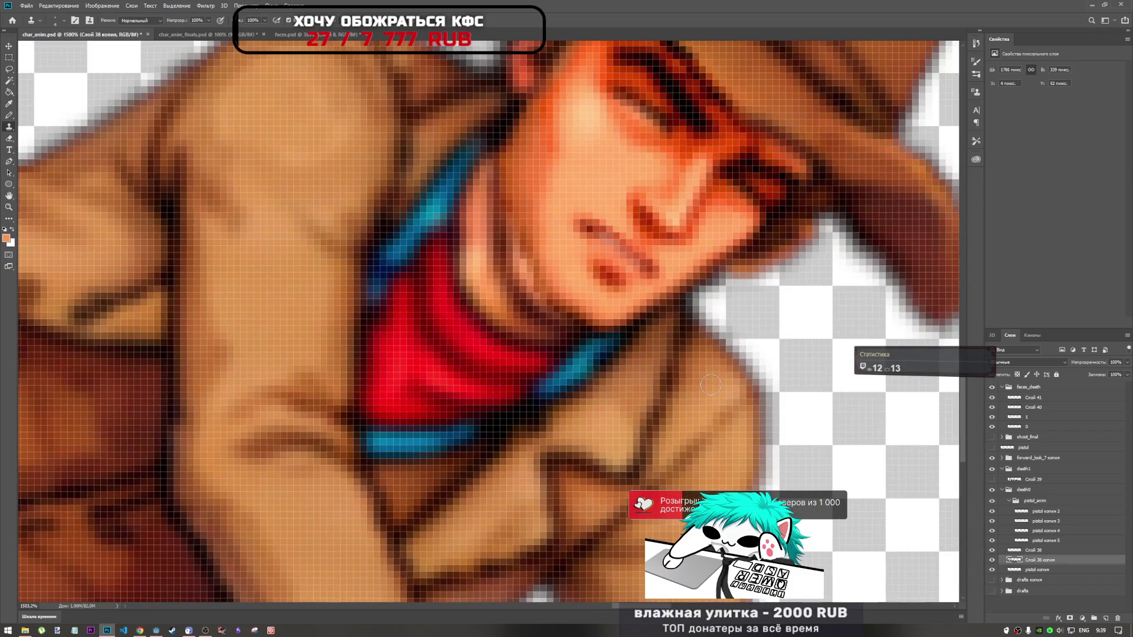
# Isolate the face layer and paint lighter skin plus dark brown shading along the neck and jaw
pyautogui.keyDown('alt'); pyautogui.click(992, 566); pyautogui.keyUp('alt')
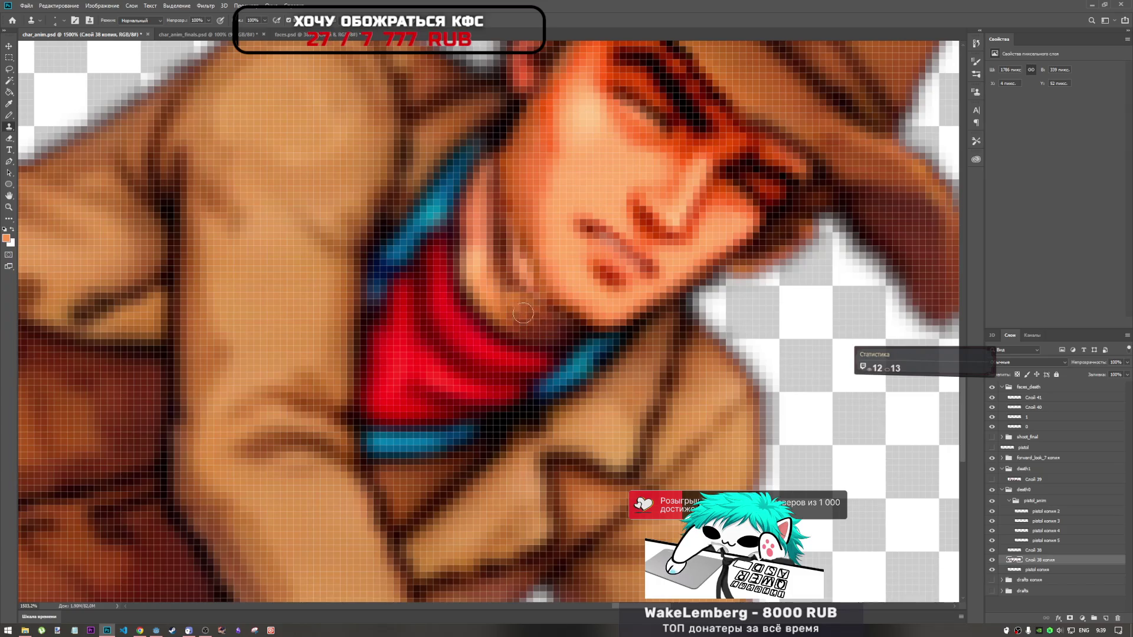
pyautogui.moveTo(512, 276)
pyautogui.mouseDown()
pyautogui.moveTo(469, 244)
pyautogui.moveTo(526, 296)
pyautogui.mouseUp()
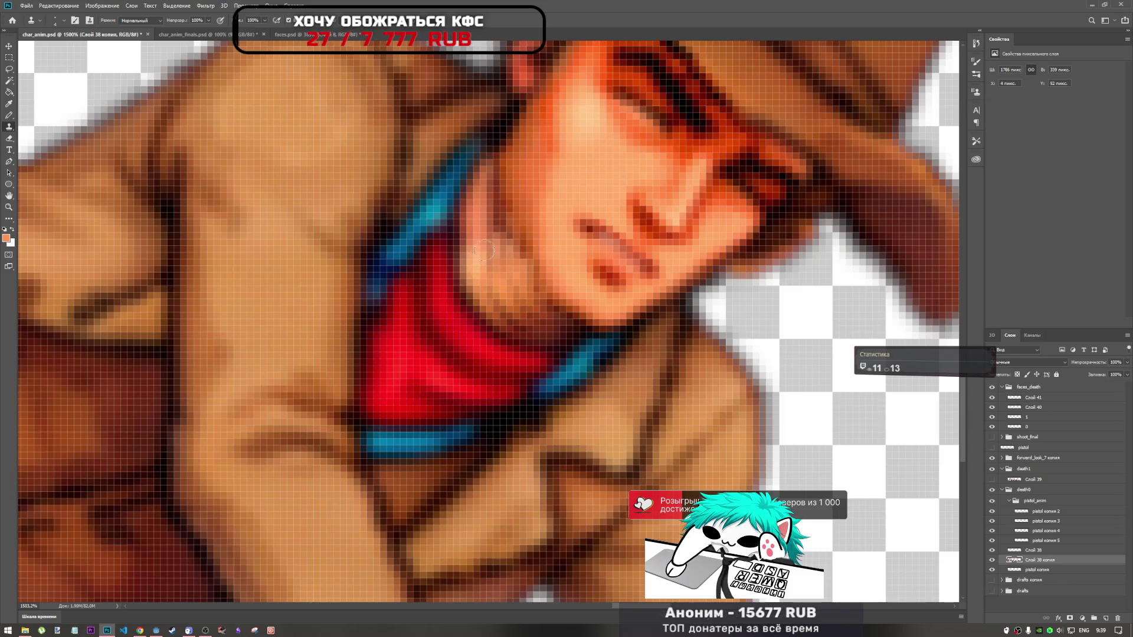
pyautogui.moveTo(478, 235)
pyautogui.mouseDown()
pyautogui.moveTo(482, 266)
pyautogui.moveTo(496, 239)
pyautogui.mouseUp()
pyautogui.scroll(-3, 533, 280)
pyautogui.scroll(4, 529, 301)
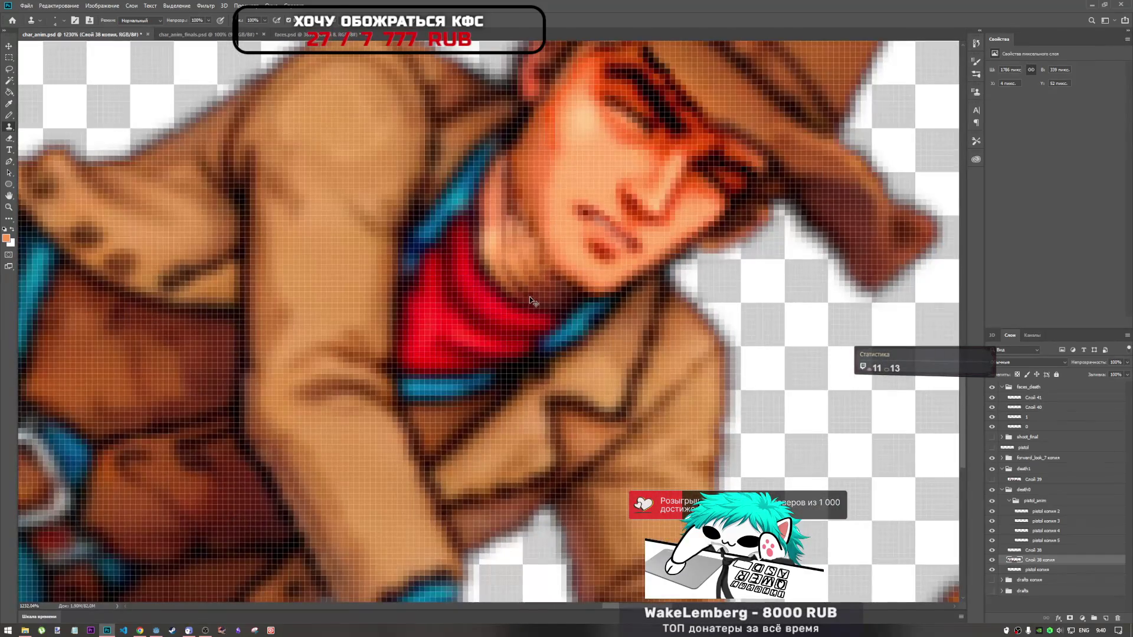
pyautogui.moveTo(517, 216); pyautogui.dragTo(514, 250)
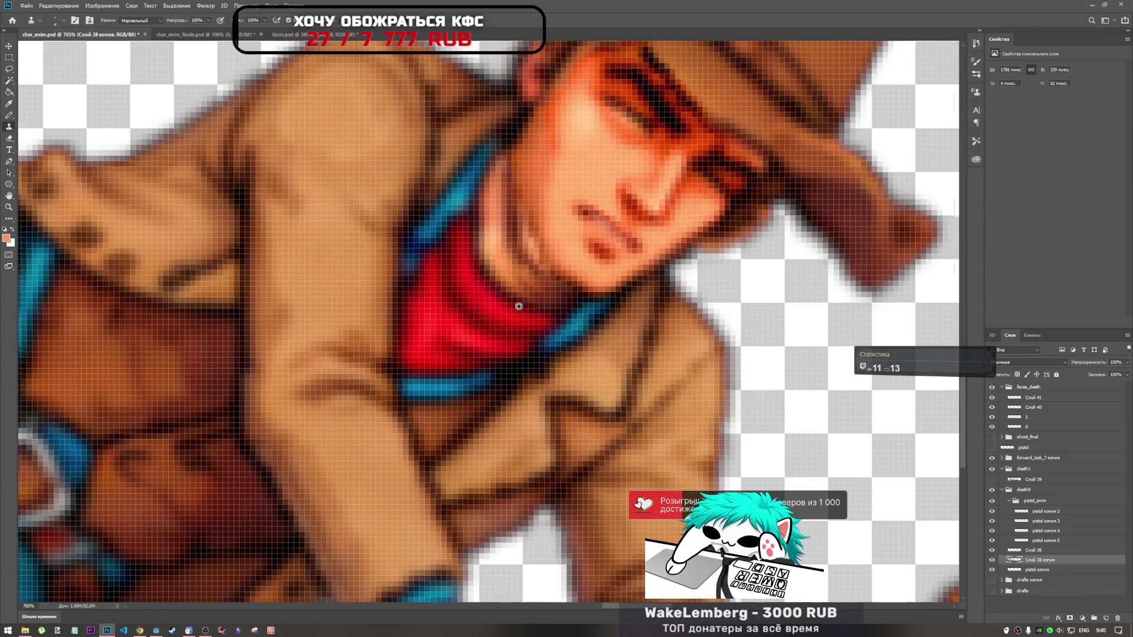
pyautogui.scroll(-5, 531, 292)
pyautogui.scroll(4, 514, 281)
pyautogui.scroll(3, 513, 282)
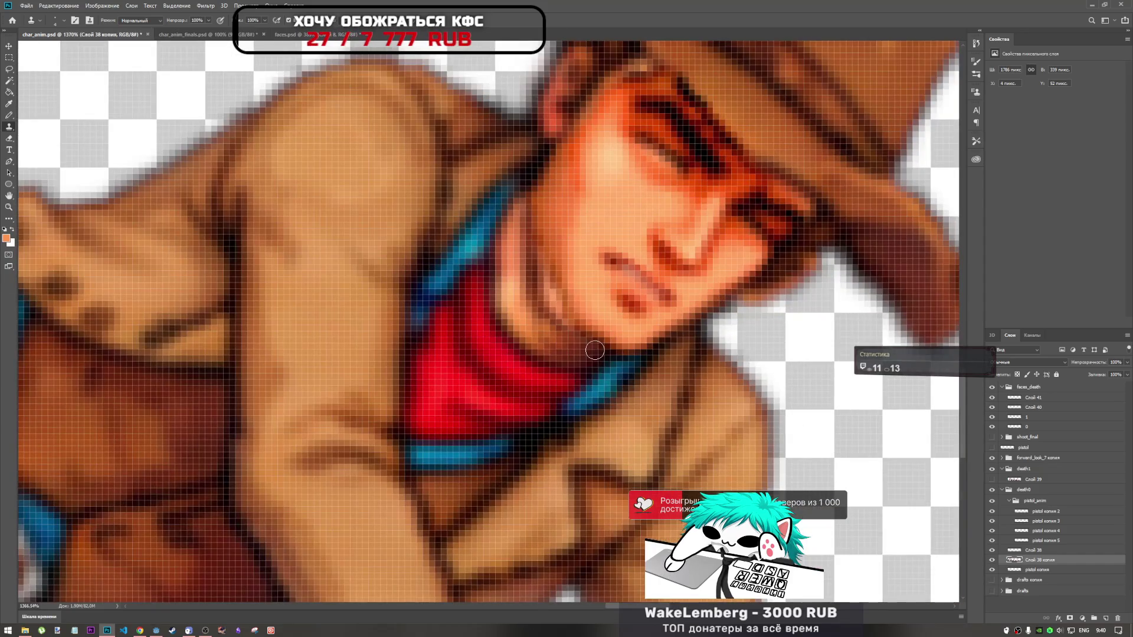
# Add subtle shading under the jaw and darken the edge where jaw meets neck
pyautogui.moveTo(567, 332)
pyautogui.mouseDown()
pyautogui.moveTo(558, 341)
pyautogui.moveTo(532, 265)
pyautogui.moveTo(580, 341)
pyautogui.mouseUp()
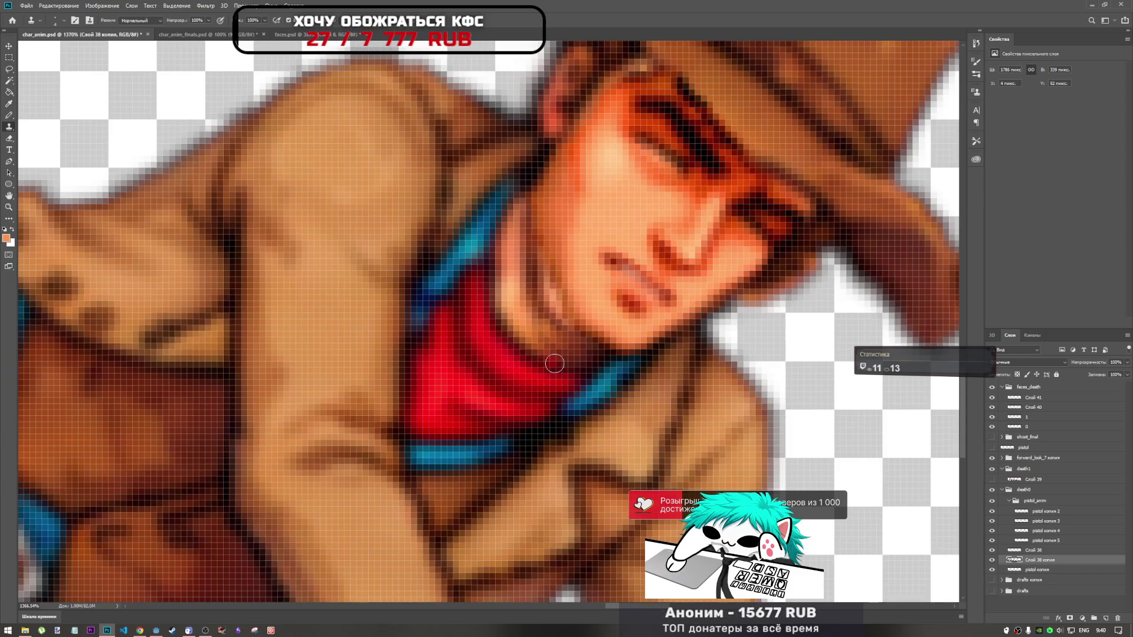
pyautogui.rightClick(557, 344)
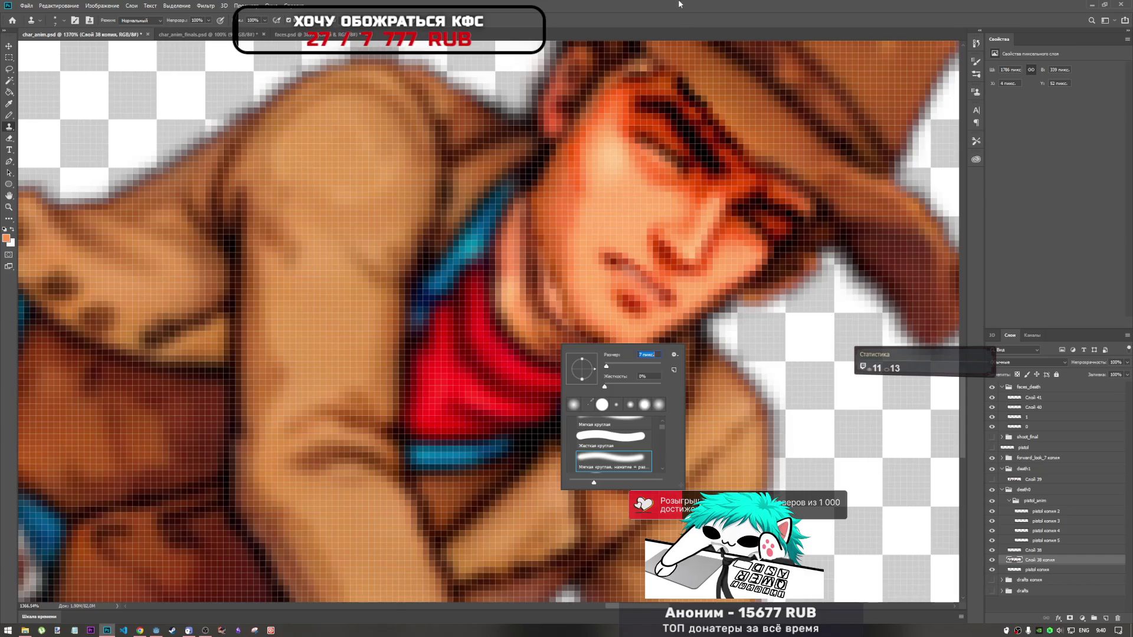
pyautogui.press('Return')
pyautogui.moveTo(574, 340); pyautogui.dragTo(537, 262)
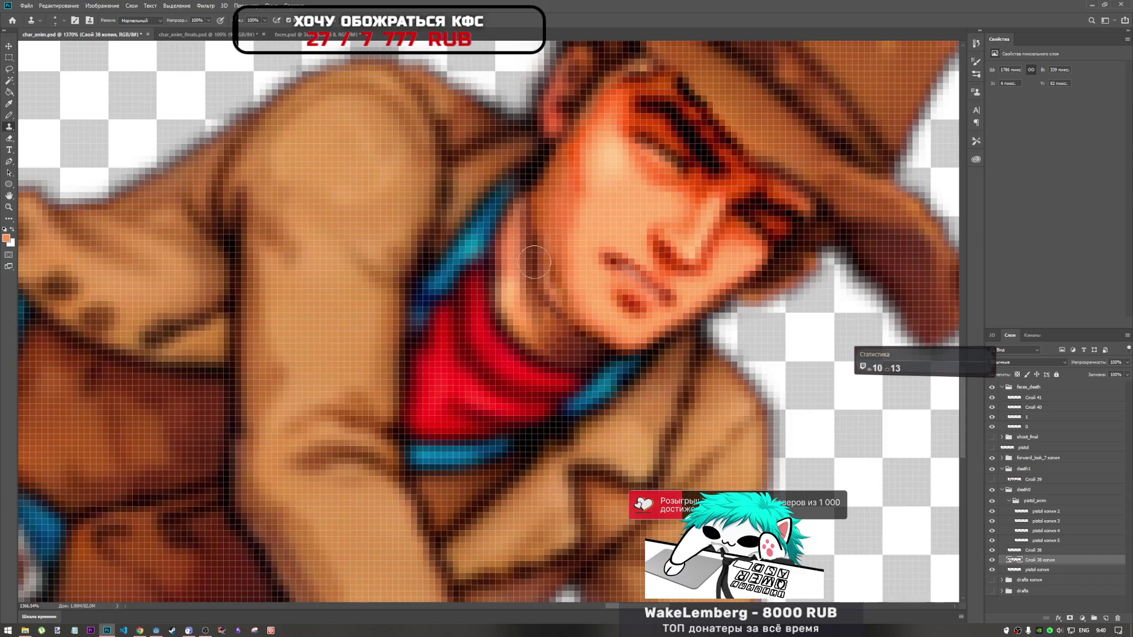
pyautogui.scroll(-3, 548, 358)
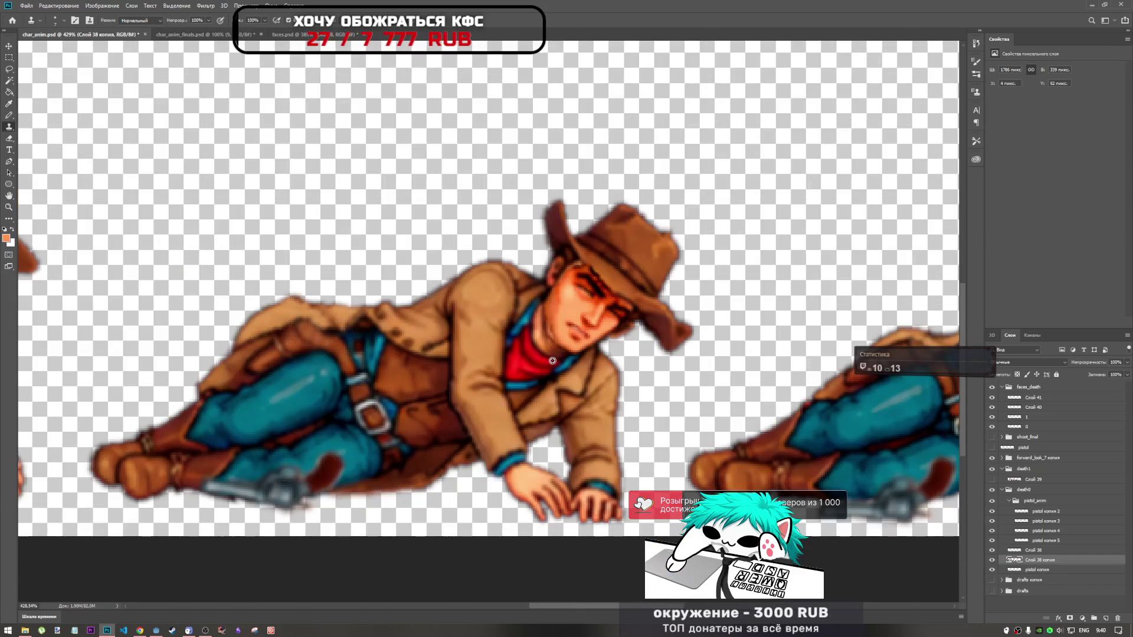
pyautogui.scroll(3, 551, 360)
pyautogui.scroll(1, 552, 360)
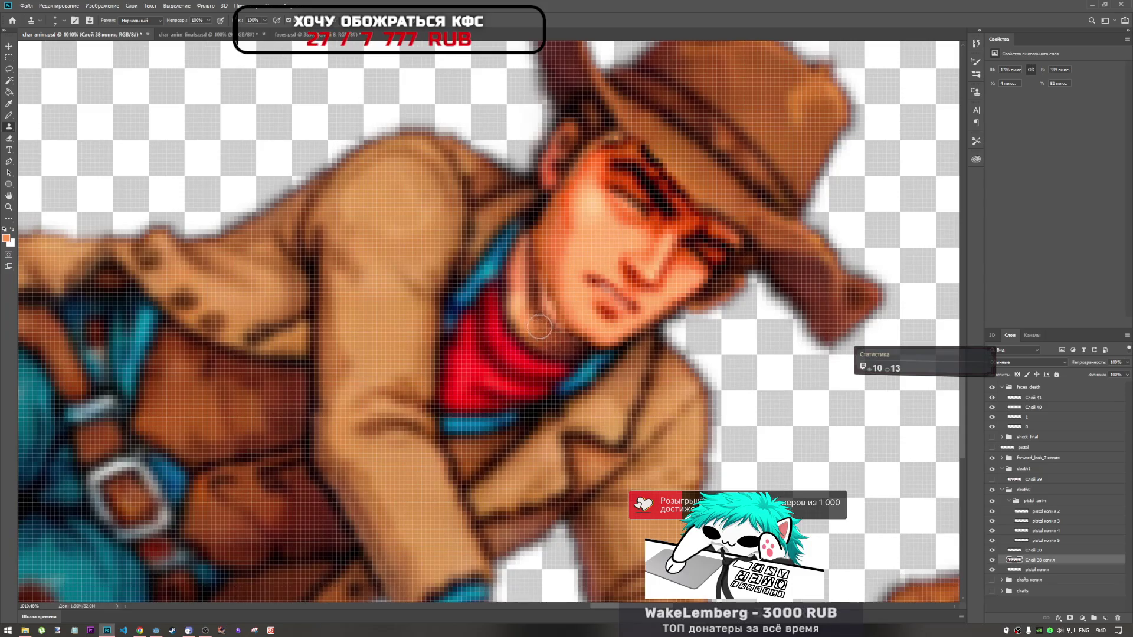
# Brush faint neck shading, then check the toolbar's extra tools and close Customize Toolbar unchanged
pyautogui.moveTo(541, 329); pyautogui.dragTo(534, 276)
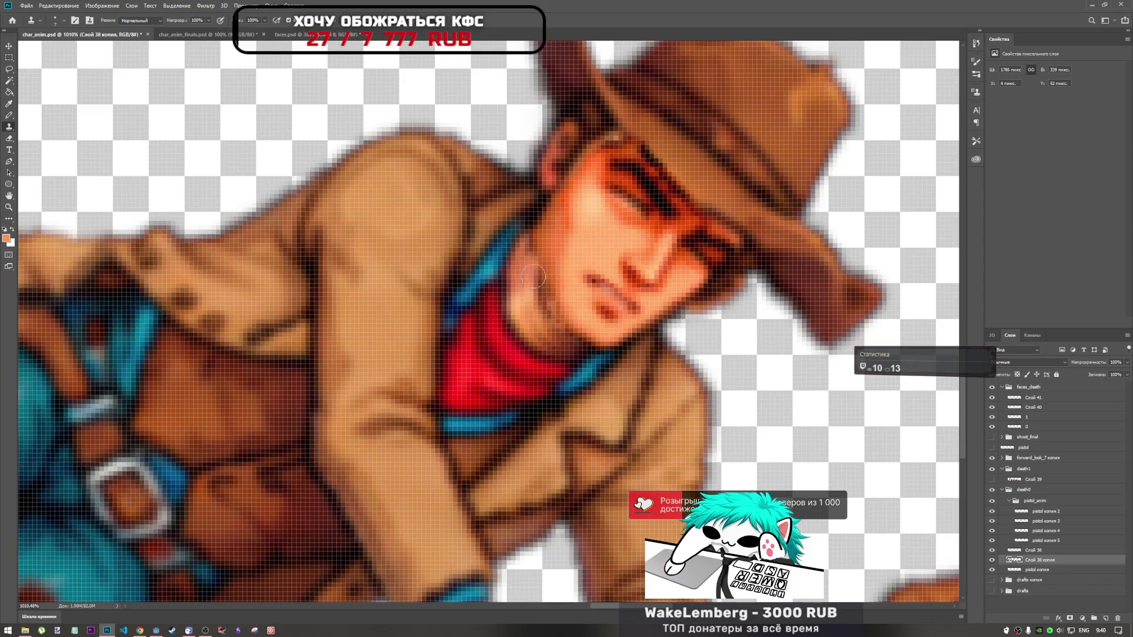
pyautogui.scroll(-3, 567, 341)
pyautogui.scroll(-1, 549, 372)
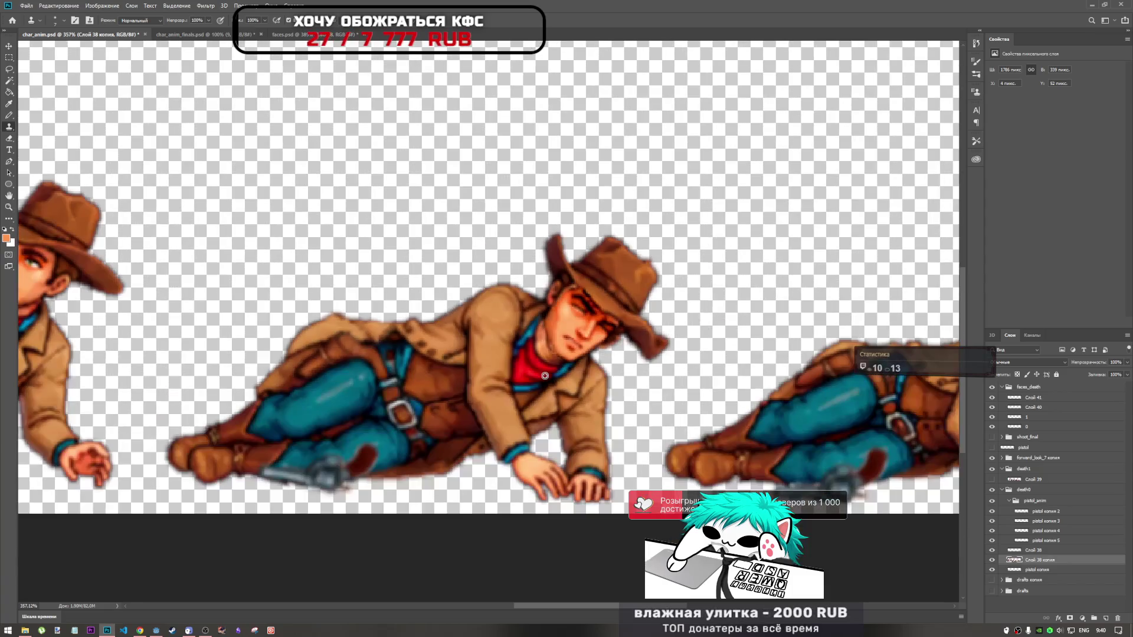
pyautogui.scroll(-1, 546, 376)
pyautogui.scroll(2, 549, 380)
pyautogui.scroll(2, 549, 373)
pyautogui.scroll(2, 550, 355)
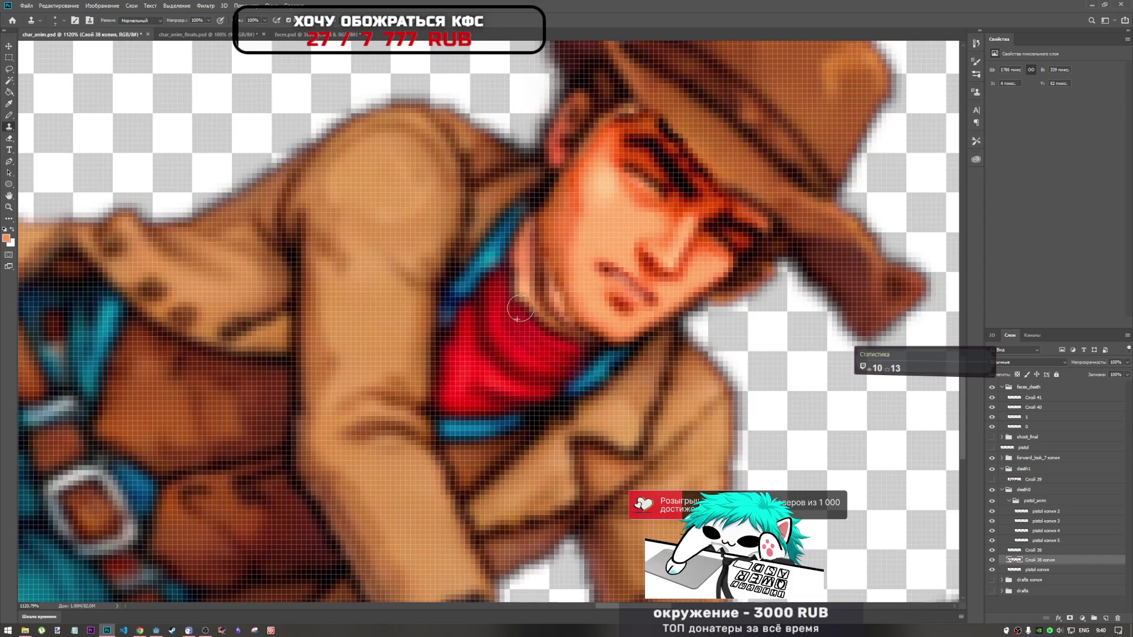
pyautogui.scroll(-5, 557, 354)
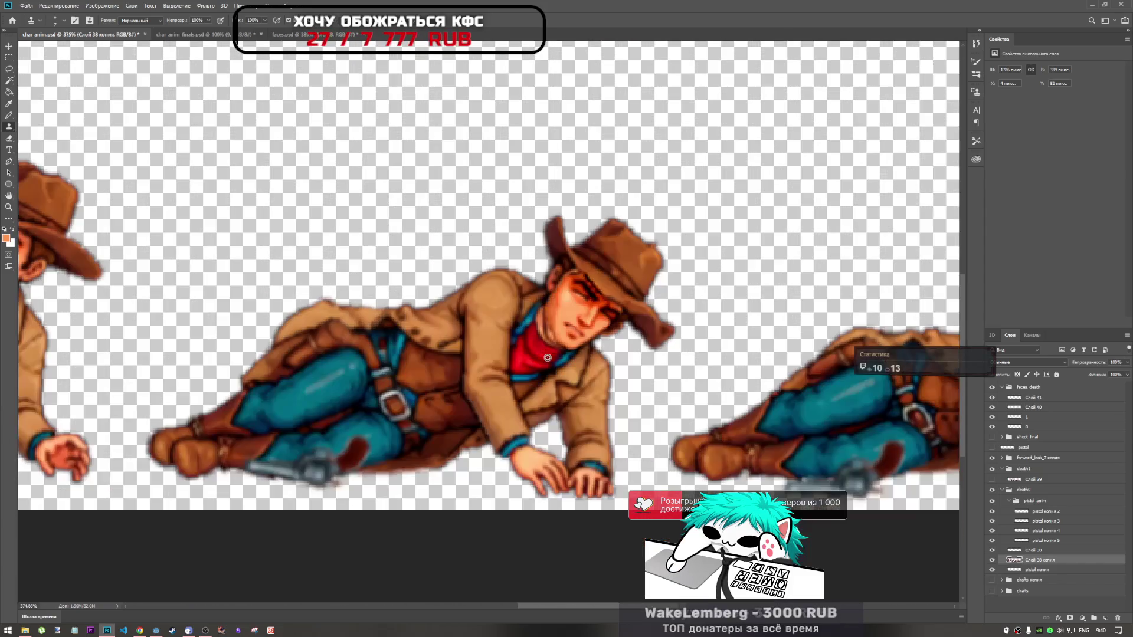
pyautogui.scroll(-3, 558, 368)
pyautogui.scroll(-2, 559, 367)
pyautogui.scroll(2, 559, 367)
pyautogui.scroll(2, 546, 354)
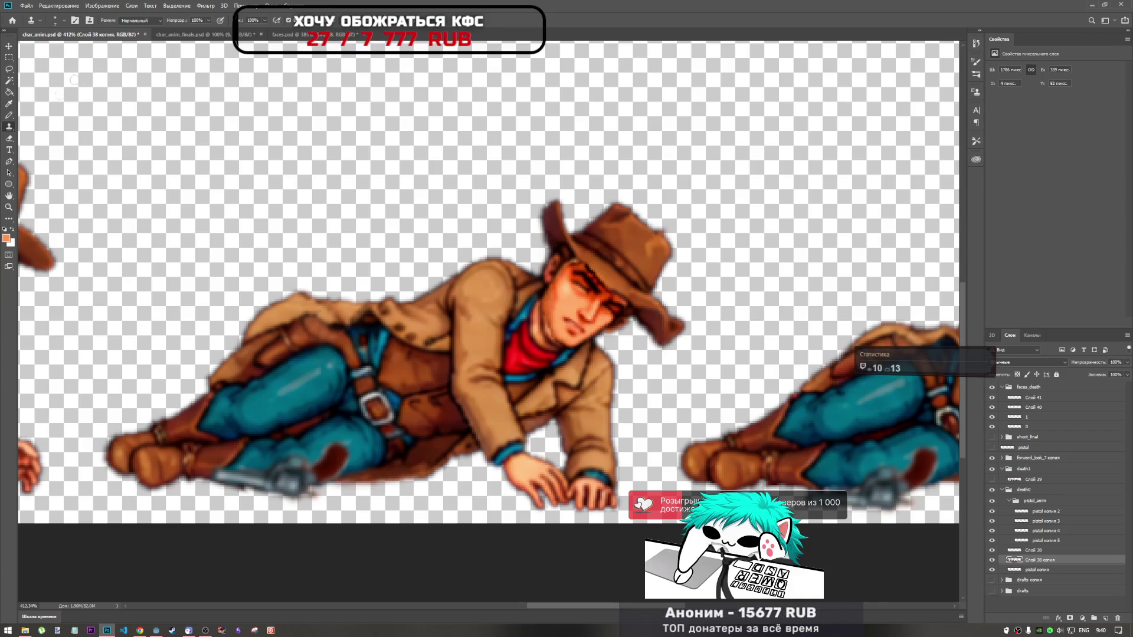
pyautogui.rightClick(10, 213)
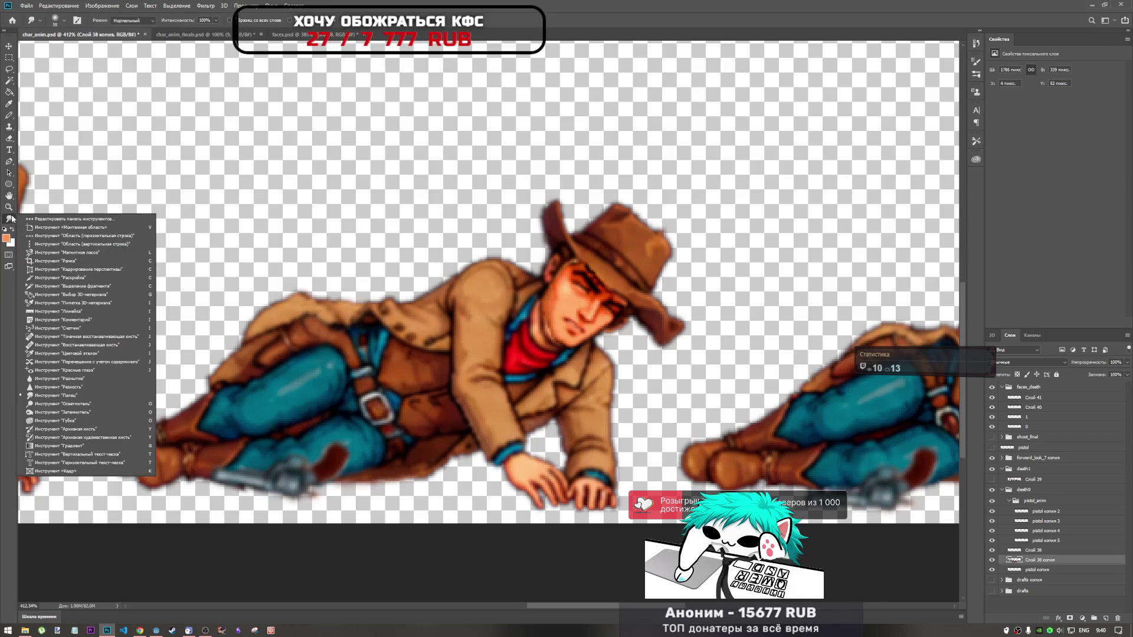
pyautogui.click(80, 221)
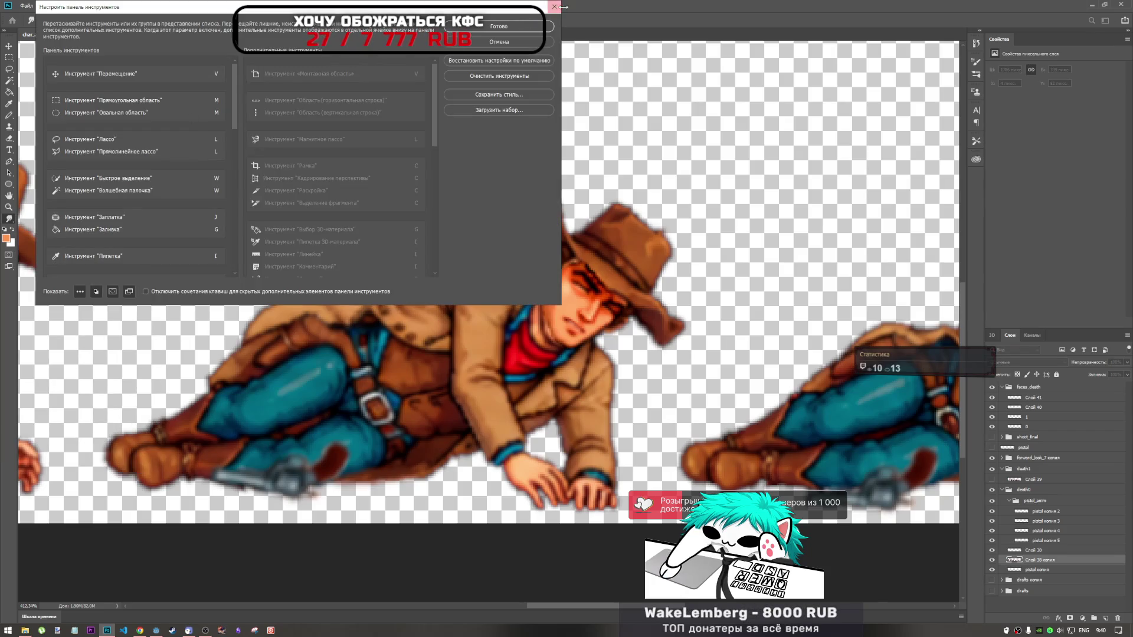
pyautogui.click(555, 8)
pyautogui.scroll(3, 567, 301)
pyautogui.scroll(3, 567, 301)
pyautogui.scroll(2, 566, 301)
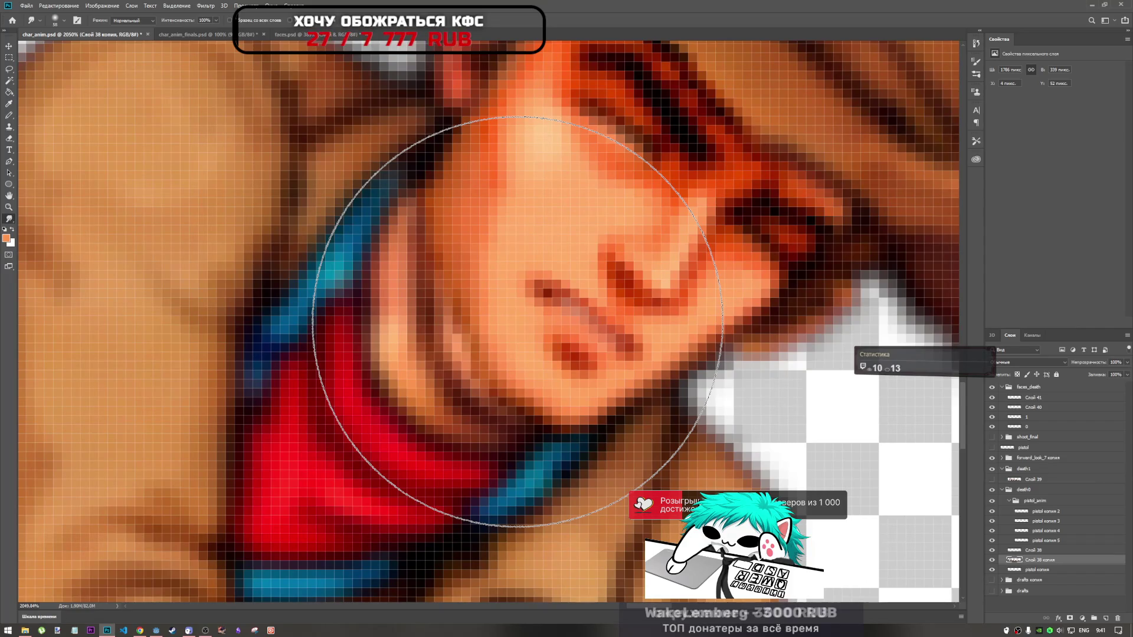
pyautogui.rightClick(440, 354)
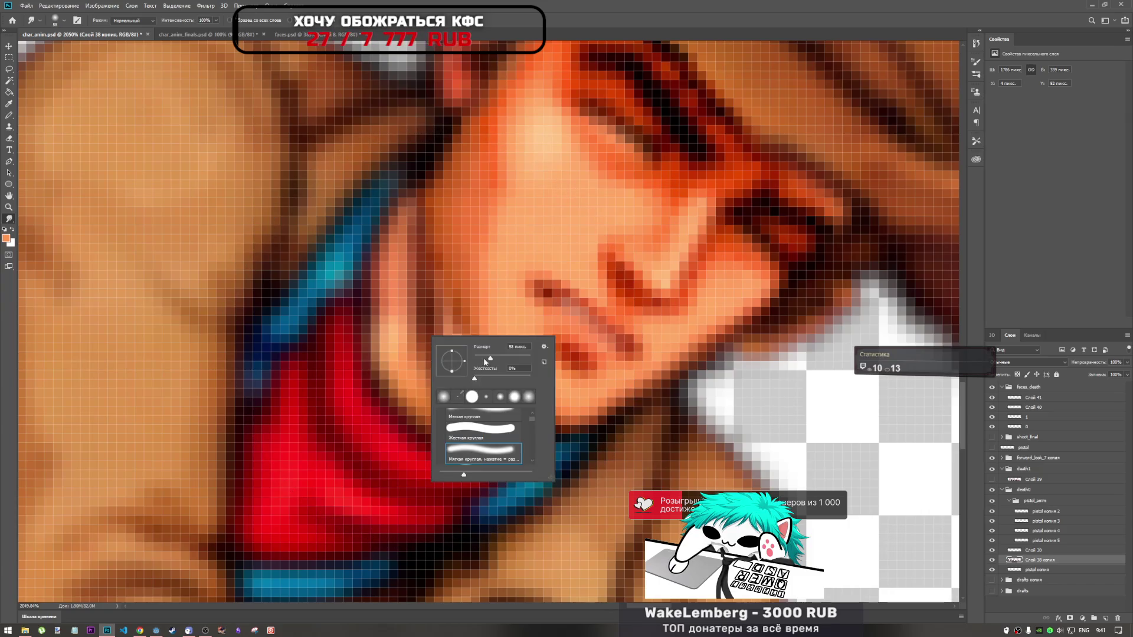
pyautogui.press('Return')
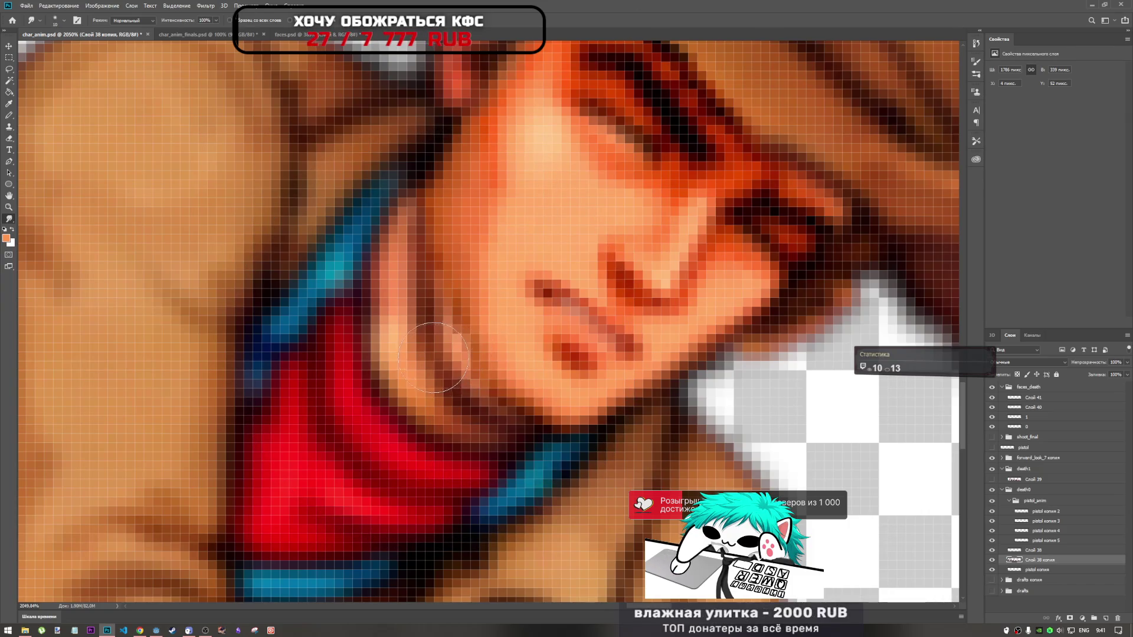
pyautogui.moveTo(440, 343); pyautogui.dragTo(433, 239)
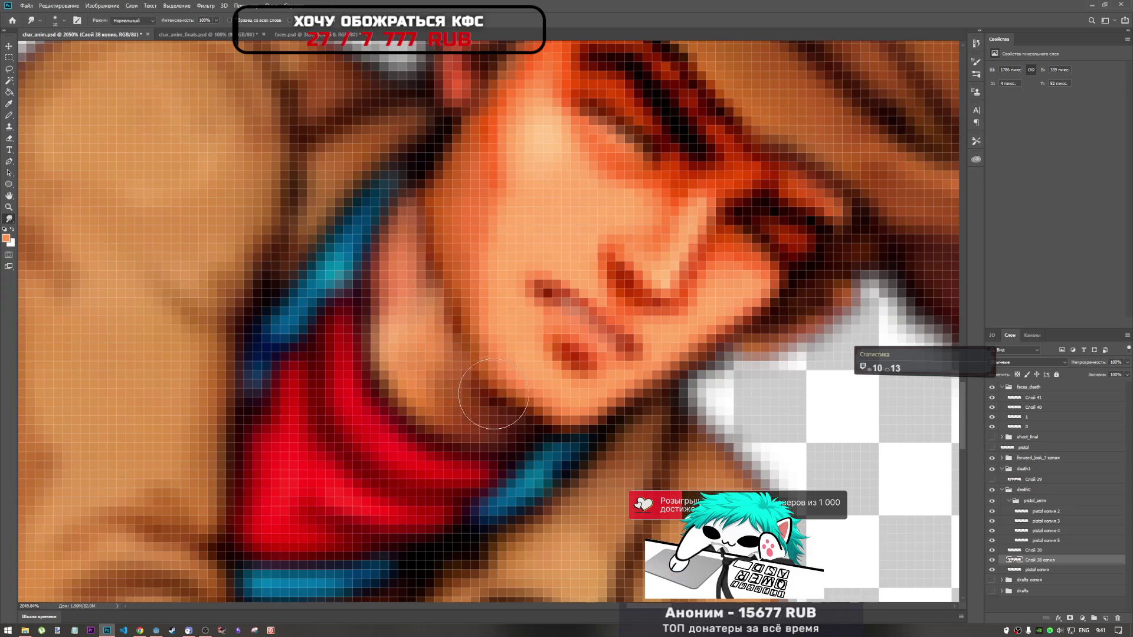
pyautogui.scroll(-4, 518, 416)
pyautogui.scroll(-3, 517, 416)
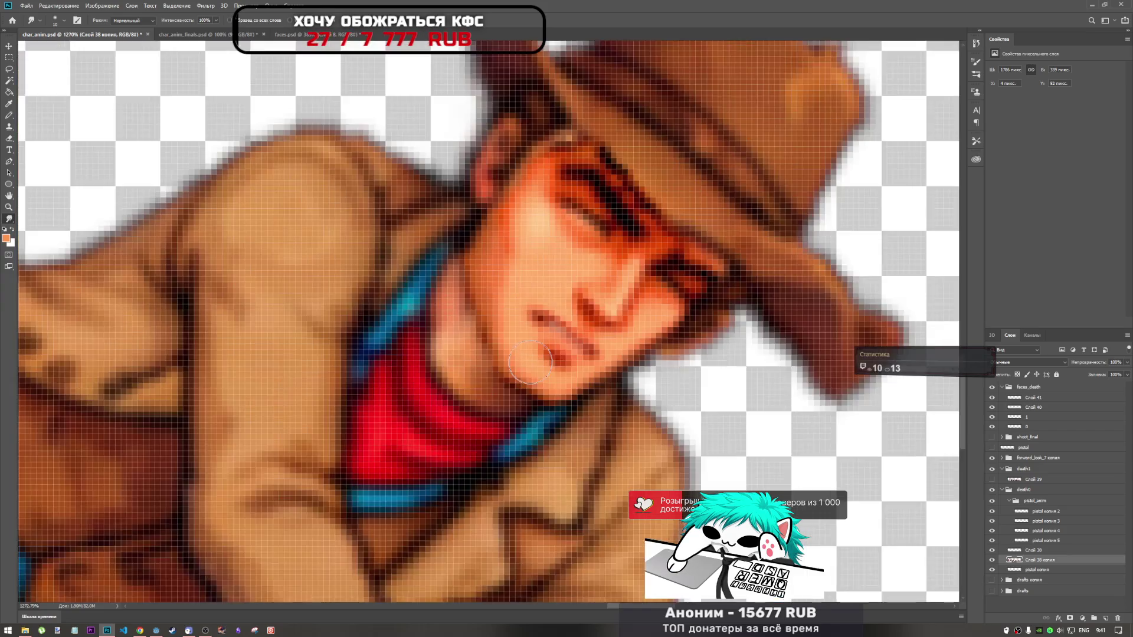
pyautogui.scroll(-2, 528, 374)
pyautogui.scroll(4, 529, 374)
pyautogui.scroll(3, 496, 337)
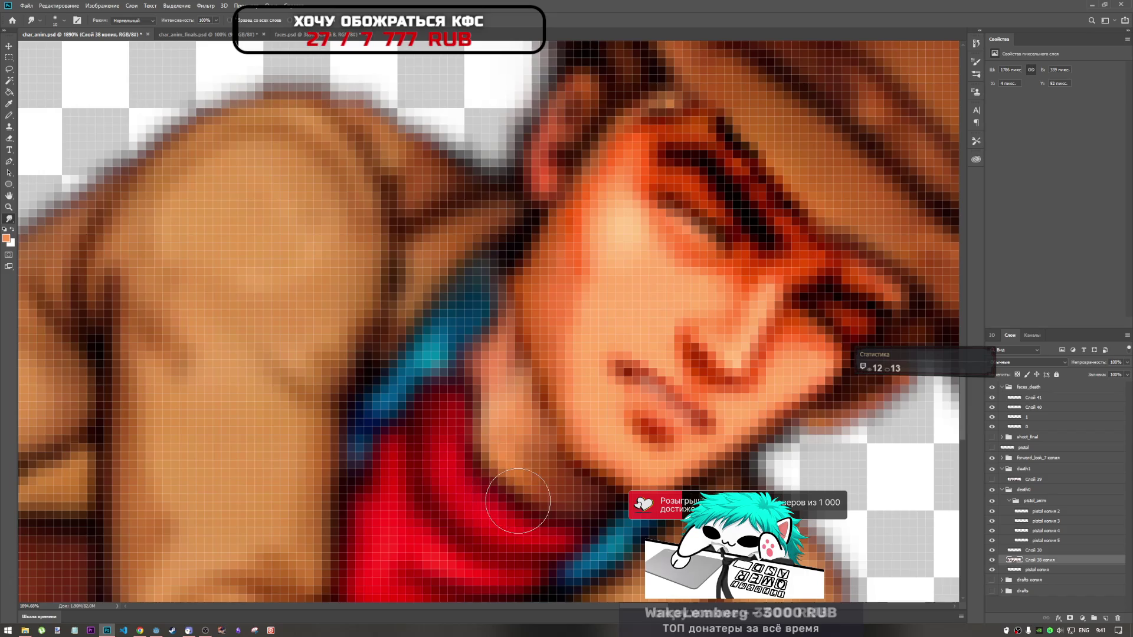
pyautogui.scroll(-5, 497, 448)
pyautogui.scroll(-3, 527, 406)
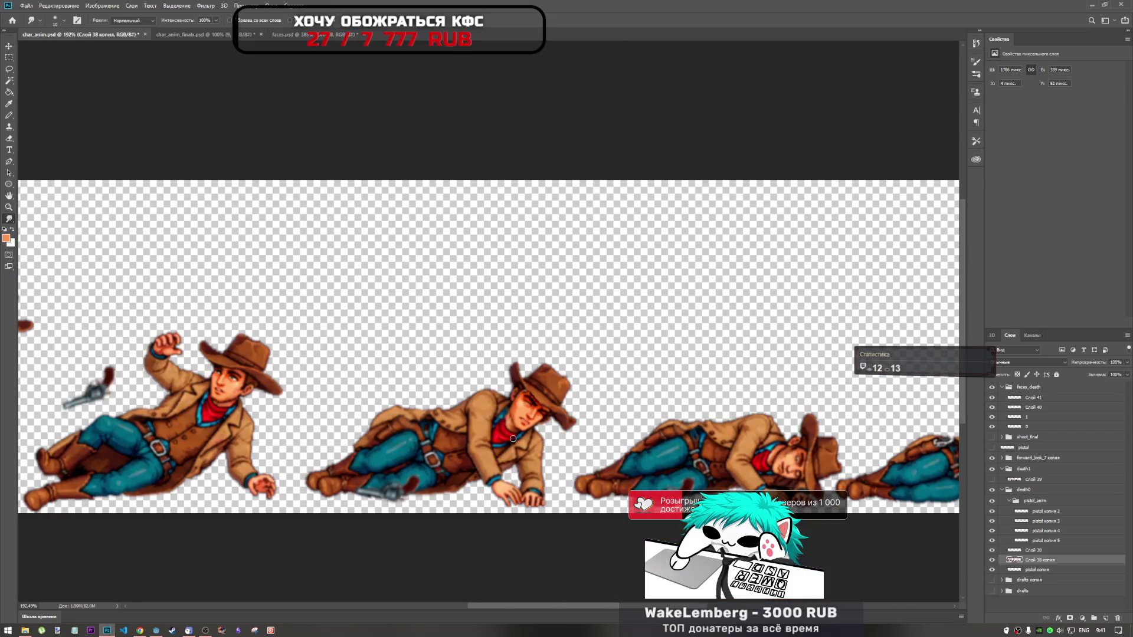
pyautogui.scroll(4, 513, 438)
pyautogui.scroll(4, 513, 438)
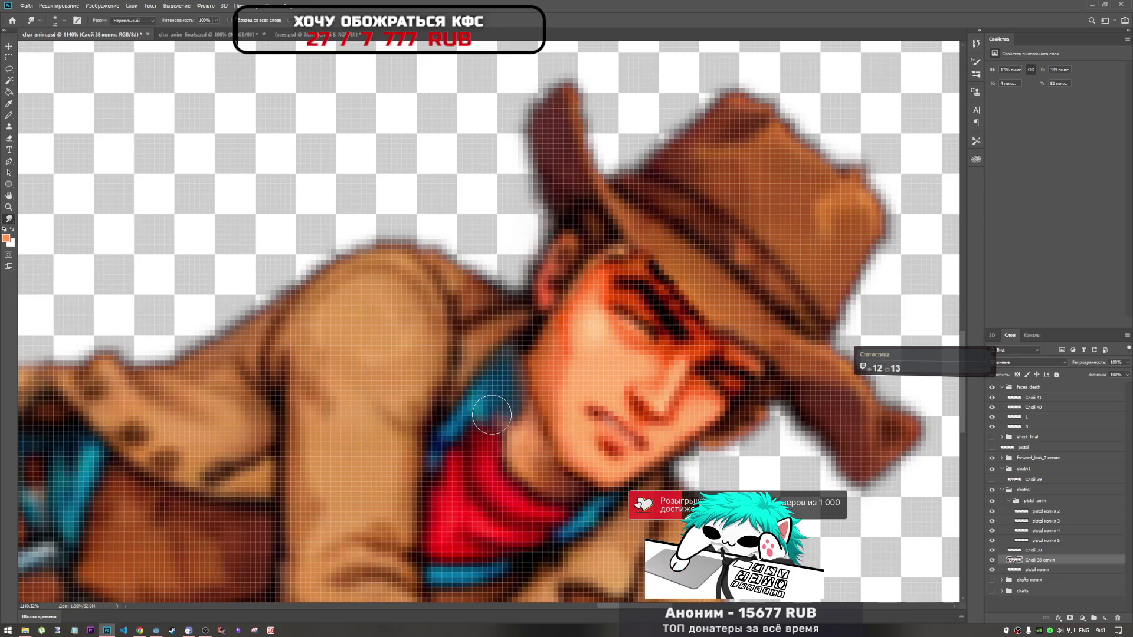
pyautogui.scroll(-4, 492, 416)
pyautogui.scroll(-3, 451, 440)
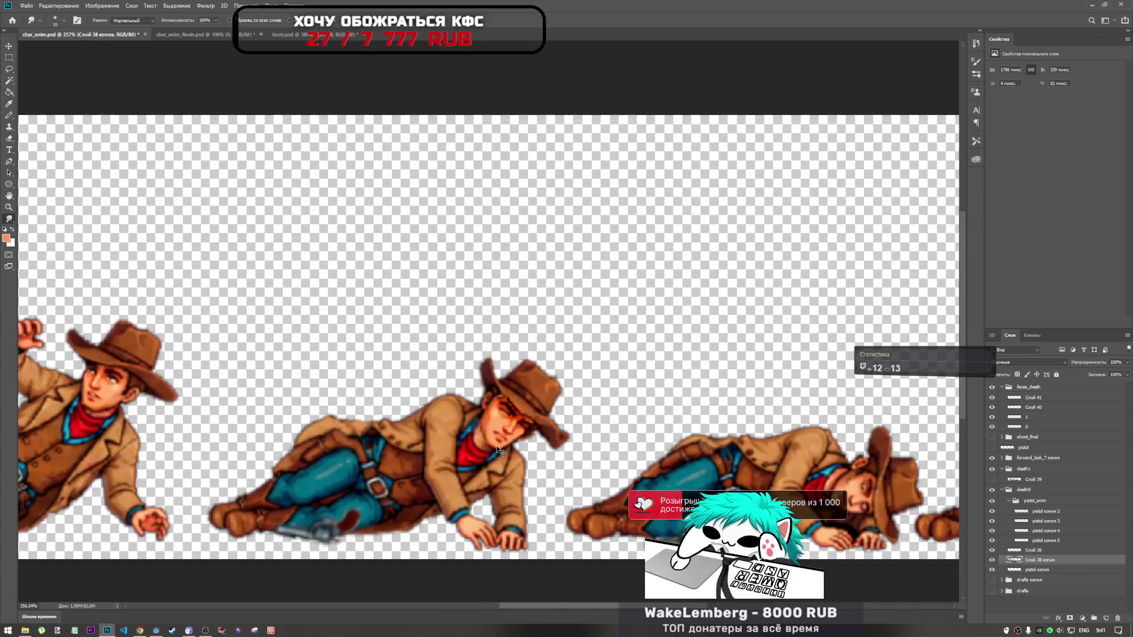
pyautogui.scroll(-2, 507, 468)
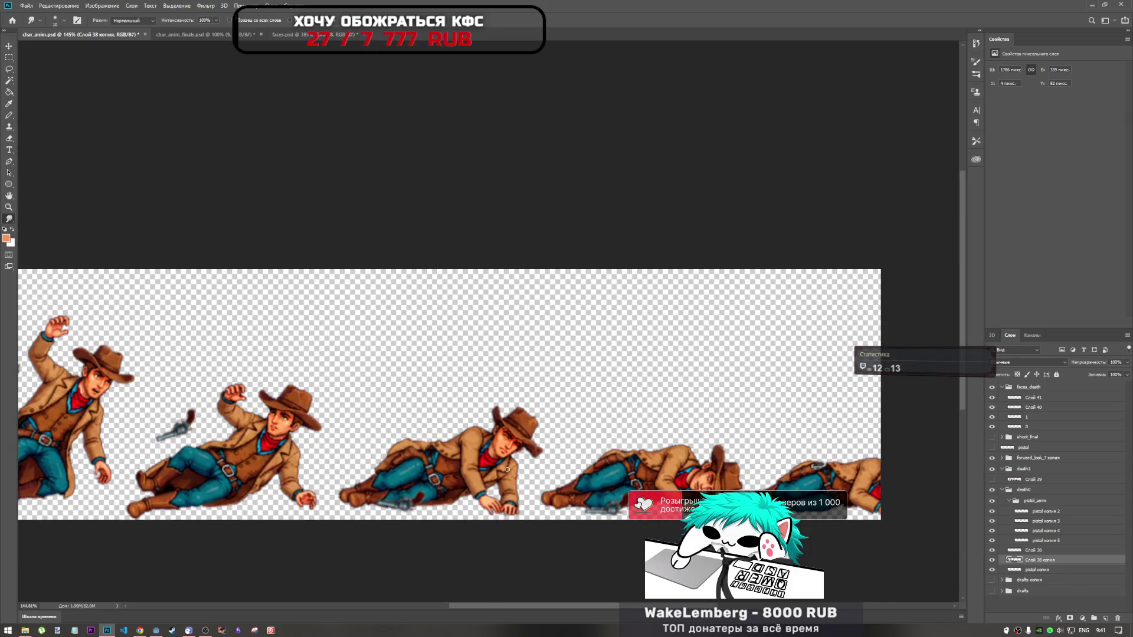
pyautogui.scroll(4, 507, 469)
pyautogui.scroll(3, 506, 461)
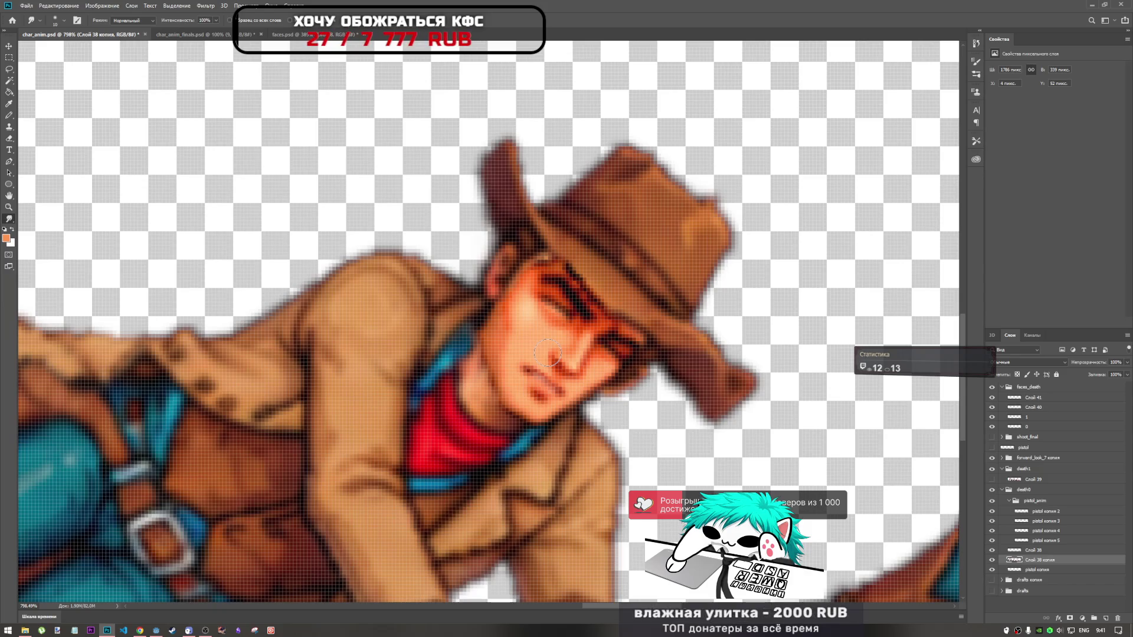
pyautogui.hotkey('ctrl', 't')
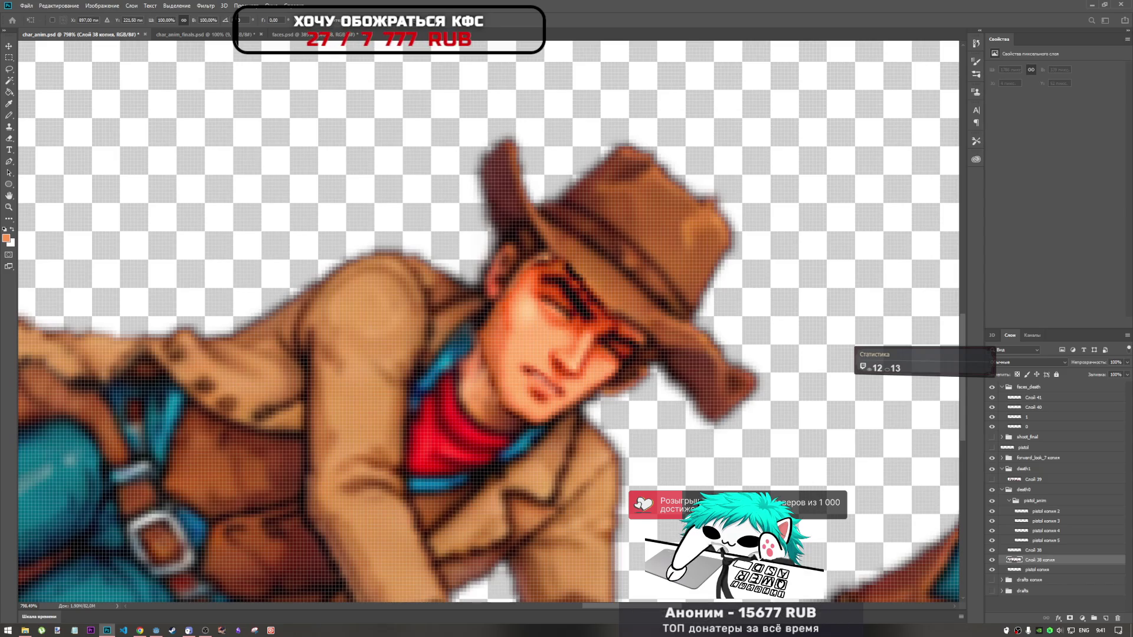
pyautogui.press('Return')
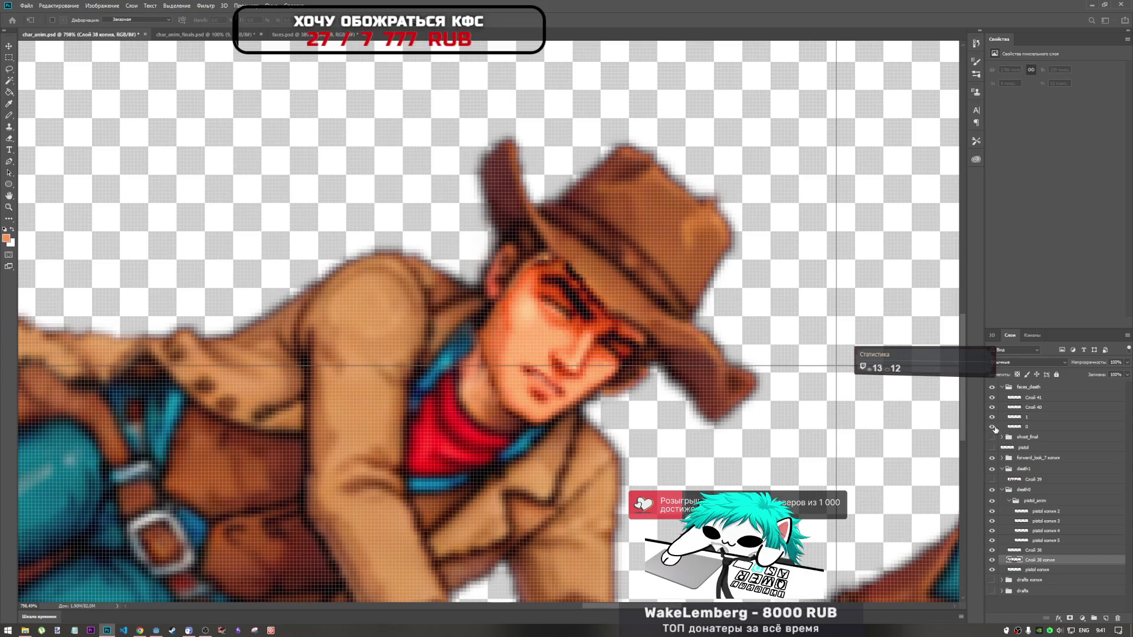
pyautogui.press('z')
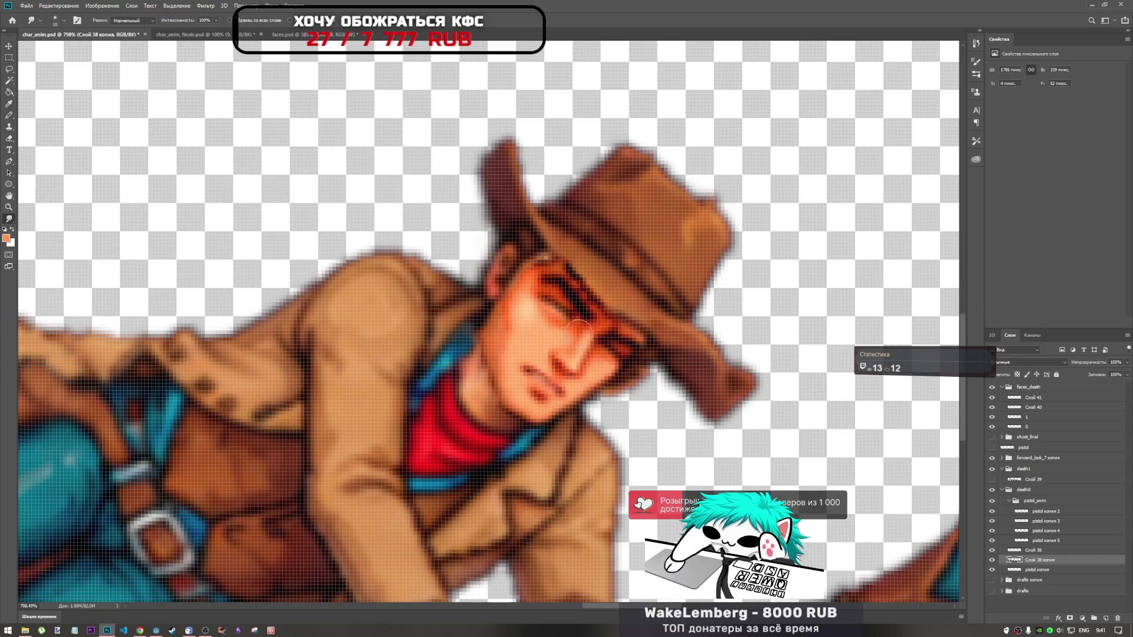
pyautogui.keyDown('alt'); pyautogui.click(580, 328); pyautogui.keyUp('alt')
pyautogui.keyDown('alt'); pyautogui.click(537, 328); pyautogui.keyUp('alt')
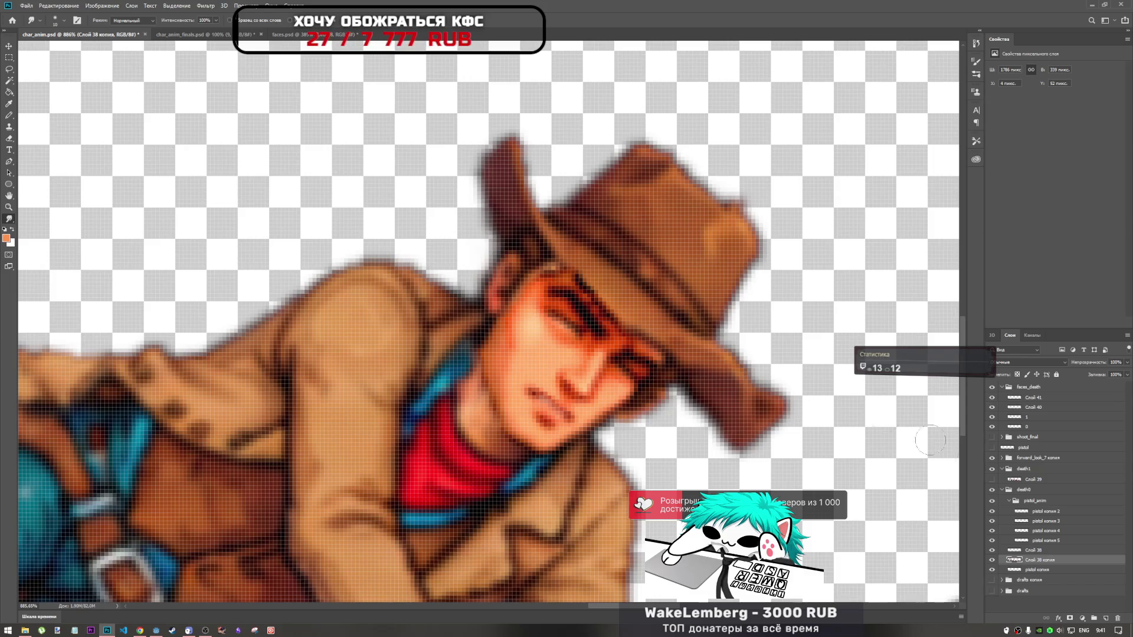
pyautogui.click(1032, 397)
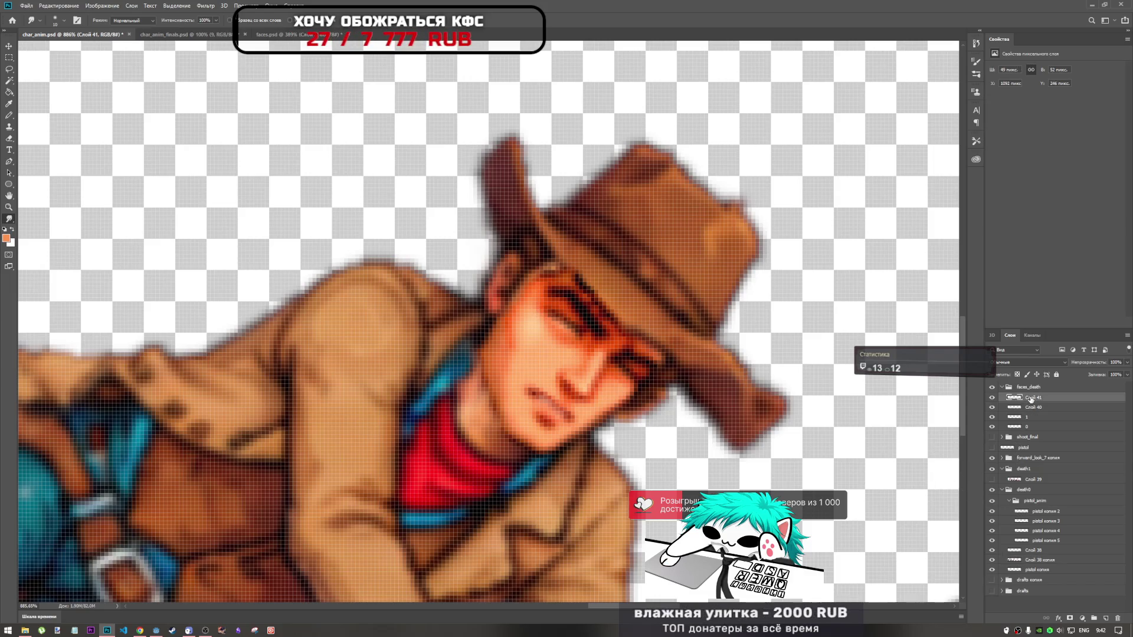
# Reshape the lying cowboy's face along its top and bottom edges, undoing one bend, then commit
pyautogui.click(993, 398)
pyautogui.hotkey('ctrl', 't')
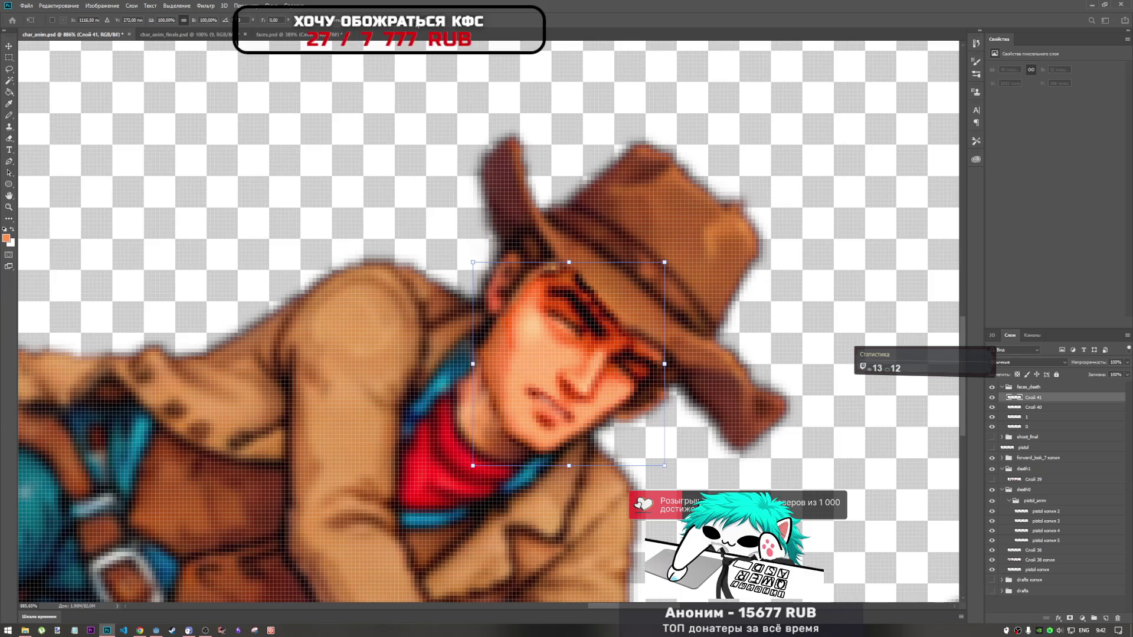
pyautogui.moveTo(530, 263); pyautogui.dragTo(525, 246)
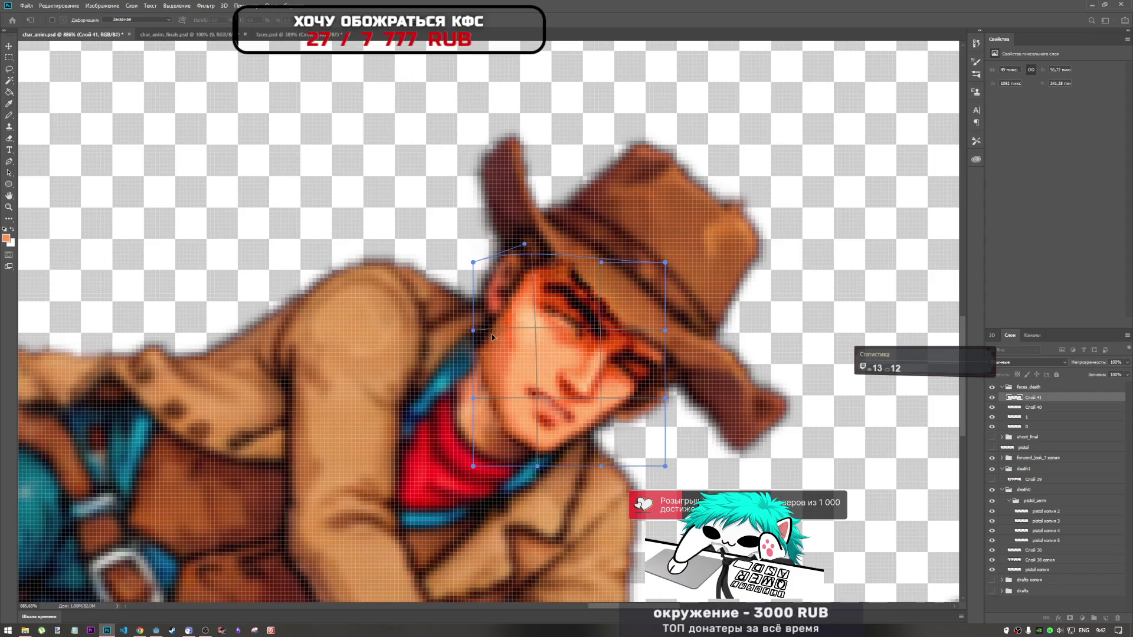
pyautogui.hotkey('ctrl', 'z')
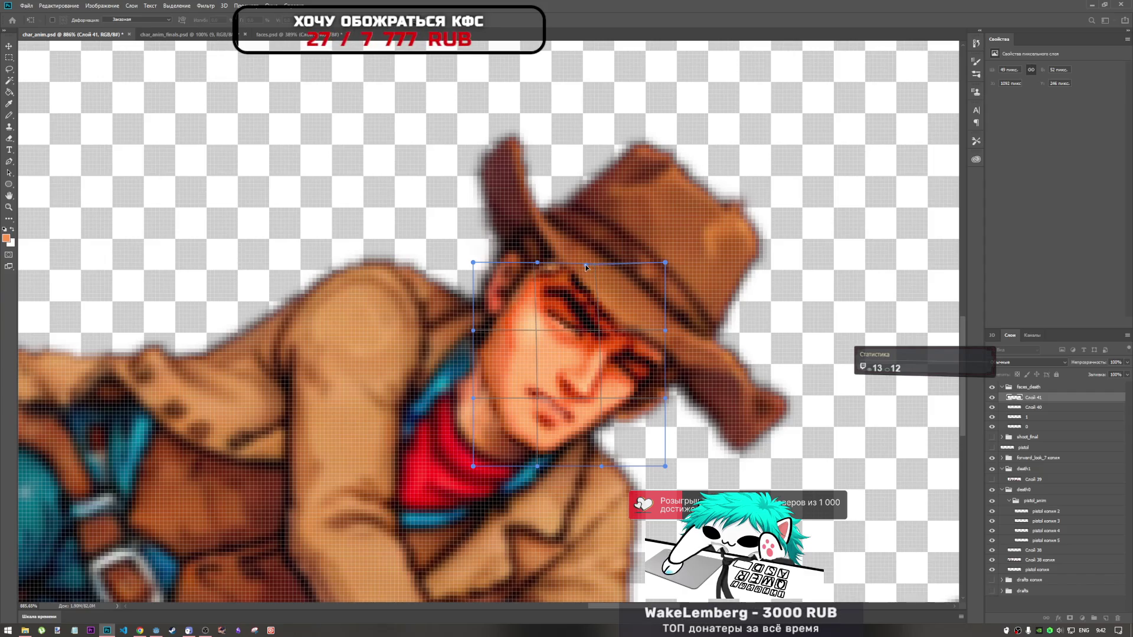
pyautogui.moveTo(585, 265); pyautogui.dragTo(580, 265)
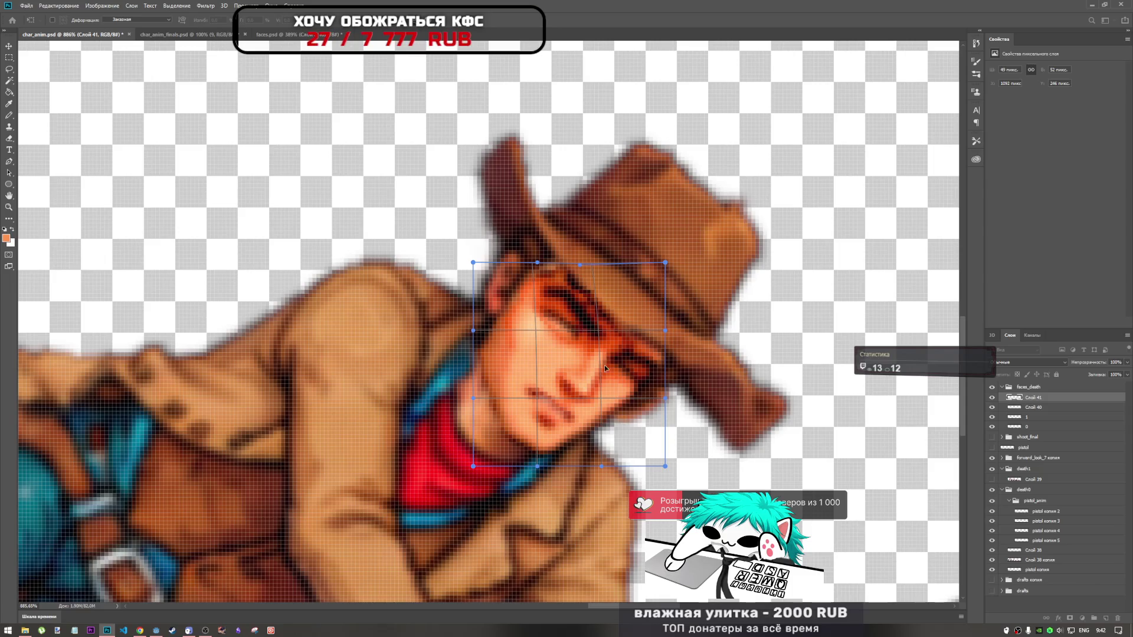
pyautogui.moveTo(543, 464); pyautogui.dragTo(531, 433)
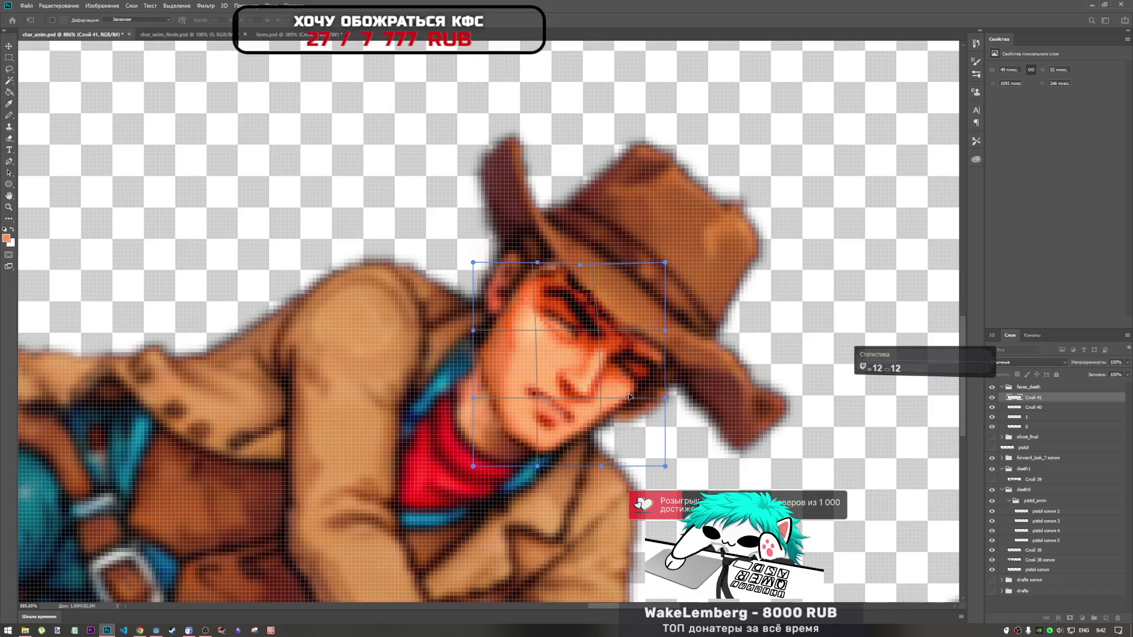
pyautogui.press('Return')
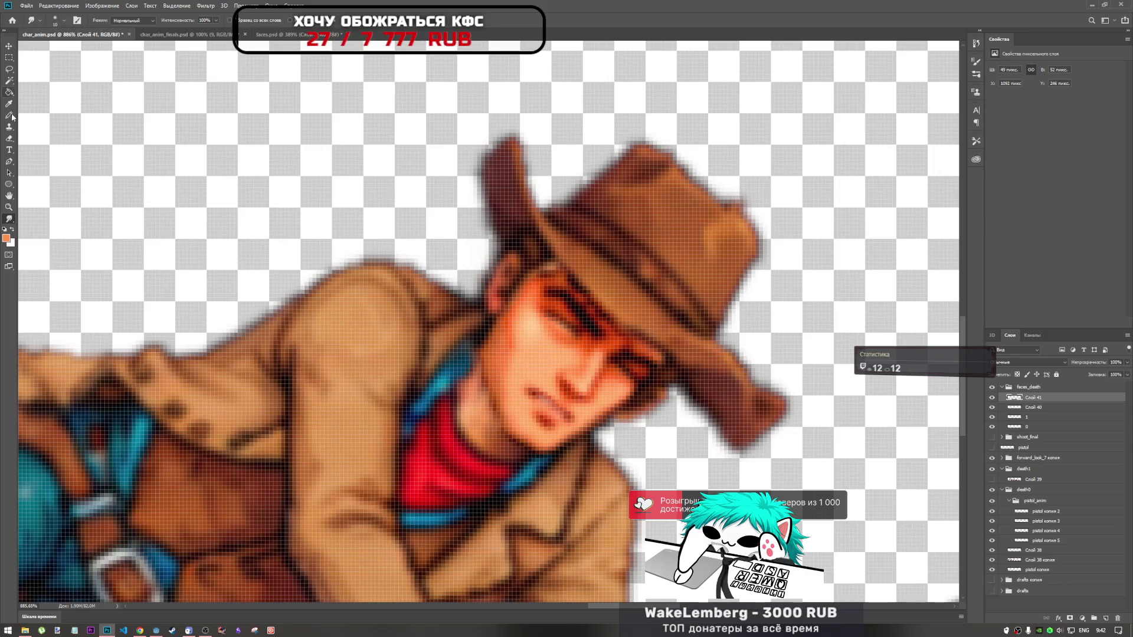
# Mirror the face, rotate it clockwise and shift it under the hat, then commit
pyautogui.hotkey('ctrl', 't')
pyautogui.rightClick(531, 335)
pyautogui.click(588, 452)
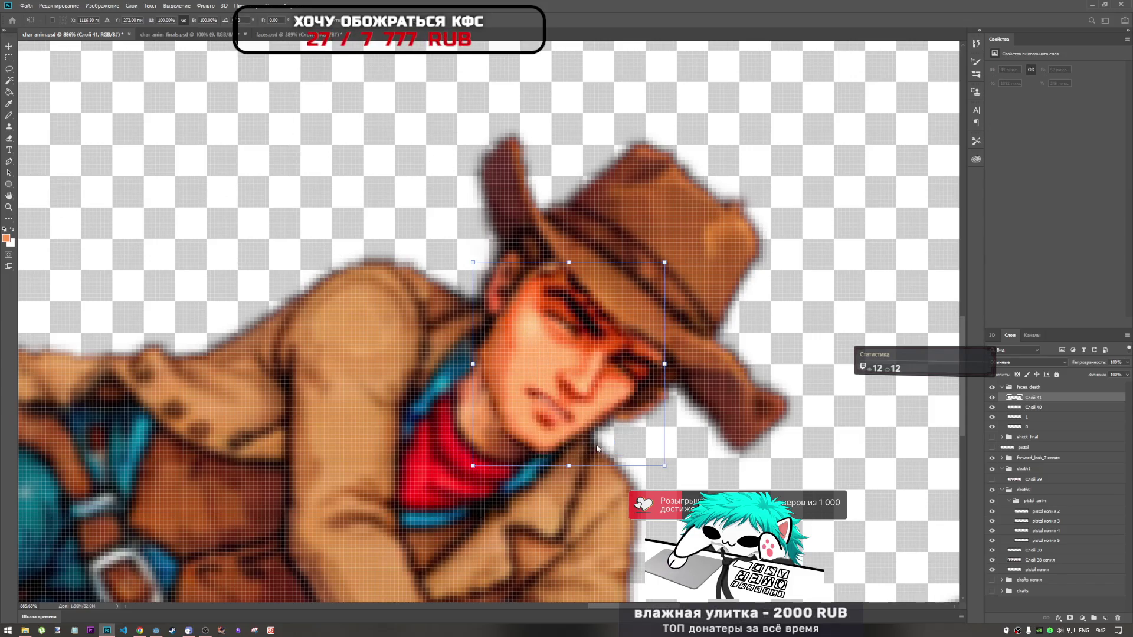
pyautogui.moveTo(684, 233)
pyautogui.mouseDown()
pyautogui.moveTo(624, 403)
pyautogui.moveTo(598, 379)
pyautogui.mouseUp()
pyautogui.moveTo(672, 355)
pyautogui.mouseDown()
pyautogui.moveTo(680, 312)
pyautogui.moveTo(670, 303)
pyautogui.mouseUp()
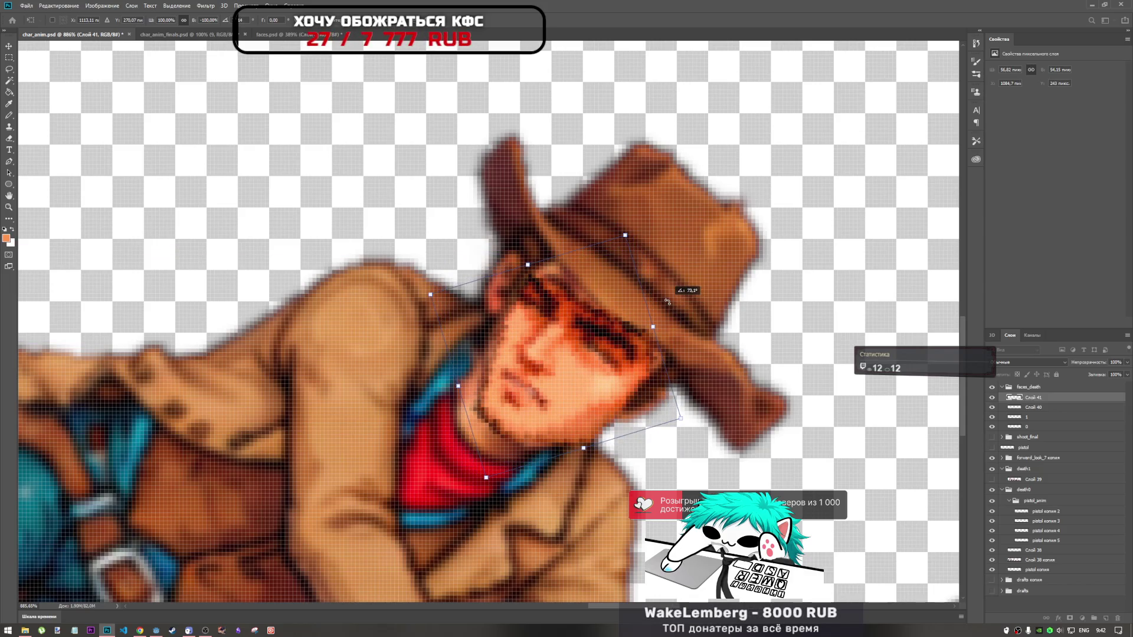
pyautogui.moveTo(637, 352); pyautogui.dragTo(642, 352)
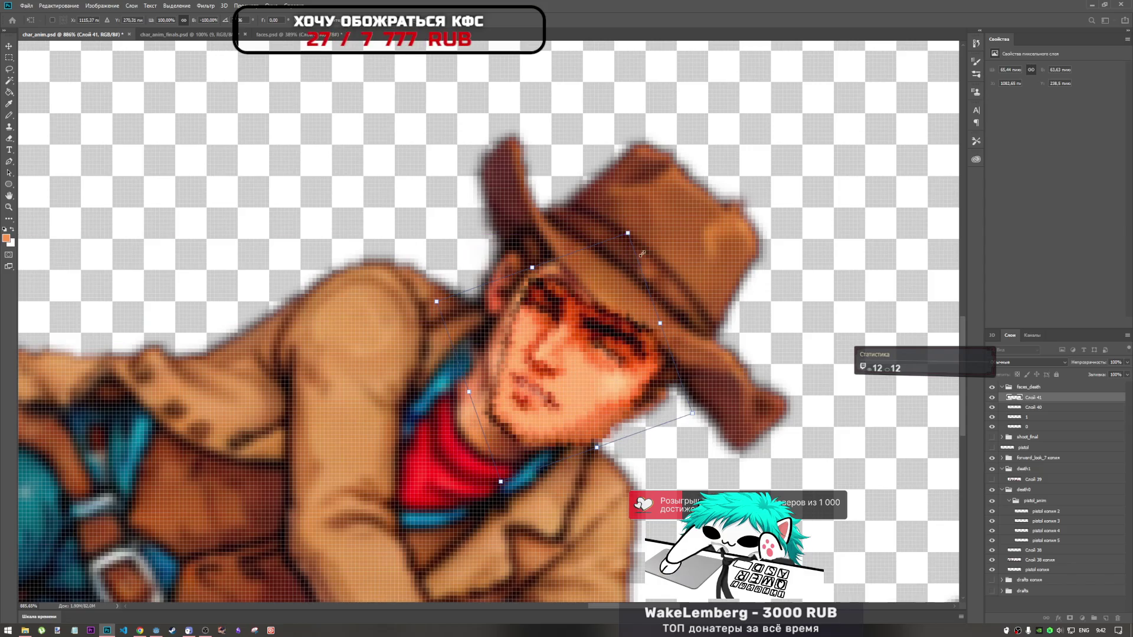
pyautogui.press('Return')
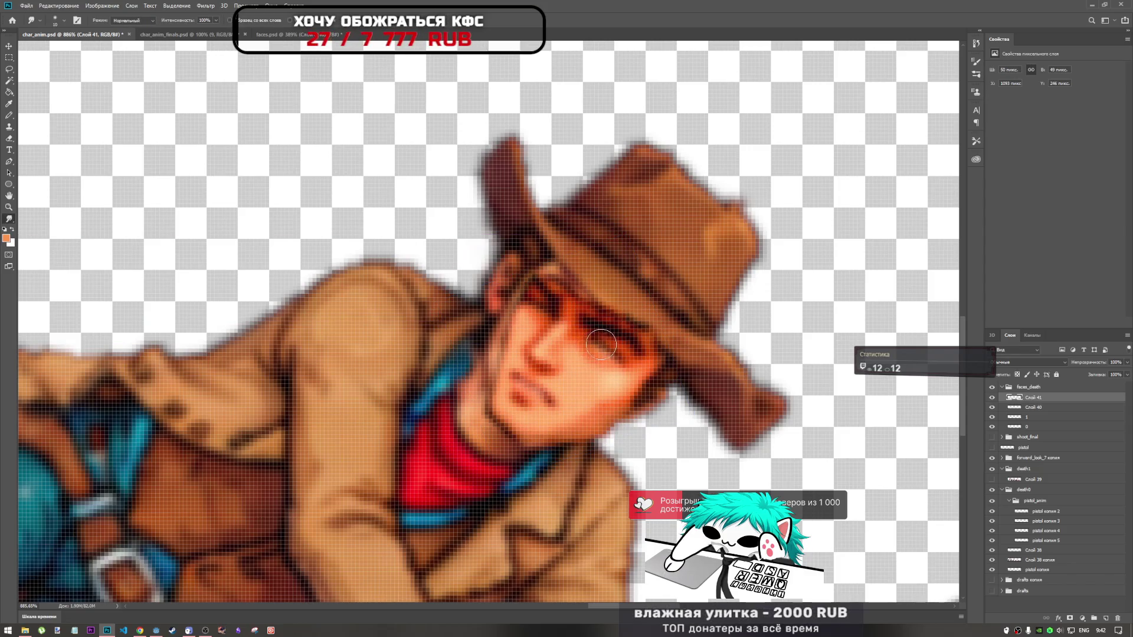
pyautogui.scroll(-3, 585, 355)
pyautogui.scroll(1, 591, 361)
pyautogui.scroll(-3, 591, 362)
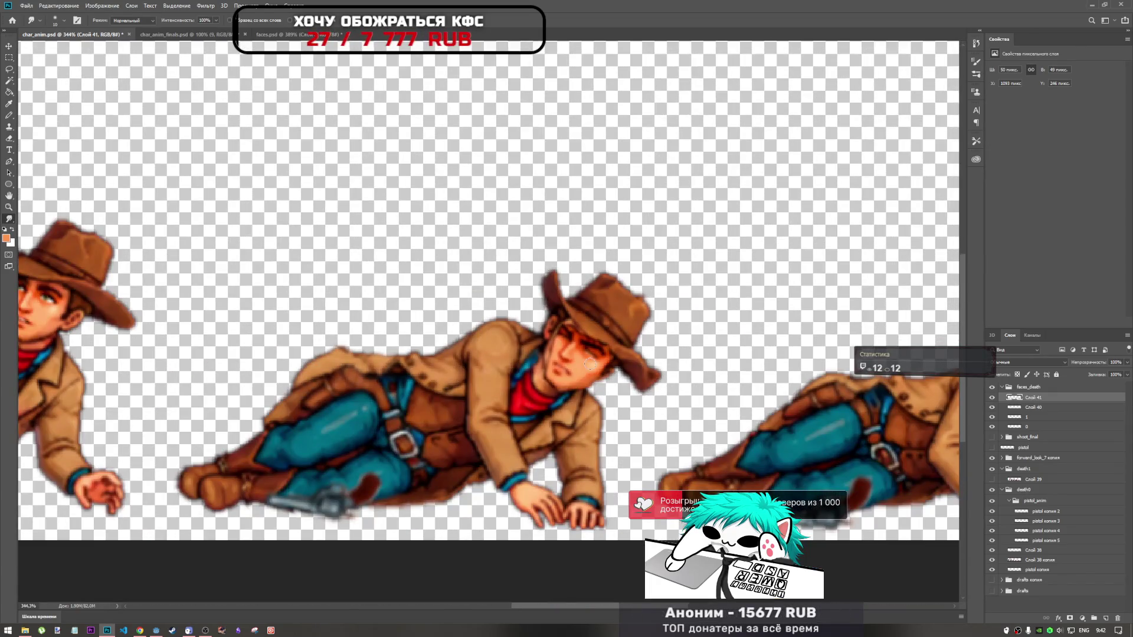
pyautogui.hotkey('ctrl', 't')
pyautogui.moveTo(590, 367); pyautogui.dragTo(602, 353)
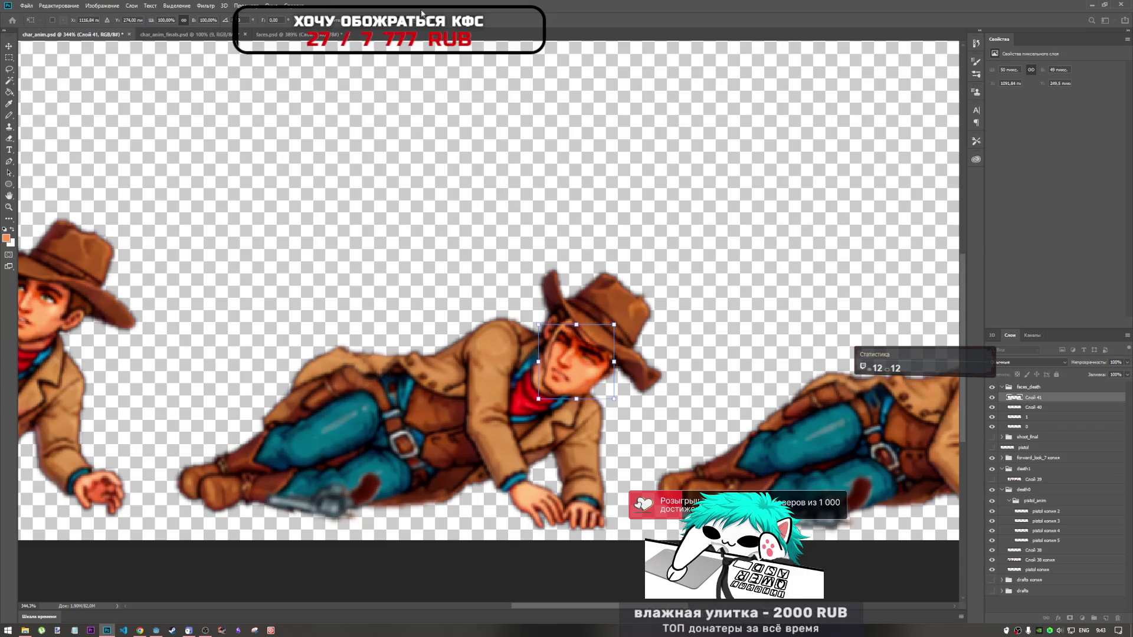
pyautogui.press('Return')
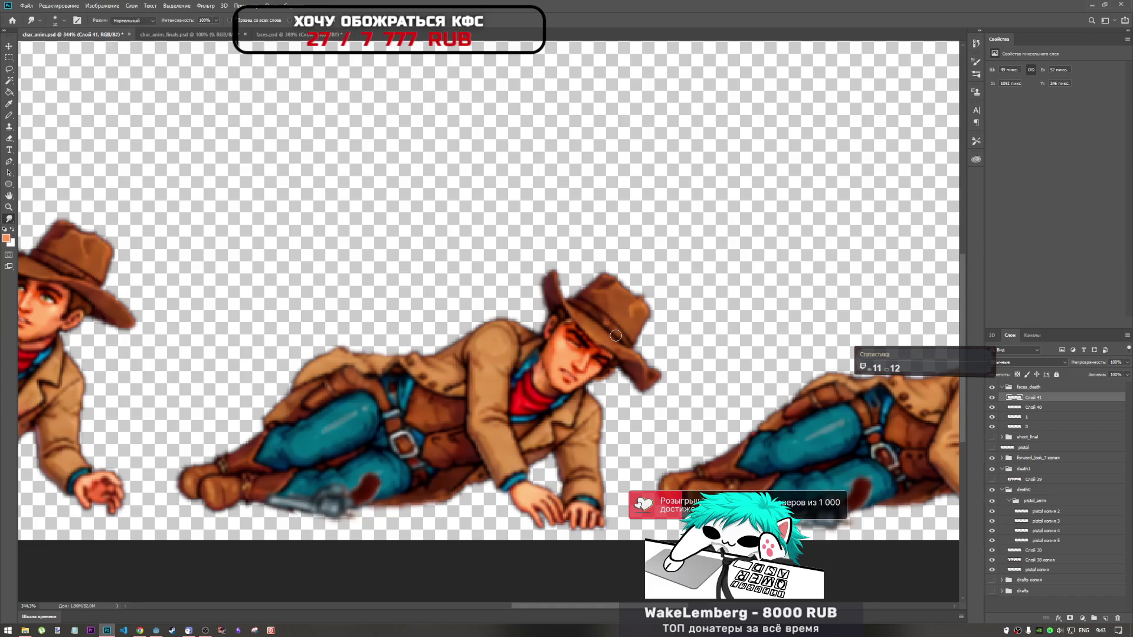
pyautogui.hotkey('ctrl', 't')
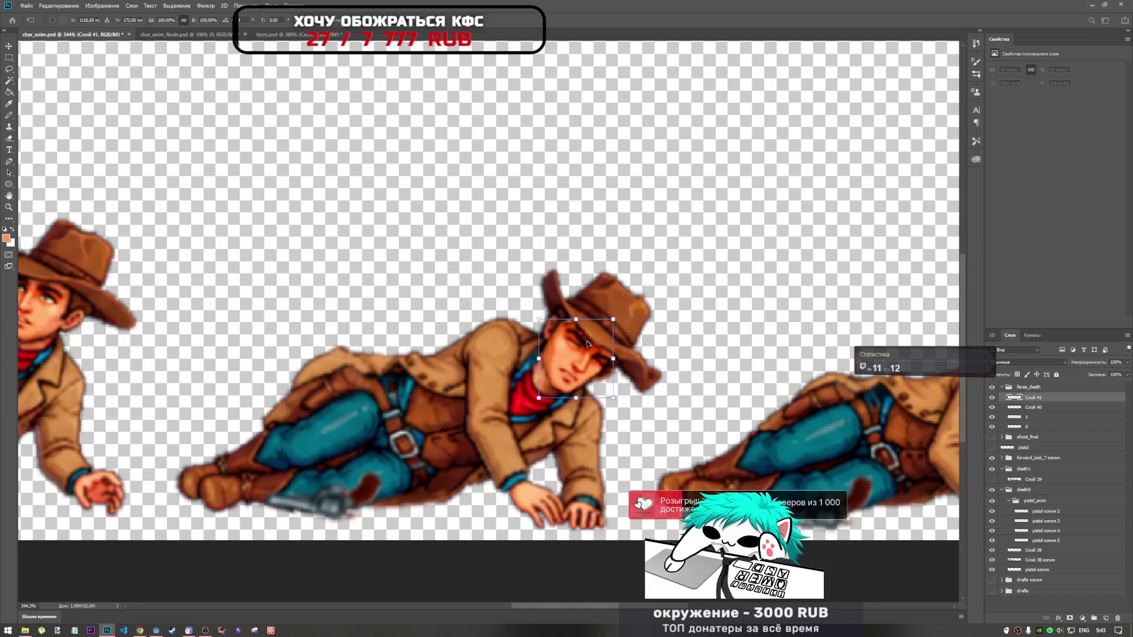
pyautogui.press('Return')
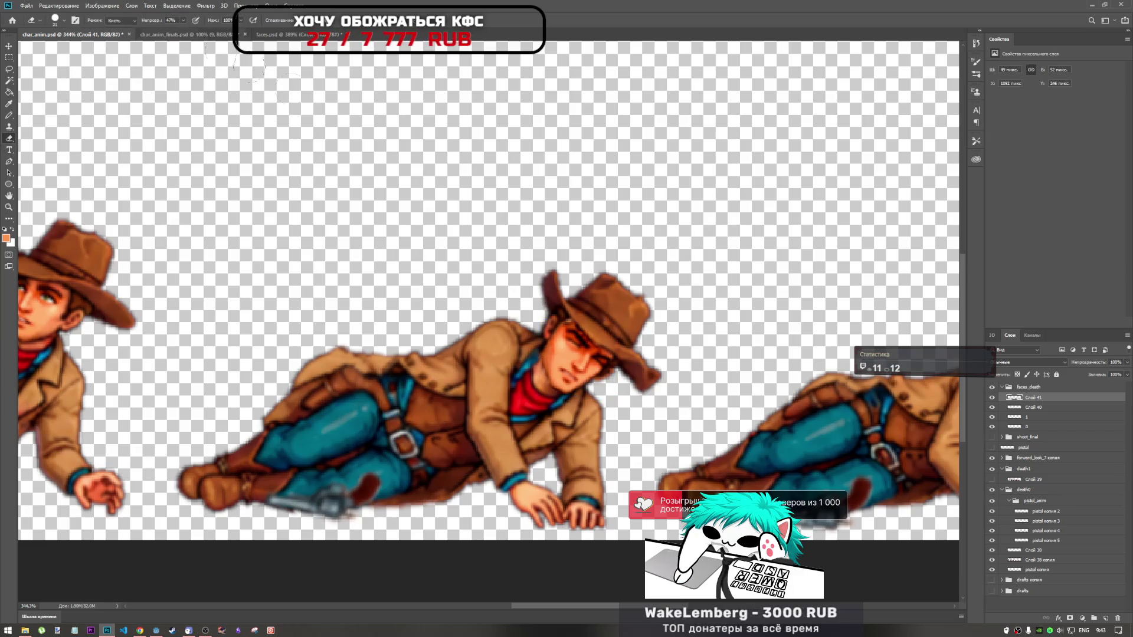
pyautogui.scroll(3, 548, 371)
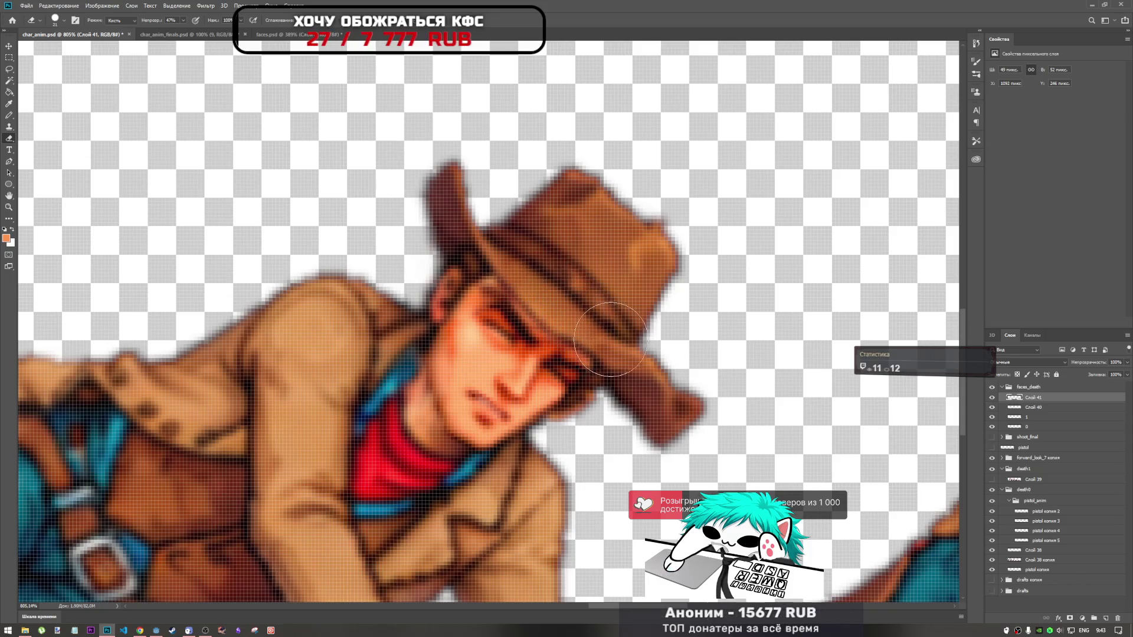
pyautogui.scroll(-3, 619, 372)
pyautogui.scroll(-3, 796, 399)
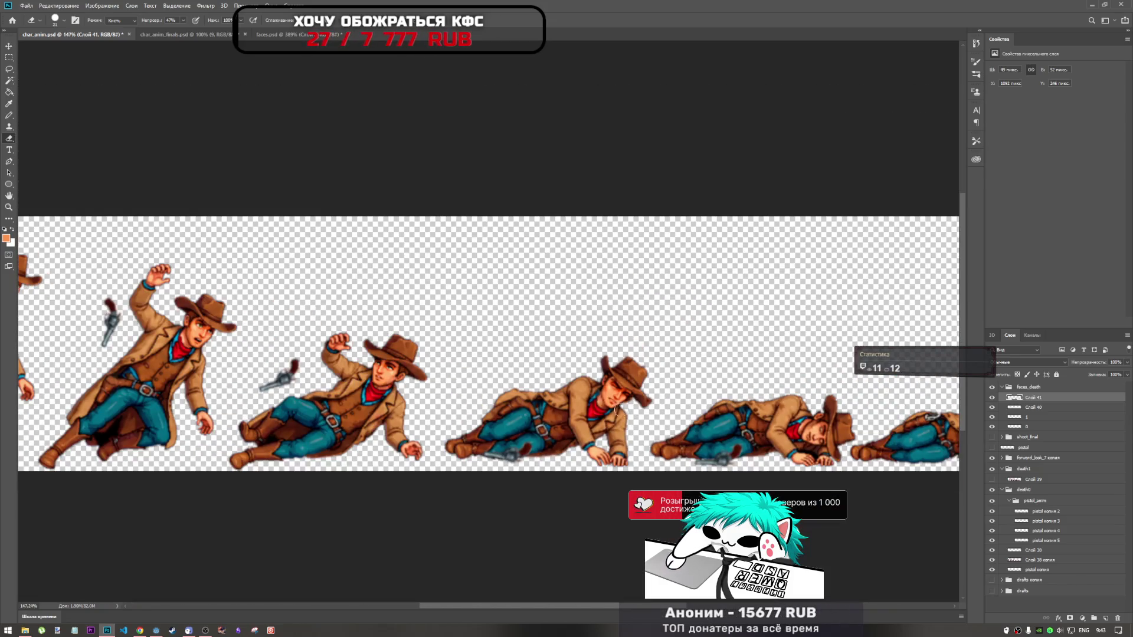
pyautogui.scroll(3, 616, 412)
pyautogui.scroll(3, 638, 398)
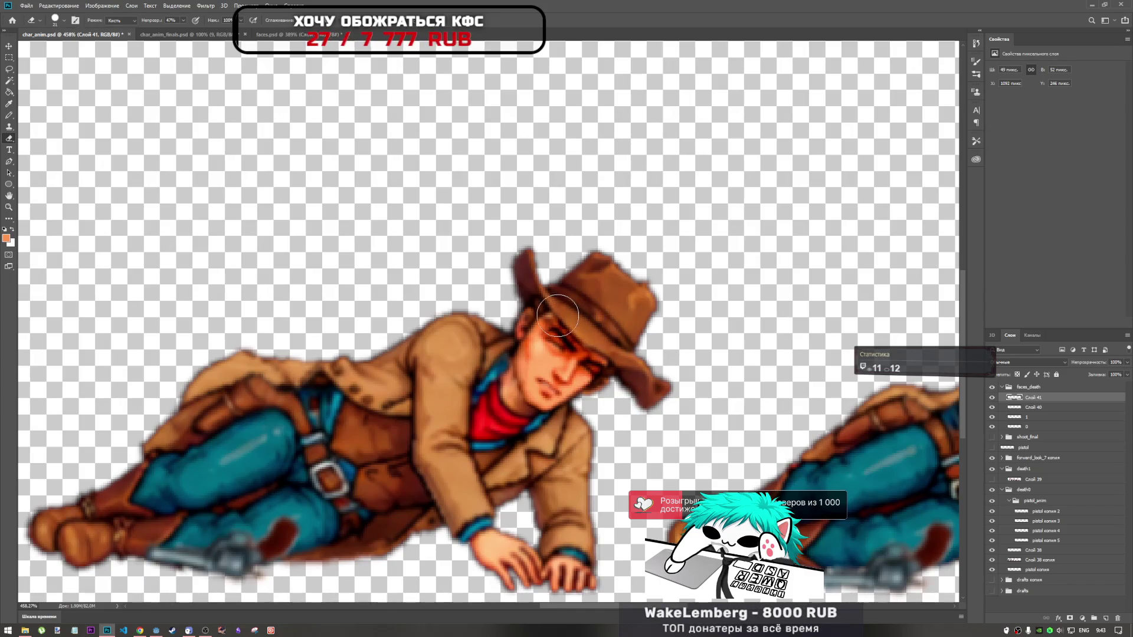
pyautogui.moveTo(584, 358); pyautogui.dragTo(591, 365)
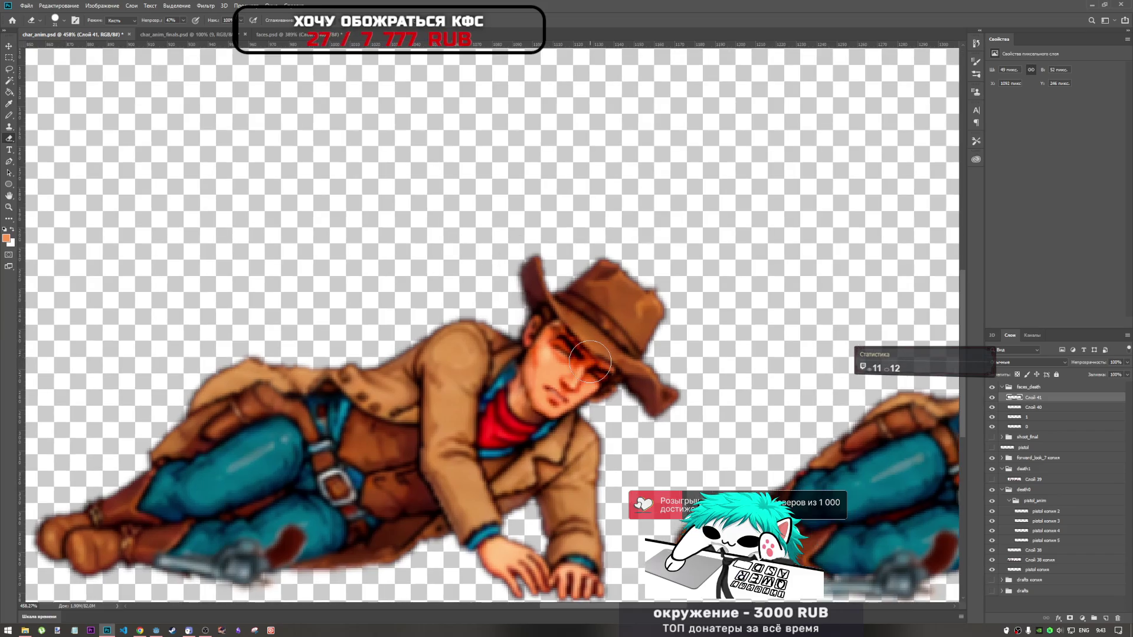
# Warp the pasted face so its top tucks under the hat brim, undoing one bend, then commit
pyautogui.hotkey('ctrl', 't')
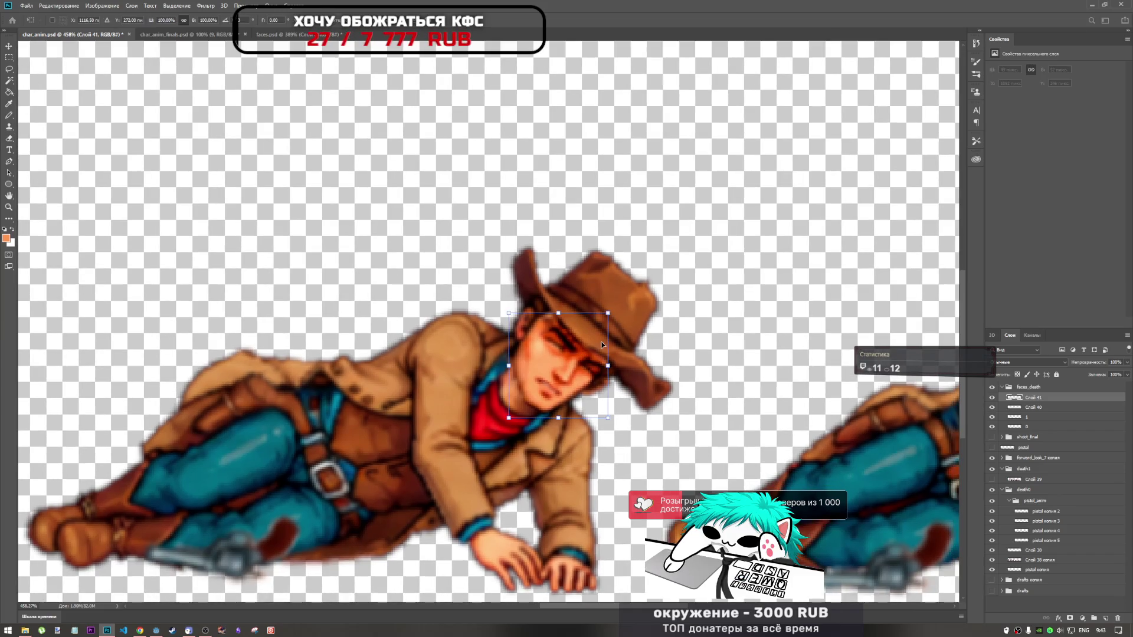
pyautogui.click(402, 20)
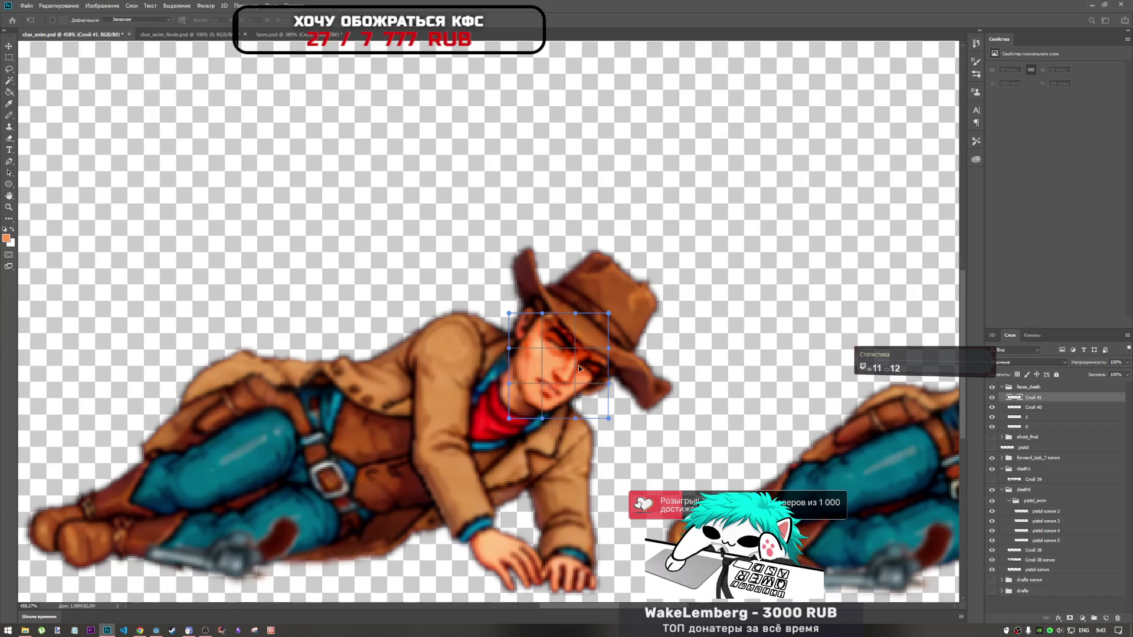
pyautogui.moveTo(569, 364); pyautogui.dragTo(552, 317)
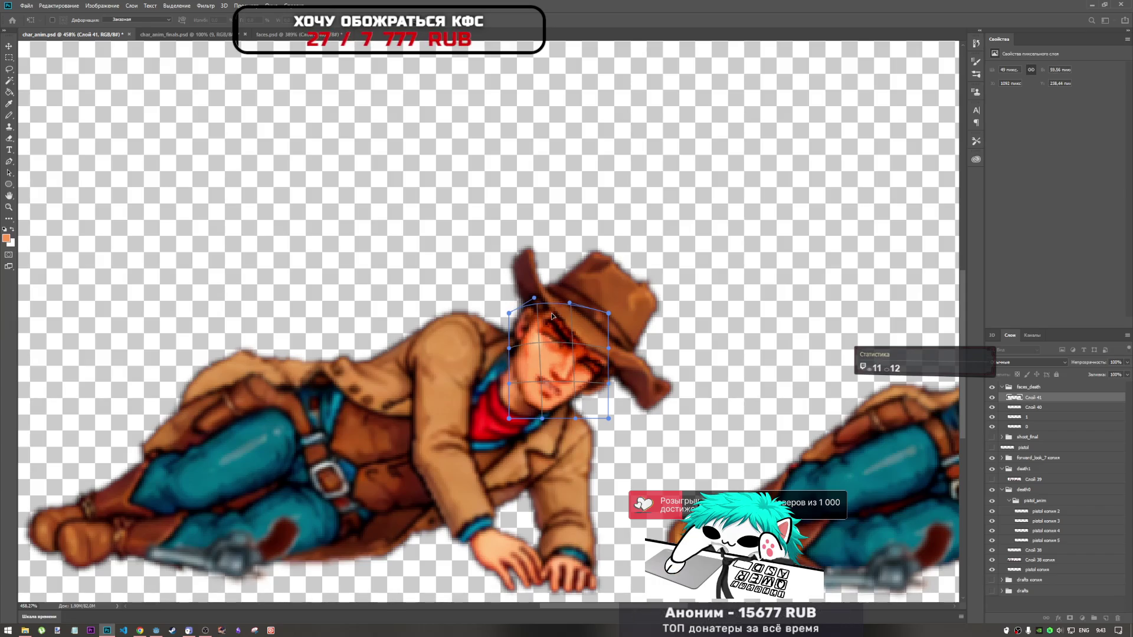
pyautogui.hotkey('ctrl', 'z')
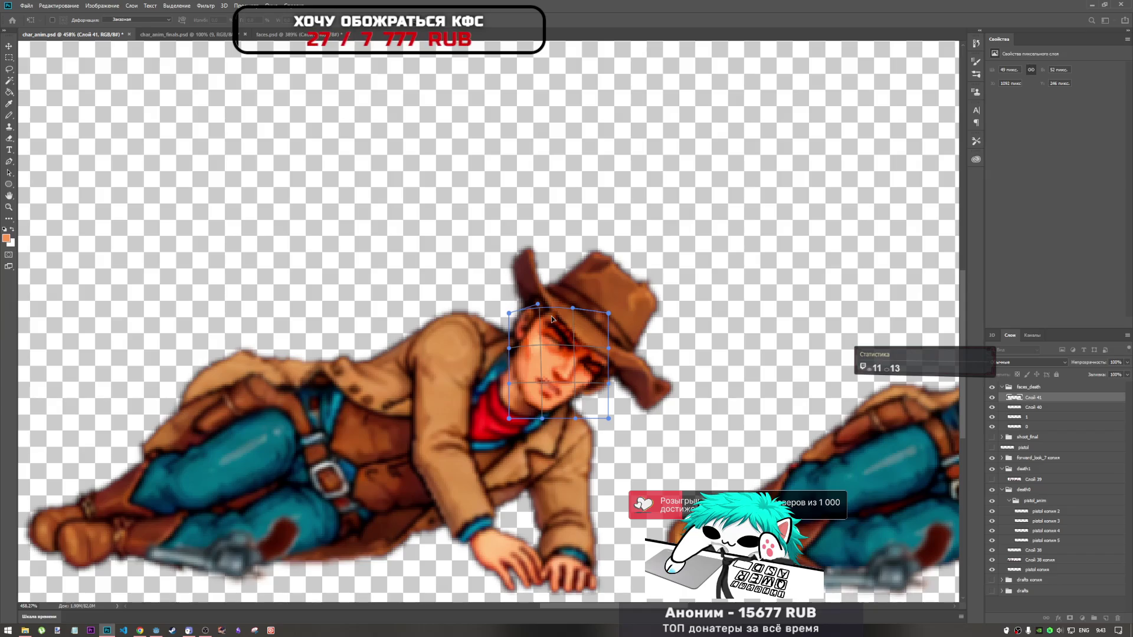
pyautogui.moveTo(553, 319)
pyautogui.mouseDown()
pyautogui.moveTo(567, 346)
pyautogui.moveTo(555, 337)
pyautogui.mouseUp()
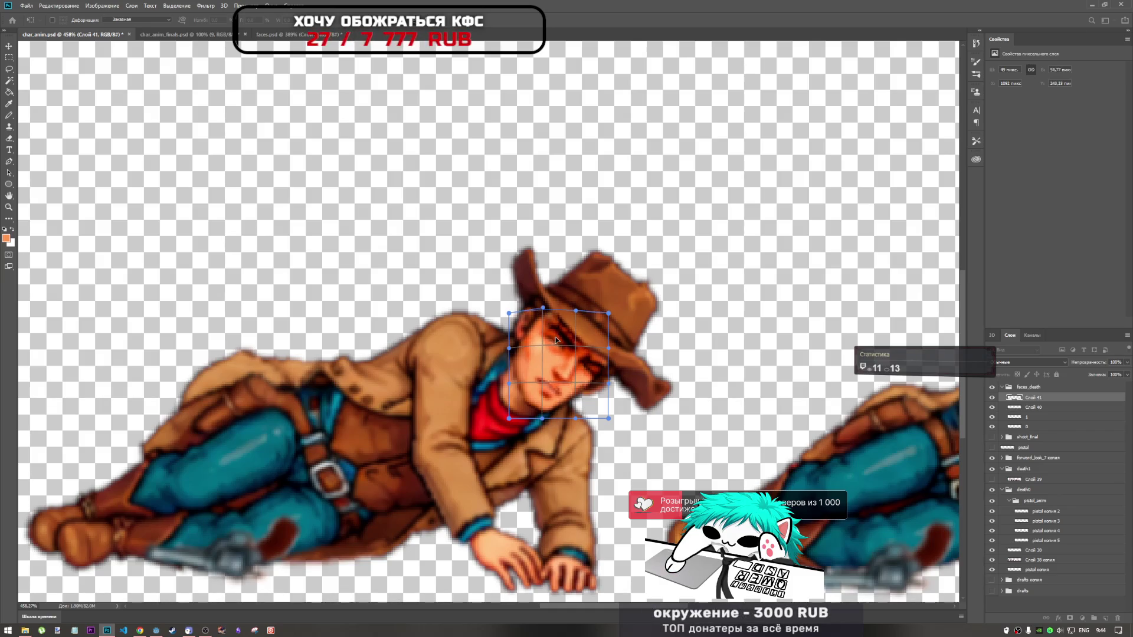
pyautogui.press('Return')
pyautogui.press('b')
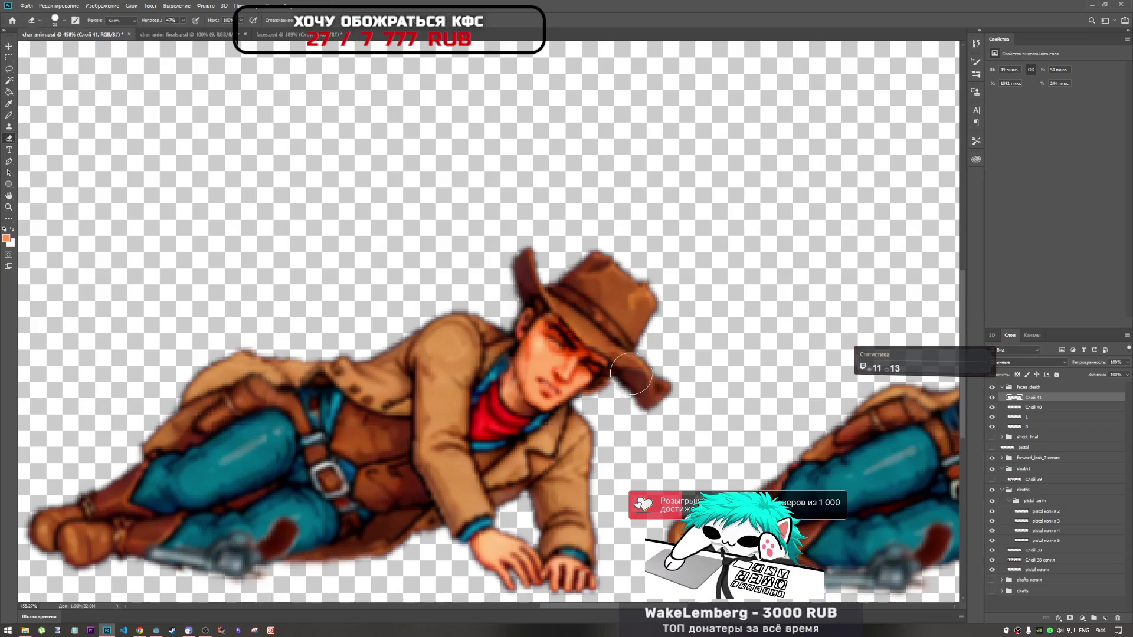
pyautogui.scroll(-5, 634, 381)
pyautogui.scroll(2, 577, 423)
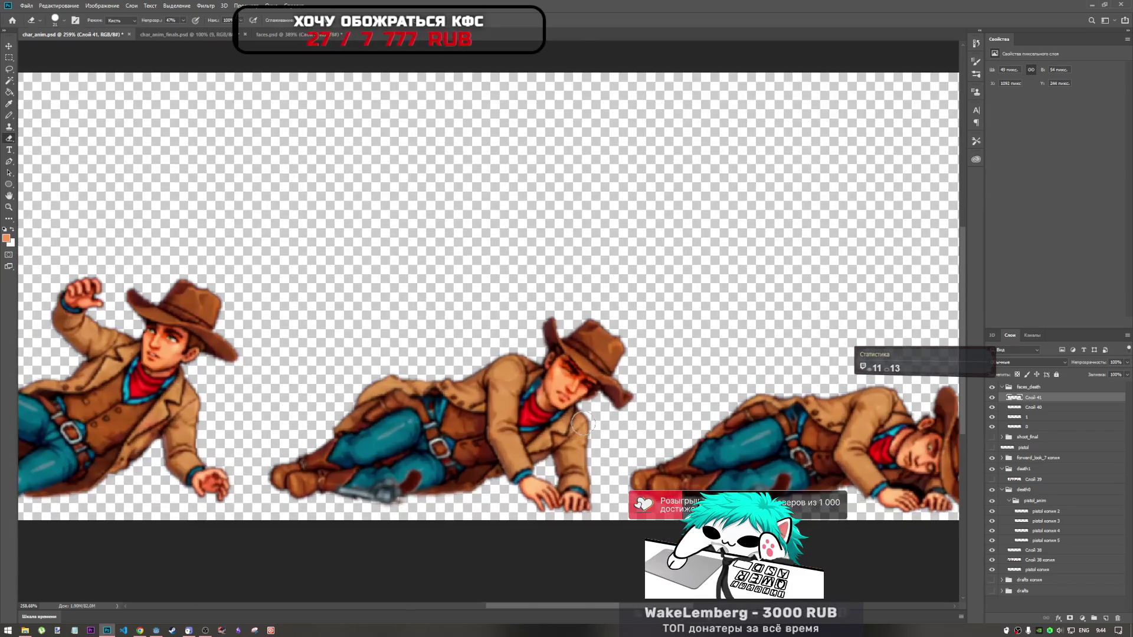
pyautogui.scroll(1, 576, 416)
pyautogui.scroll(-3, 576, 423)
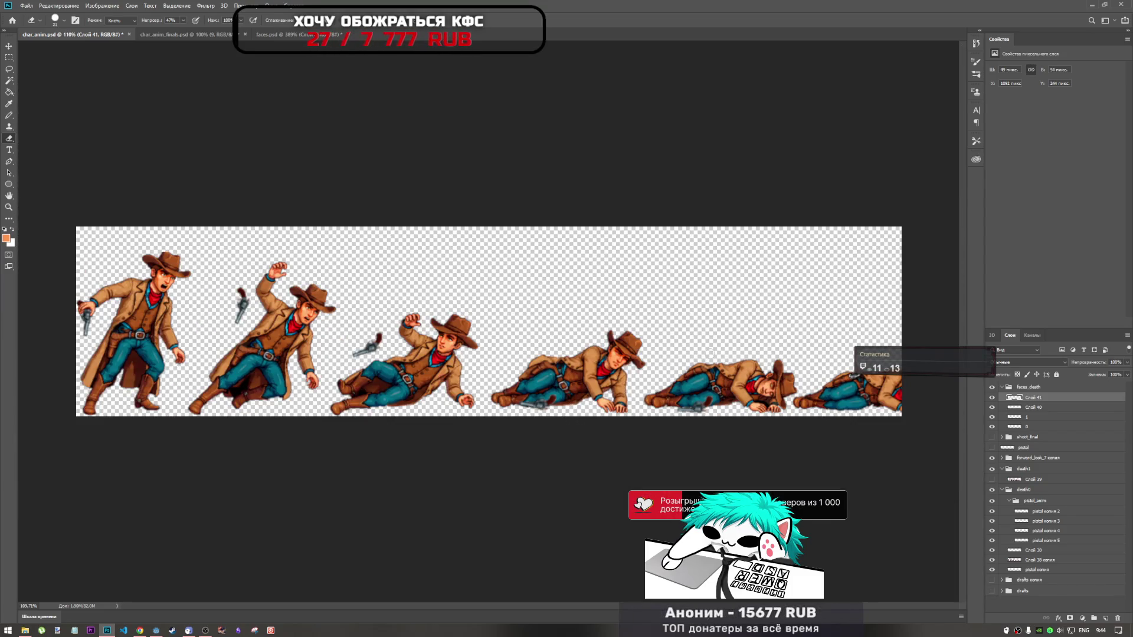
pyautogui.scroll(2, 712, 354)
pyautogui.scroll(2, 690, 358)
pyautogui.scroll(2, 664, 368)
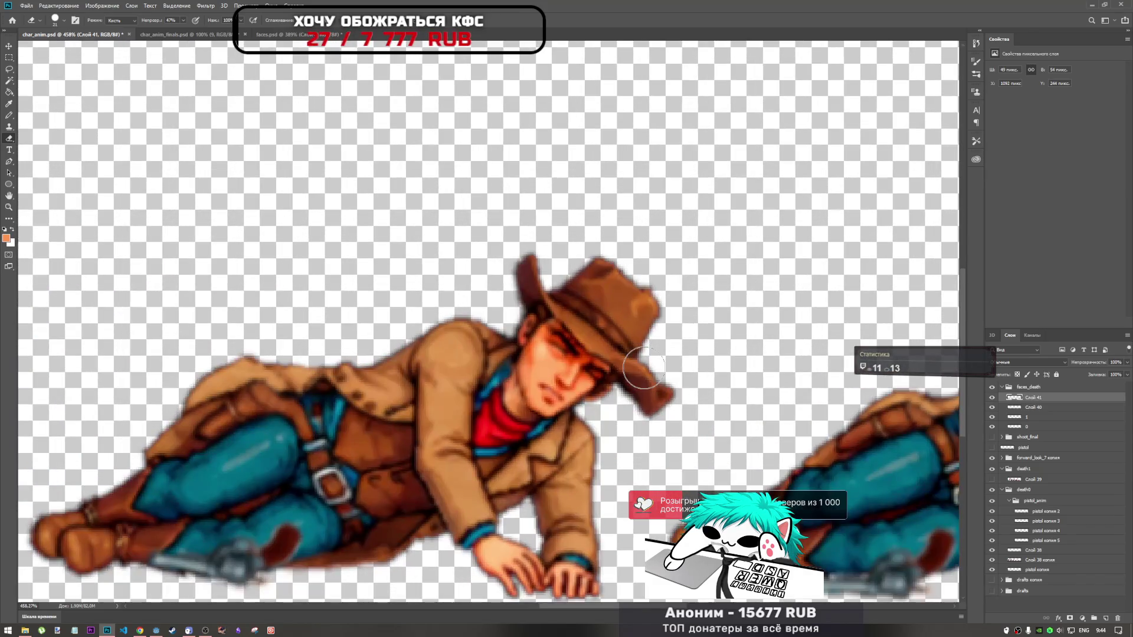
pyautogui.scroll(-2, 643, 375)
pyautogui.scroll(-2, 644, 390)
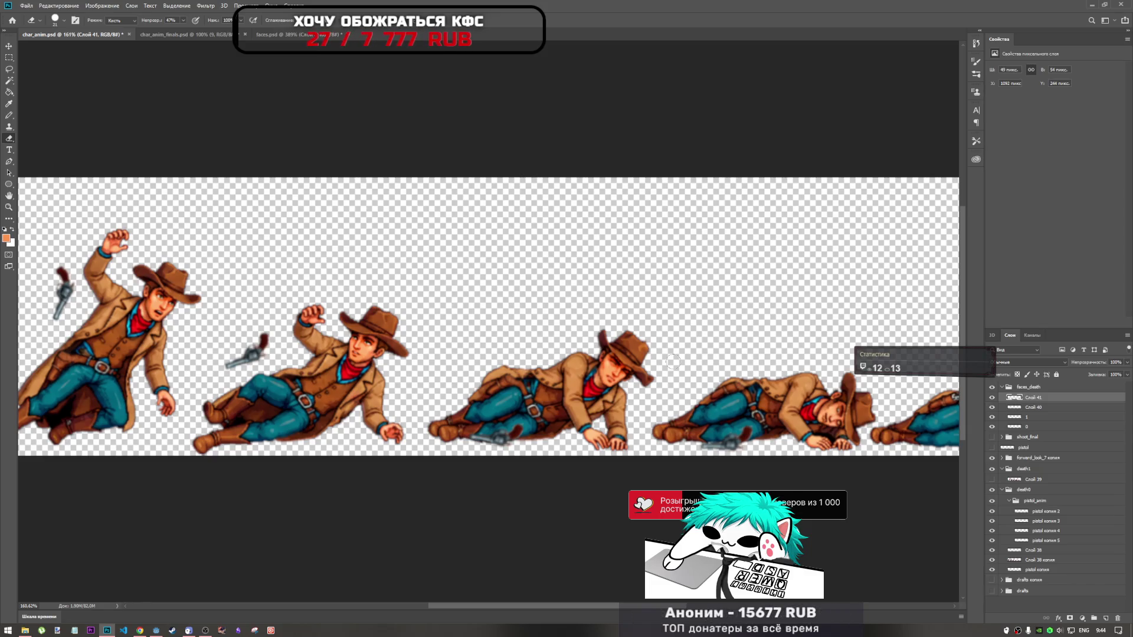
pyautogui.scroll(8, 625, 371)
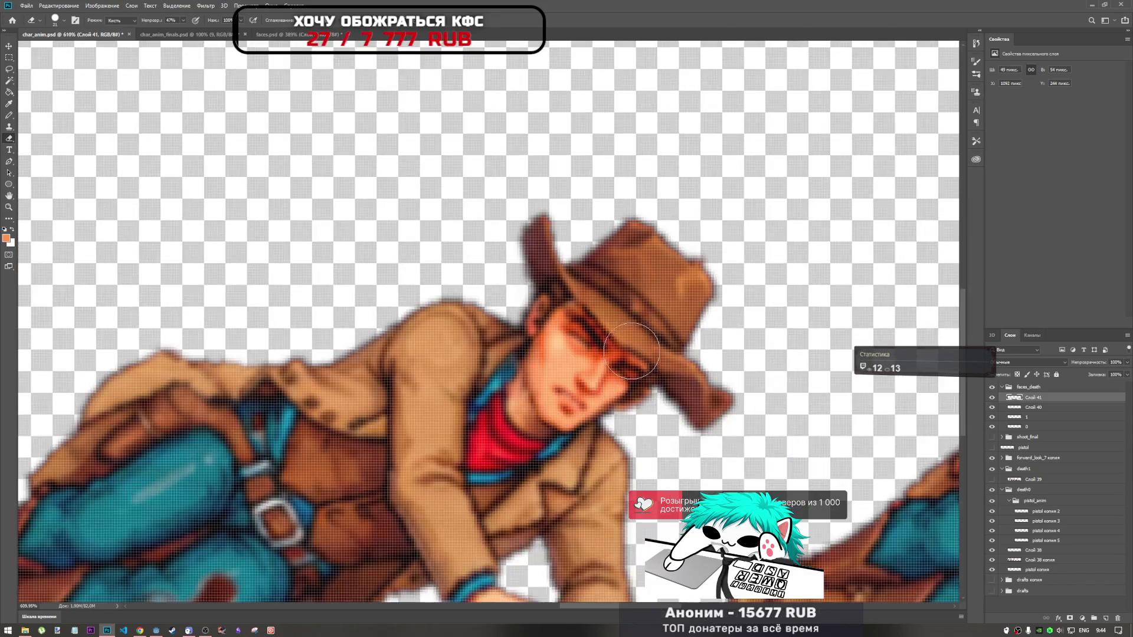
pyautogui.scroll(4, 575, 336)
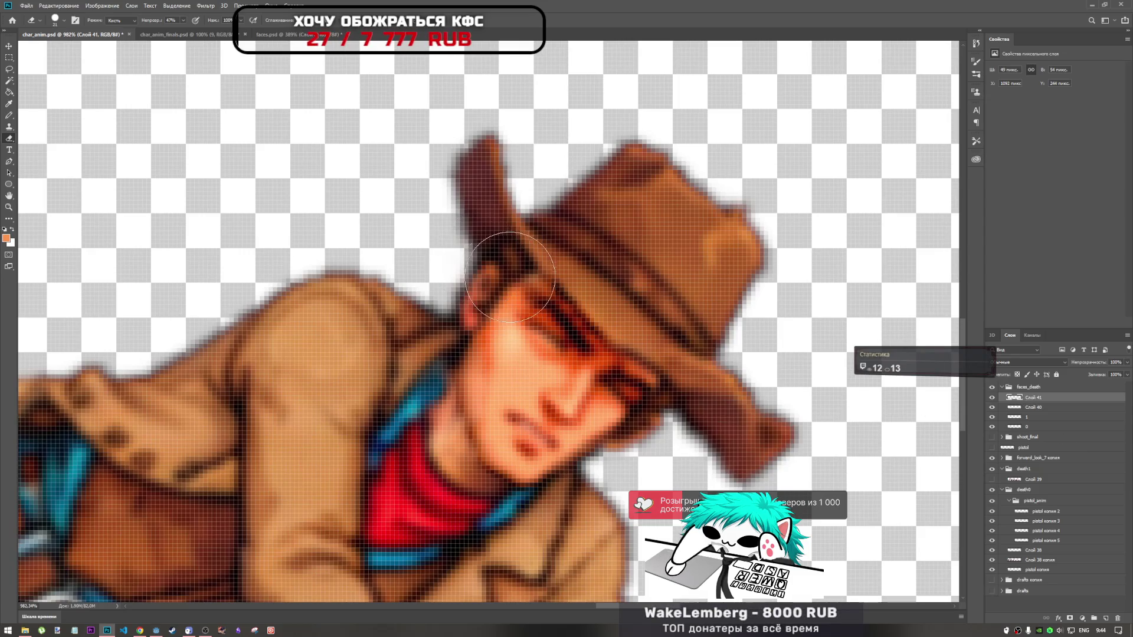
# Switch to the Smudge tool to blend the lying cowboy's face seams
pyautogui.click(10, 216)
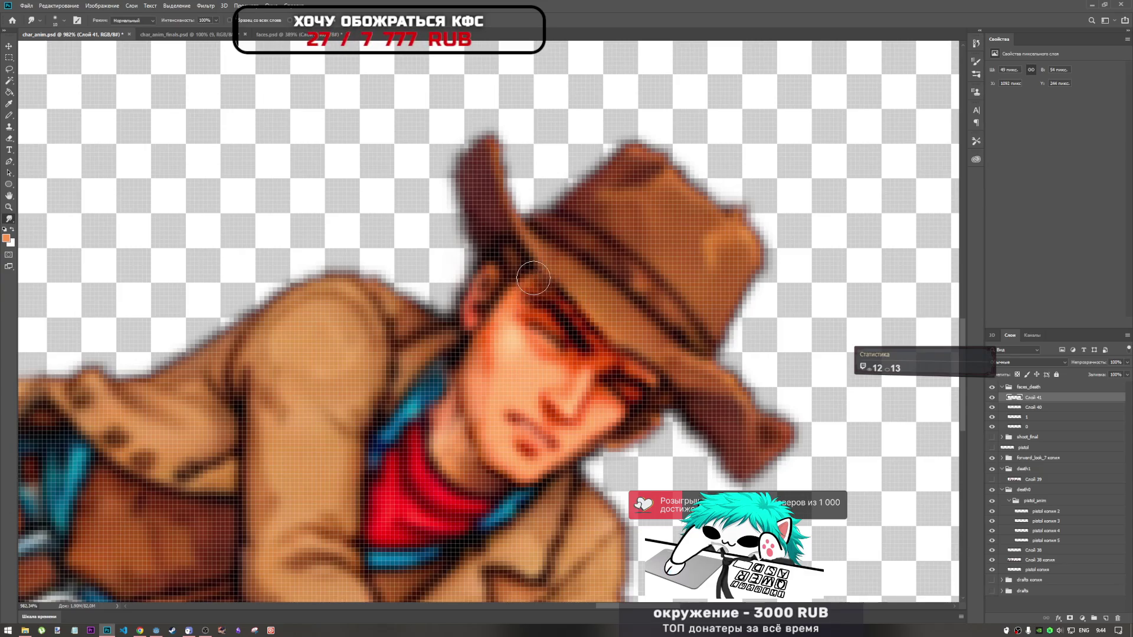
pyautogui.scroll(-3, 570, 316)
pyautogui.scroll(2, 591, 342)
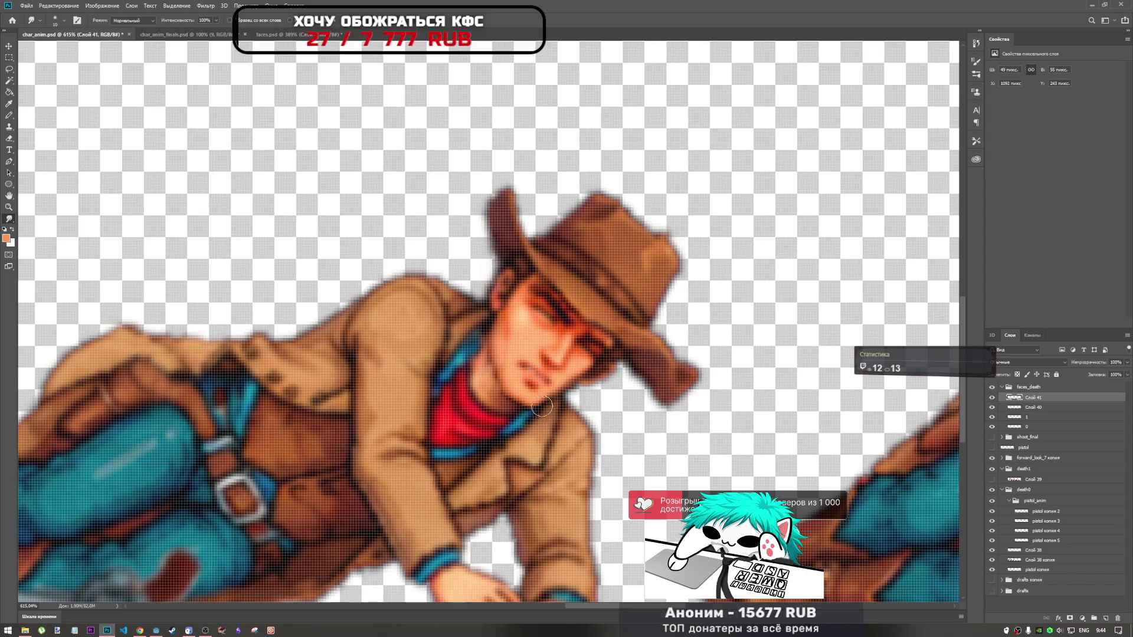
pyautogui.scroll(-2, 532, 404)
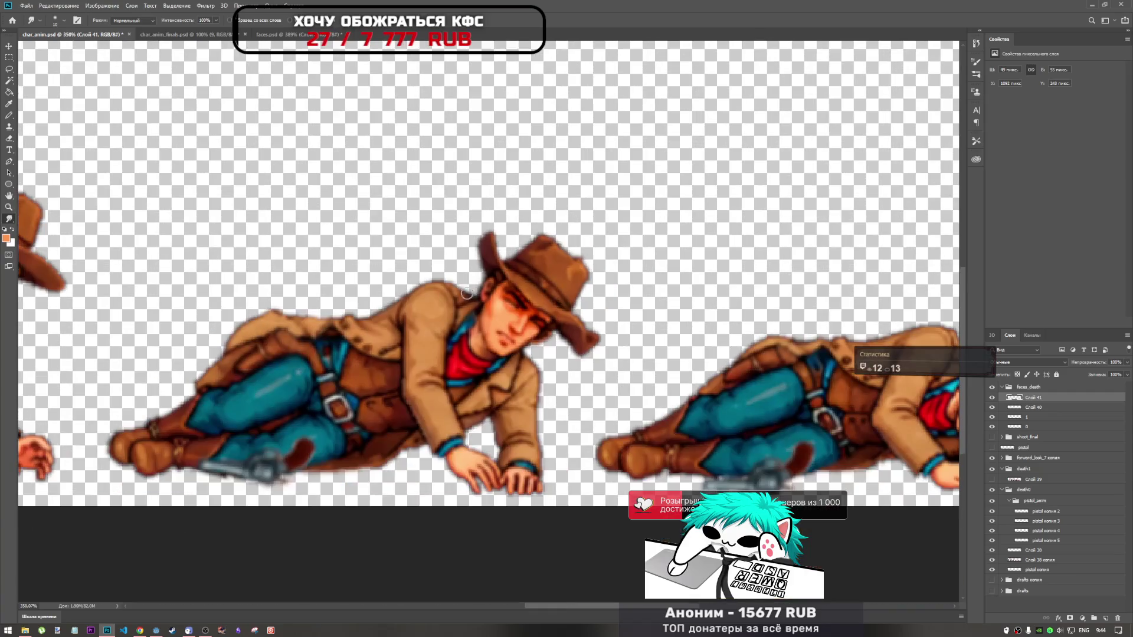
pyautogui.scroll(-2, 532, 354)
pyautogui.scroll(3, 532, 355)
pyautogui.scroll(2, 522, 356)
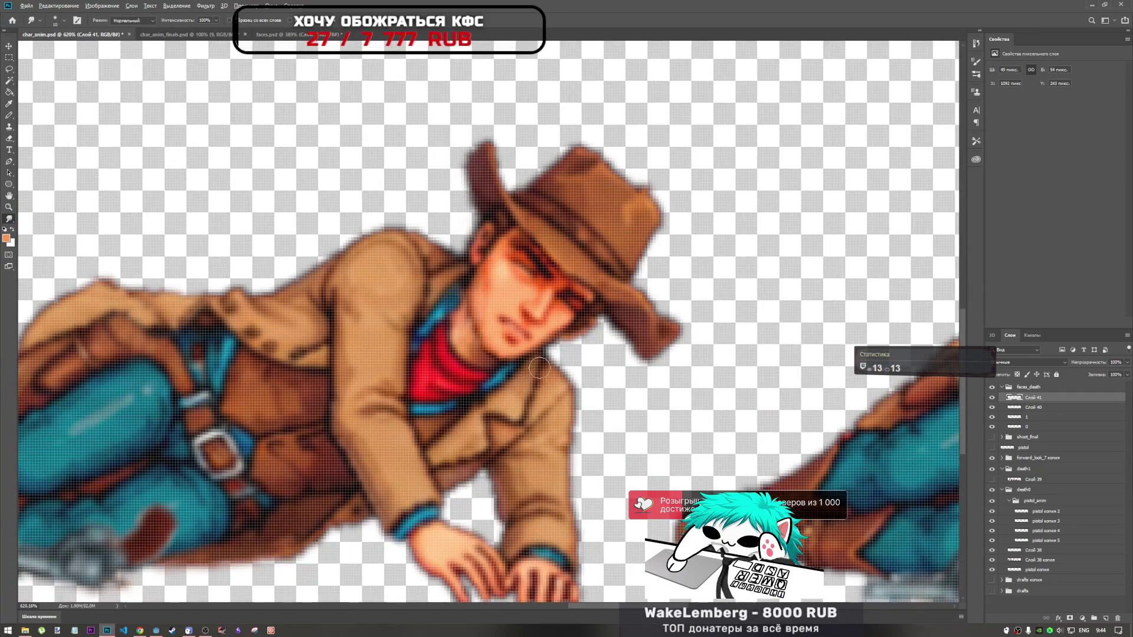
pyautogui.scroll(-3, 540, 371)
pyautogui.scroll(-1, 540, 373)
pyautogui.scroll(3, 539, 373)
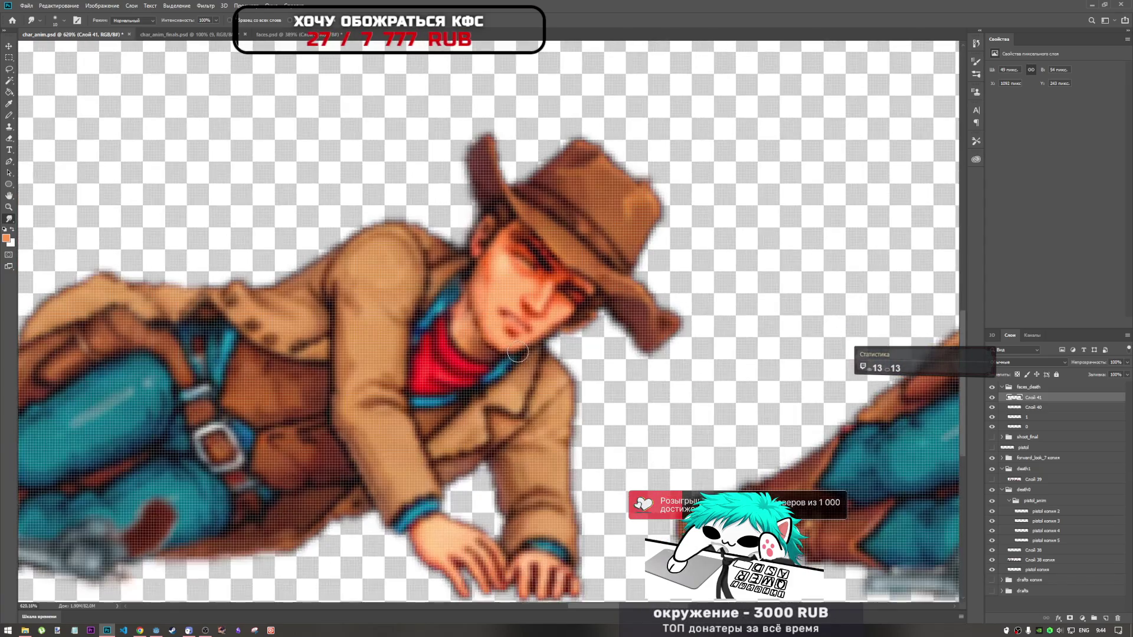
pyautogui.scroll(3, 522, 364)
pyautogui.scroll(-2, 512, 352)
pyautogui.scroll(-2, 531, 363)
pyautogui.scroll(-1, 576, 371)
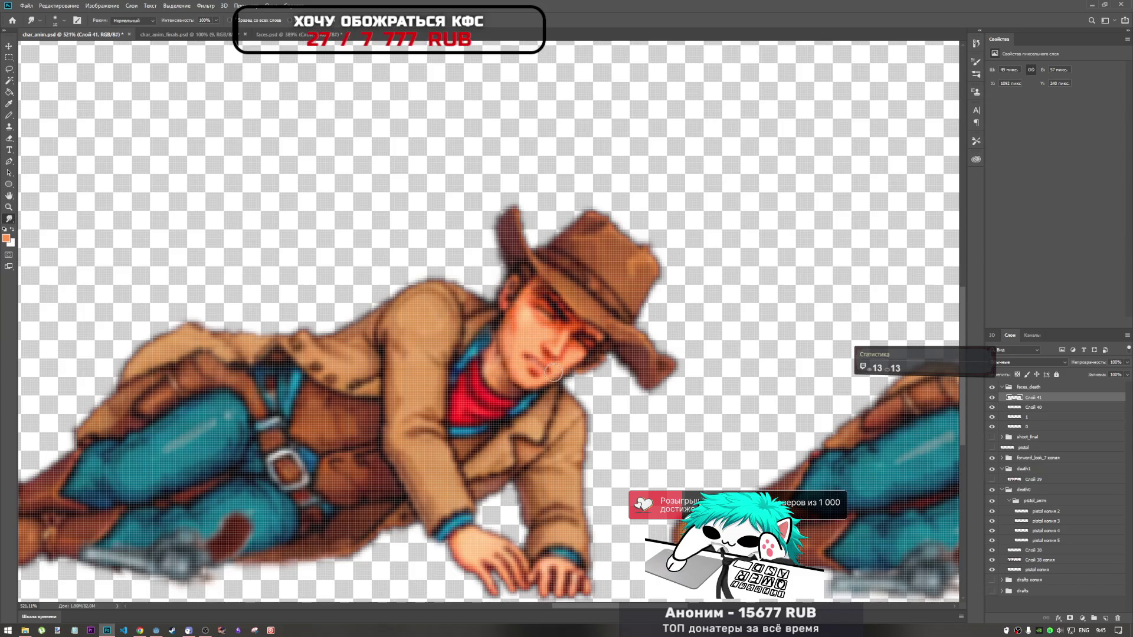
pyautogui.scroll(-3, 588, 345)
pyautogui.scroll(-1, 588, 346)
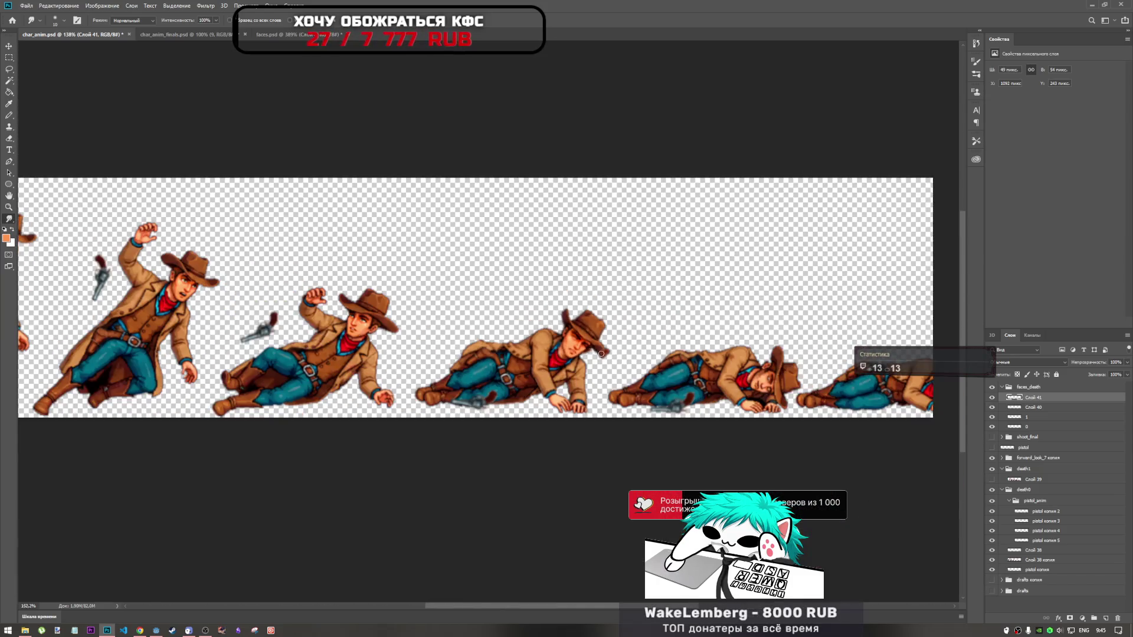
pyautogui.scroll(3, 601, 352)
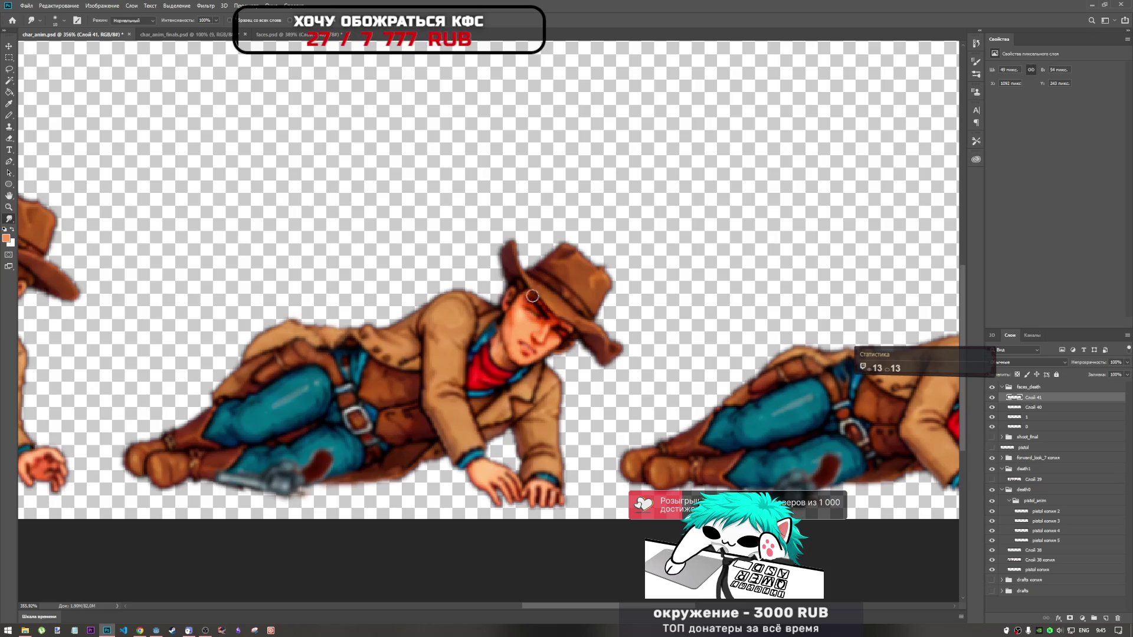
pyautogui.scroll(-3, 565, 330)
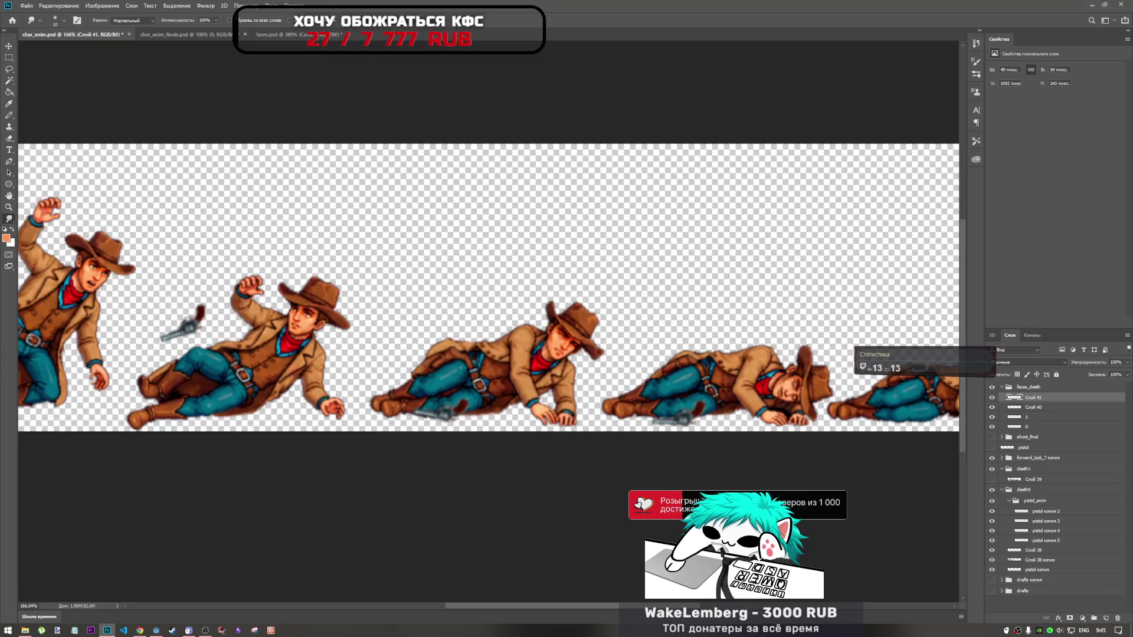
pyautogui.scroll(2, 580, 356)
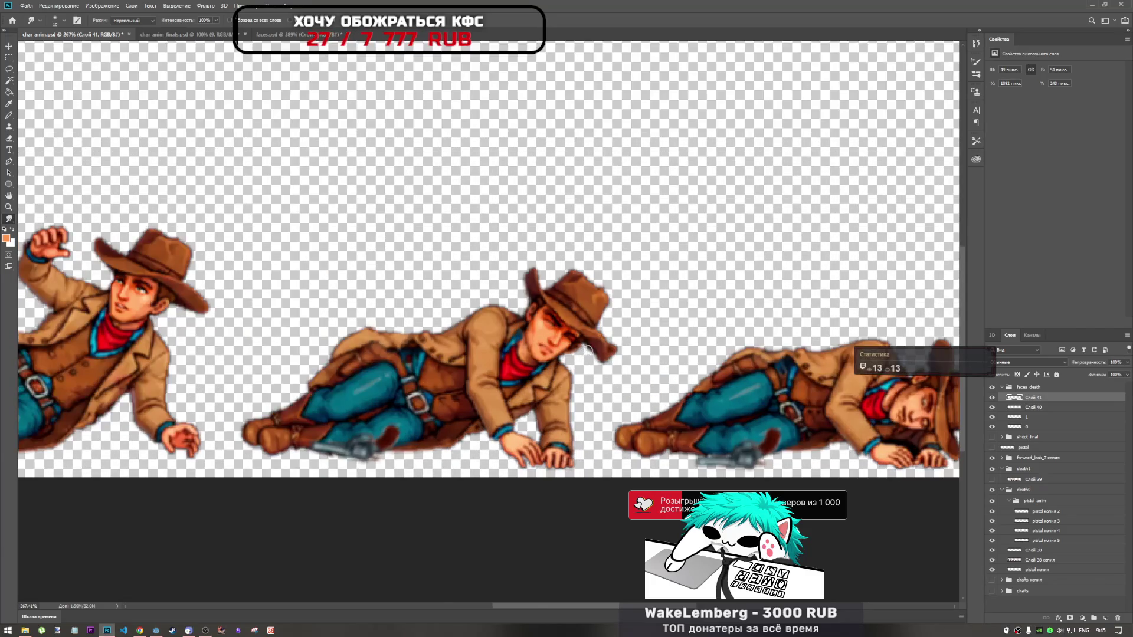
pyautogui.scroll(-3, 581, 358)
pyautogui.scroll(3, 584, 370)
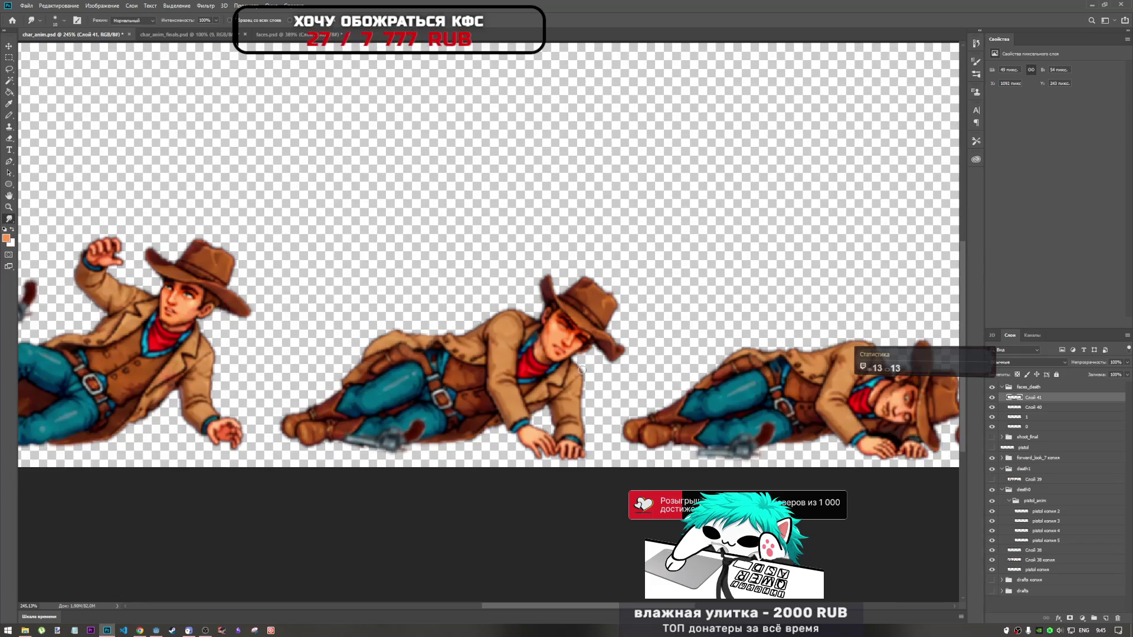
pyautogui.scroll(-3, 583, 370)
pyautogui.scroll(2, 746, 379)
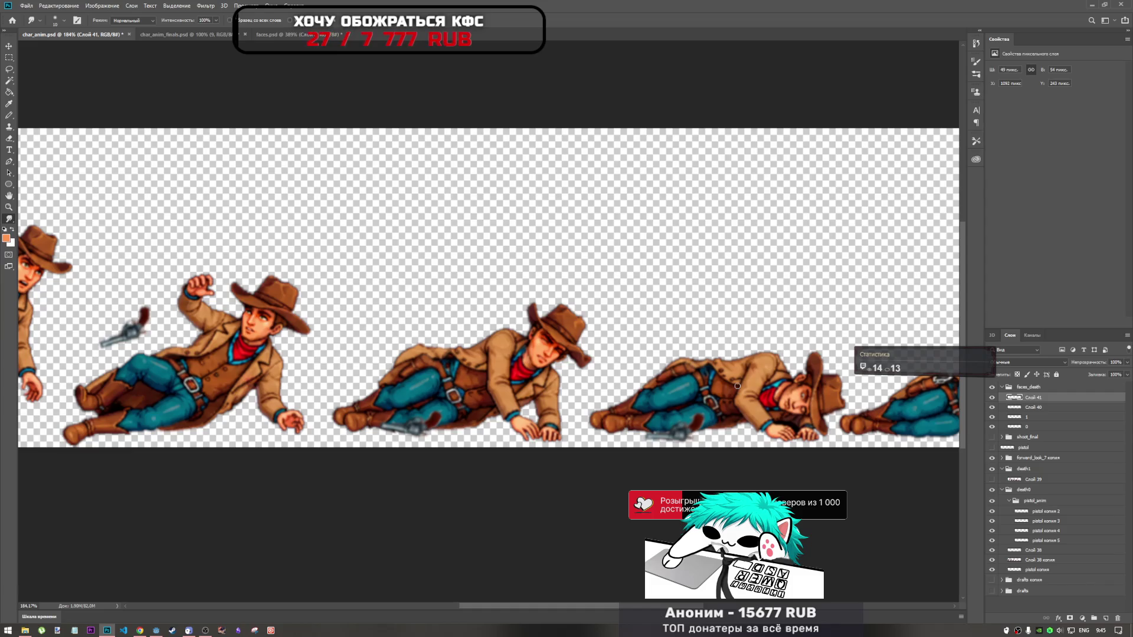
# Make the pistol_anim group the working group with the death strip in view
pyautogui.click(1027, 501)
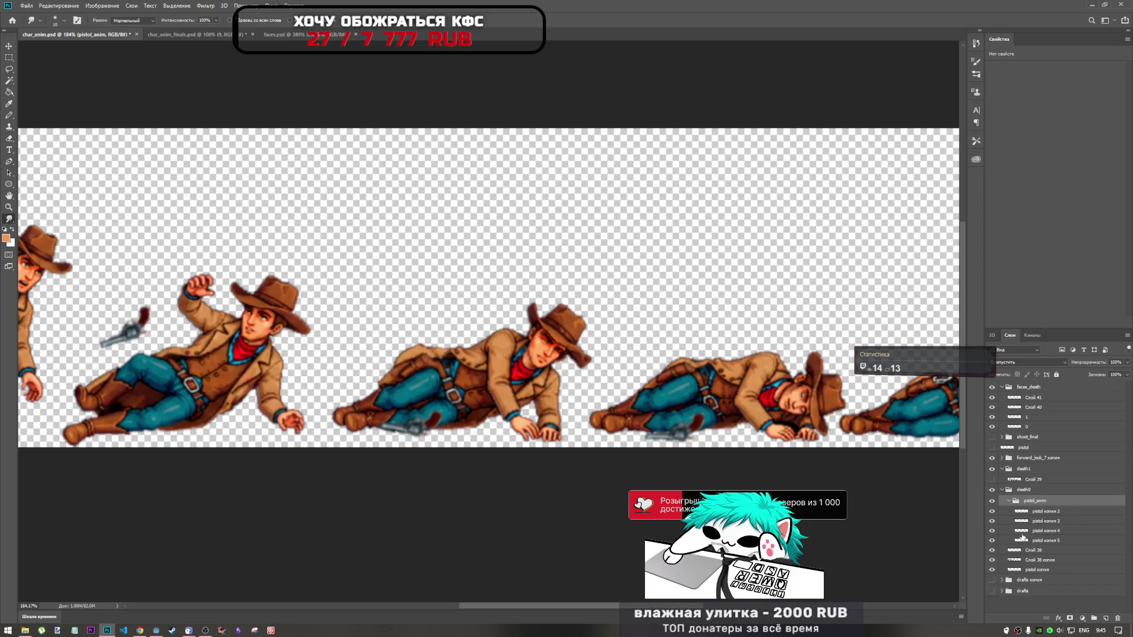
# Hide a body layer and lasso-select the reaching cowboy's hat
pyautogui.keyDown('alt'); pyautogui.click(991, 561); pyautogui.keyUp('alt')
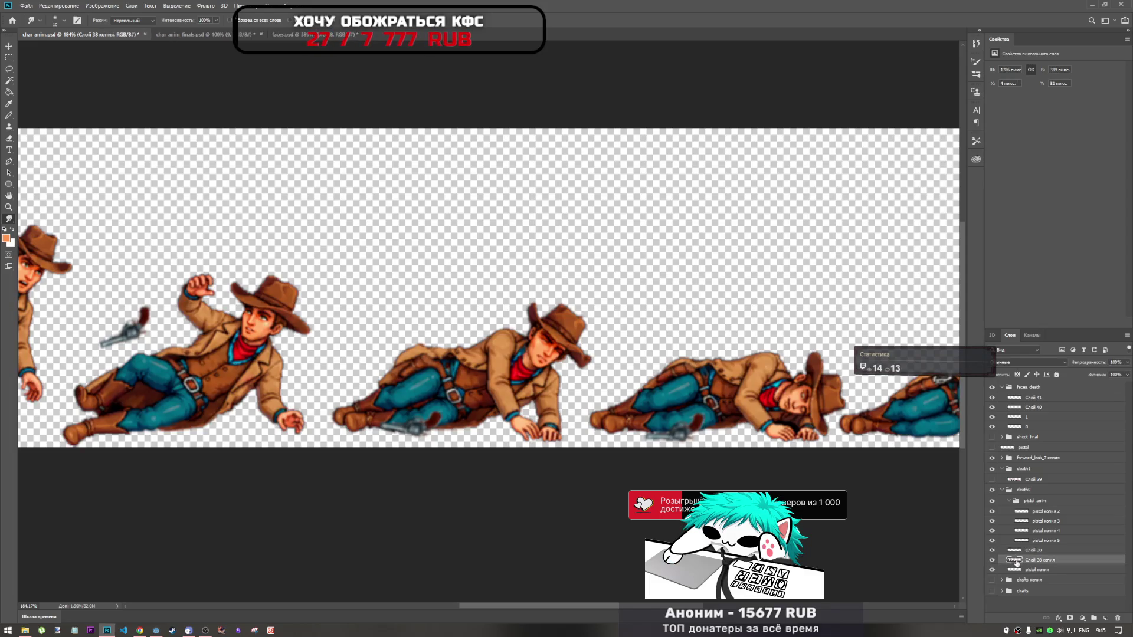
pyautogui.press('l')
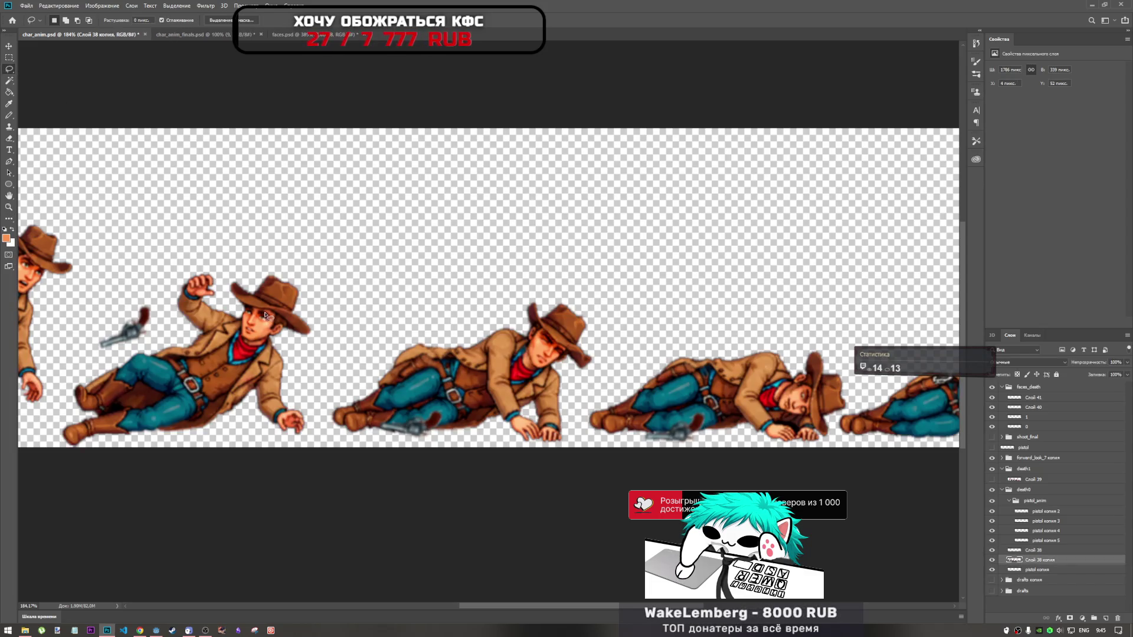
pyautogui.moveTo(248, 308)
pyautogui.mouseDown()
pyautogui.moveTo(319, 345)
pyautogui.moveTo(297, 339)
pyautogui.mouseUp()
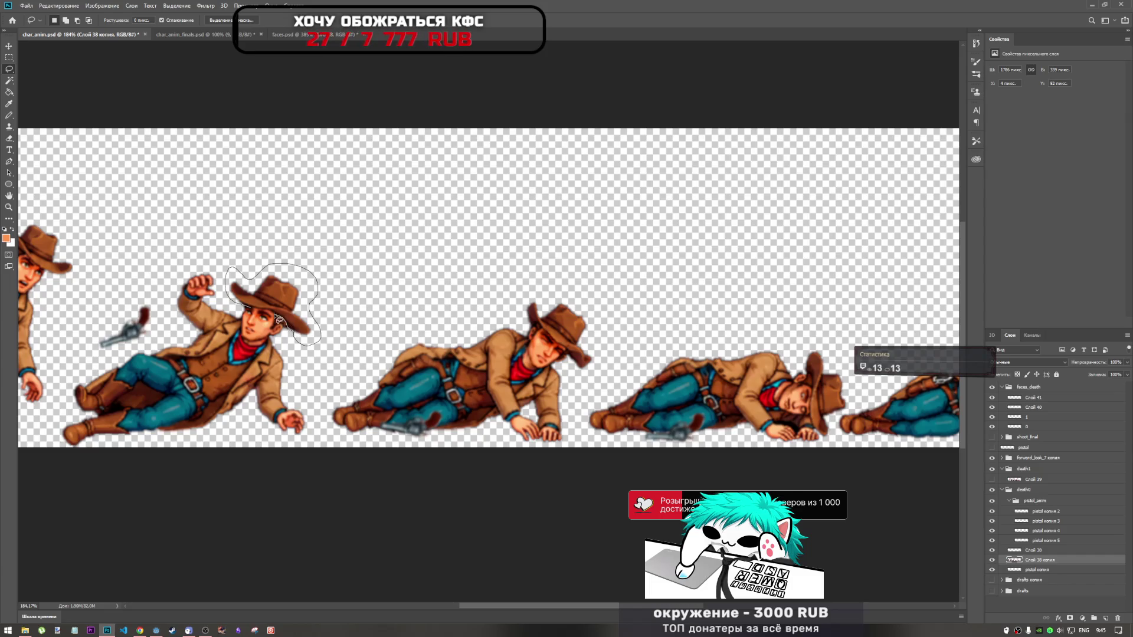
pyautogui.moveTo(251, 310); pyautogui.dragTo(250, 310)
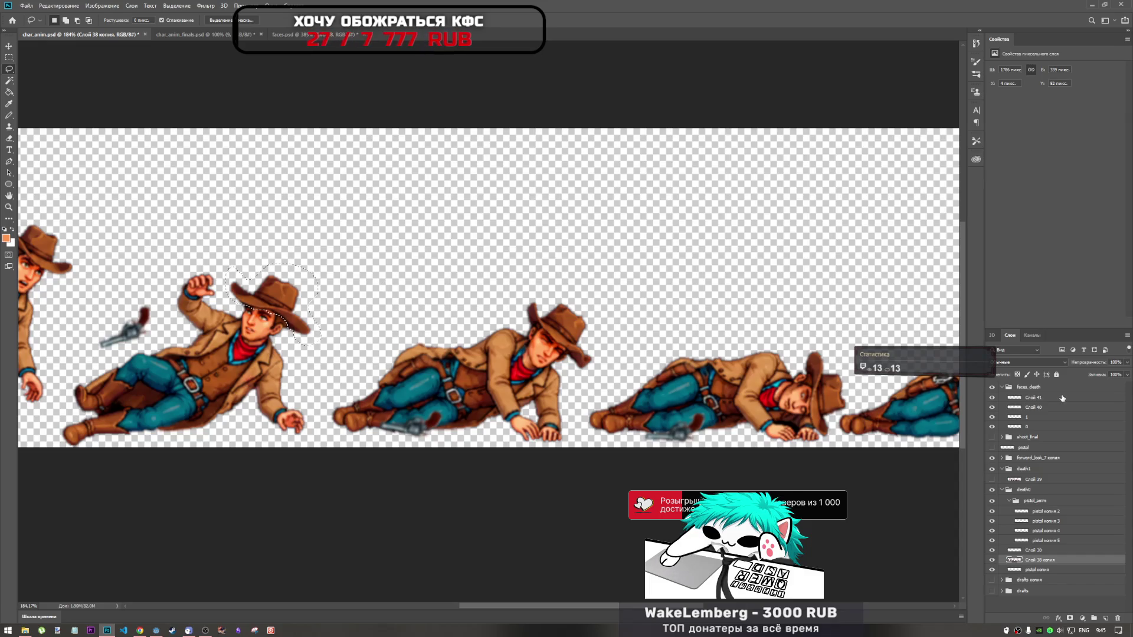
# Copy the selected hat into the faces_death group as a new layer named 'hat'
pyautogui.click(1032, 387)
pyautogui.hotkey('ctrl', 'j')
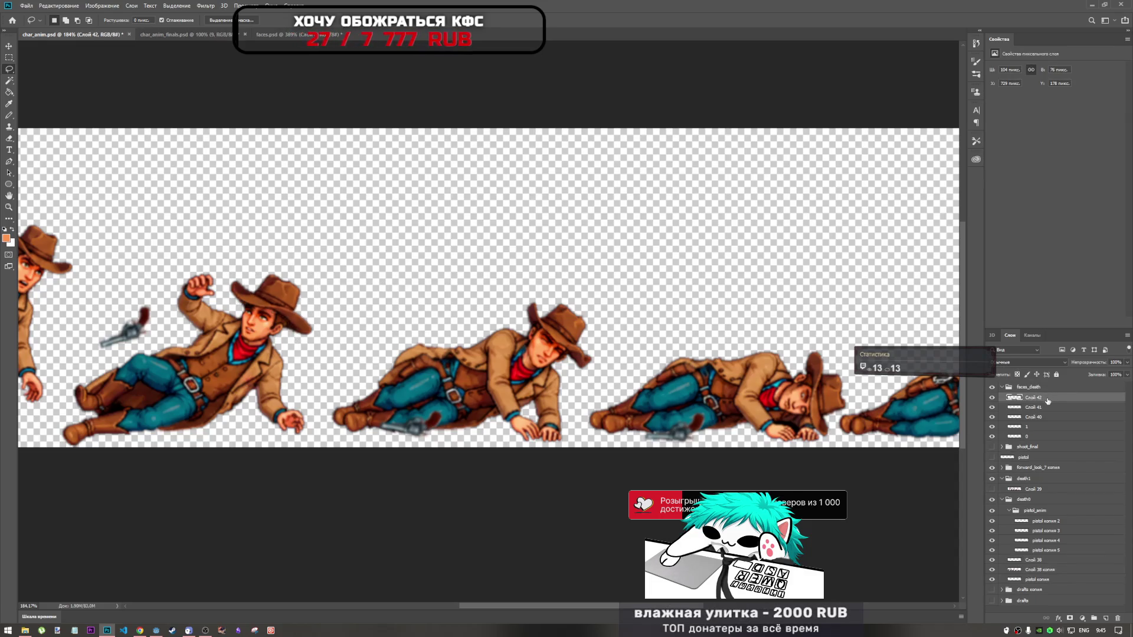
pyautogui.doubleClick(1034, 397)
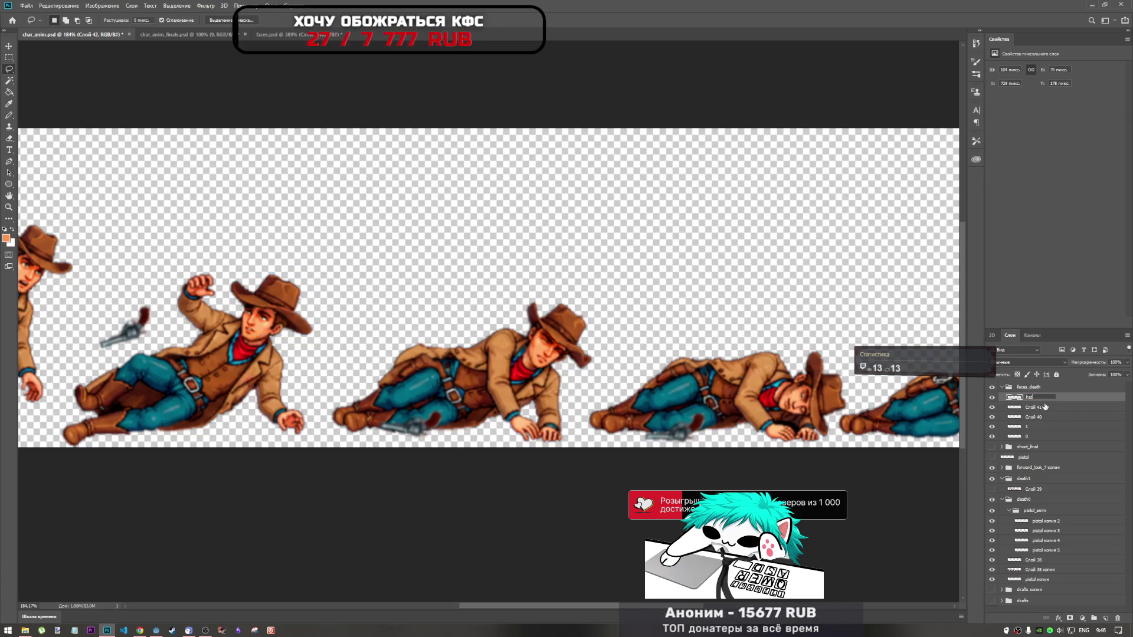
pyautogui.press('Return')
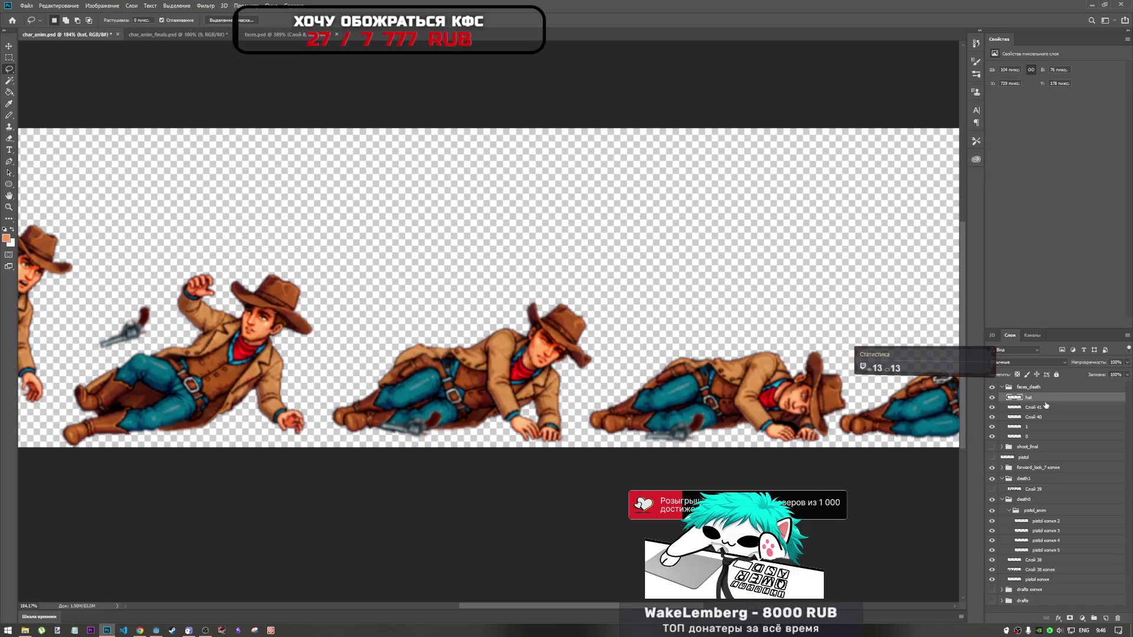
# Move the hat copy onto the lying cowboy's head
pyautogui.moveTo(266, 301)
pyautogui.mouseDown()
pyautogui.moveTo(572, 330)
pyautogui.moveTo(589, 304)
pyautogui.moveTo(568, 329)
pyautogui.mouseUp()
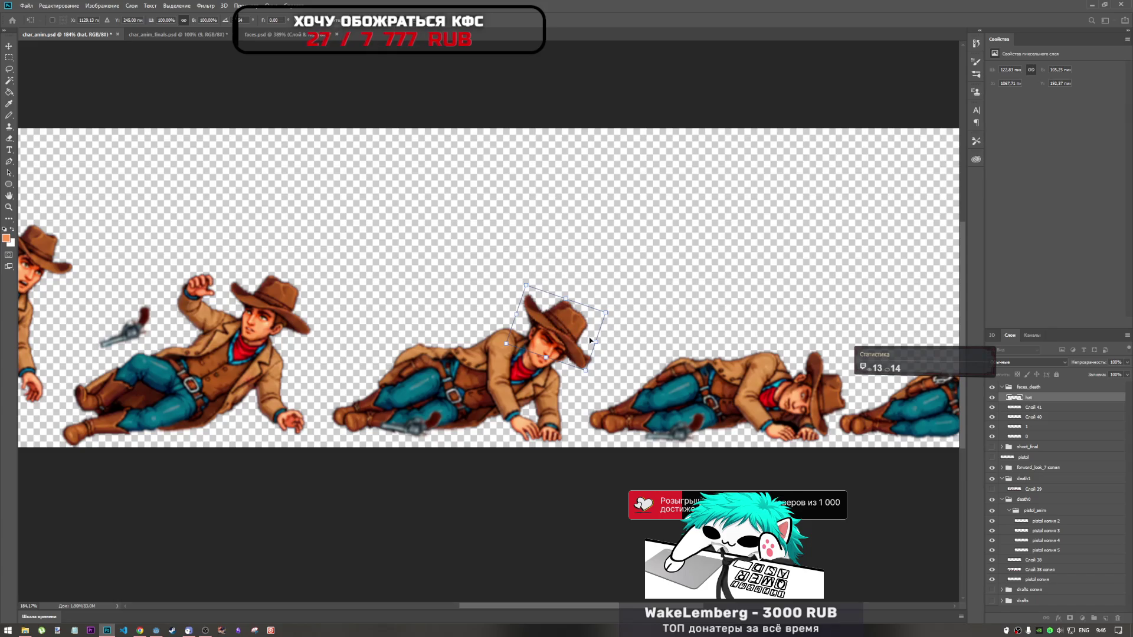
pyautogui.moveTo(567, 339); pyautogui.dragTo(570, 331)
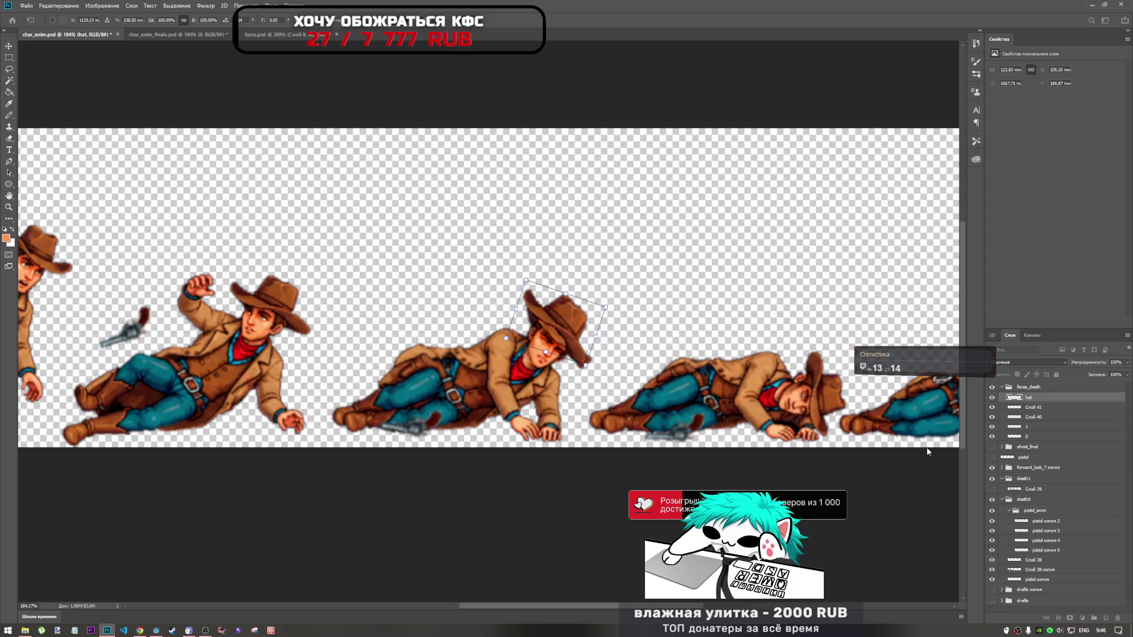
# Place the hat layer between Слой 38 and Слой 38 копия and reselect it for transforming
pyautogui.moveTo(1055, 400); pyautogui.dragTo(1038, 562)
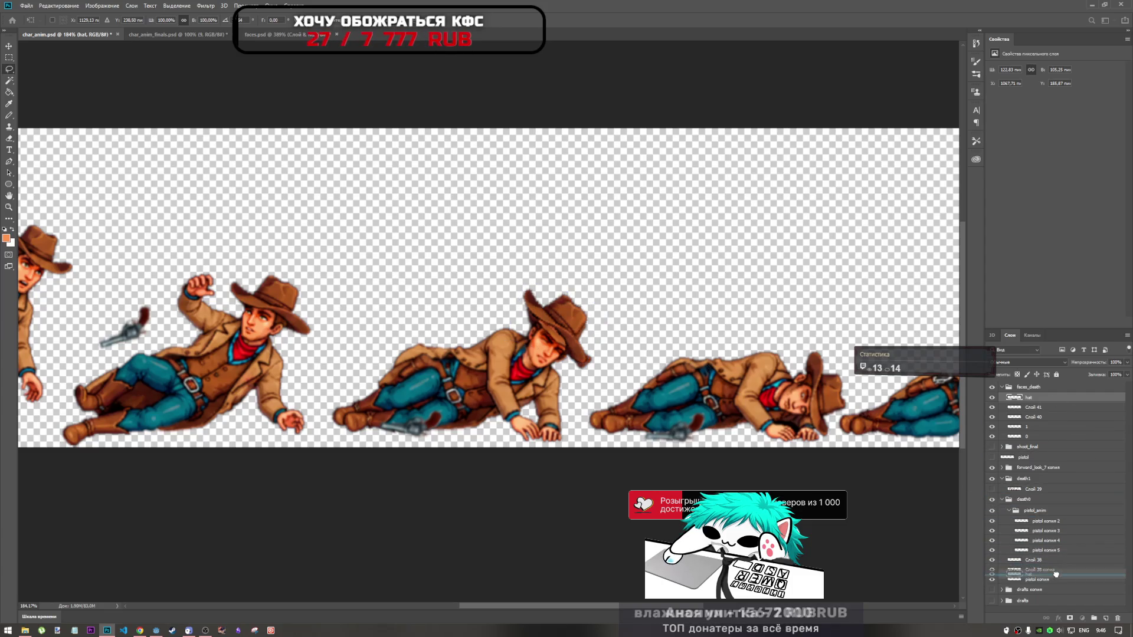
pyautogui.click(1038, 573)
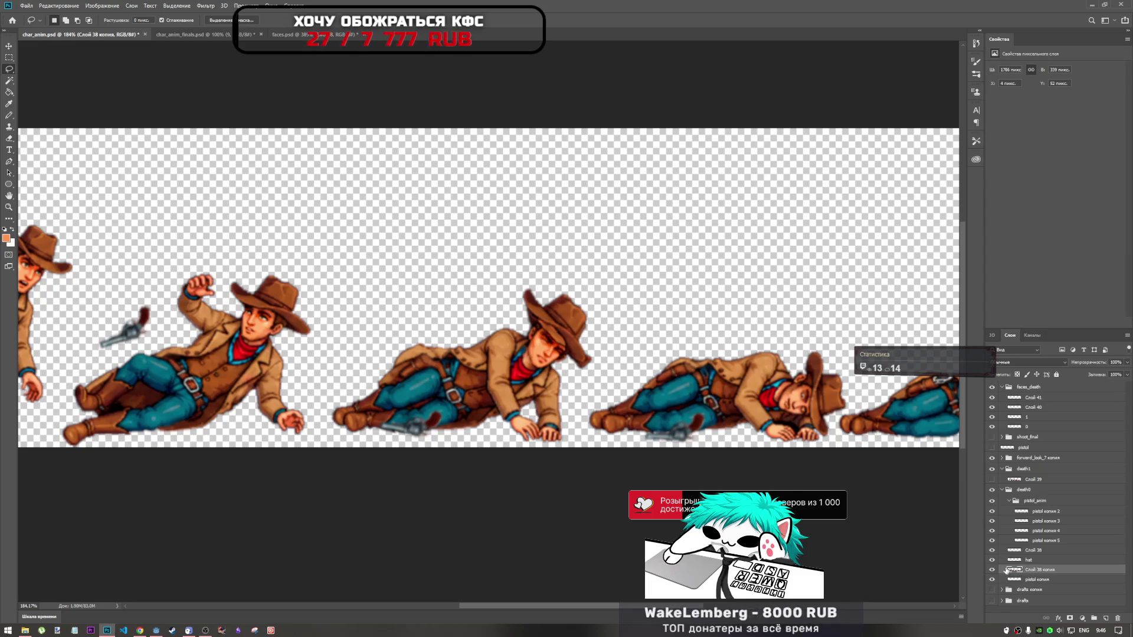
pyautogui.click(1041, 560)
pyautogui.hotkey('ctrl', 't')
pyautogui.scroll(5, 531, 310)
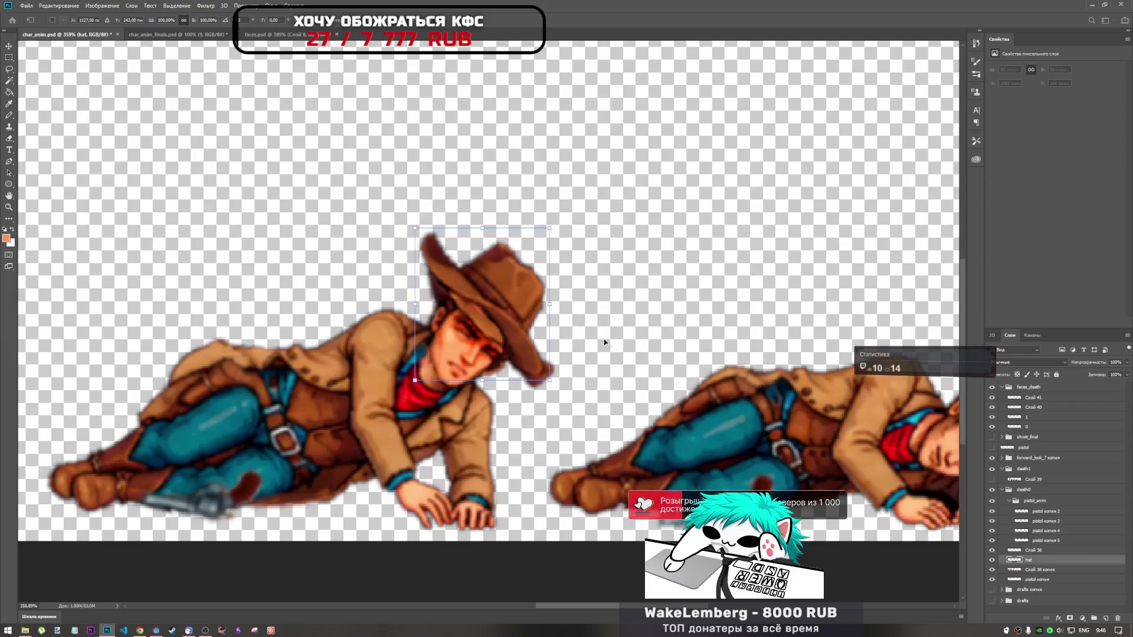
pyautogui.scroll(3, 453, 285)
# Rotate and shift the hat upward so it sits on the lying cowboy's head
pyautogui.moveTo(497, 344); pyautogui.dragTo(460, 293)
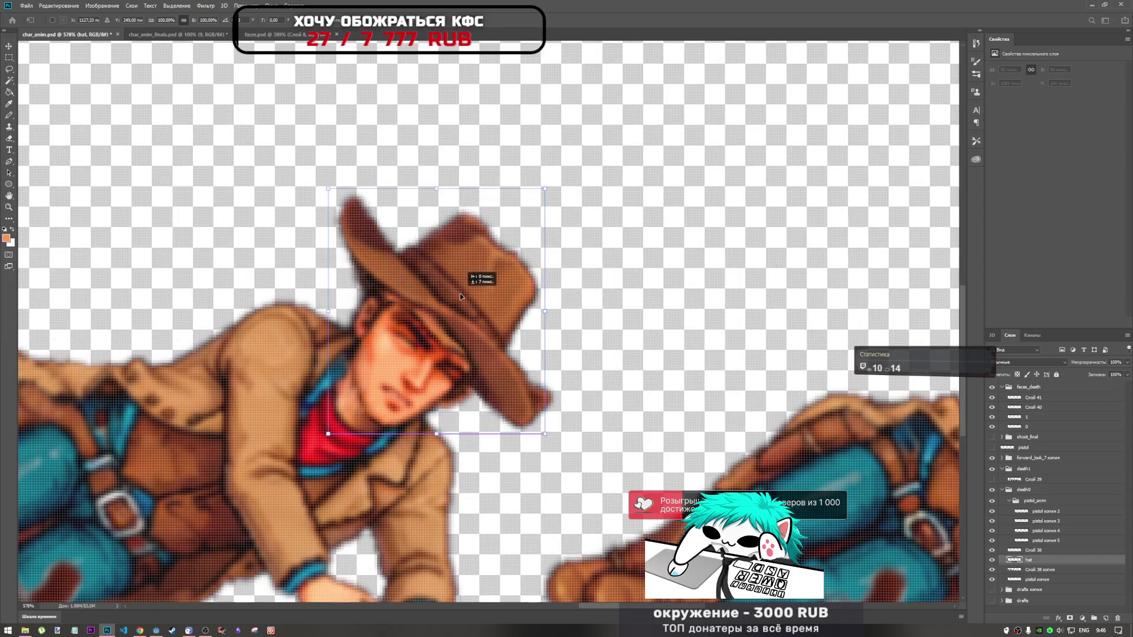
pyautogui.moveTo(578, 206); pyautogui.dragTo(567, 190)
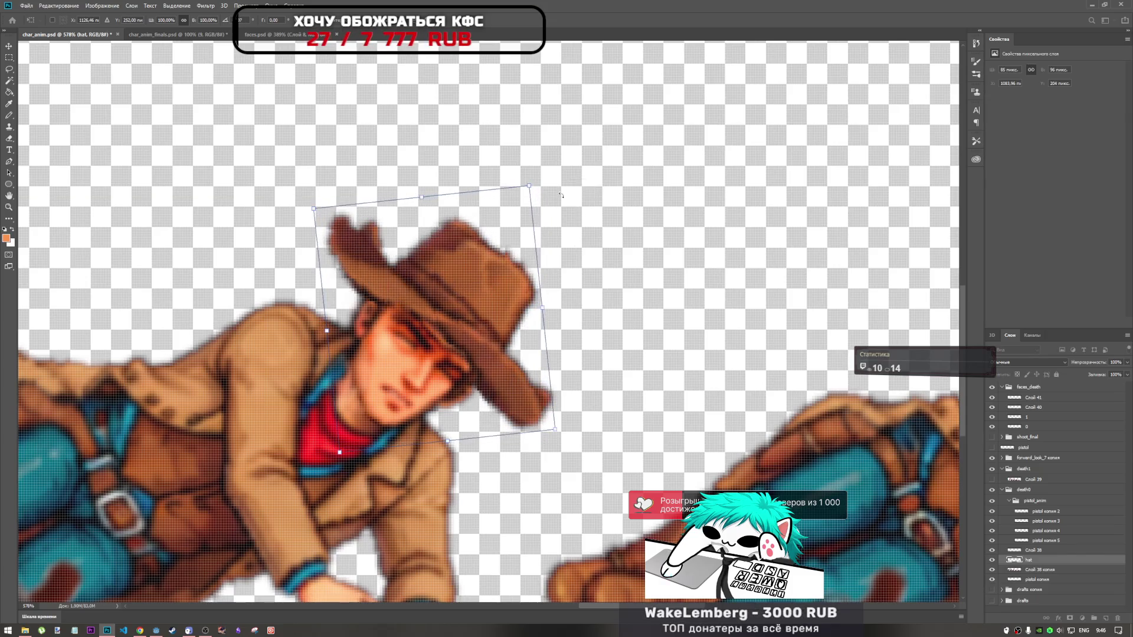
pyautogui.moveTo(495, 292)
pyautogui.mouseDown()
pyautogui.moveTo(492, 266)
pyautogui.moveTo(479, 302)
pyautogui.moveTo(488, 304)
pyautogui.mouseUp()
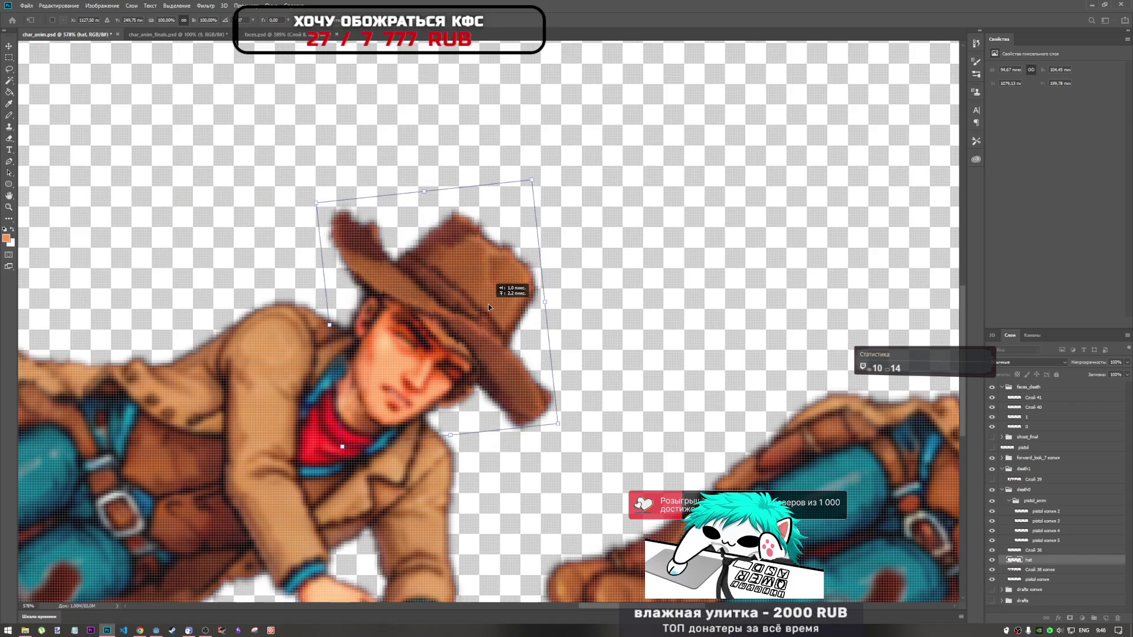
pyautogui.moveTo(487, 303)
pyautogui.mouseDown()
pyautogui.moveTo(437, 273)
pyautogui.moveTo(496, 282)
pyautogui.mouseUp()
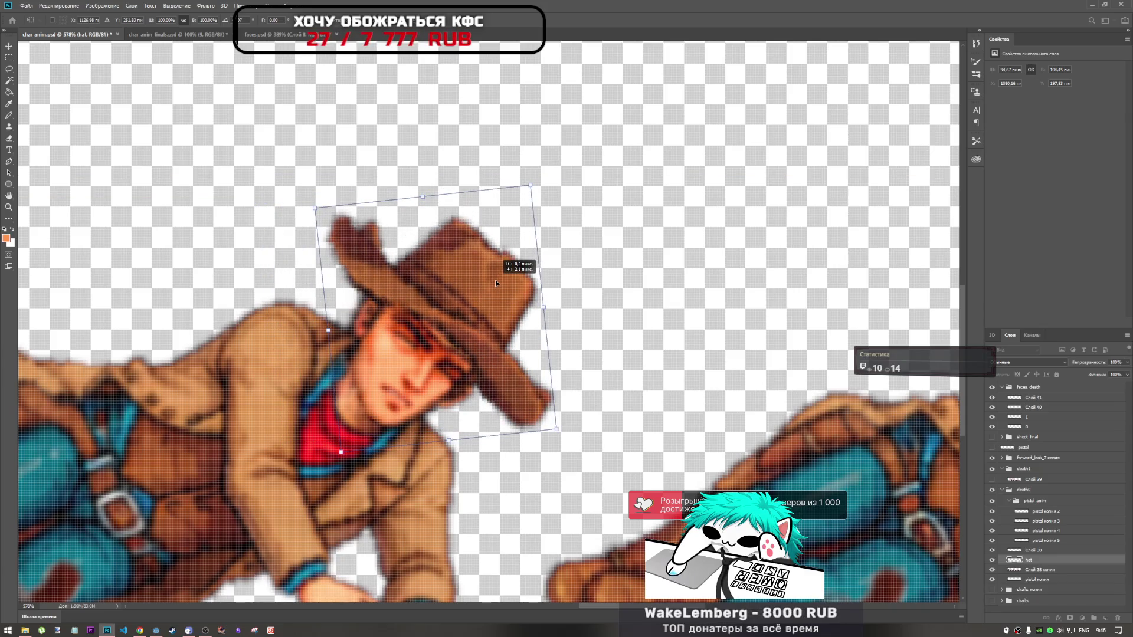
pyautogui.moveTo(542, 190); pyautogui.dragTo(546, 183)
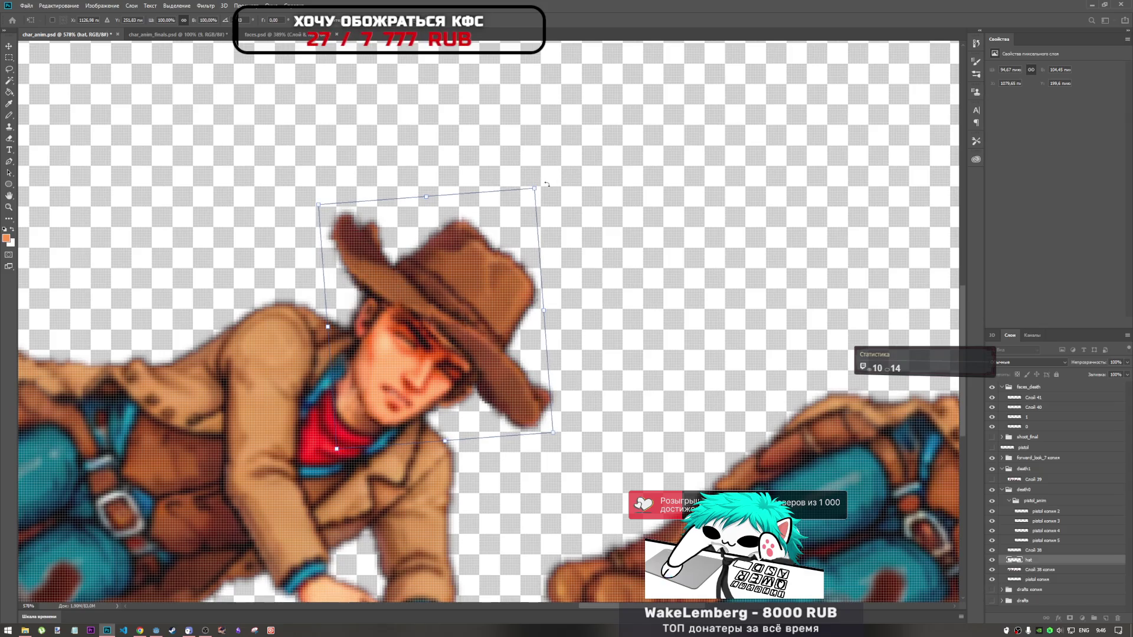
pyautogui.moveTo(470, 327)
pyautogui.mouseDown()
pyautogui.moveTo(475, 315)
pyautogui.moveTo(464, 322)
pyautogui.moveTo(460, 310)
pyautogui.mouseUp()
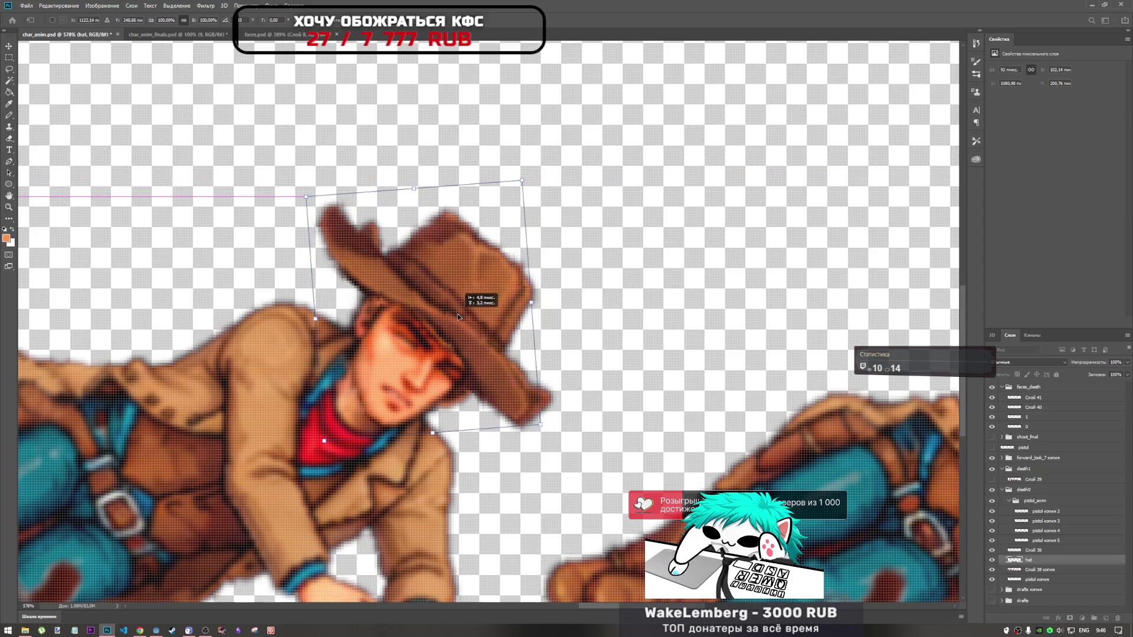
pyautogui.scroll(-3, 580, 262)
pyautogui.scroll(-3, 580, 261)
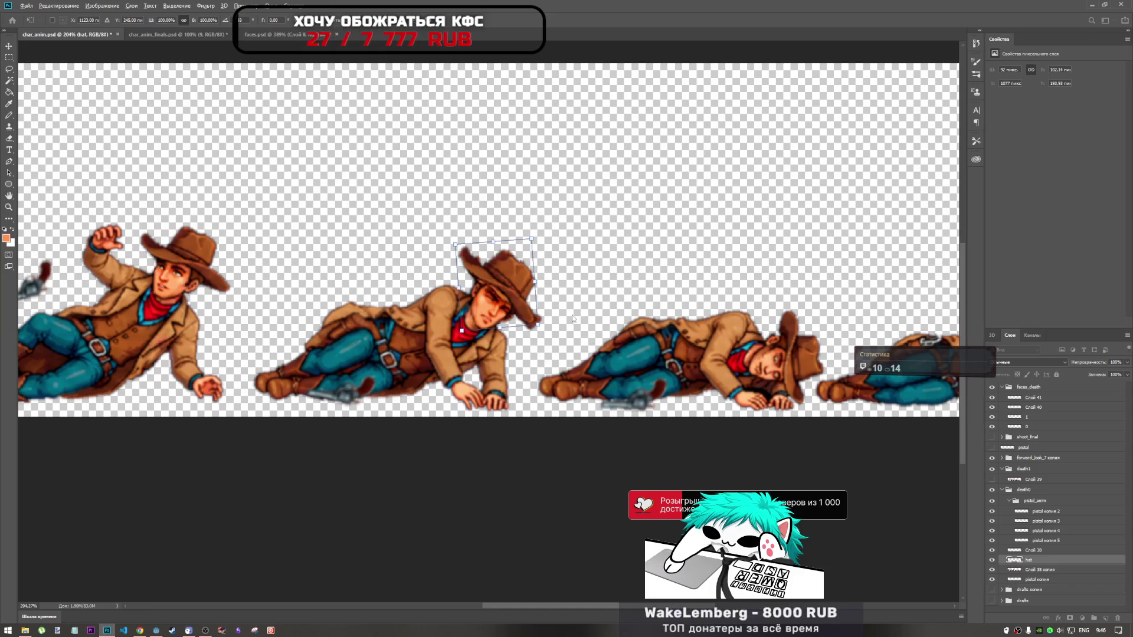
pyautogui.scroll(-3, 575, 319)
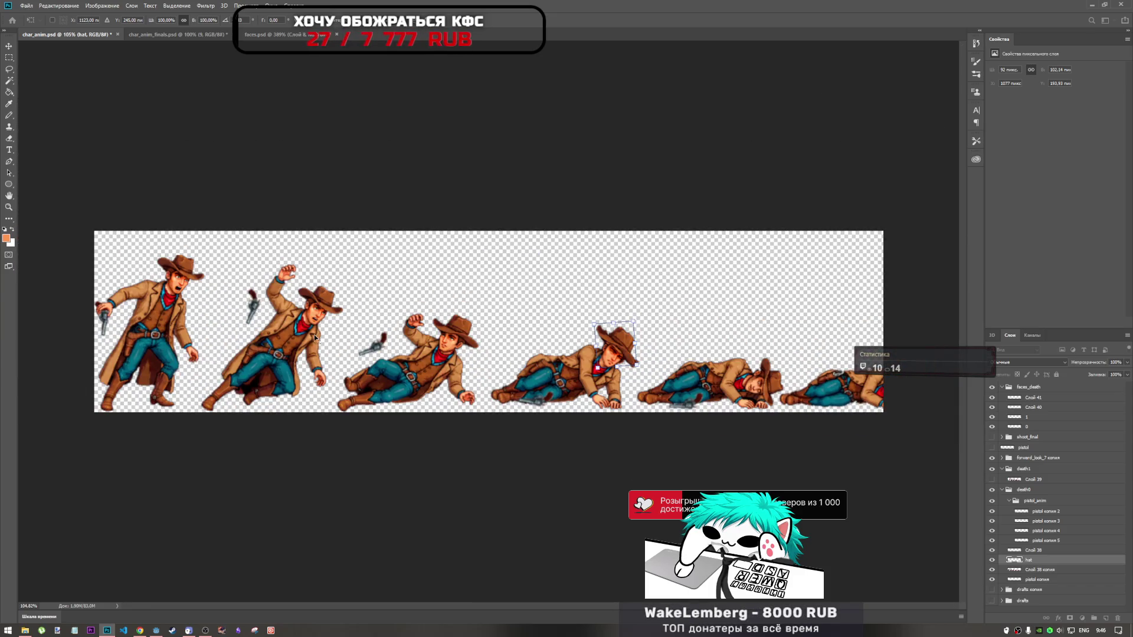
pyautogui.scroll(2, 368, 351)
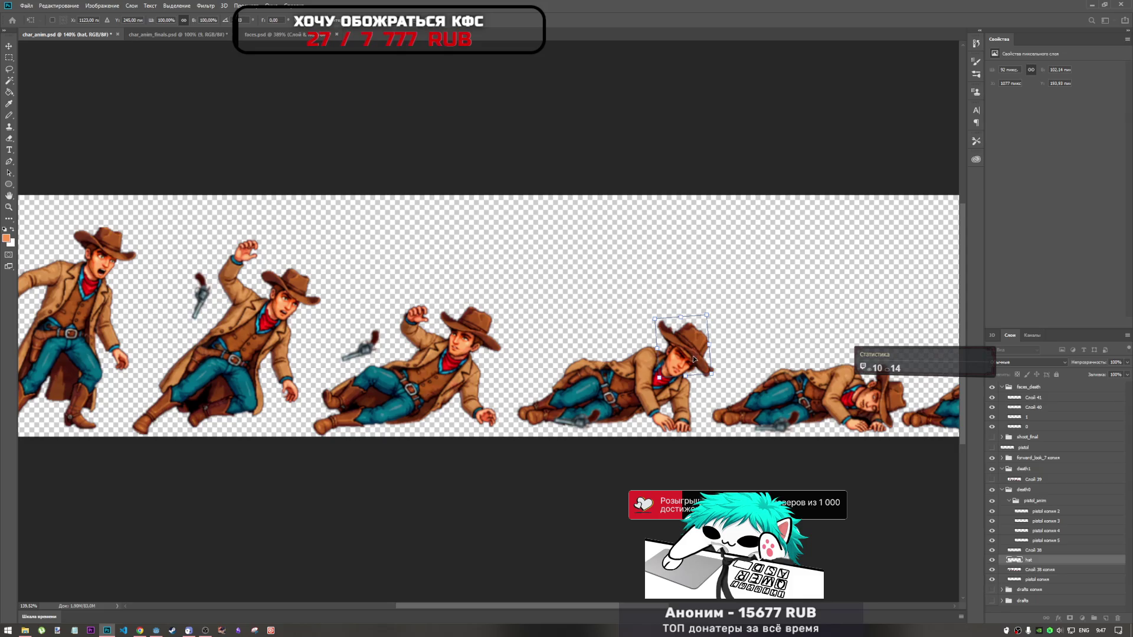
pyautogui.scroll(3, 693, 359)
pyautogui.scroll(3, 682, 346)
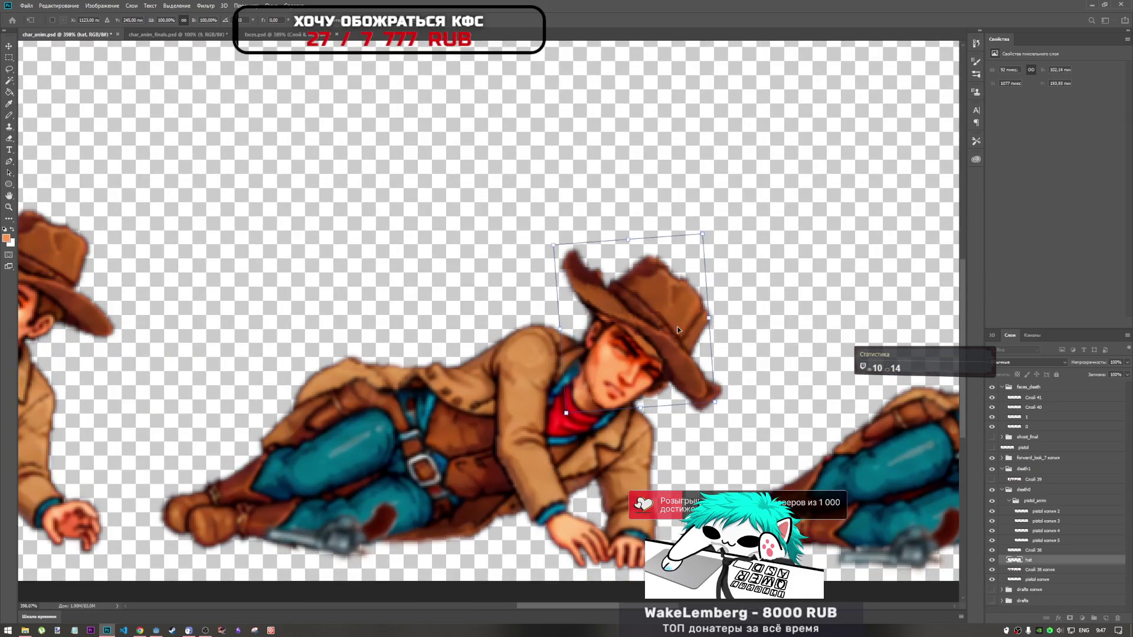
# Shrink the hat and skew and rotate it sideways over the head via the options bar
pyautogui.moveTo(676, 327); pyautogui.dragTo(681, 332)
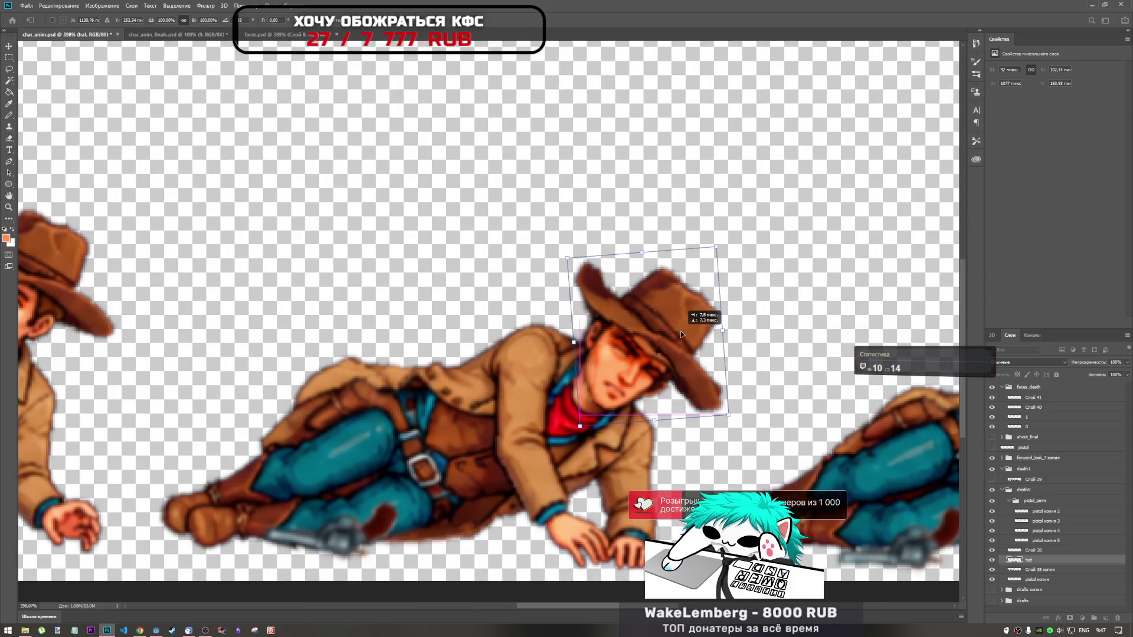
pyautogui.moveTo(726, 414)
pyautogui.mouseDown()
pyautogui.moveTo(707, 393)
pyautogui.moveTo(725, 416)
pyautogui.mouseUp()
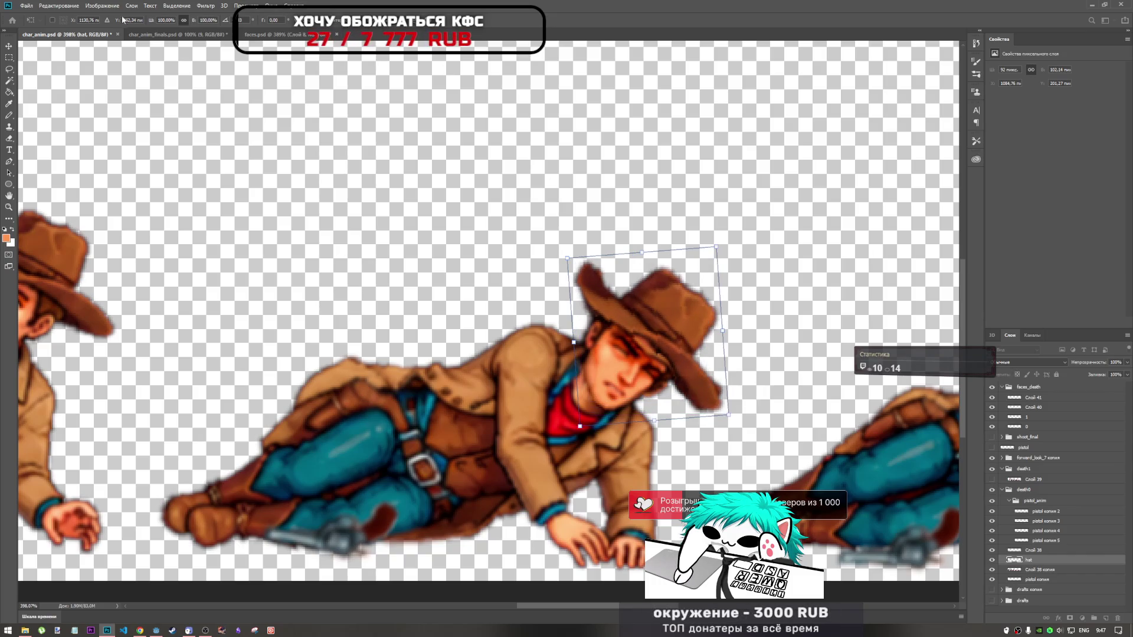
pyautogui.moveTo(131, 22); pyautogui.dragTo(164, 21)
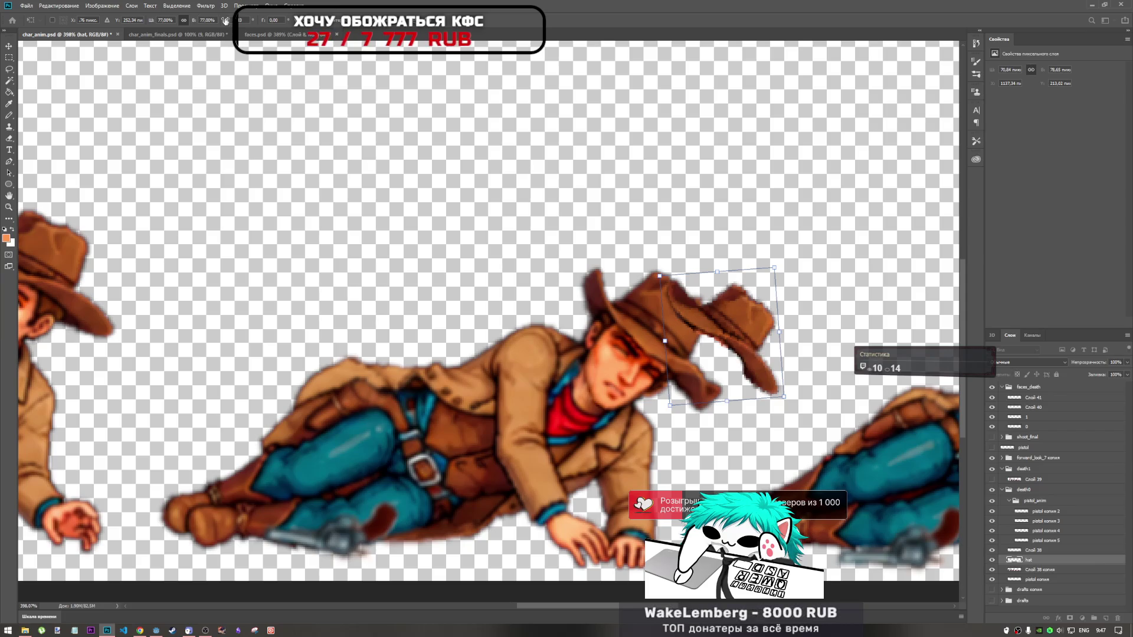
pyautogui.moveTo(206, 22); pyautogui.dragTo(191, 24)
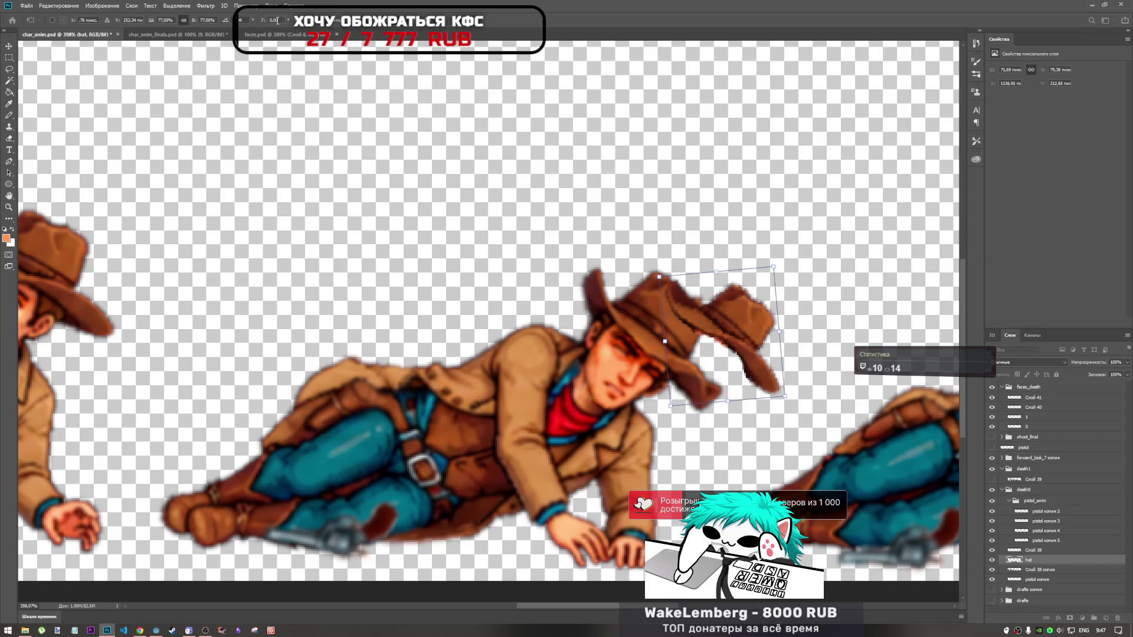
pyautogui.moveTo(262, 19); pyautogui.dragTo(275, 19)
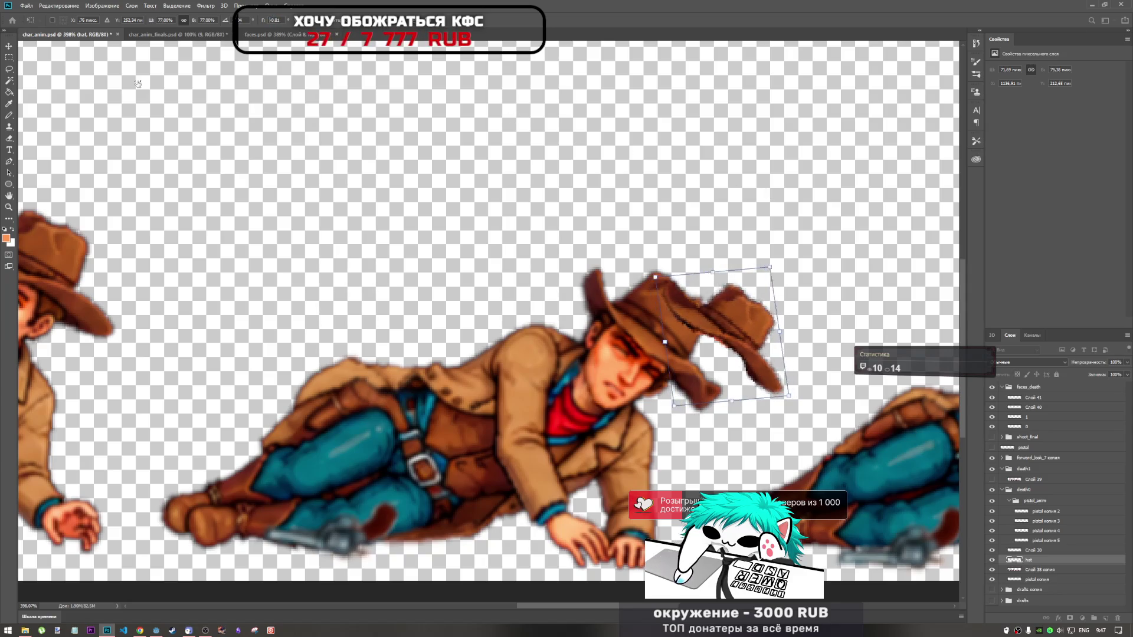
# Adjust the hat's skew and distortion further, commit the transform and reposition it
pyautogui.moveTo(275, 20)
pyautogui.mouseDown()
pyautogui.moveTo(296, 40)
pyautogui.moveTo(1128, 259)
pyautogui.mouseUp()
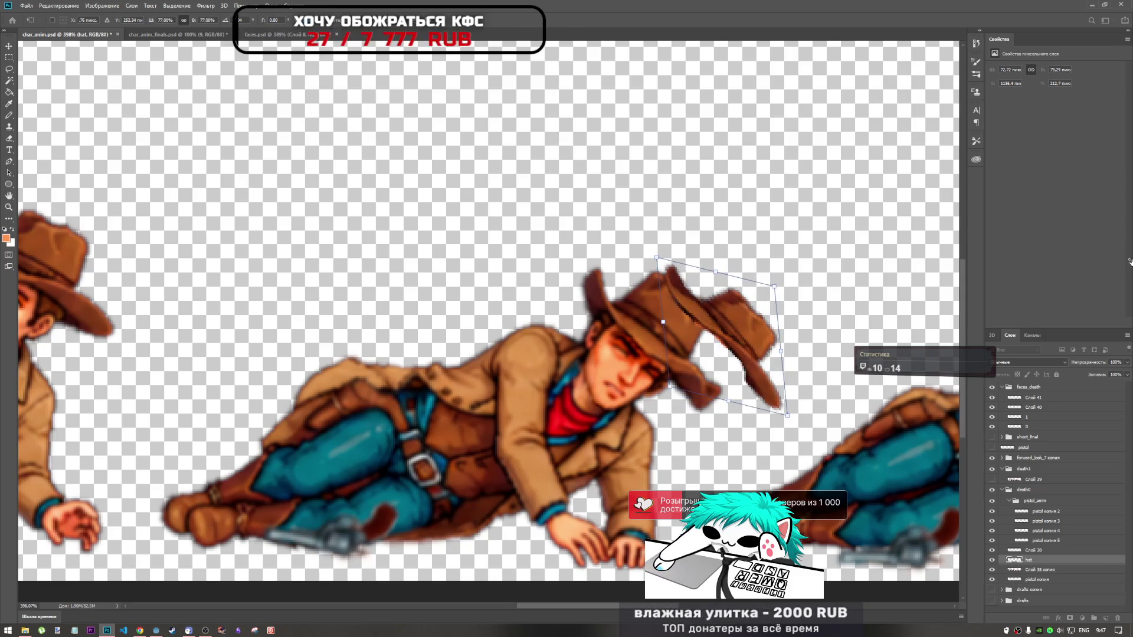
pyautogui.moveTo(1129, 259)
pyautogui.mouseDown()
pyautogui.moveTo(435, 253)
pyautogui.moveTo(955, 287)
pyautogui.mouseUp()
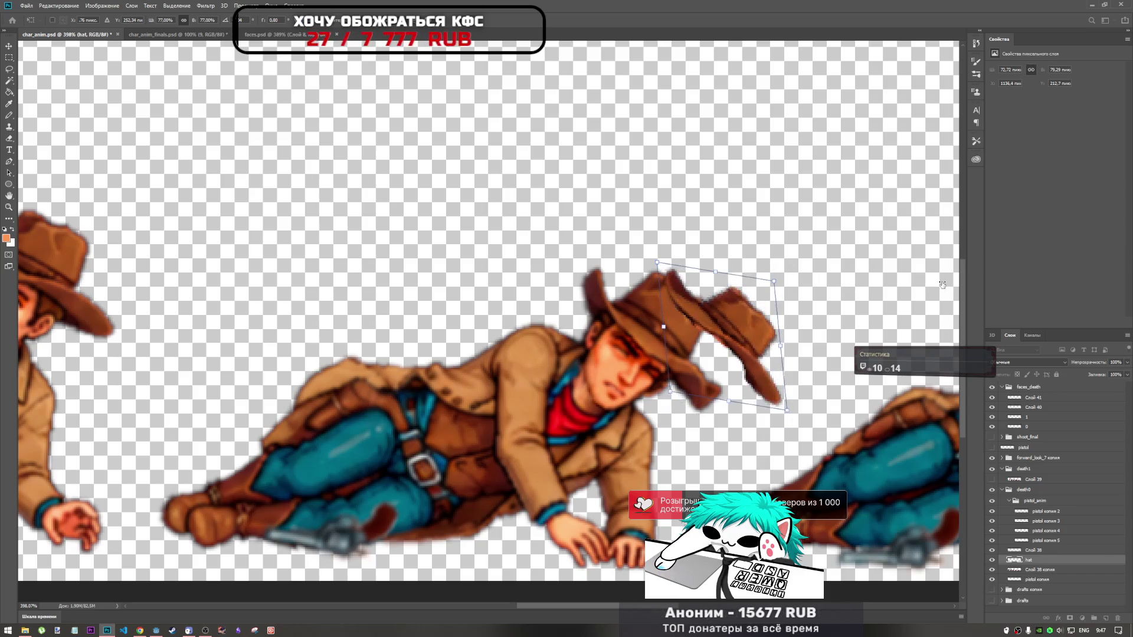
pyautogui.moveTo(955, 286); pyautogui.dragTo(527, 251)
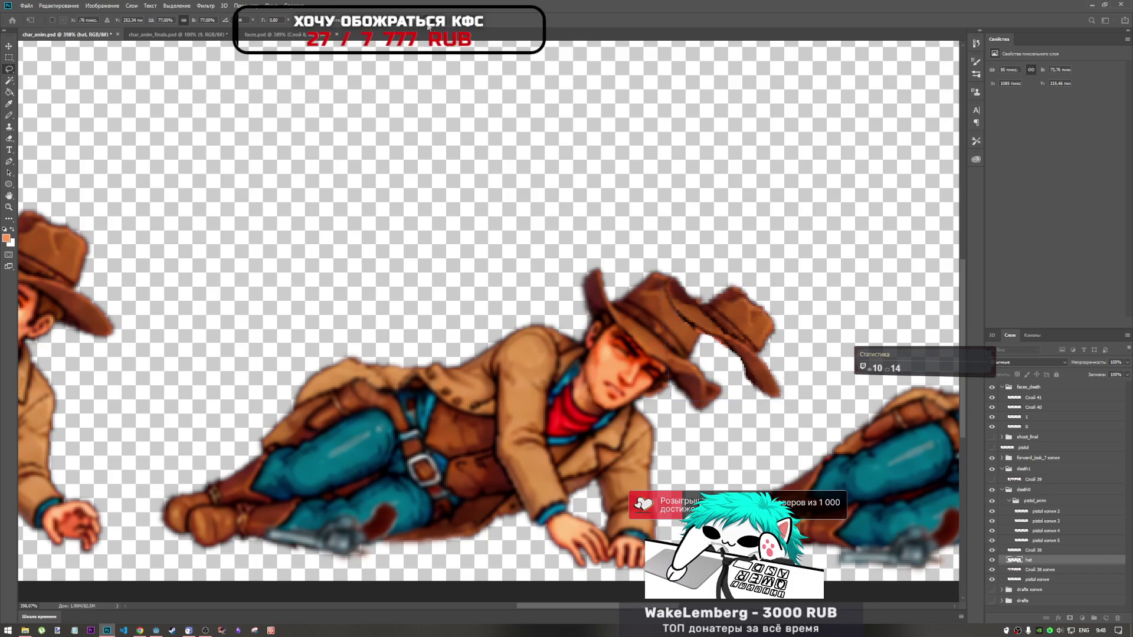
pyautogui.press('Return')
pyautogui.moveTo(666, 329); pyautogui.dragTo(666, 318)
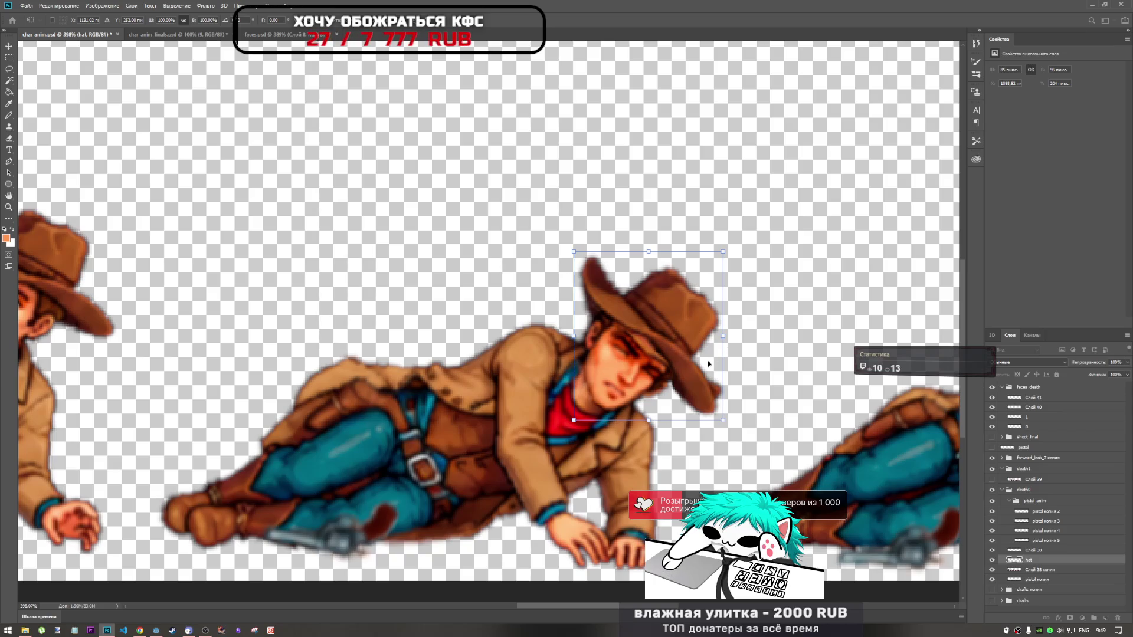
# Flip the hat horizontally and rotate it about a quarter turn
pyautogui.rightClick(639, 363)
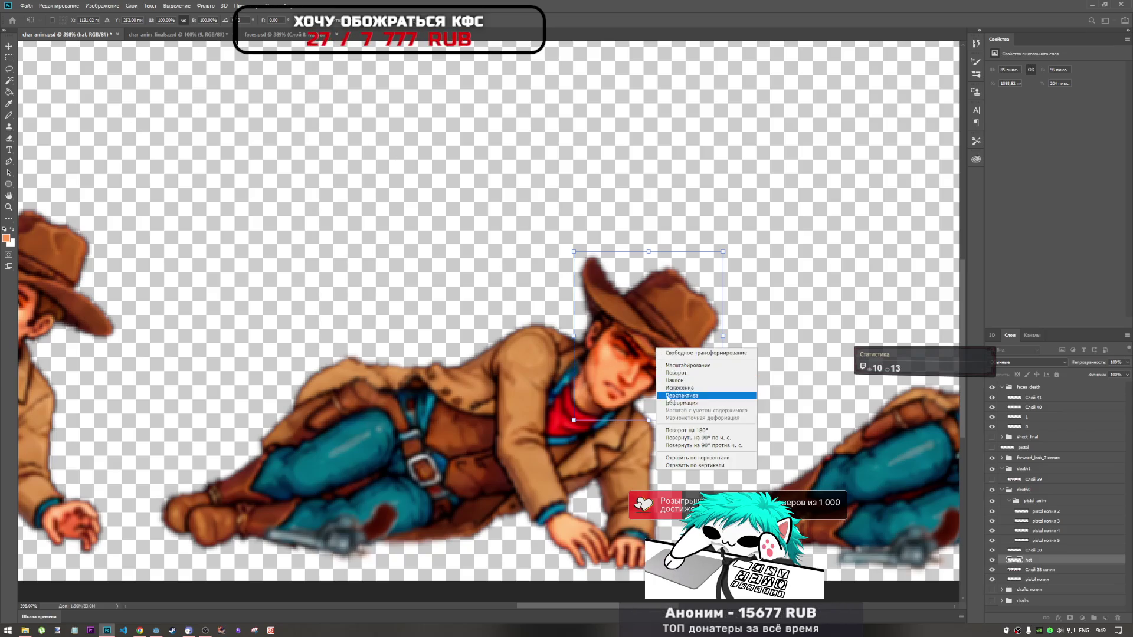
pyautogui.click(698, 463)
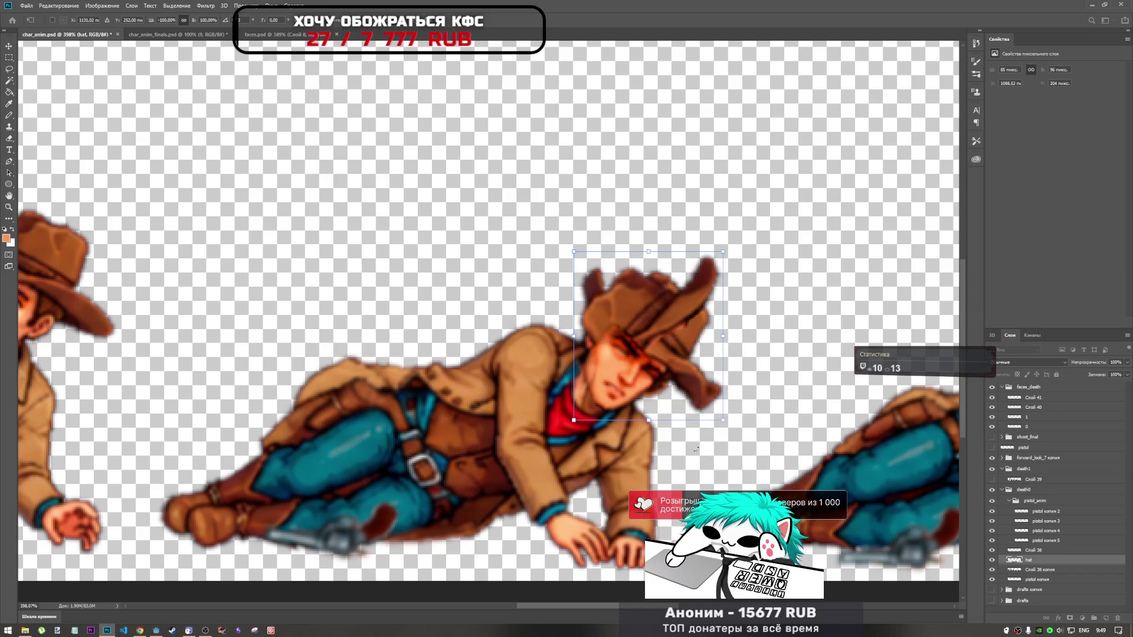
pyautogui.moveTo(755, 237); pyautogui.dragTo(768, 467)
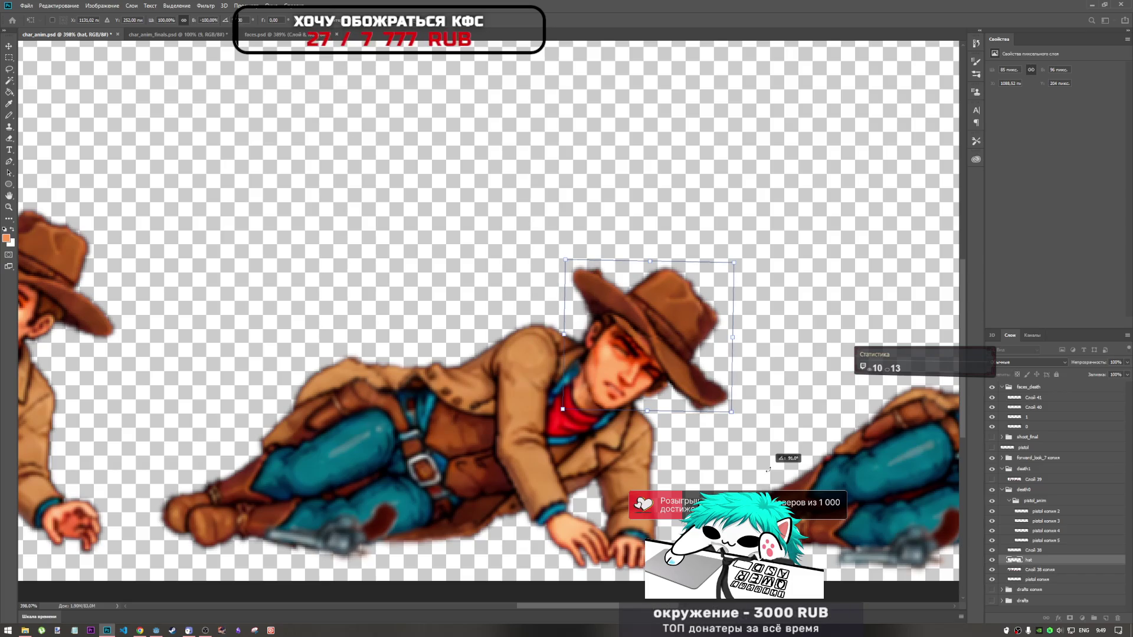
# Move the flipped hat onto the reclining cowboy's head and commit the transform
pyautogui.moveTo(687, 318)
pyautogui.mouseDown()
pyautogui.moveTo(709, 329)
pyautogui.moveTo(689, 340)
pyautogui.moveTo(681, 329)
pyautogui.mouseUp()
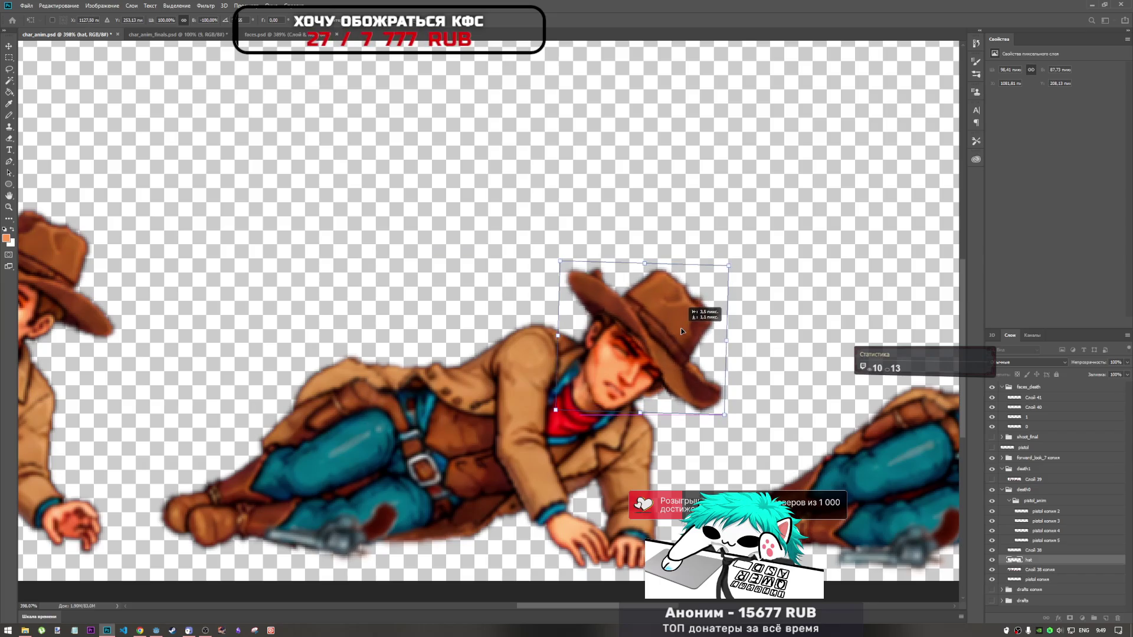
pyautogui.moveTo(681, 328); pyautogui.dragTo(681, 331)
pyautogui.press('Return')
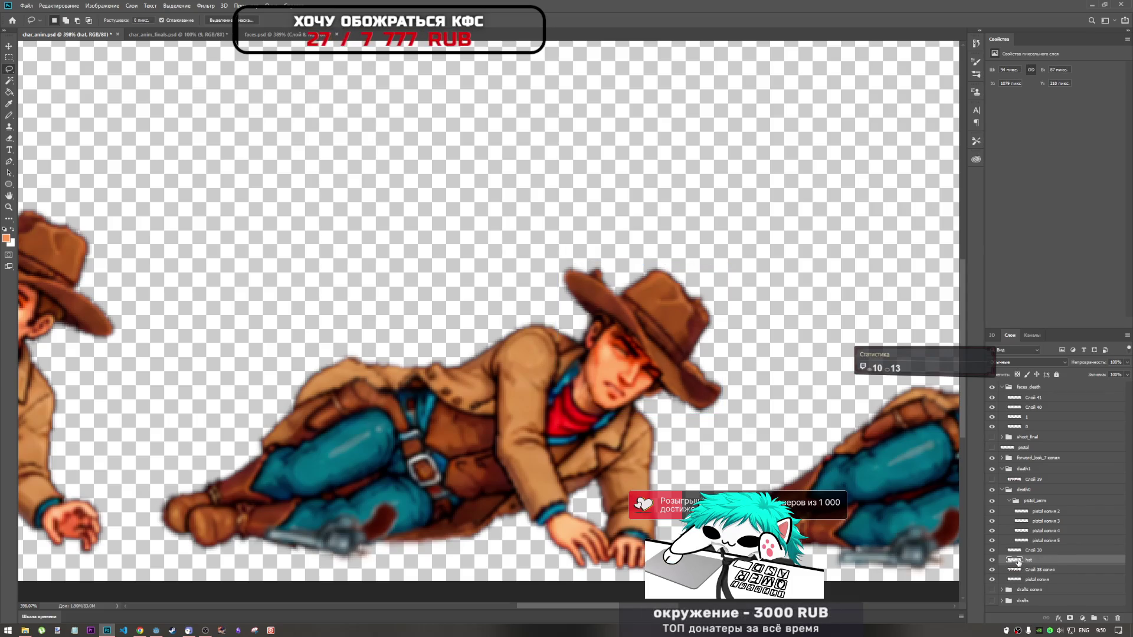
# Move the hat layer up the stack to sit directly under the faces_death group
pyautogui.hotkey('ctrl', 't')
pyautogui.press('Return')
pyautogui.click(1027, 386)
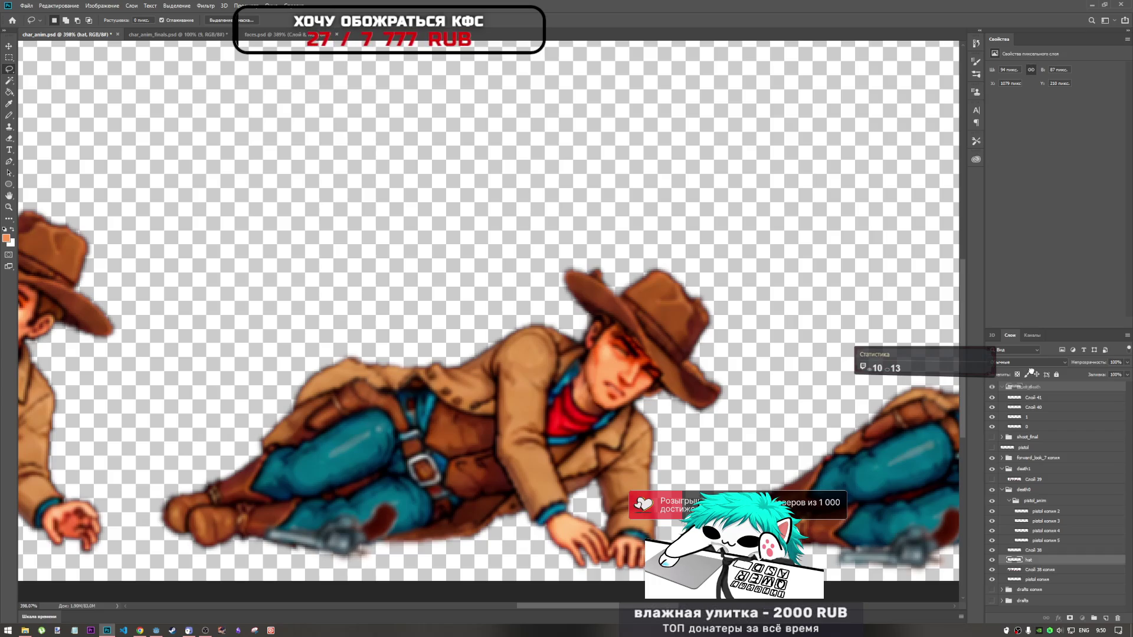
pyautogui.moveTo(1030, 372); pyautogui.dragTo(1030, 369)
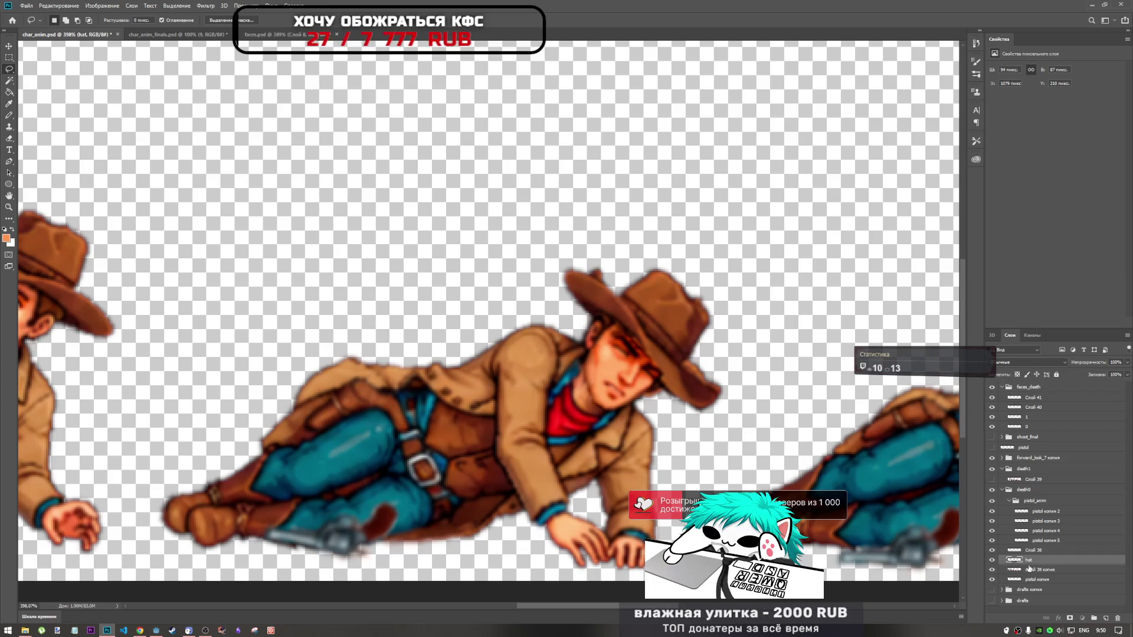
pyautogui.moveTo(1031, 560); pyautogui.dragTo(1036, 394)
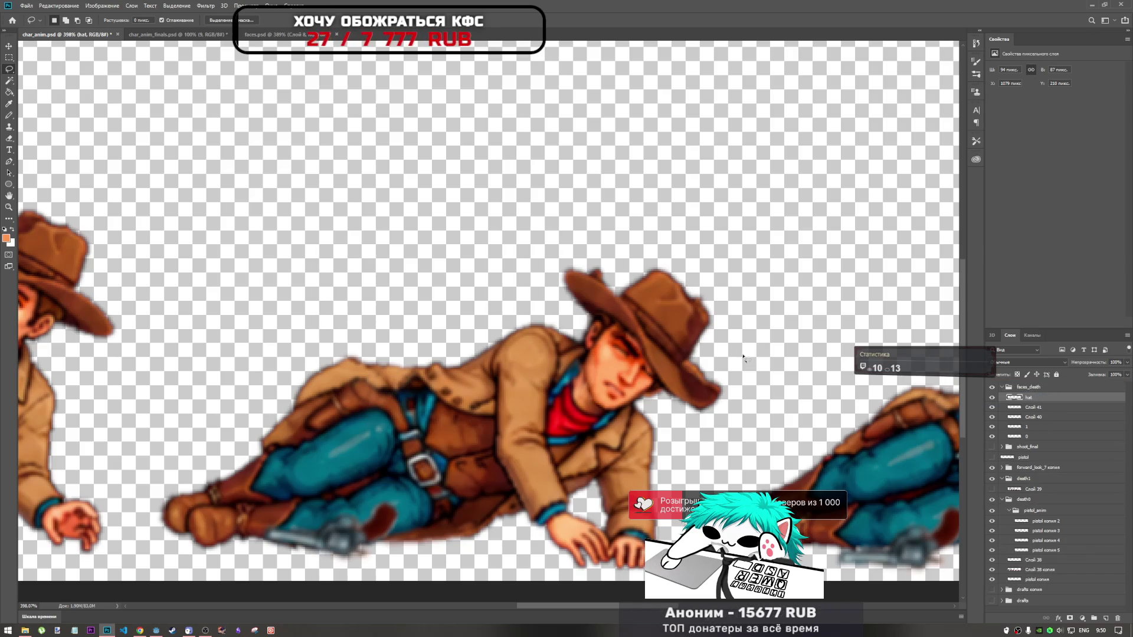
pyautogui.hotkey('ctrl', 't')
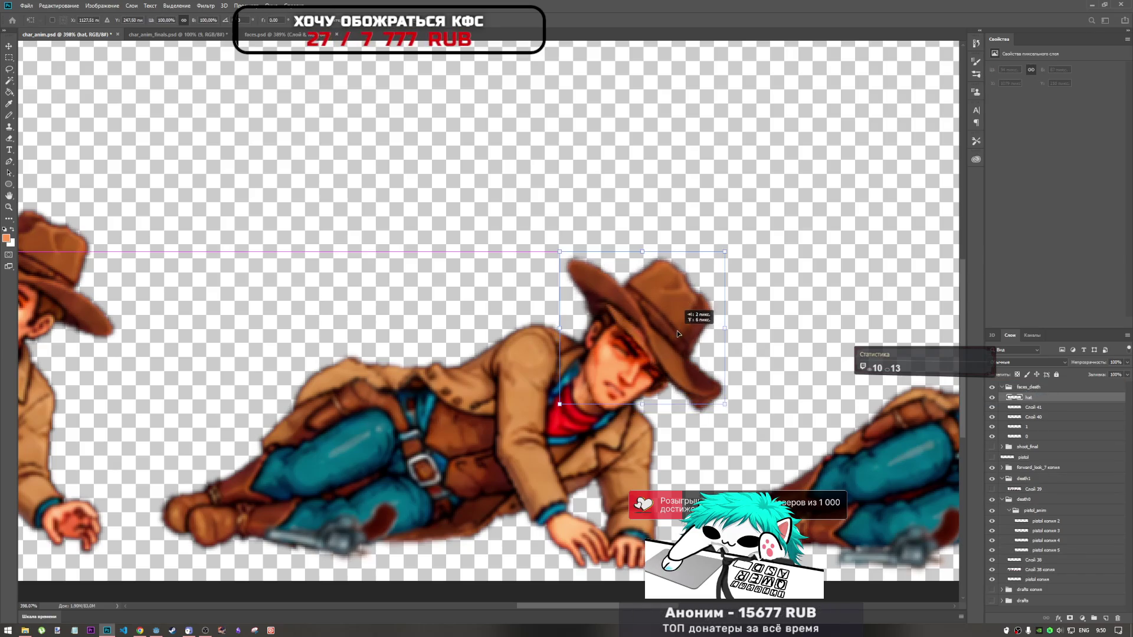
# Shift the hat a few pixels sideways and tilt it by a few degrees
pyautogui.moveTo(677, 337); pyautogui.dragTo(683, 335)
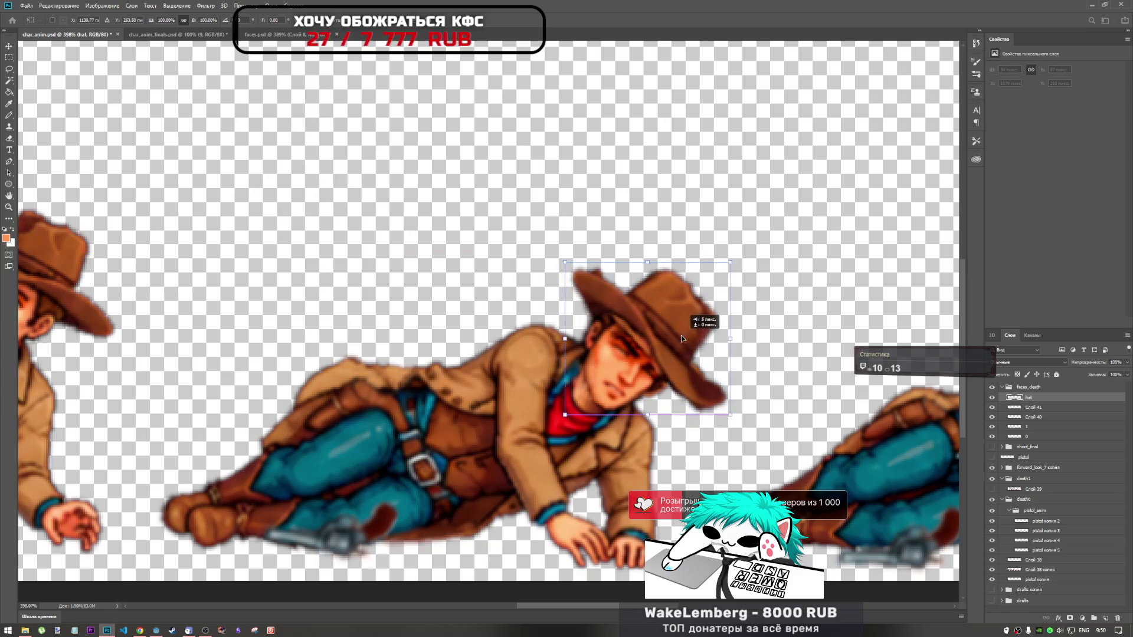
pyautogui.moveTo(682, 335); pyautogui.dragTo(677, 335)
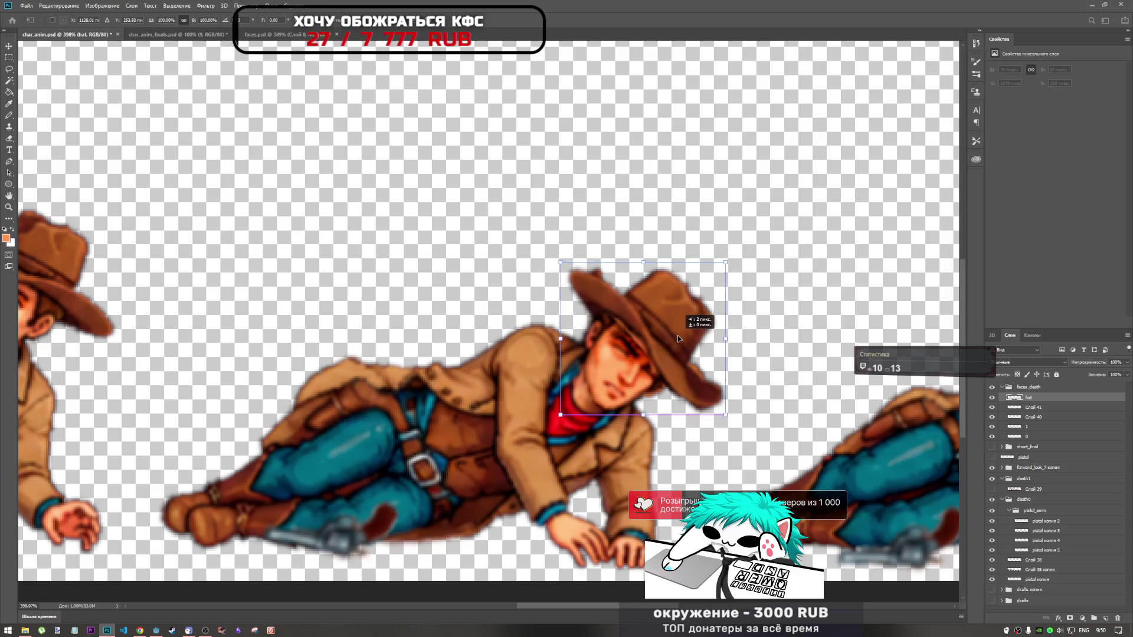
pyautogui.moveTo(744, 265); pyautogui.dragTo(737, 258)
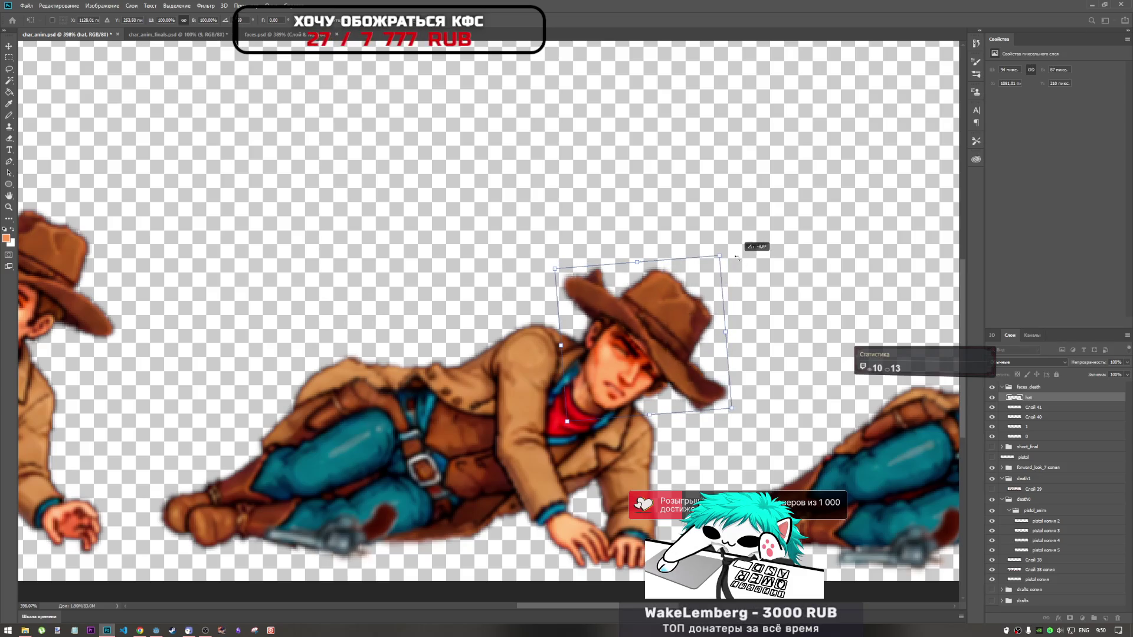
pyautogui.moveTo(738, 258); pyautogui.dragTo(742, 262)
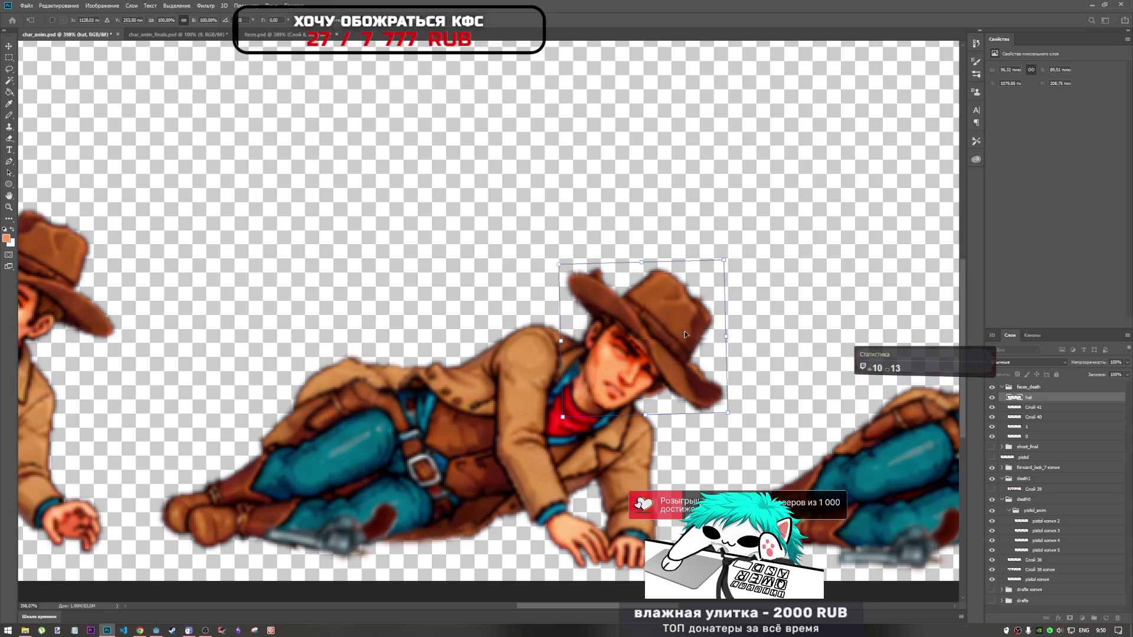
# Nudge the hat snugly onto the head and commit its new position and tilt
pyautogui.moveTo(667, 343); pyautogui.dragTo(665, 353)
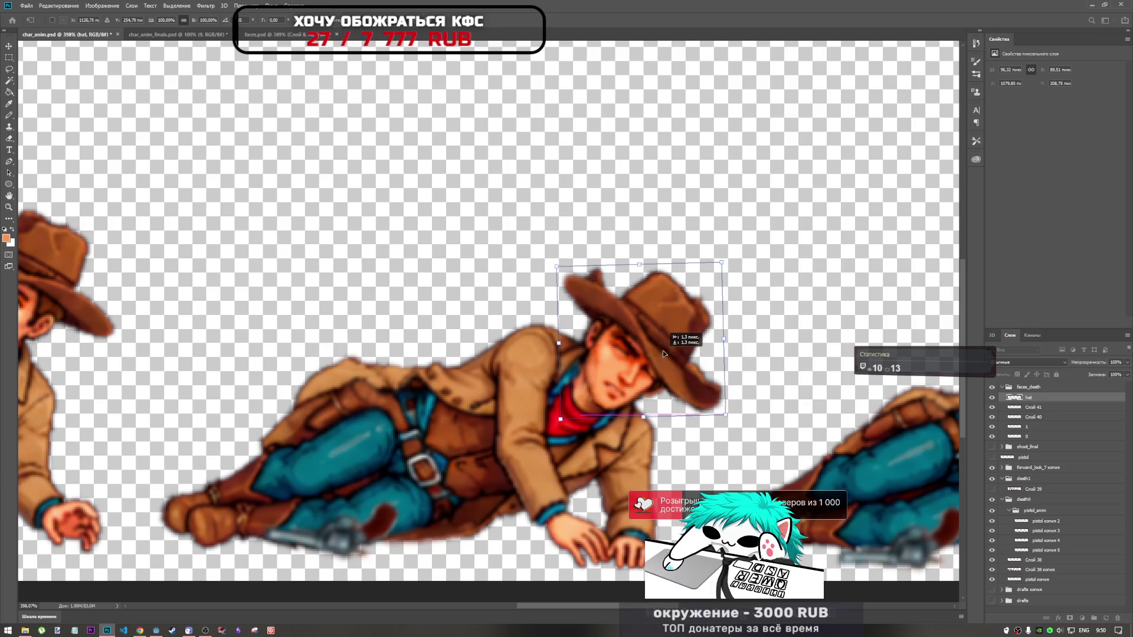
pyautogui.moveTo(664, 353)
pyautogui.mouseDown()
pyautogui.moveTo(681, 331)
pyautogui.moveTo(662, 354)
pyautogui.mouseUp()
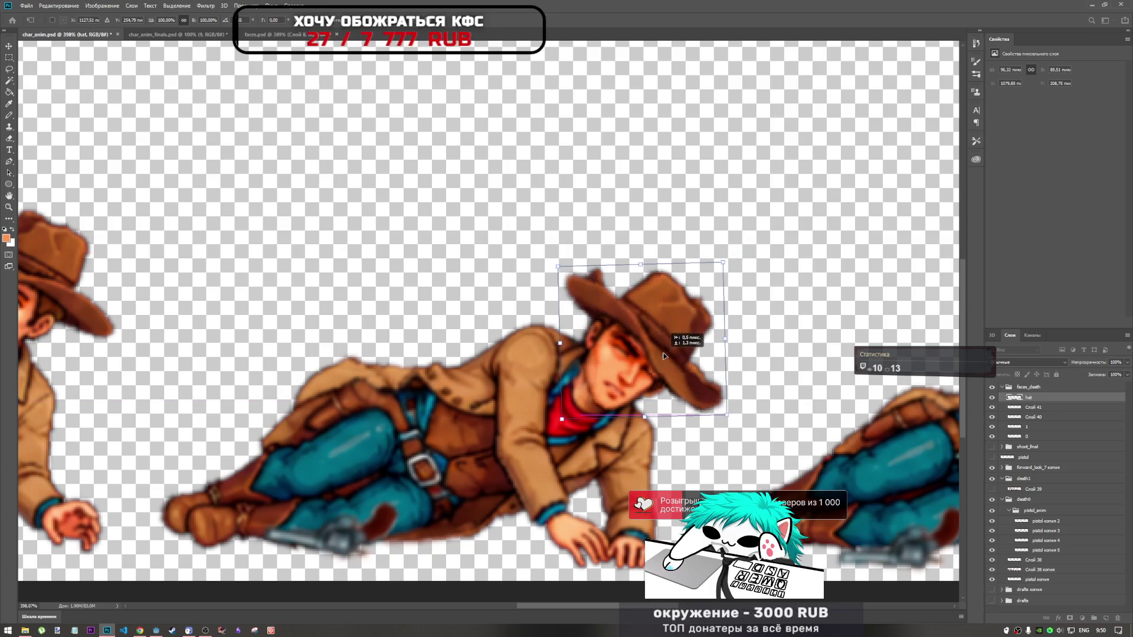
pyautogui.scroll(2, 661, 354)
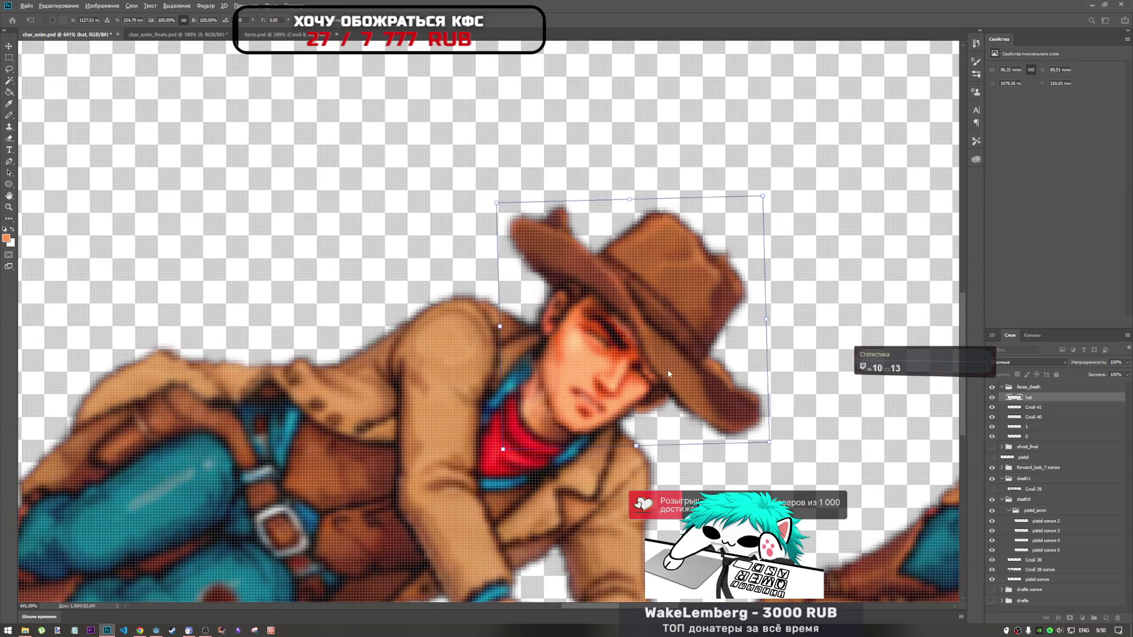
pyautogui.moveTo(654, 348)
pyautogui.mouseDown()
pyautogui.moveTo(653, 326)
pyautogui.moveTo(663, 337)
pyautogui.mouseUp()
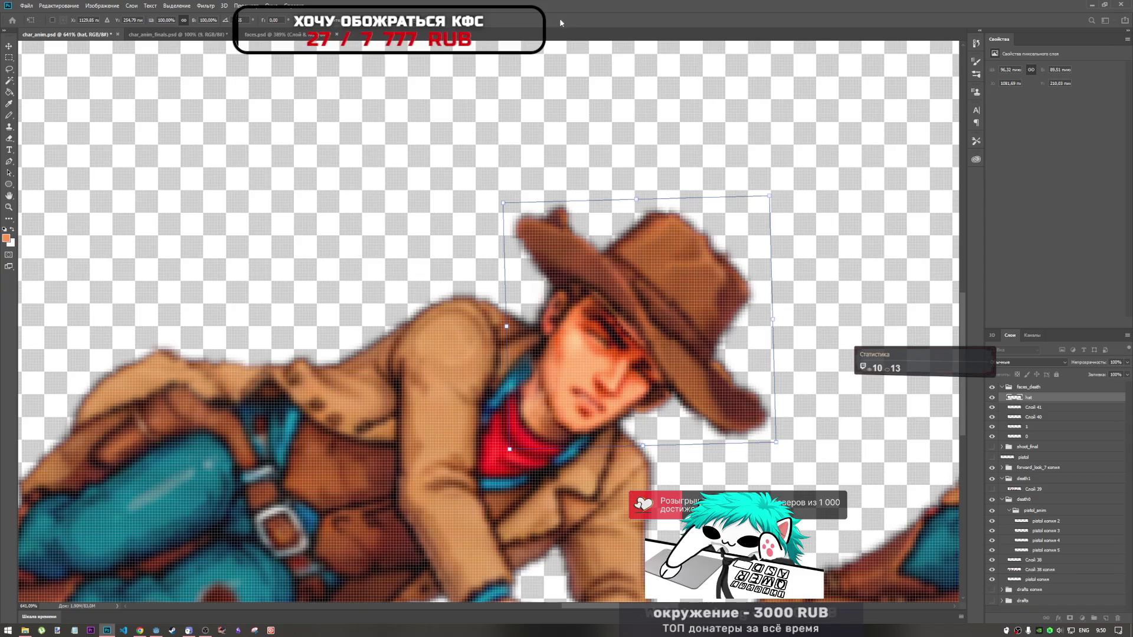
pyautogui.press('Return')
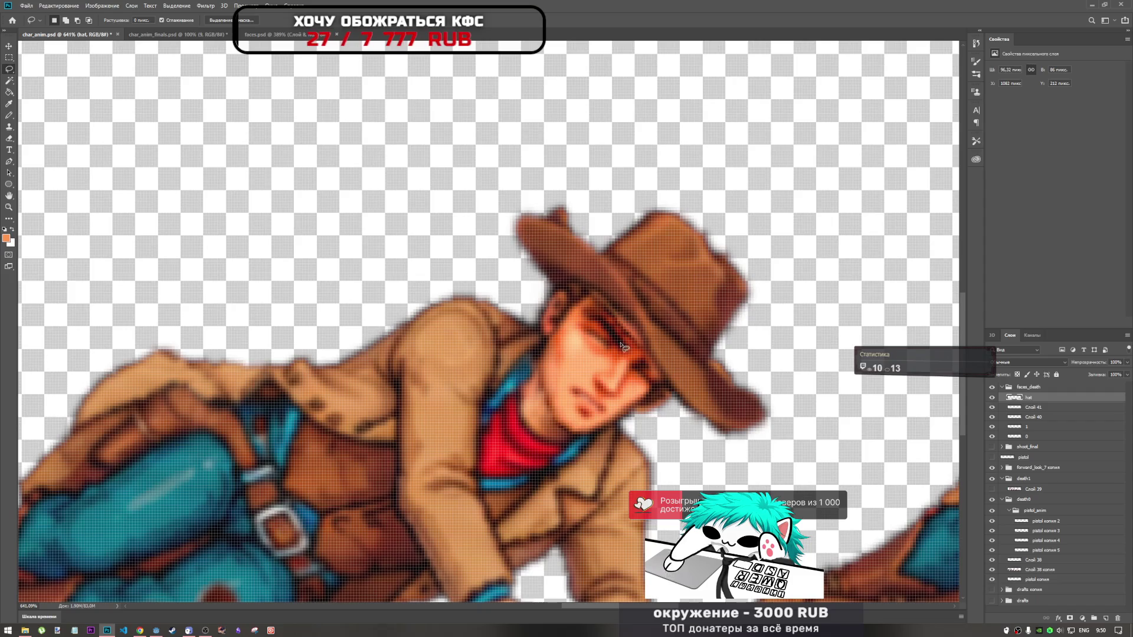
# Set up a low-opacity brush on the Слой 38 копия layer
pyautogui.click(9, 135)
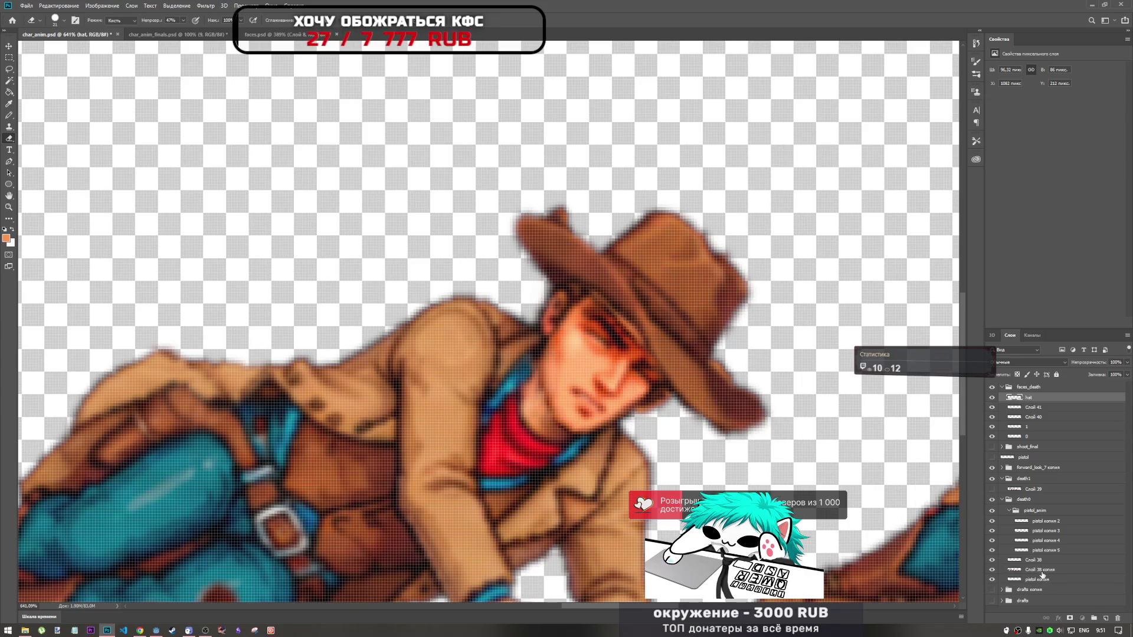
pyautogui.click(1044, 570)
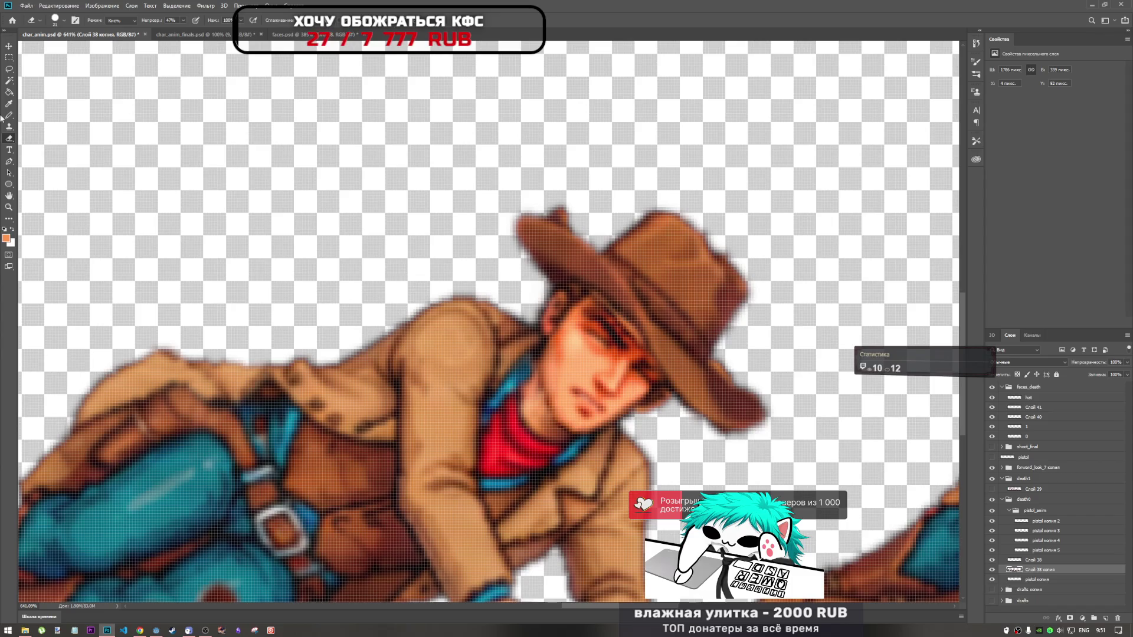
pyautogui.click(187, 23)
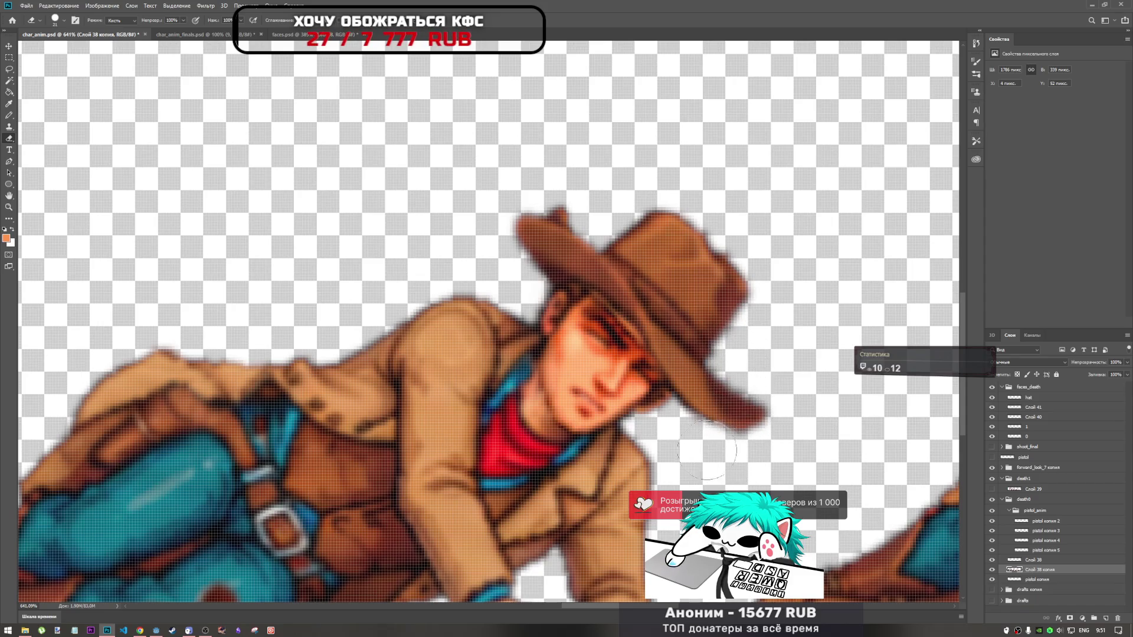
# Paint over the seam along the hat brim's underside, undoing and redoing one stroke
pyautogui.moveTo(699, 416); pyautogui.dragTo(603, 301)
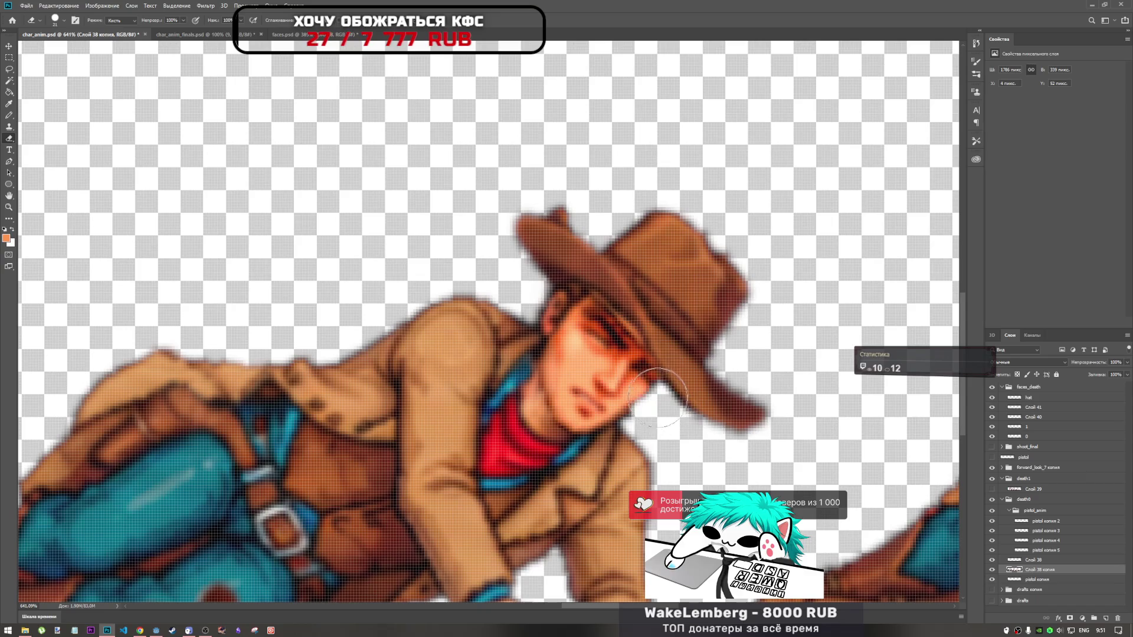
pyautogui.hotkey('ctrl', 'z')
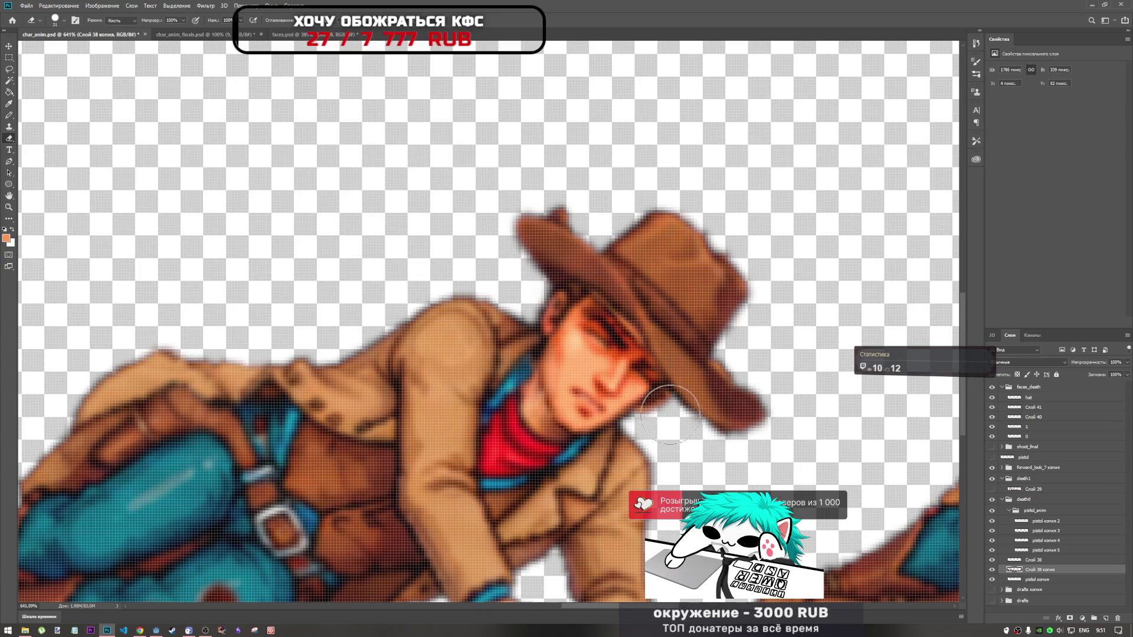
pyautogui.moveTo(735, 408); pyautogui.dragTo(709, 354)
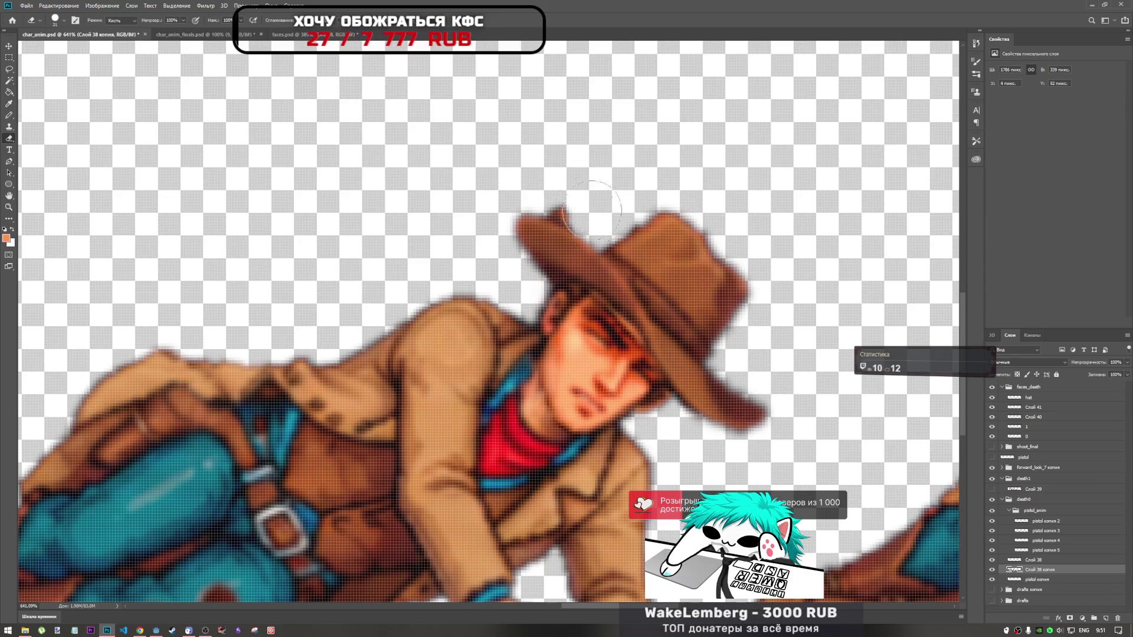
pyautogui.scroll(-5, 673, 266)
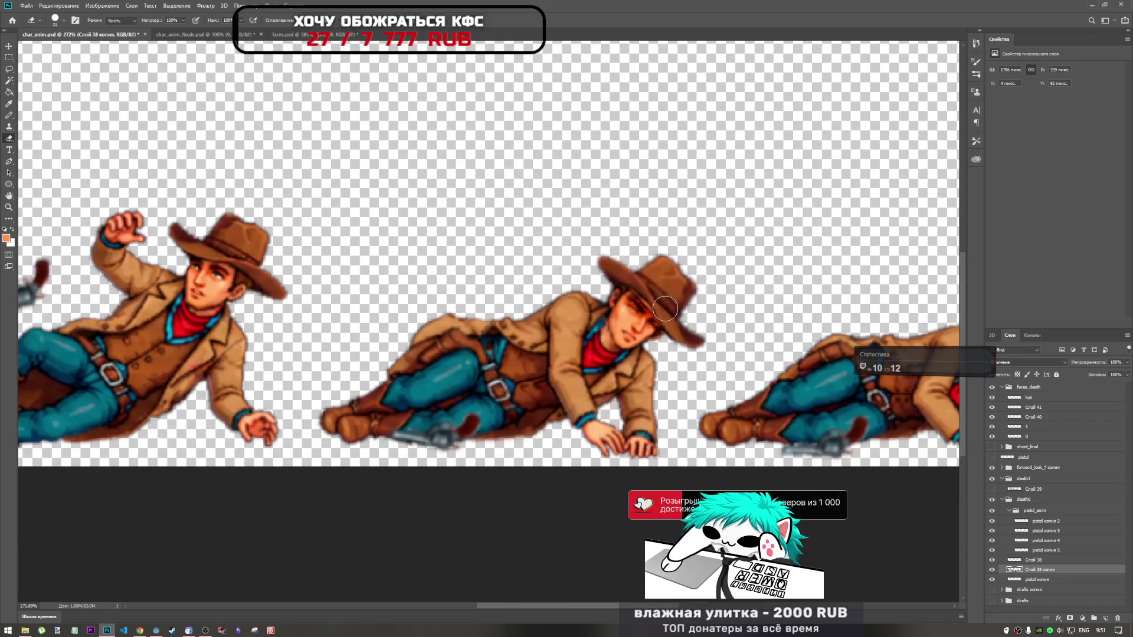
pyautogui.scroll(-4, 672, 300)
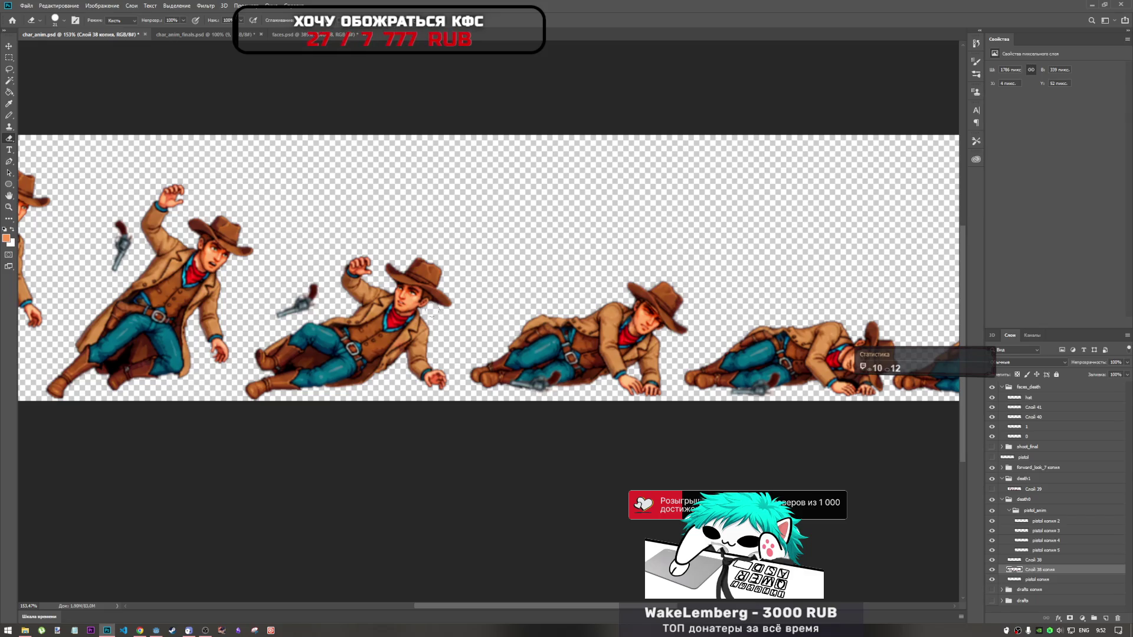
pyautogui.scroll(-1, 434, 315)
pyautogui.scroll(1, 425, 265)
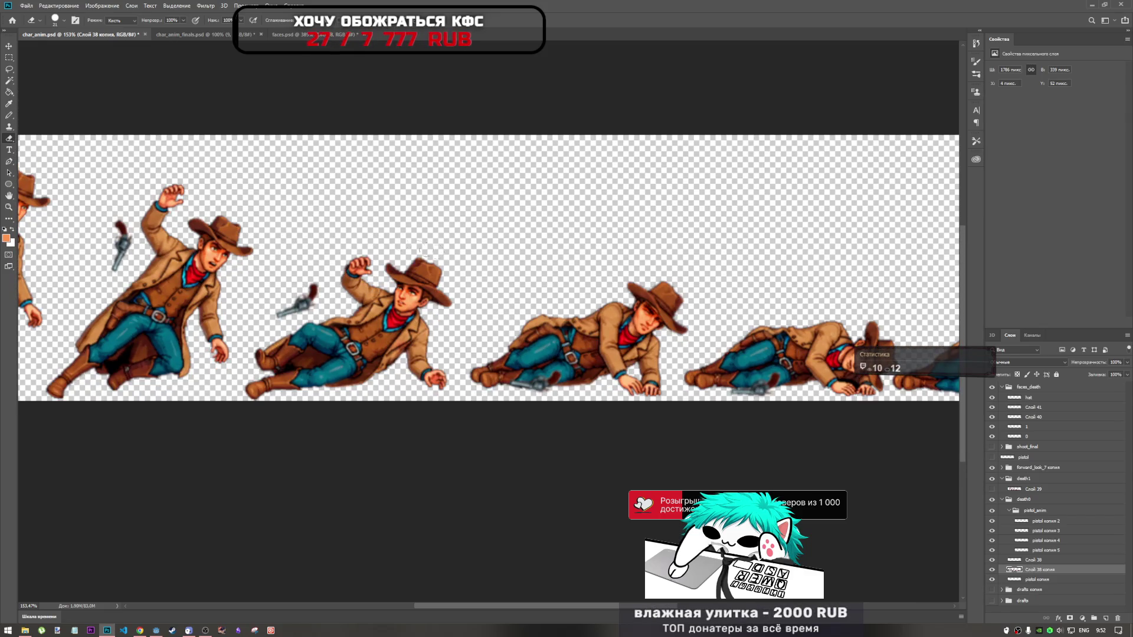
pyautogui.scroll(-2, 416, 265)
pyautogui.scroll(1, 213, 293)
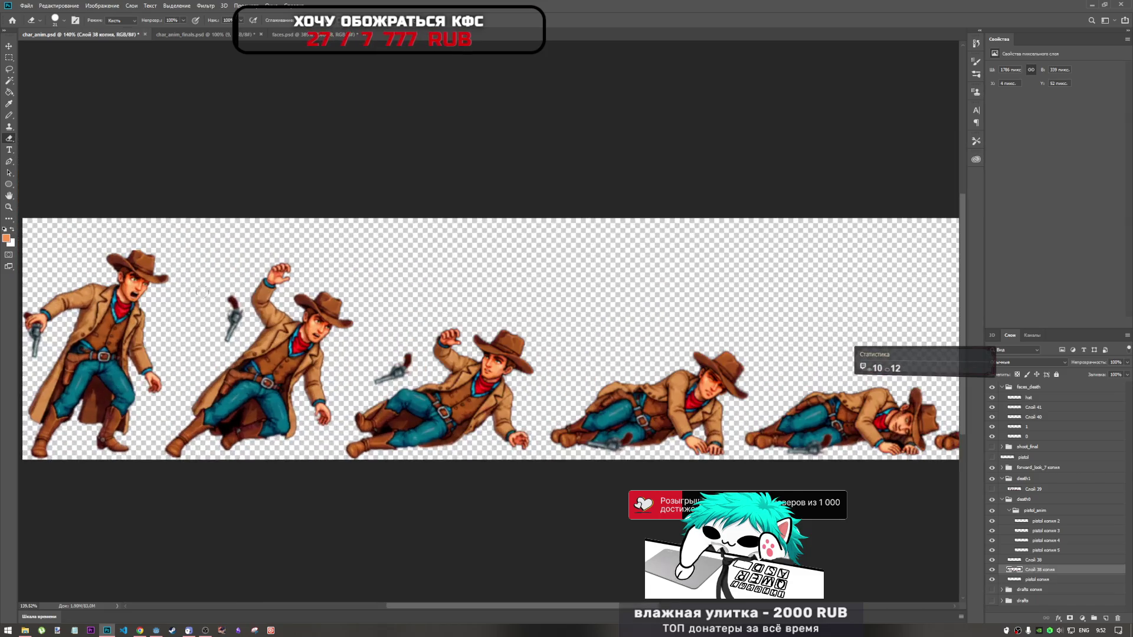
pyautogui.scroll(-2, 318, 330)
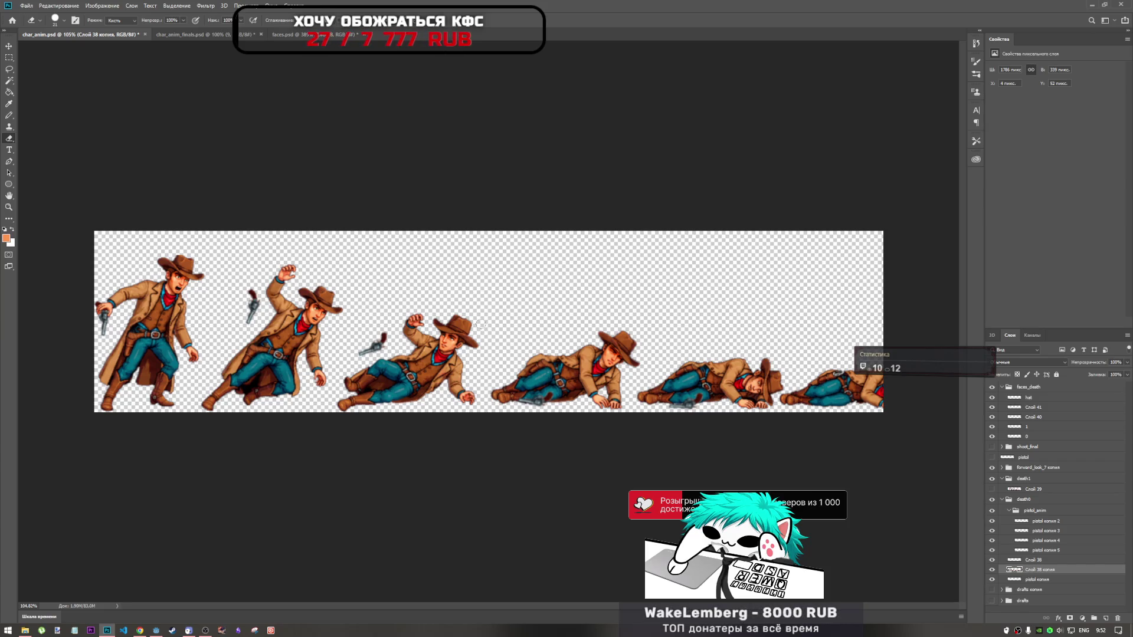
pyautogui.scroll(1, 483, 323)
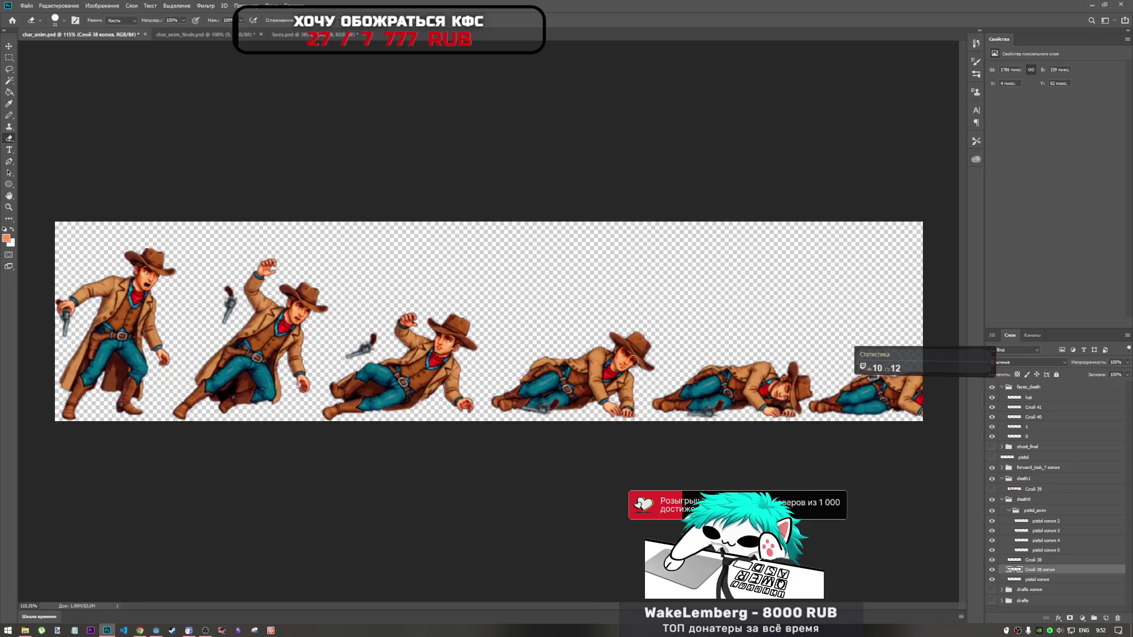
pyautogui.scroll(2, 620, 354)
pyautogui.scroll(2, 639, 361)
pyautogui.scroll(2, 640, 362)
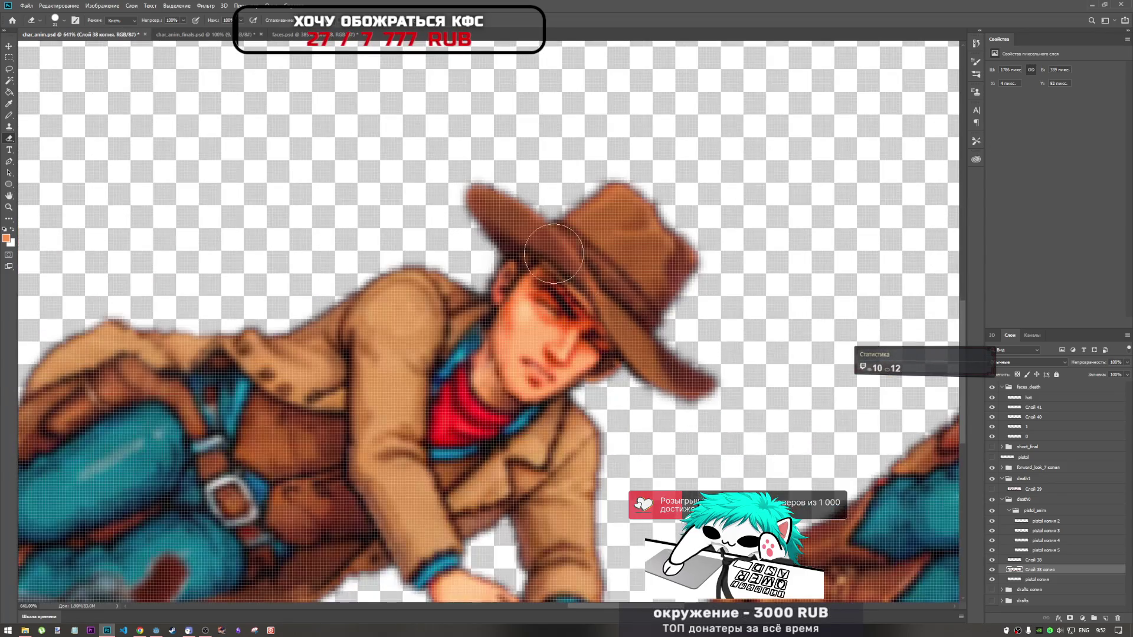
# Select face layer Слой 41 for retouching
pyautogui.click(10, 205)
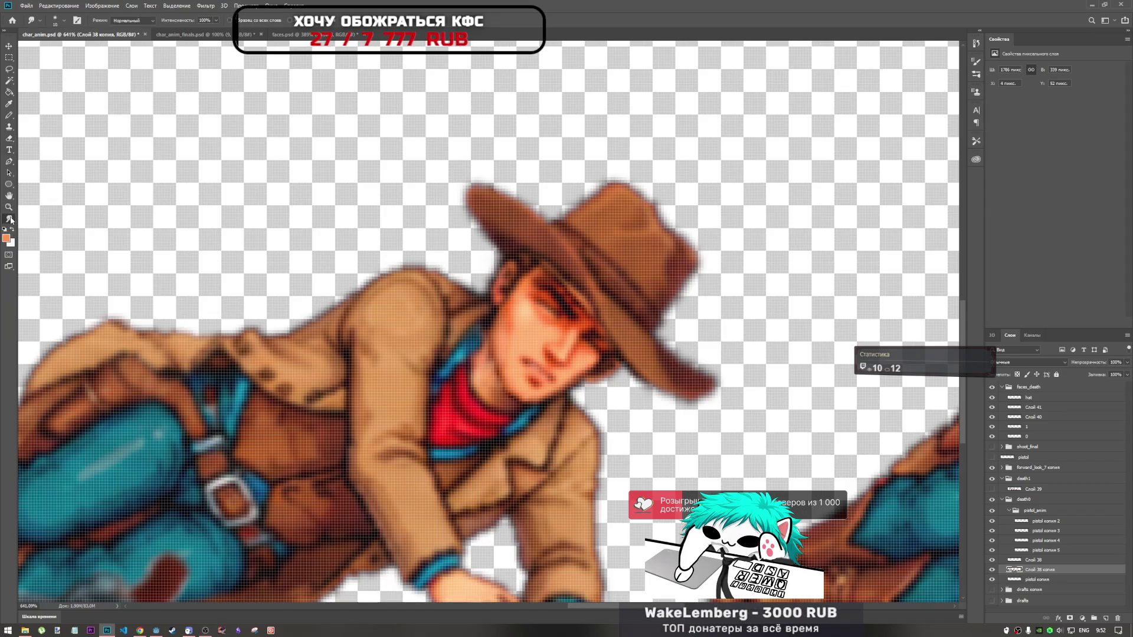
pyautogui.click(1028, 397)
pyautogui.click(992, 407)
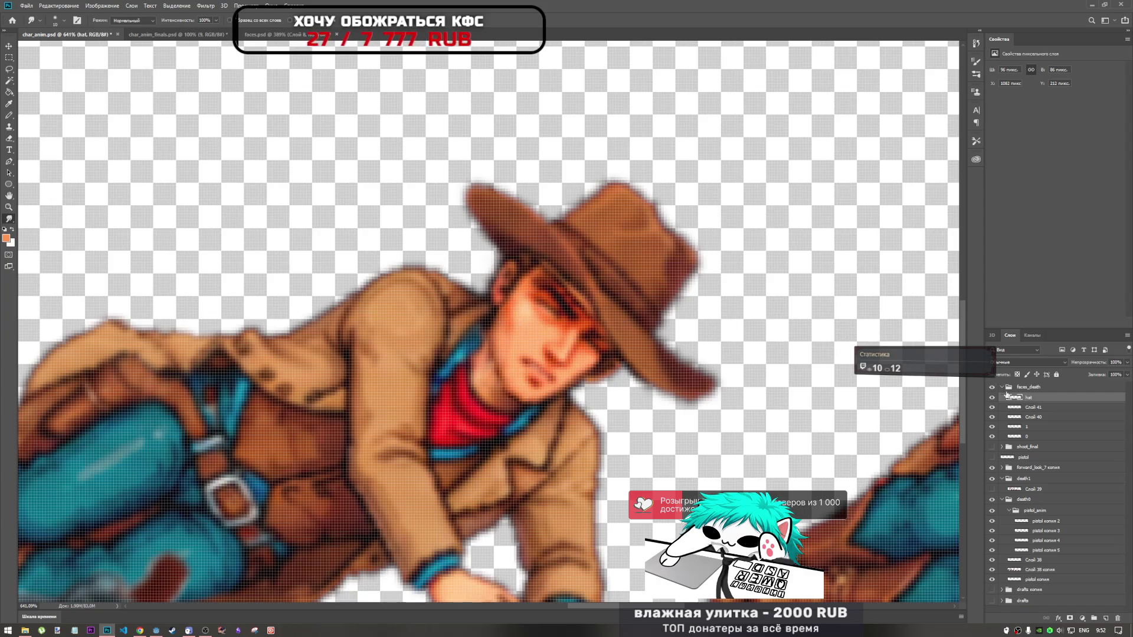
pyautogui.click(1032, 408)
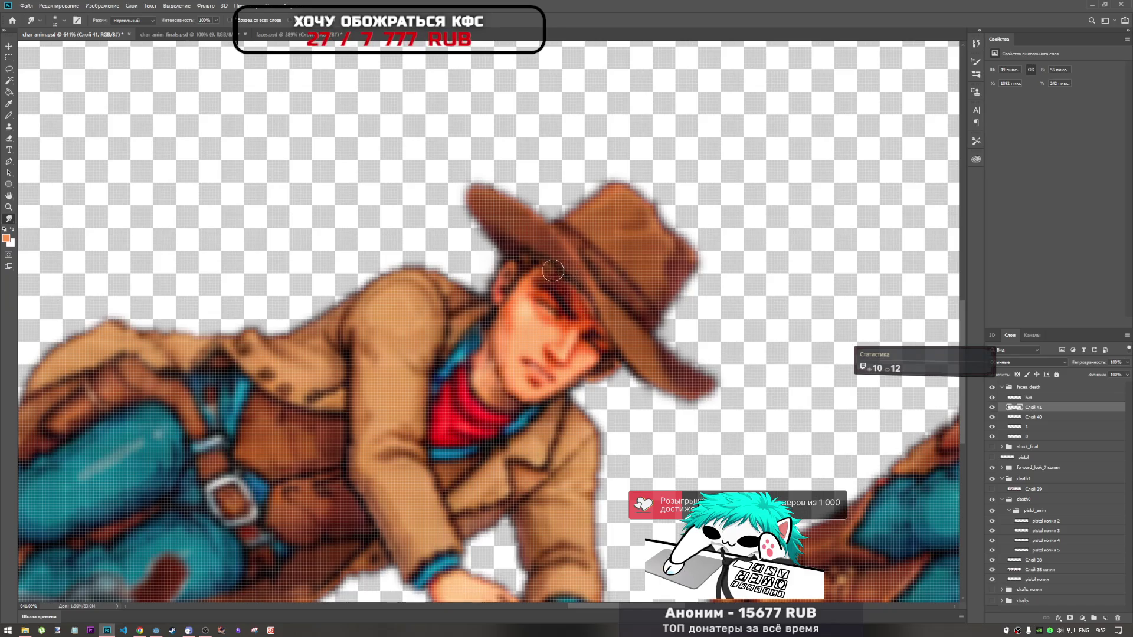
pyautogui.scroll(-3, 665, 350)
pyautogui.scroll(-2, 630, 278)
pyautogui.scroll(6, 630, 279)
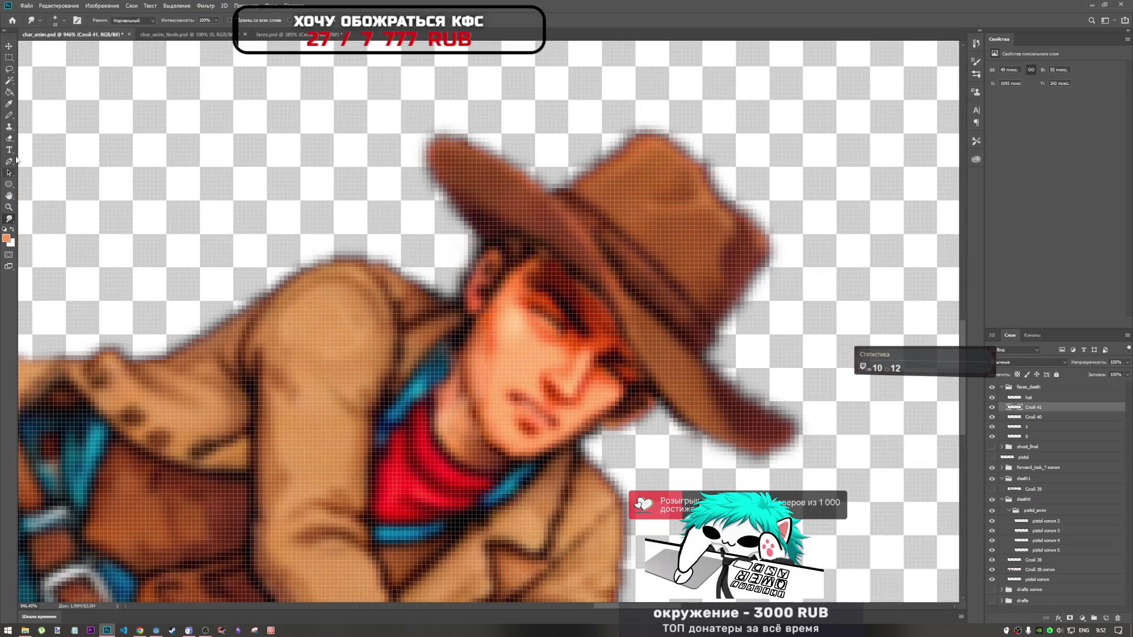
# Lower the brush opacity and adjust brush size and hardness
pyautogui.click(10, 126)
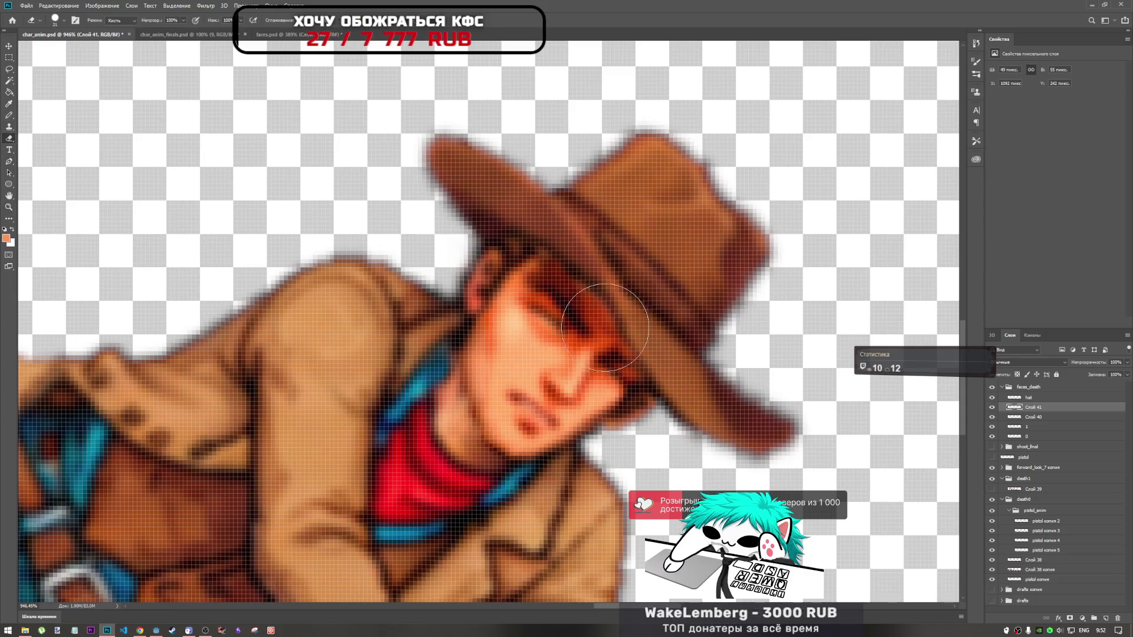
pyautogui.click(172, 20)
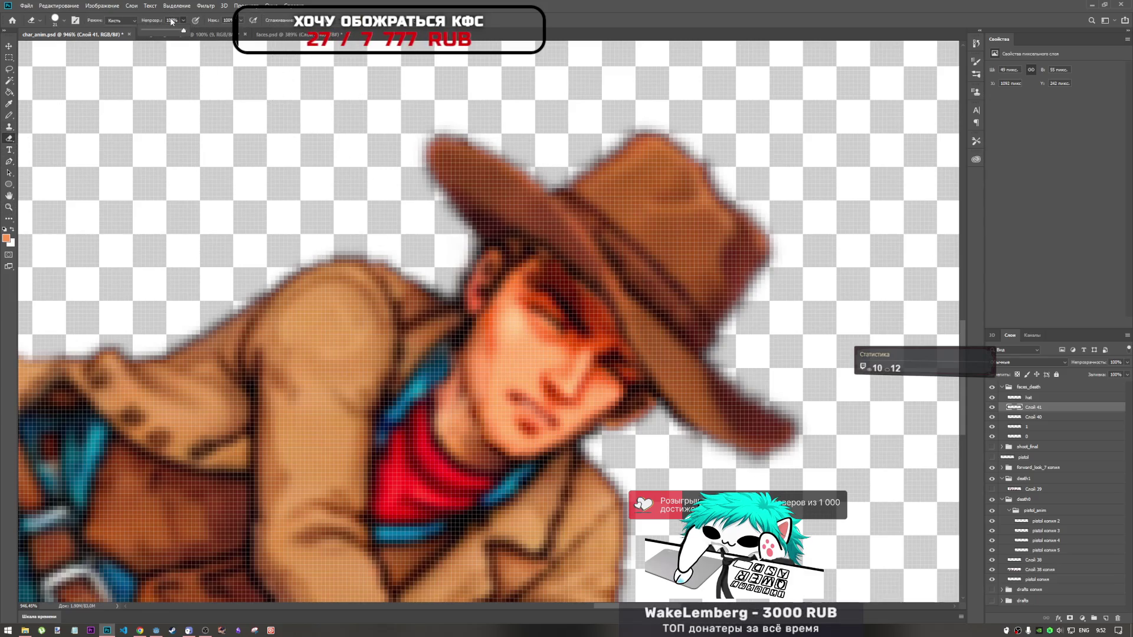
pyautogui.press('Return')
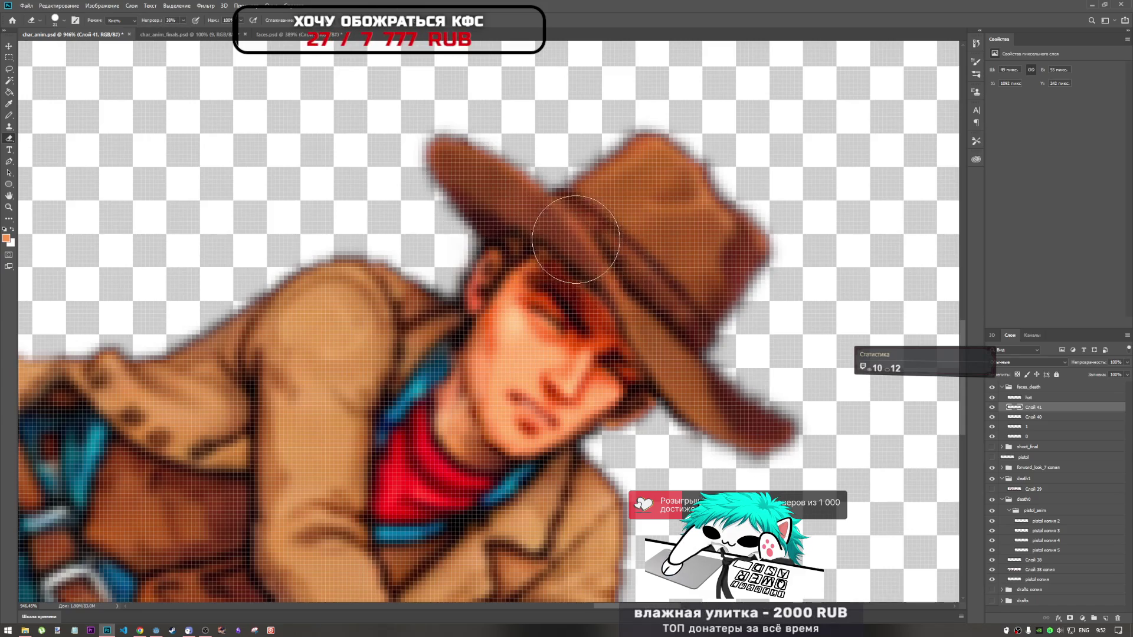
pyautogui.rightClick(554, 162)
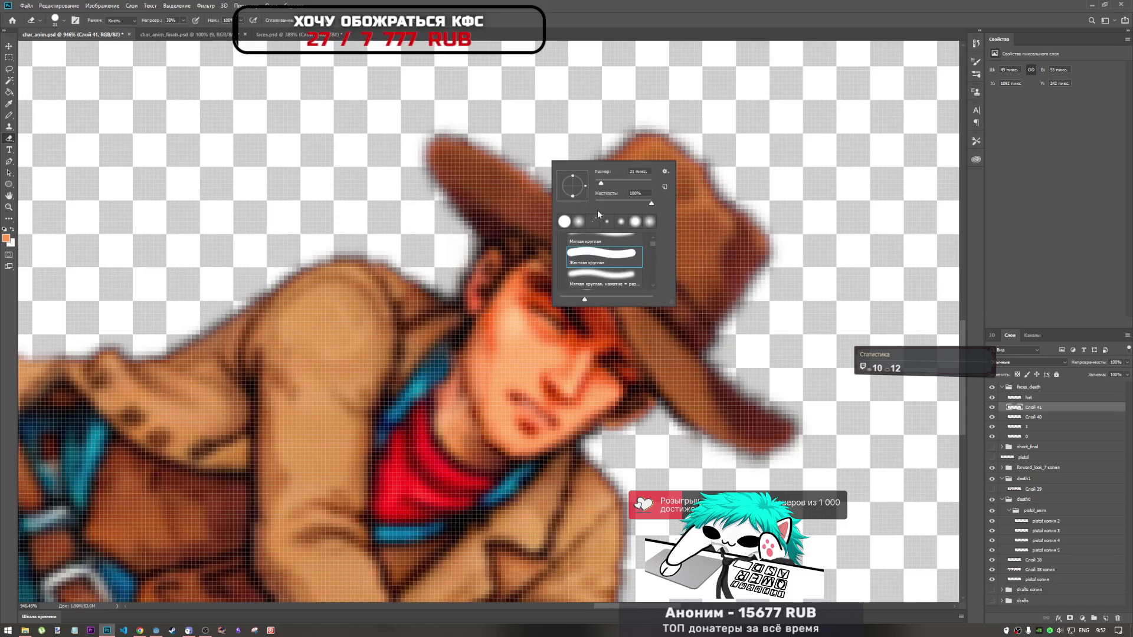
pyautogui.press('Return')
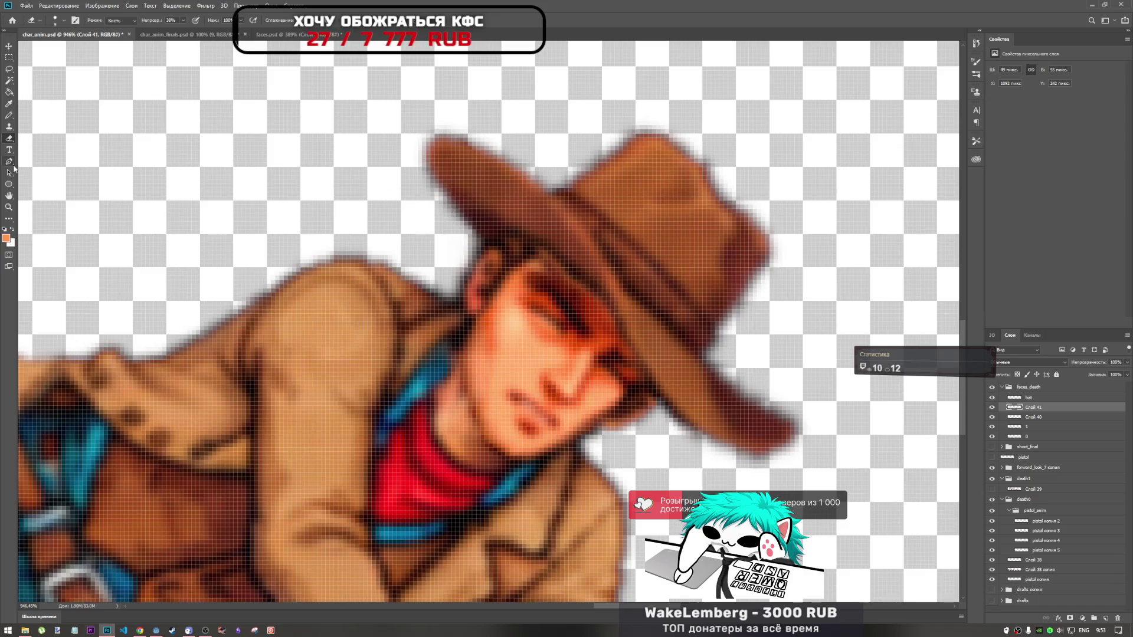
# Darken the shadow around the cowboy's eye beneath the hat brim
pyautogui.click(12, 129)
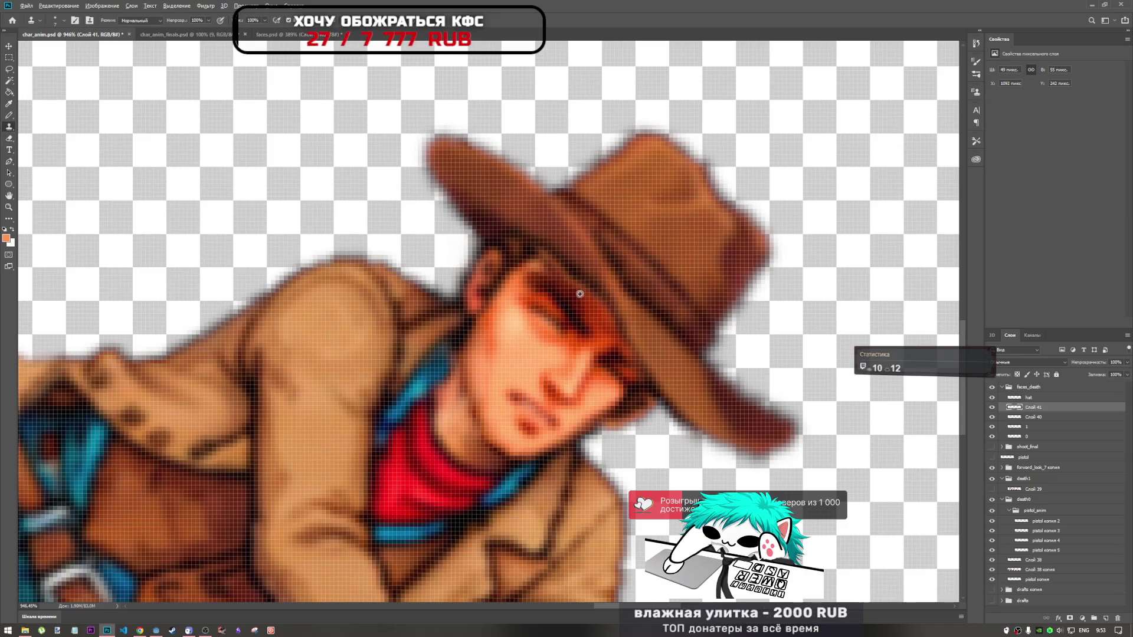
pyautogui.moveTo(563, 282); pyautogui.dragTo(578, 292)
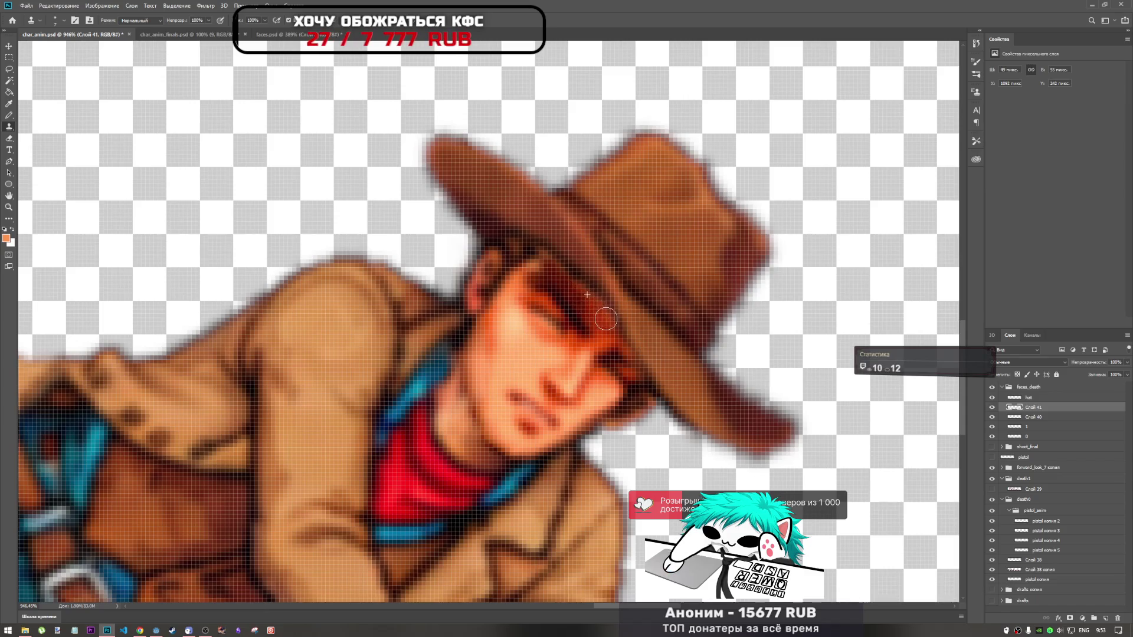
pyautogui.scroll(-3, 599, 299)
pyautogui.scroll(-3, 620, 328)
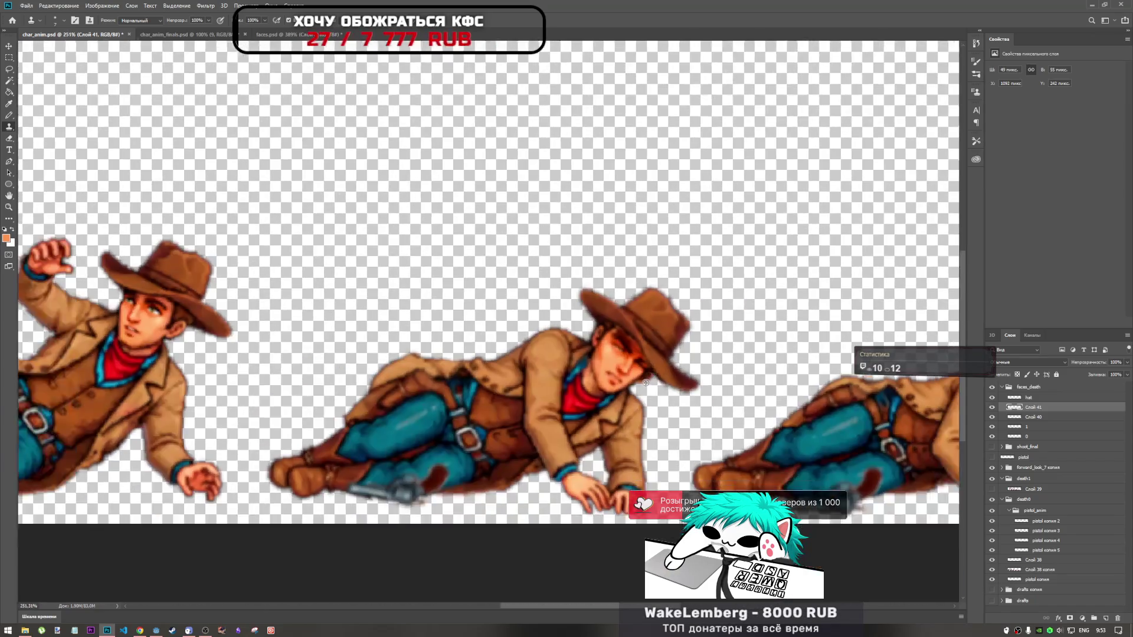
pyautogui.scroll(5, 640, 359)
pyautogui.scroll(1, 641, 358)
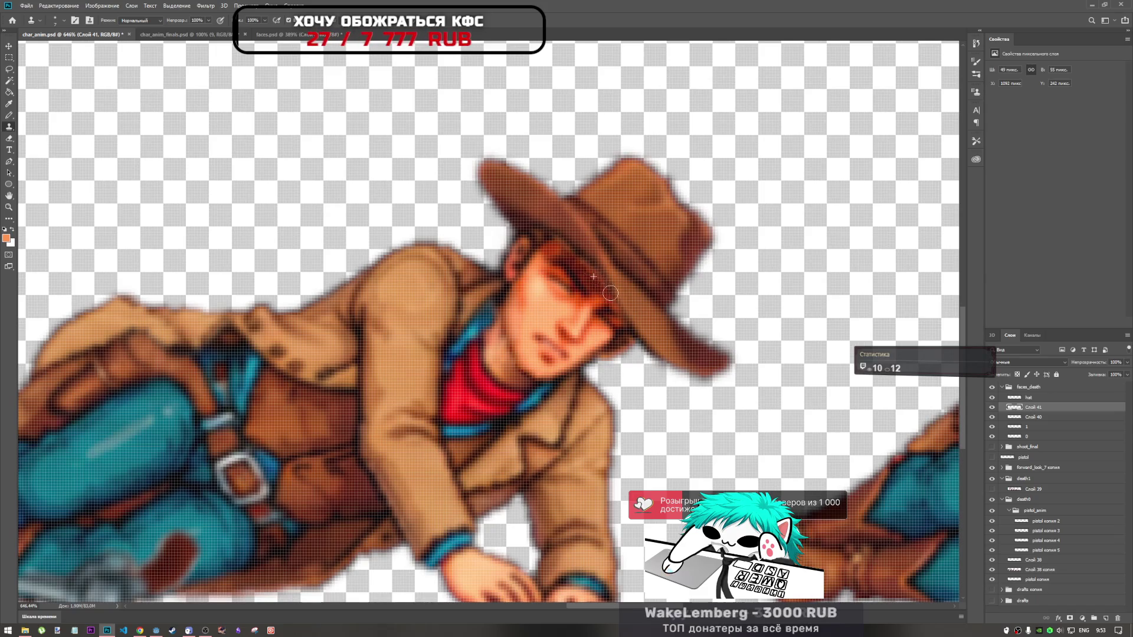
pyautogui.scroll(-5, 656, 341)
pyautogui.scroll(6, 656, 341)
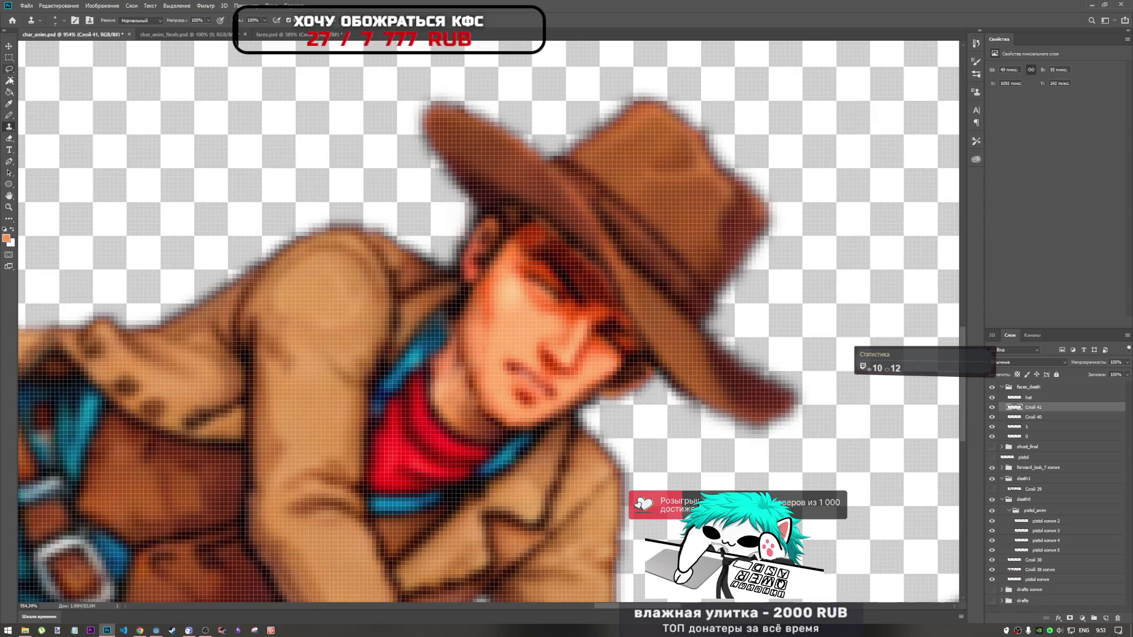
pyautogui.click(9, 161)
pyautogui.click(9, 138)
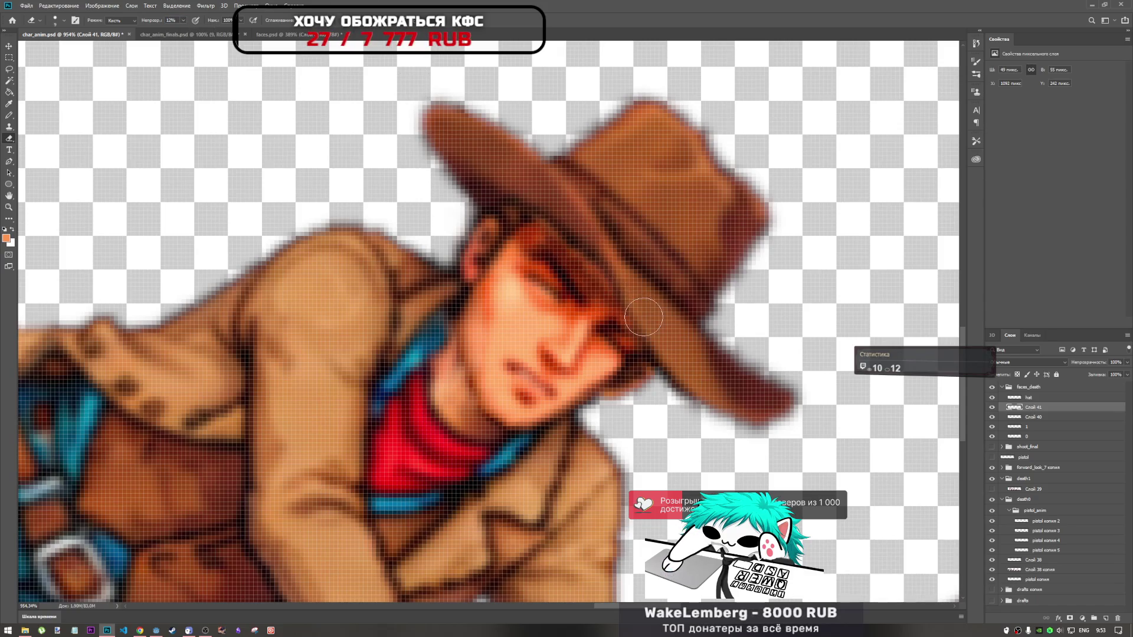
pyautogui.scroll(-5, 620, 309)
pyautogui.scroll(5, 647, 362)
pyautogui.scroll(2, 646, 364)
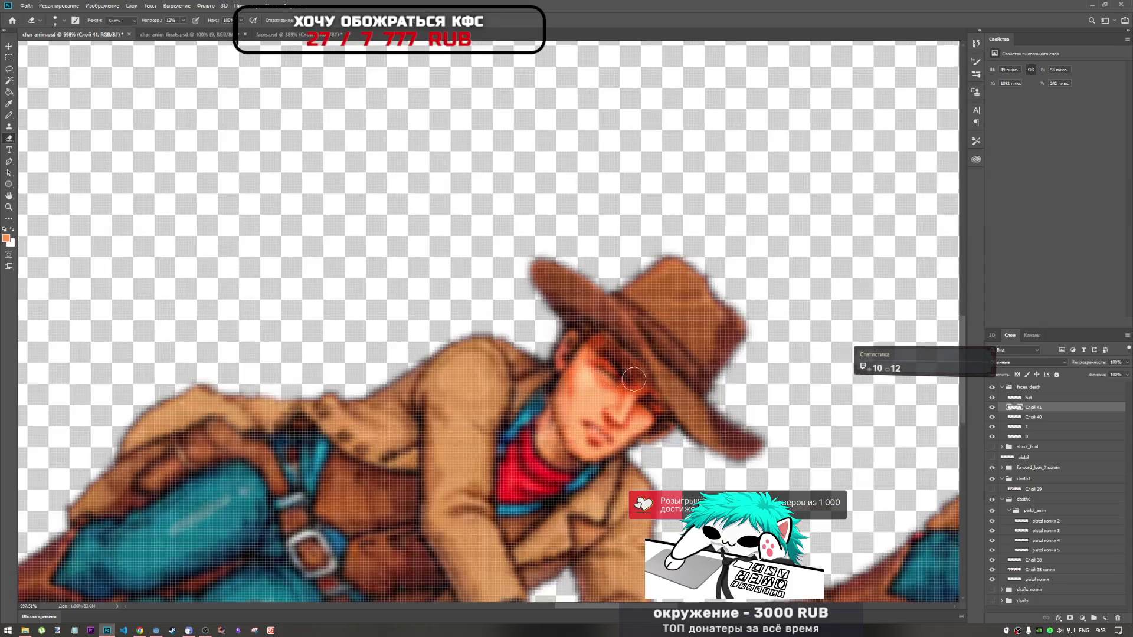
pyautogui.scroll(-6, 531, 363)
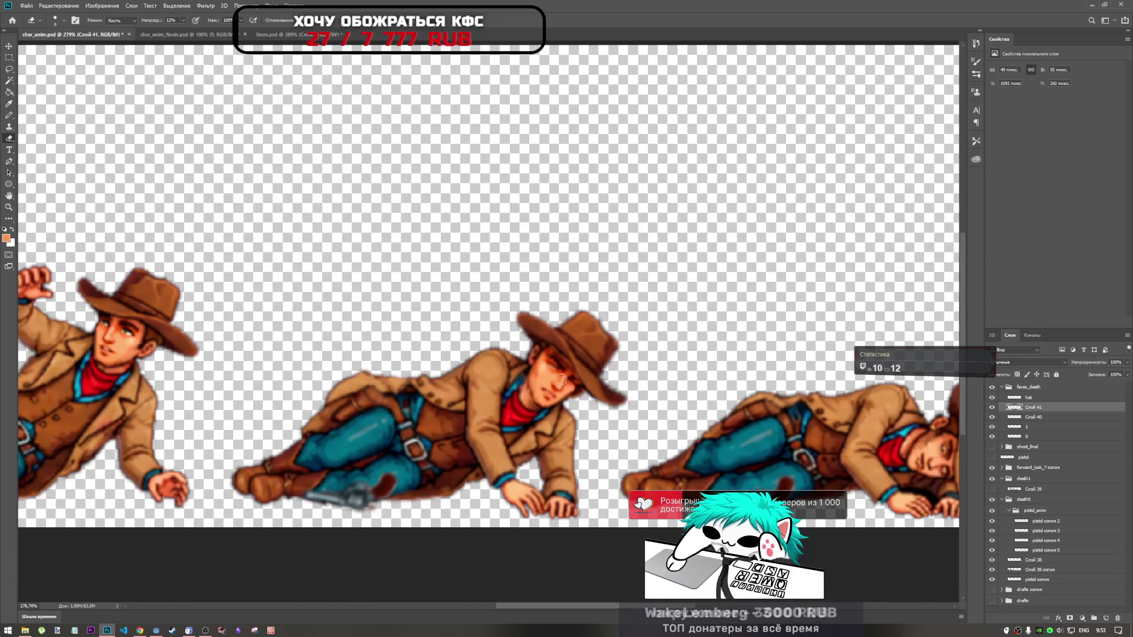
pyautogui.scroll(5, 524, 368)
pyautogui.scroll(3, 573, 387)
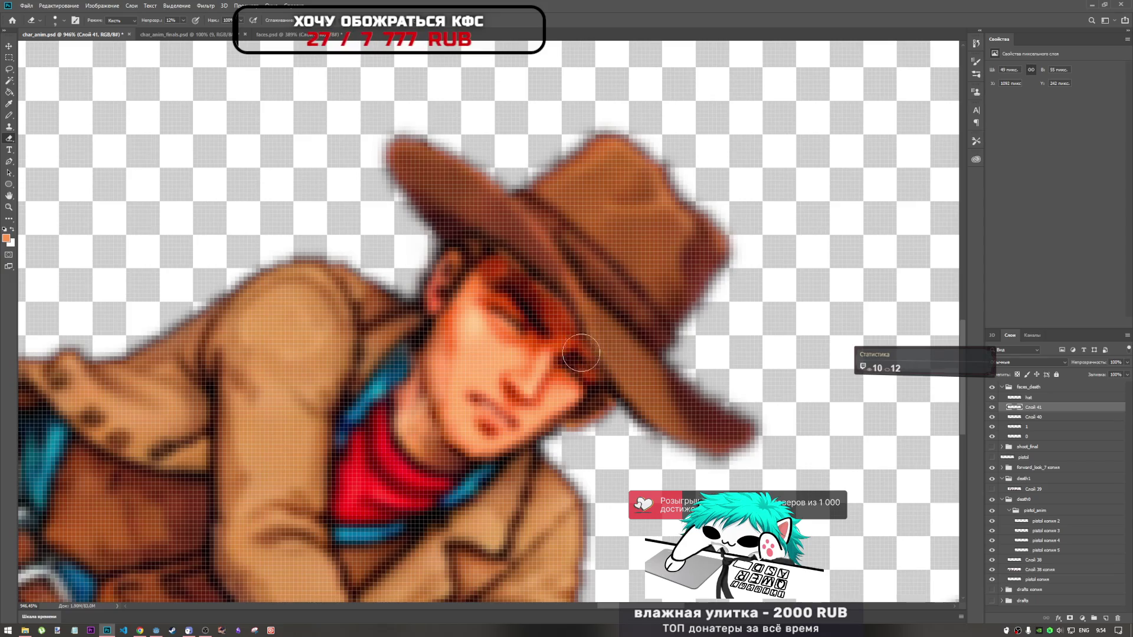
pyautogui.scroll(-4, 583, 361)
pyautogui.scroll(2, 617, 363)
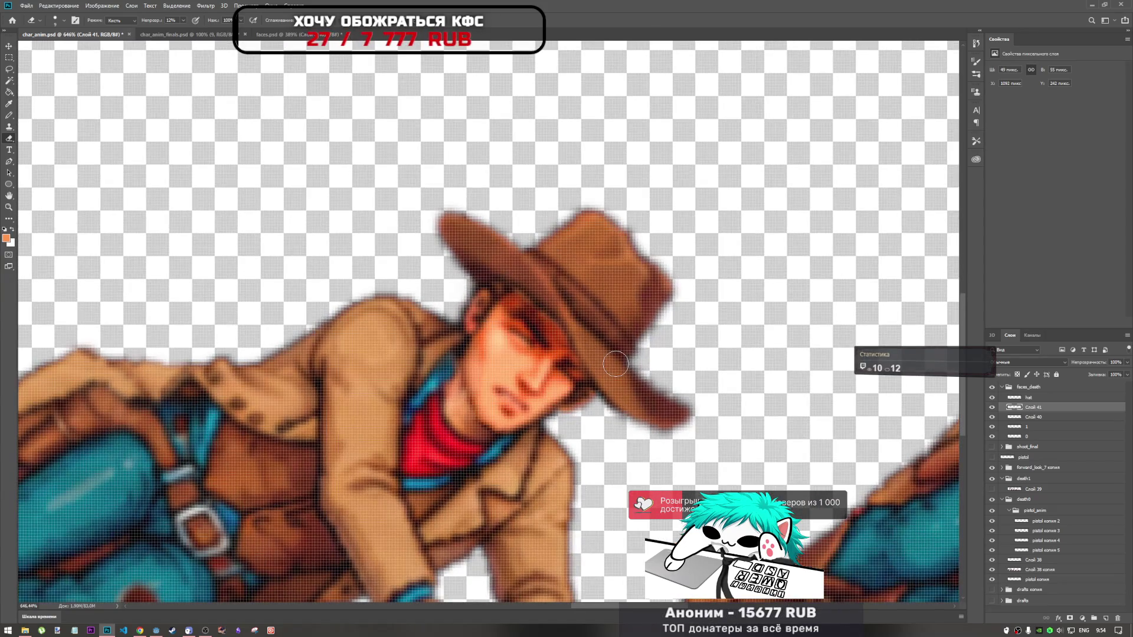
pyautogui.scroll(3, 575, 345)
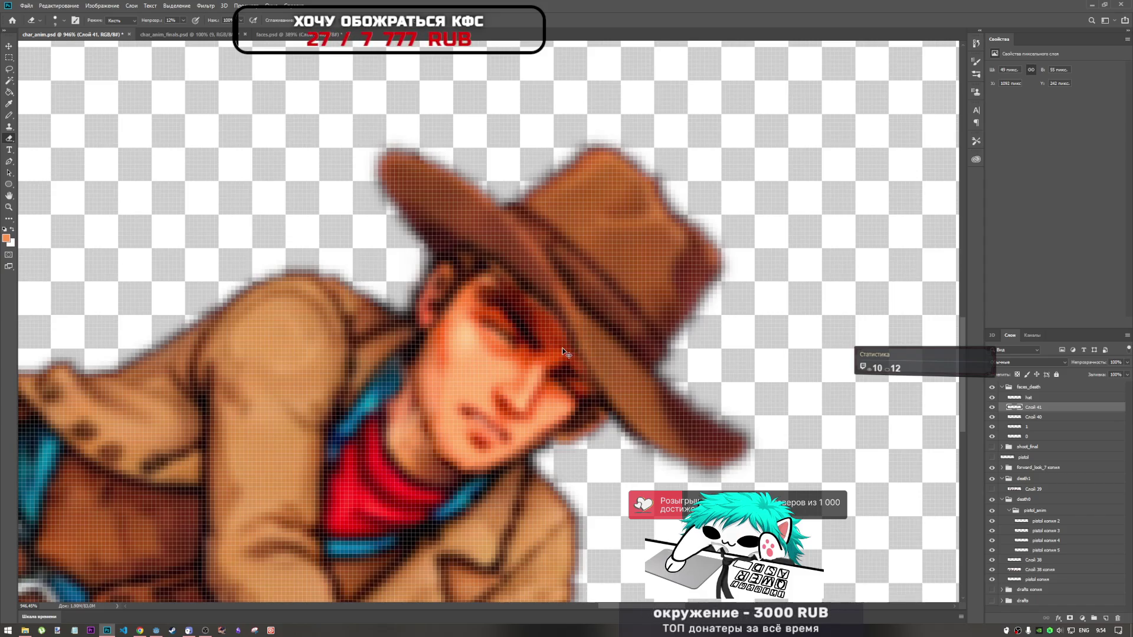
pyautogui.scroll(-3, 562, 352)
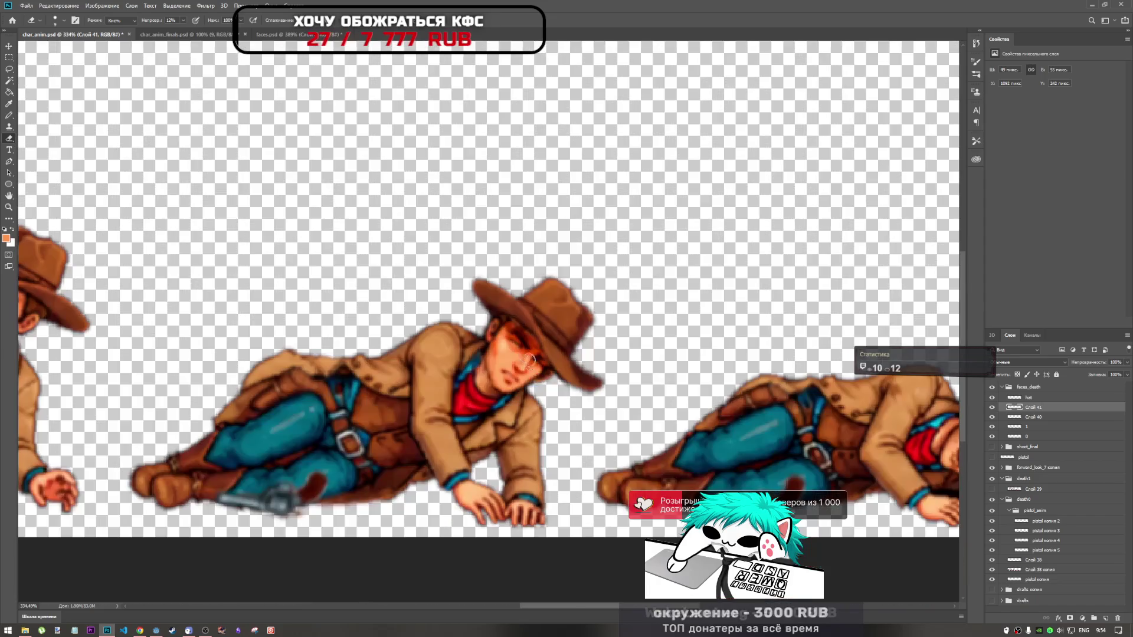
pyautogui.scroll(2, 527, 358)
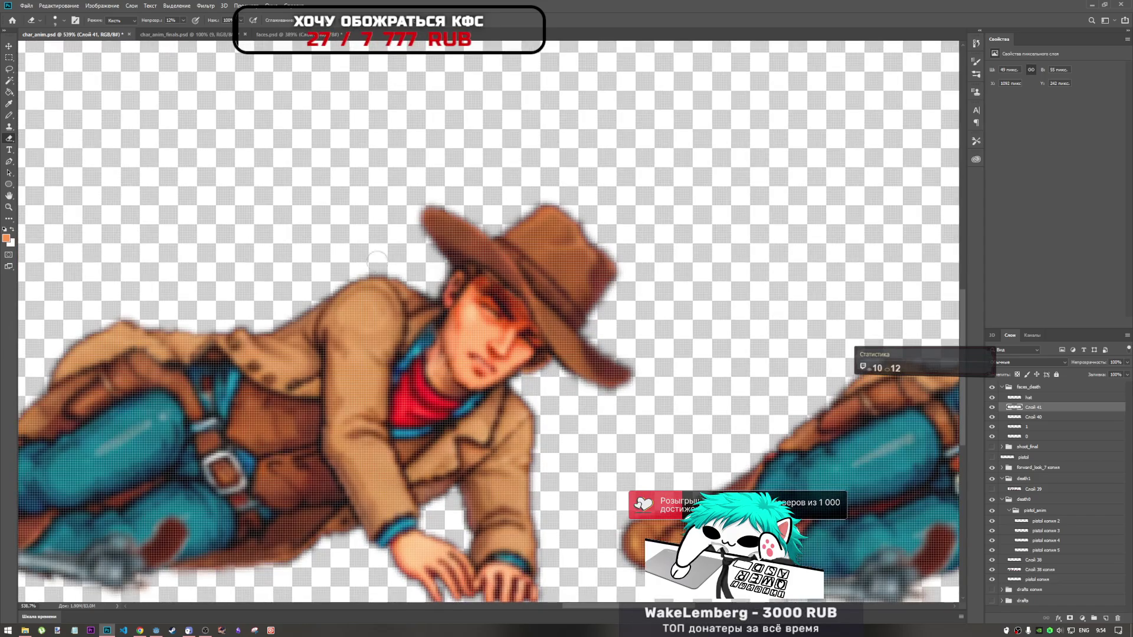
pyautogui.click(9, 221)
pyautogui.scroll(2, 606, 270)
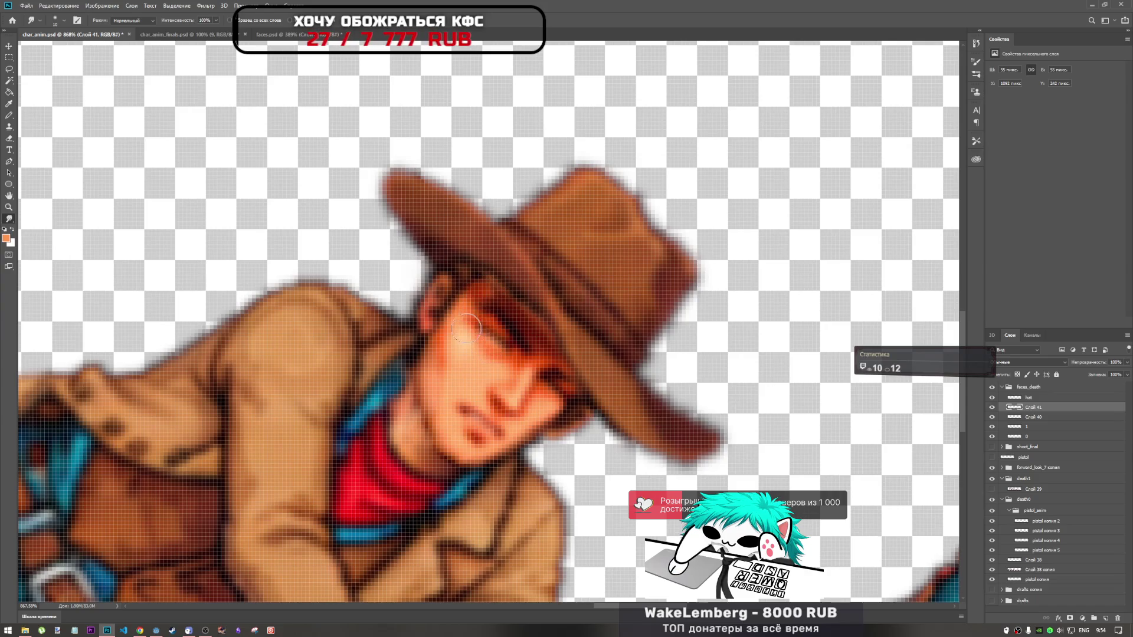
pyautogui.scroll(-4, 479, 307)
pyautogui.scroll(-3, 477, 306)
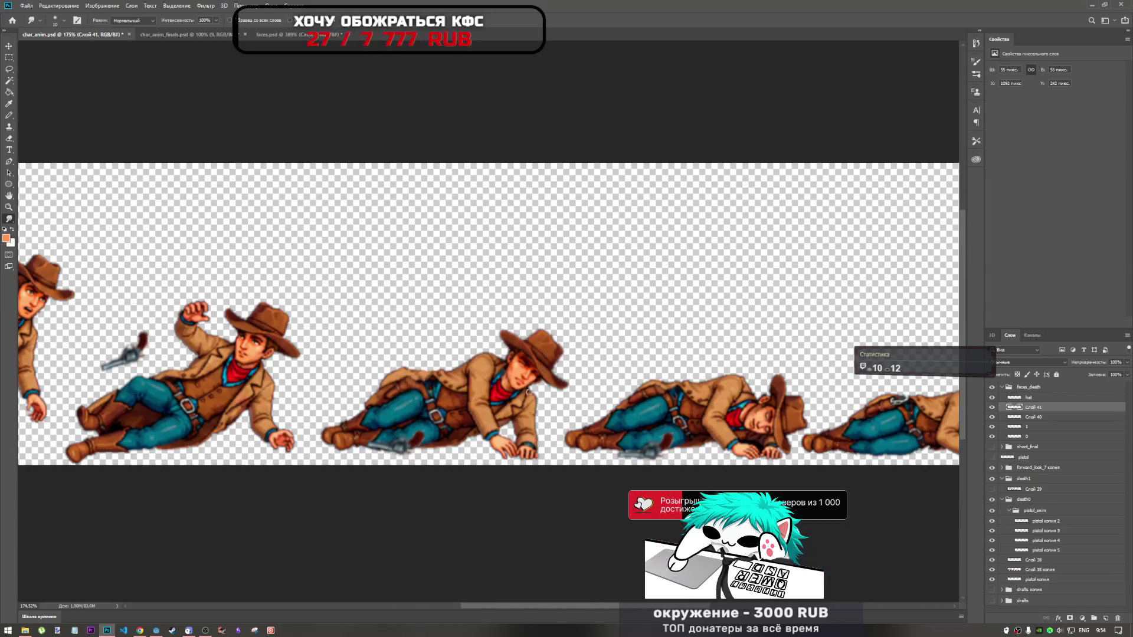
pyautogui.scroll(4, 524, 363)
pyautogui.scroll(3, 524, 363)
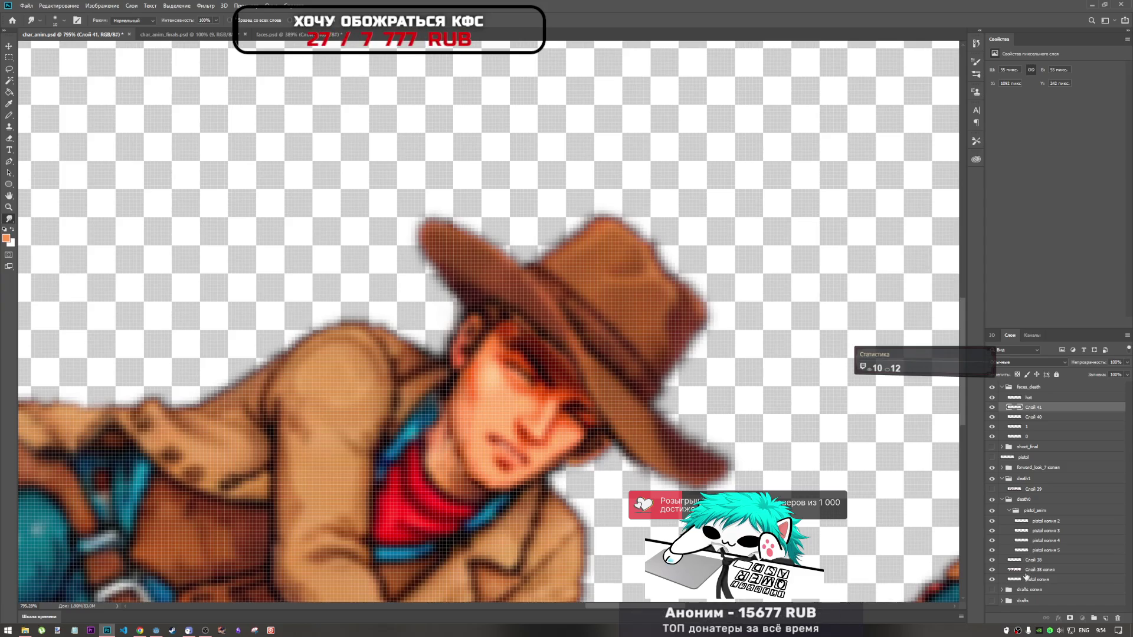
pyautogui.click(1031, 570)
pyautogui.moveTo(483, 304); pyautogui.dragTo(485, 216)
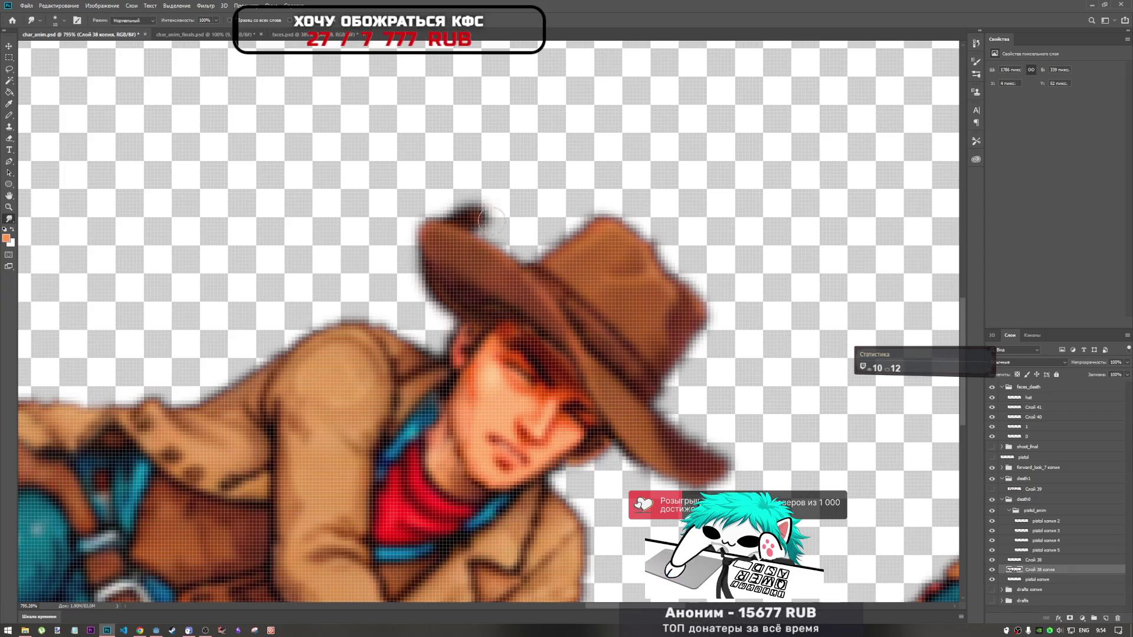
pyautogui.hotkey('ctrl', 'z')
pyautogui.moveTo(482, 256); pyautogui.dragTo(483, 125)
pyautogui.hotkey('ctrl', 'z')
pyautogui.moveTo(455, 301); pyautogui.dragTo(368, 248)
pyautogui.hotkey('ctrl', 'z')
pyautogui.click(9, 126)
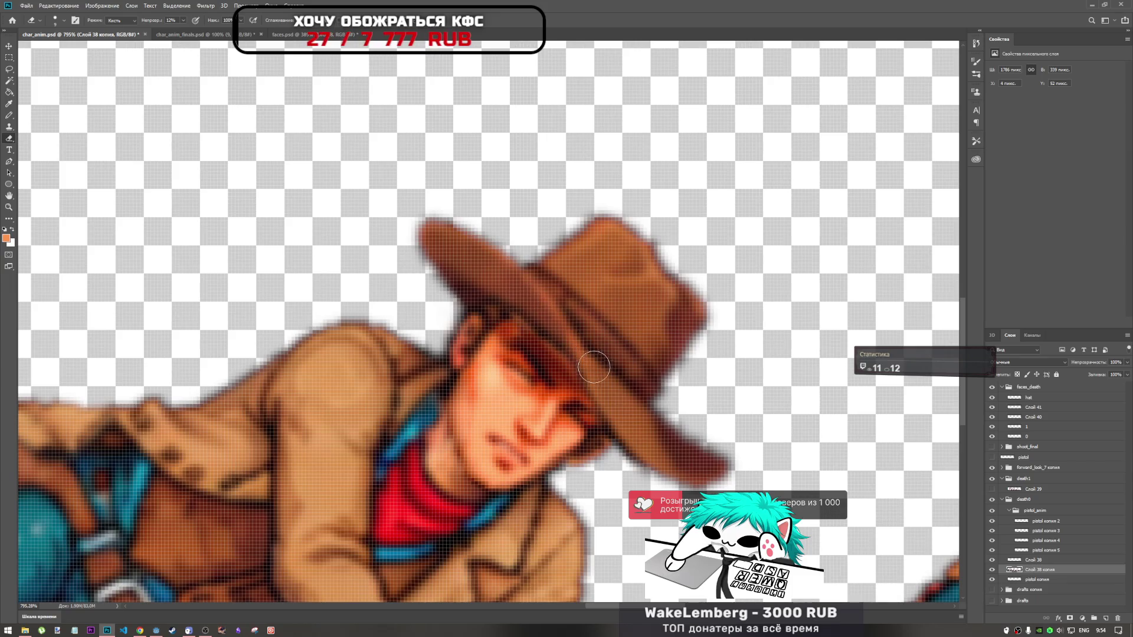
pyautogui.scroll(-2, 594, 370)
pyautogui.scroll(-2, 545, 354)
pyautogui.scroll(2, 542, 355)
pyautogui.scroll(-1, 531, 355)
pyautogui.scroll(2, 527, 353)
pyautogui.scroll(2, 527, 352)
pyautogui.scroll(-4, 527, 353)
pyautogui.scroll(-1, 526, 353)
pyautogui.scroll(2, 415, 333)
pyautogui.scroll(1, 415, 333)
pyautogui.scroll(-2, 496, 354)
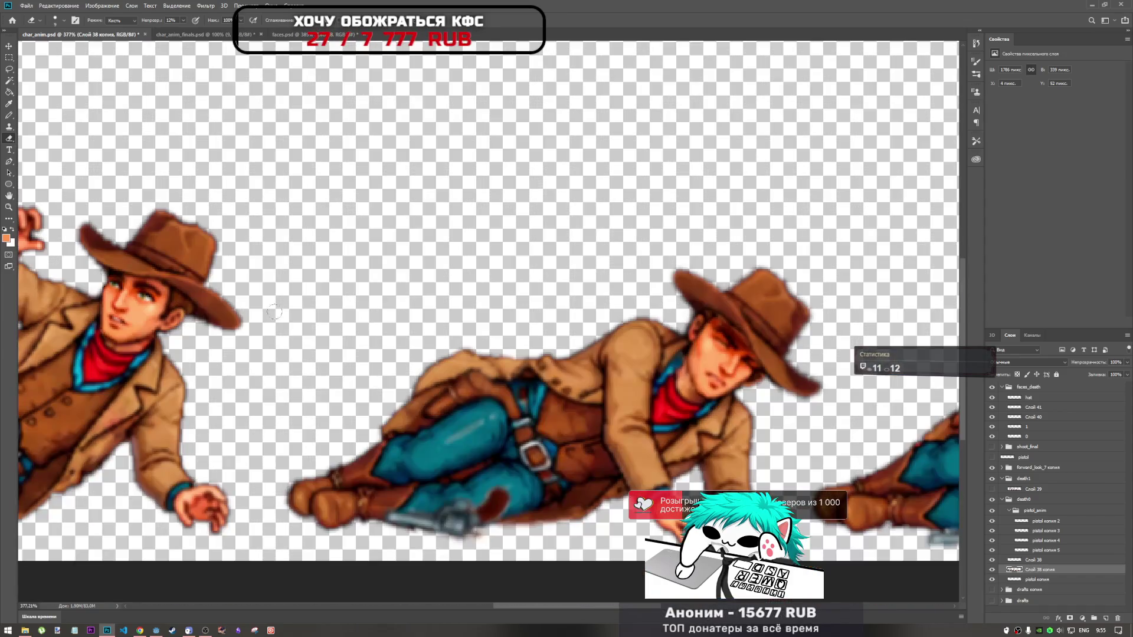
pyautogui.scroll(1, 718, 300)
pyautogui.scroll(1, 698, 321)
pyautogui.scroll(-2, 516, 329)
pyautogui.scroll(-2, 589, 317)
pyautogui.scroll(-1, 589, 319)
pyautogui.scroll(3, 567, 354)
pyautogui.scroll(2, 496, 292)
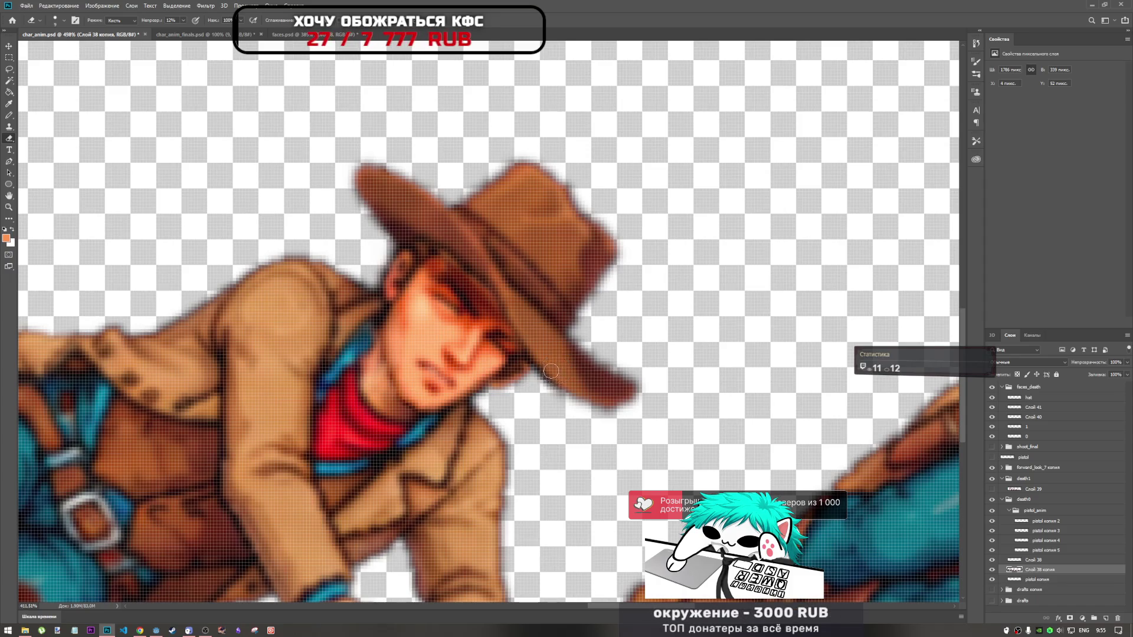
pyautogui.scroll(-4, 552, 371)
pyautogui.scroll(-2, 551, 371)
pyautogui.scroll(1, 590, 365)
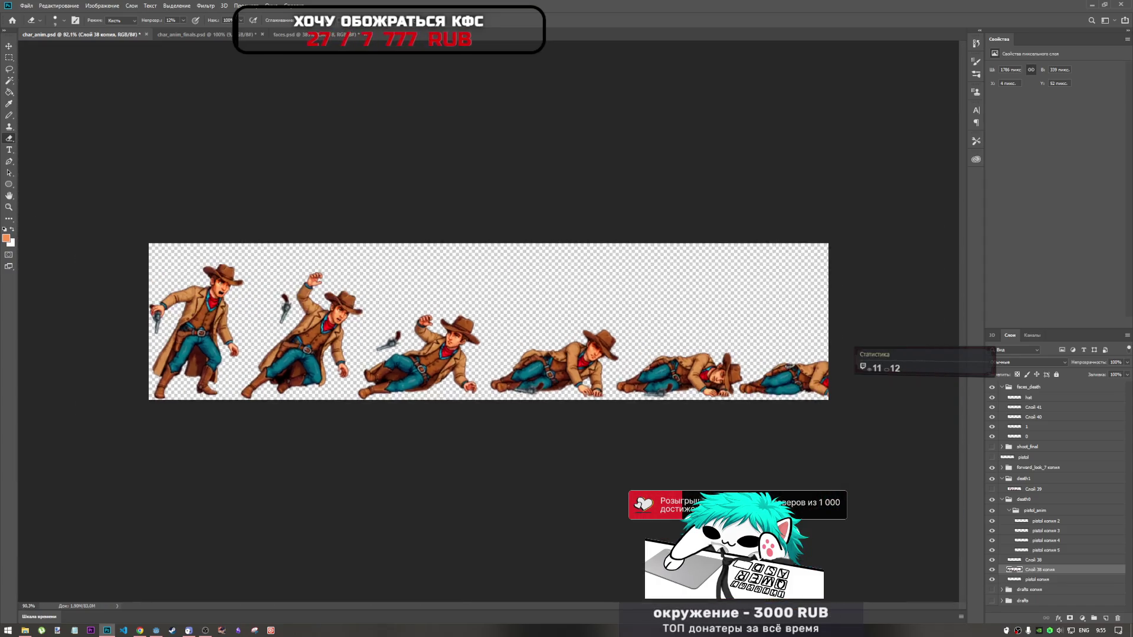
pyautogui.scroll(1, 591, 364)
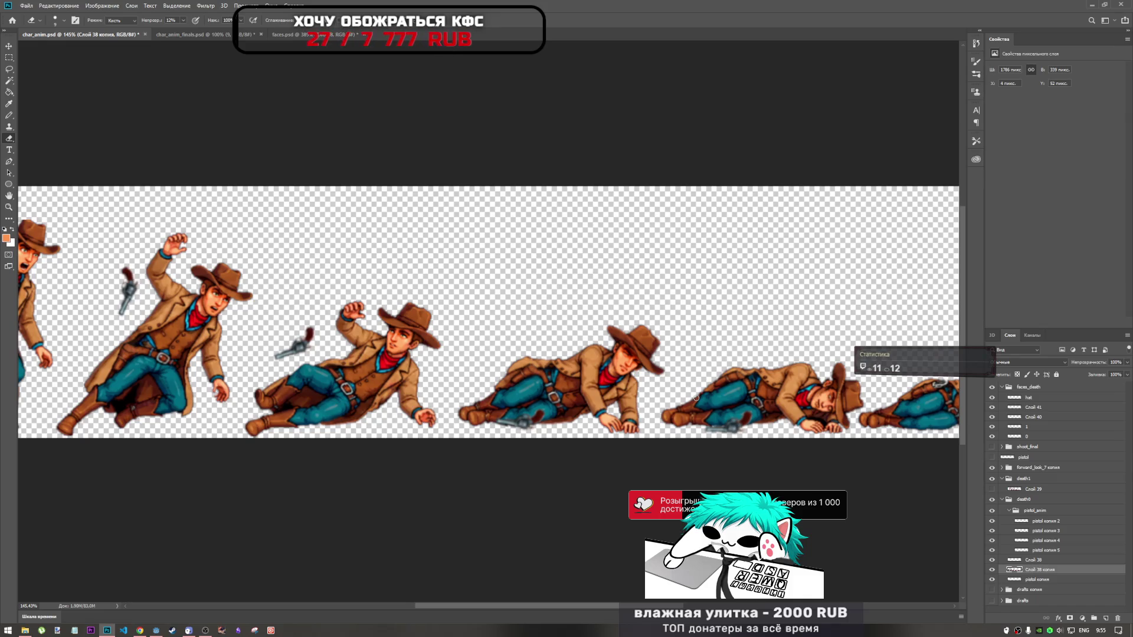
pyautogui.scroll(4, 619, 380)
pyautogui.scroll(4, 620, 381)
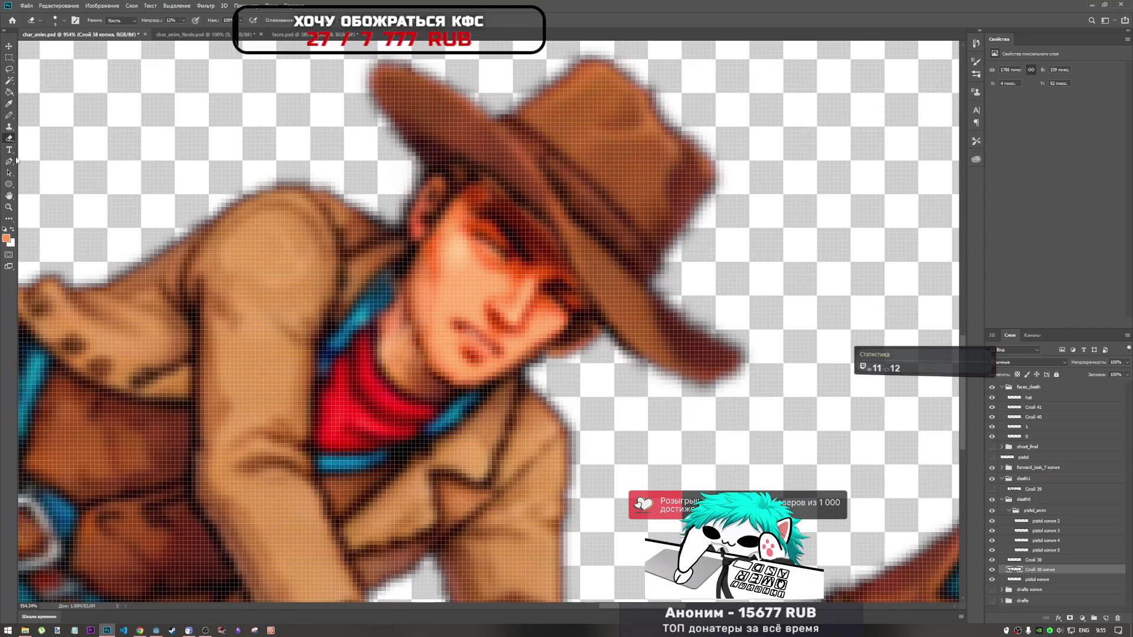
# Retouch the lying cowboy's shoulder edge and hat-brim-to-face seam lighter and smoother
pyautogui.click(10, 209)
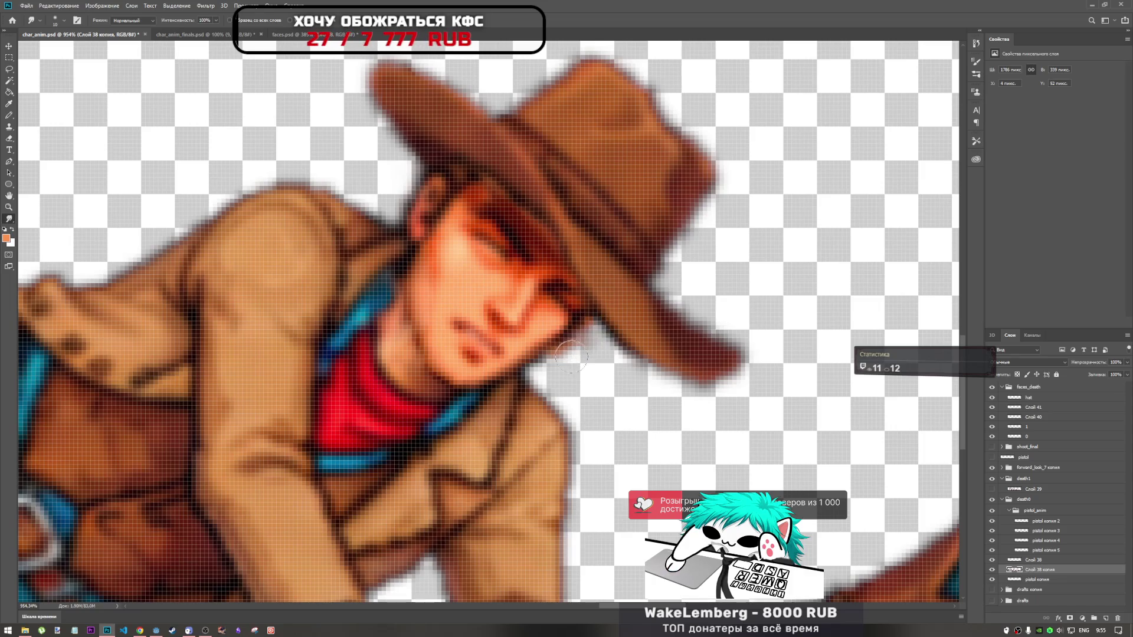
pyautogui.scroll(-10, 478, 223)
pyautogui.scroll(10, 501, 280)
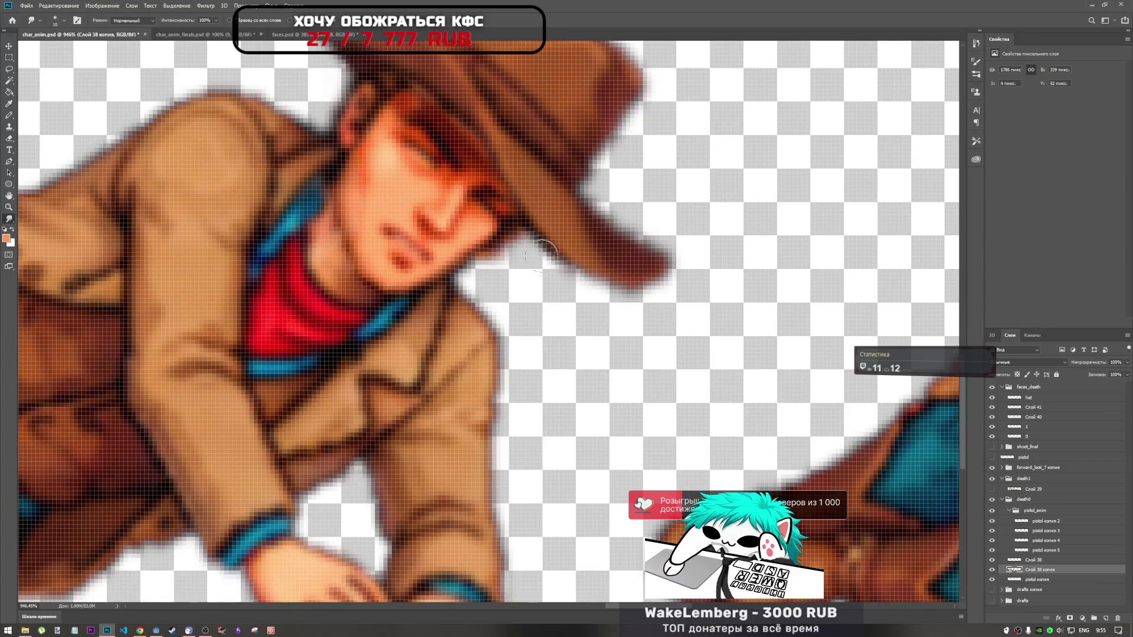
pyautogui.scroll(-5, 541, 247)
pyautogui.scroll(-3, 576, 292)
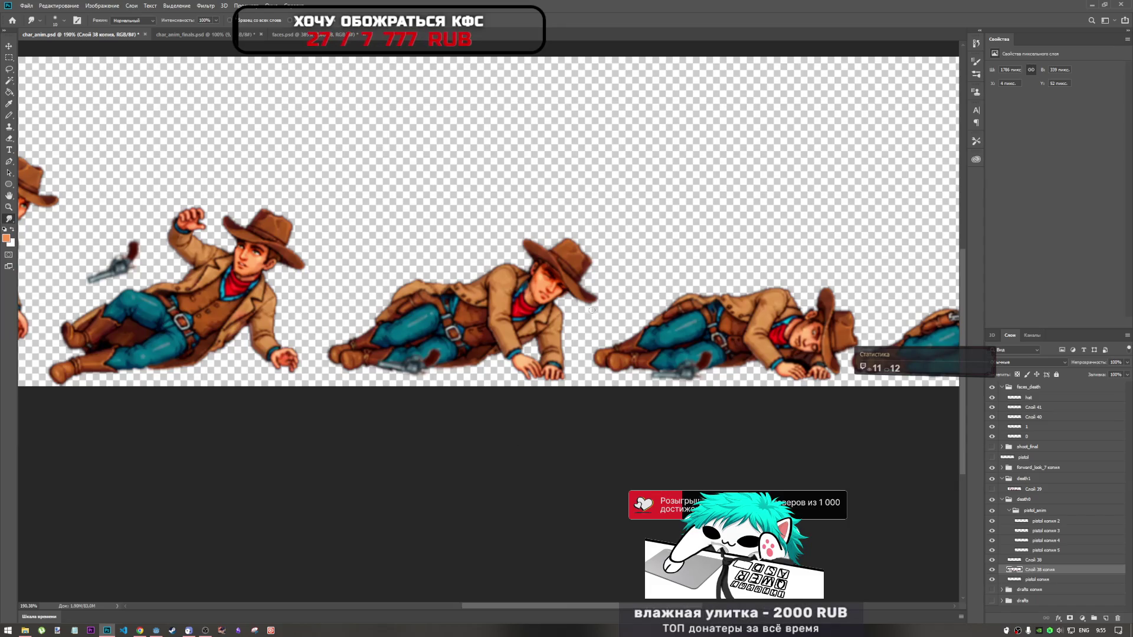
pyautogui.scroll(4, 571, 297)
pyautogui.scroll(3, 566, 283)
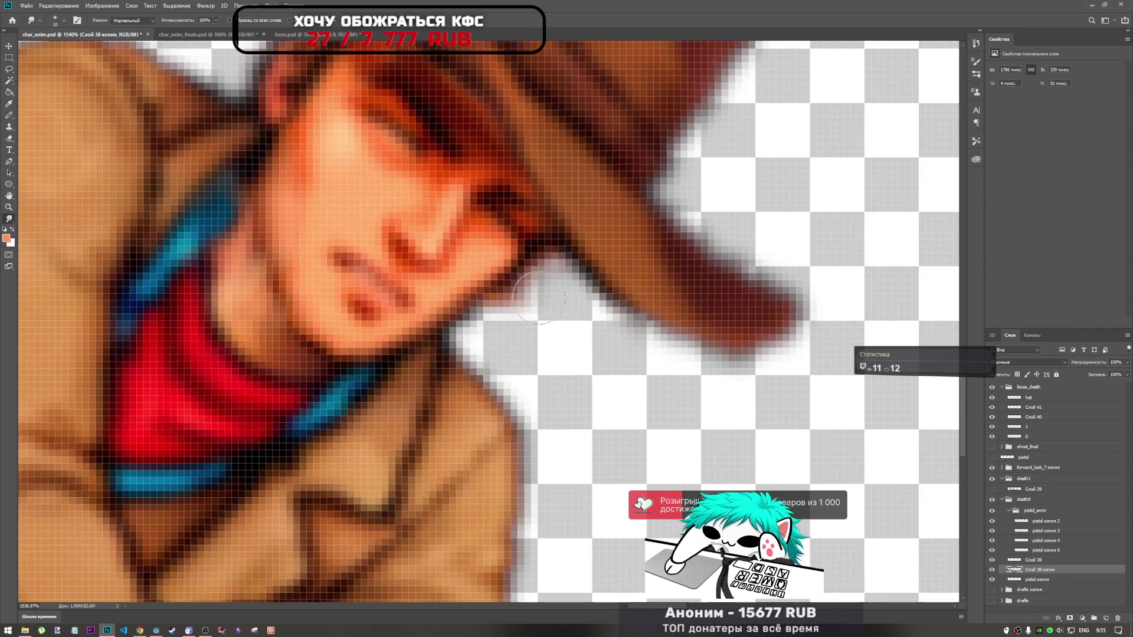
pyautogui.moveTo(530, 319); pyautogui.dragTo(505, 317)
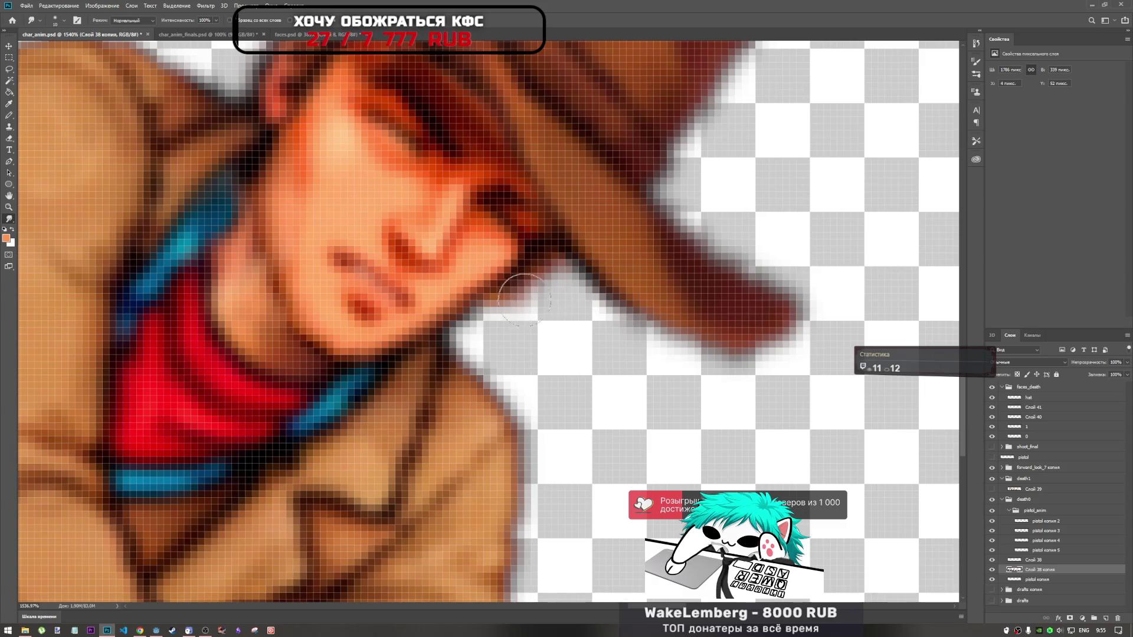
pyautogui.moveTo(526, 299); pyautogui.dragTo(515, 292)
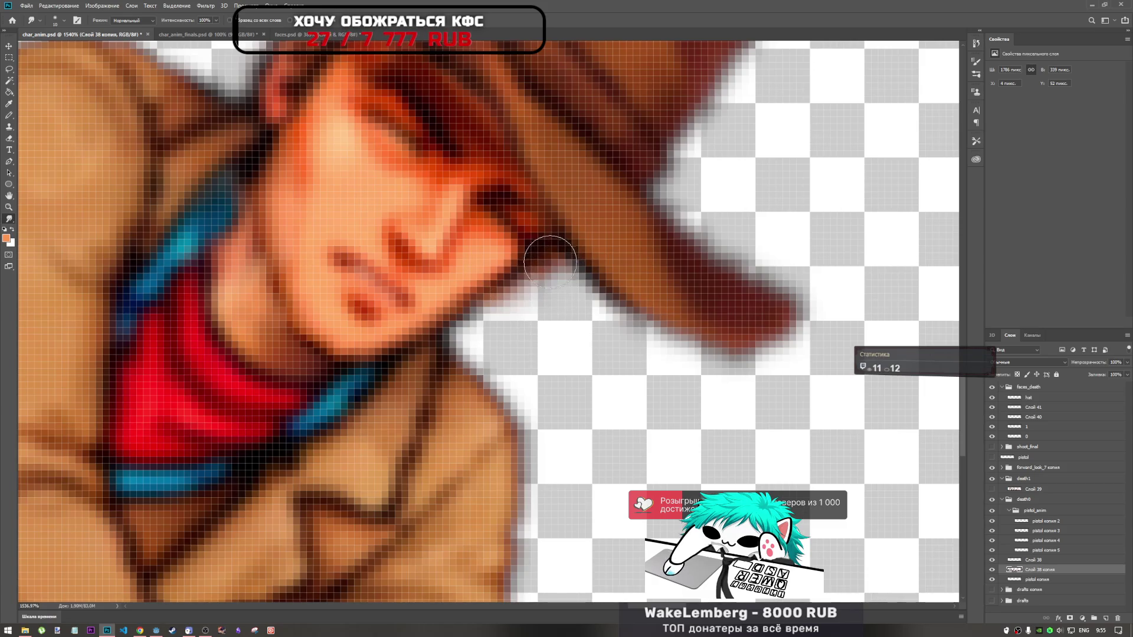
pyautogui.moveTo(552, 262); pyautogui.dragTo(551, 248)
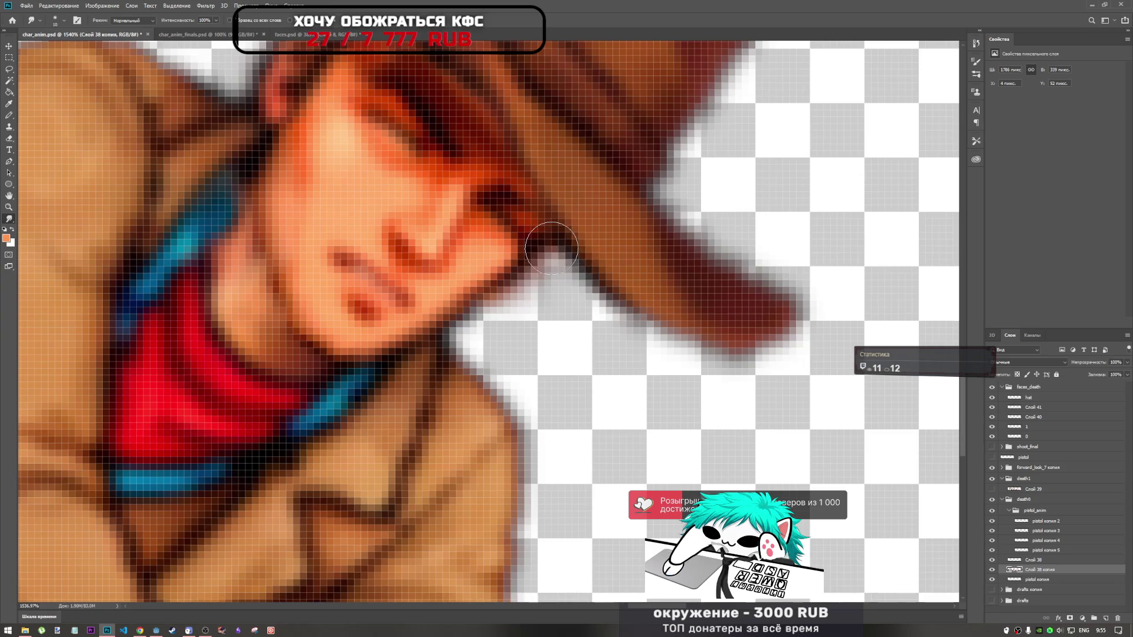
pyautogui.scroll(-10, 551, 248)
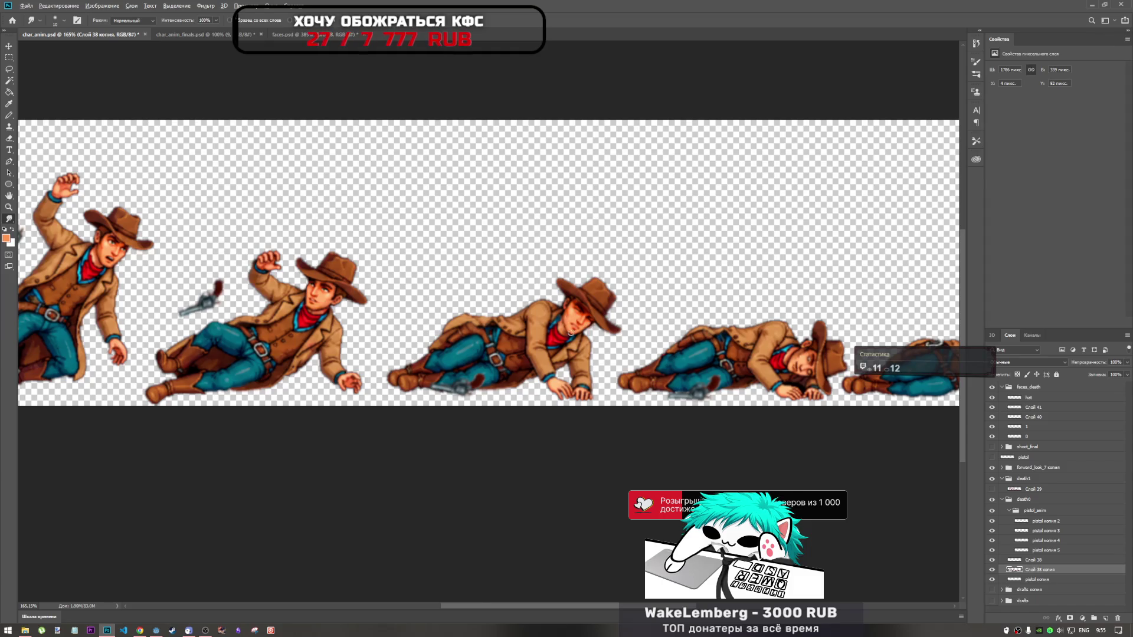
pyautogui.scroll(2, 552, 314)
pyautogui.scroll(-6, 549, 314)
pyautogui.scroll(4, 553, 354)
pyautogui.scroll(2, 553, 354)
pyautogui.scroll(4, 584, 354)
pyautogui.scroll(4, 633, 354)
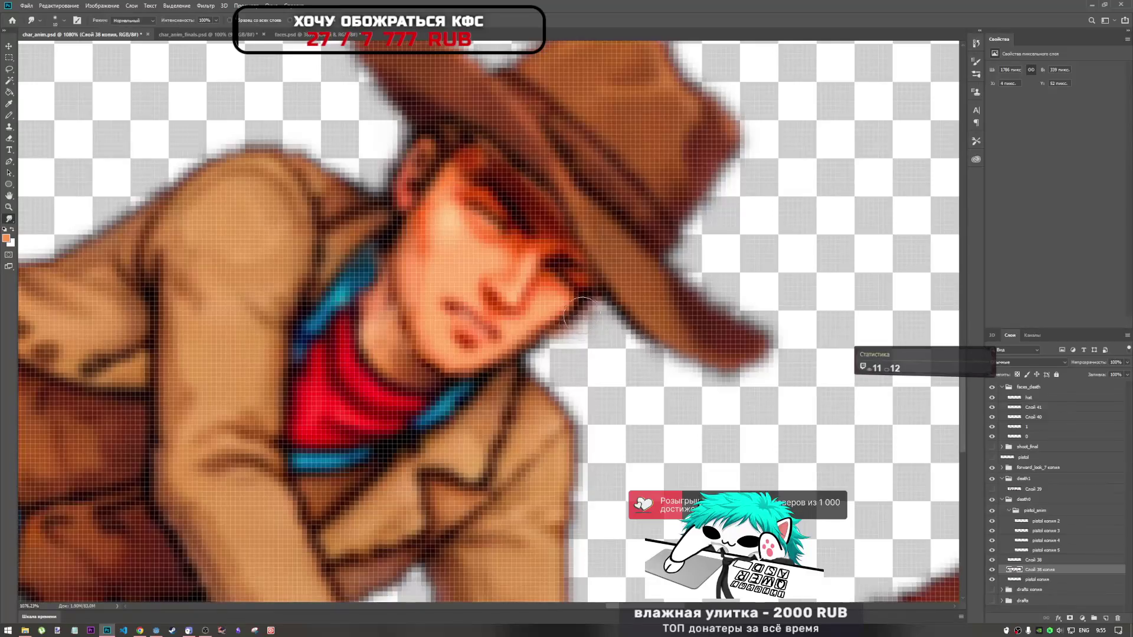
pyautogui.scroll(-4, 580, 310)
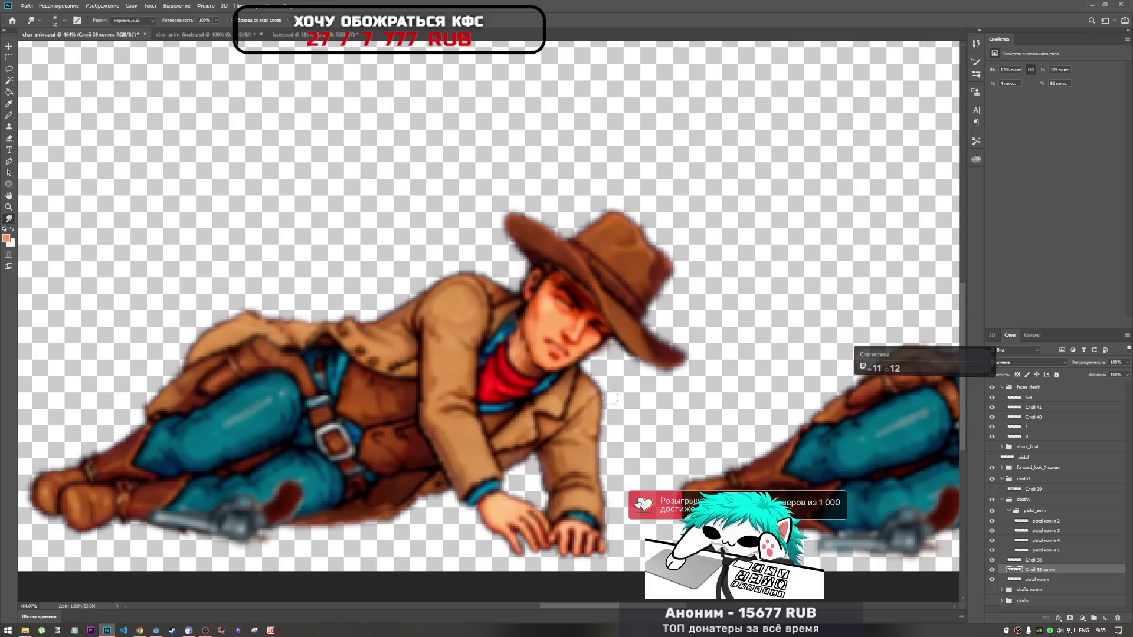
pyautogui.scroll(-3, 611, 400)
pyautogui.scroll(-2, 610, 400)
pyautogui.scroll(1, 620, 390)
pyautogui.scroll(3, 624, 381)
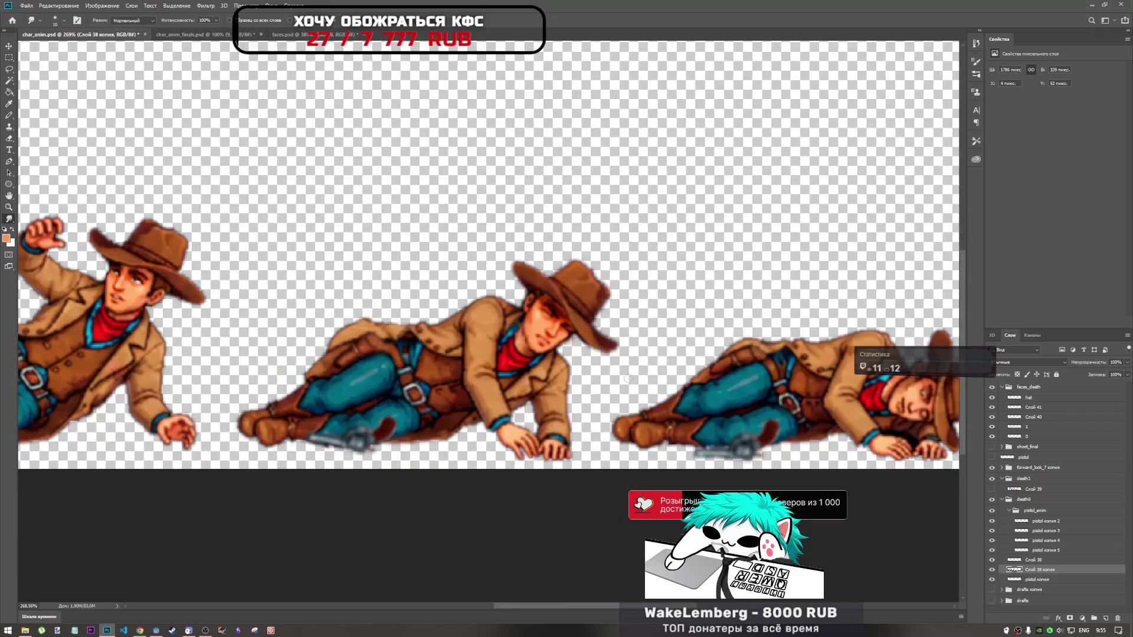
pyautogui.scroll(-2, 541, 290)
pyautogui.scroll(-2, 540, 301)
pyautogui.scroll(2, 531, 337)
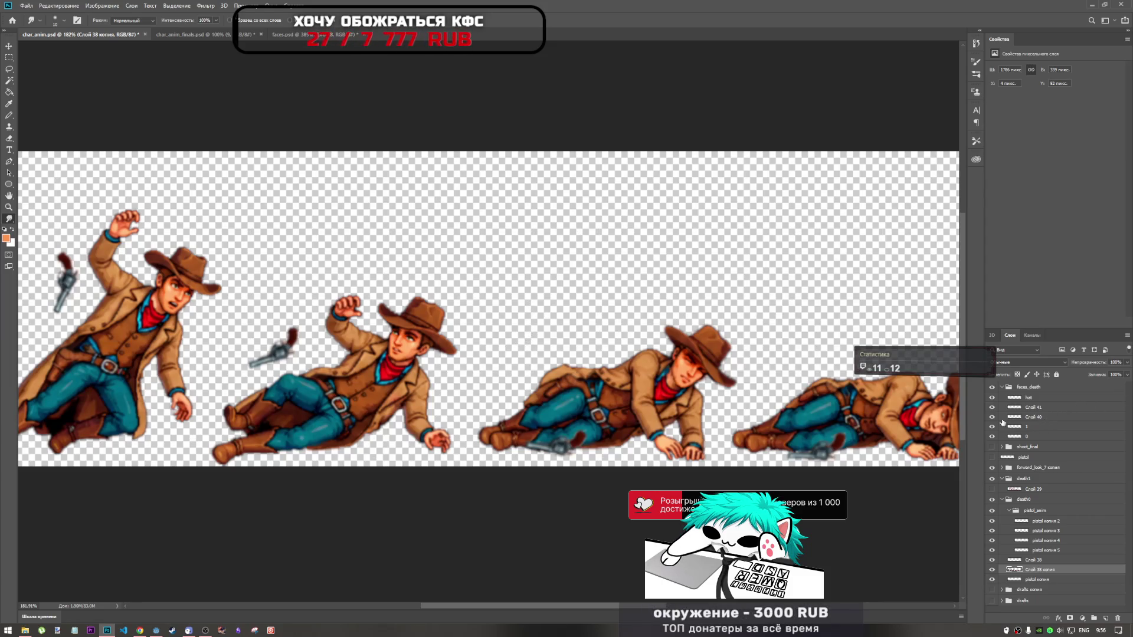
pyautogui.scroll(-1, 389, 300)
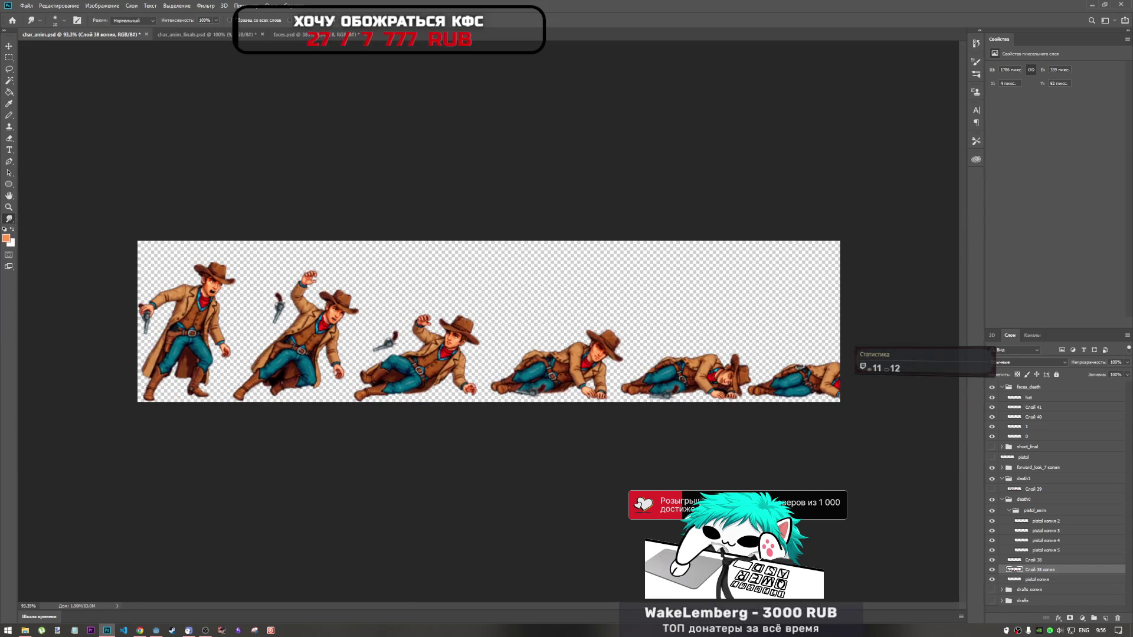
# Collapse the death0 group and hide the cowboy body frames and the top-middle face
pyautogui.click(1049, 401)
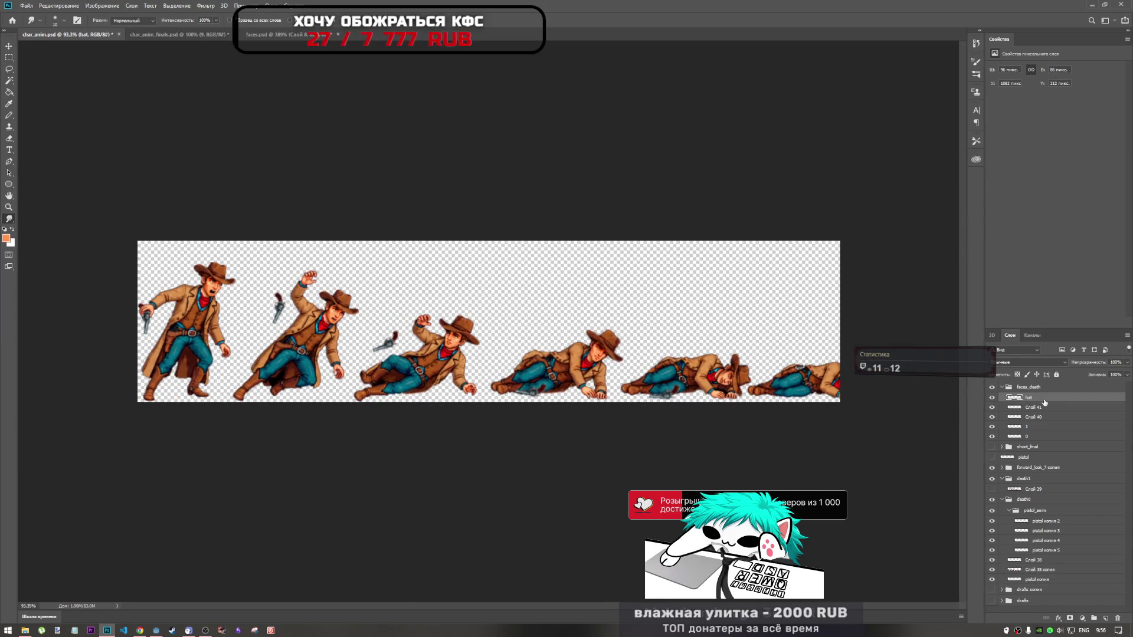
pyautogui.click(1002, 500)
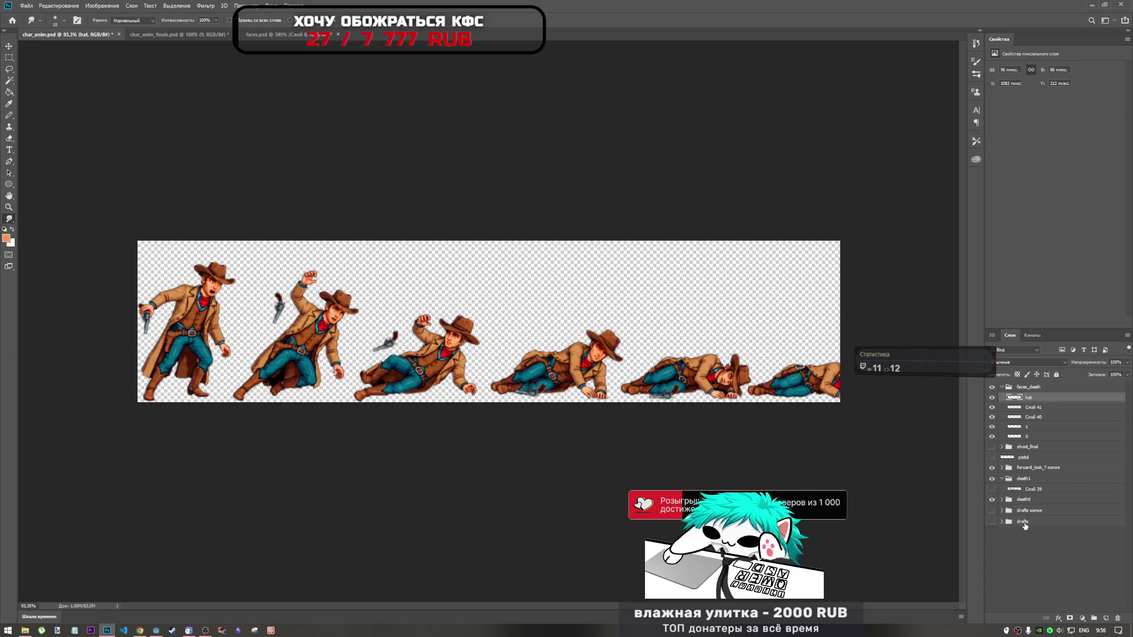
pyautogui.click(992, 511)
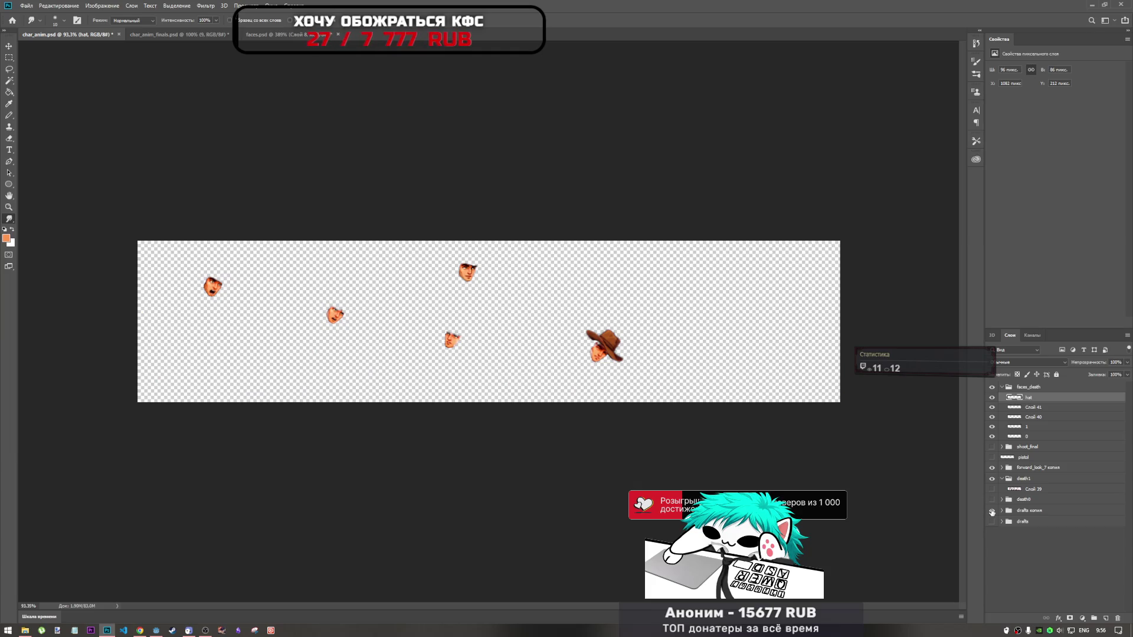
pyautogui.click(992, 516)
# Briefly expand and collapse the drafts group, then reselect the hat layer
pyautogui.click(1003, 522)
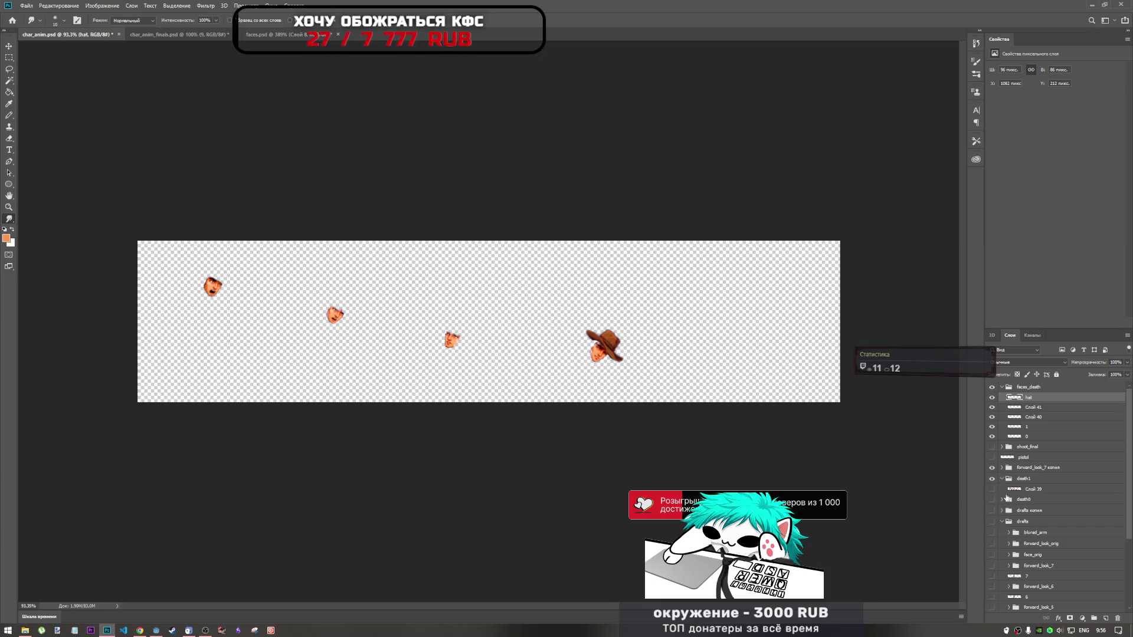
pyautogui.click(1000, 523)
pyautogui.click(1003, 523)
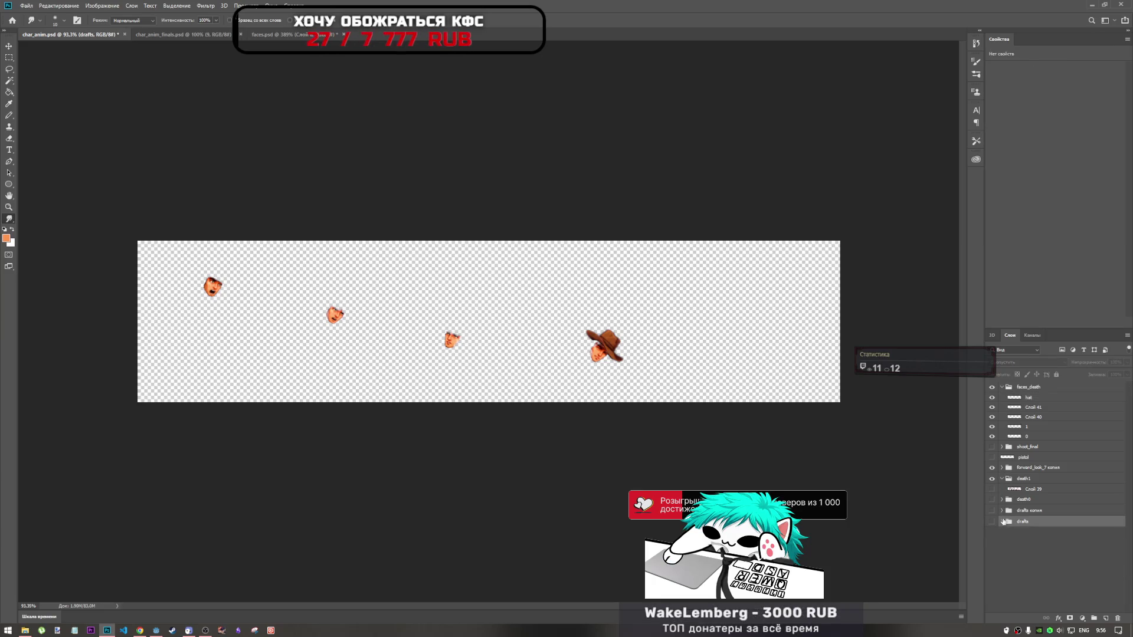
pyautogui.click(1038, 397)
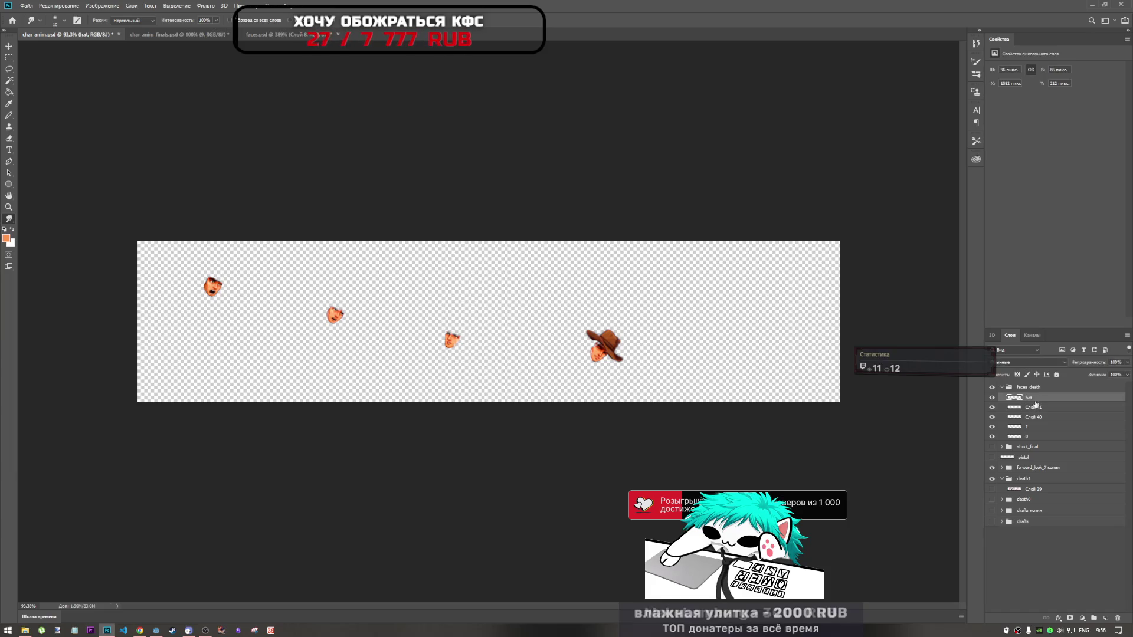
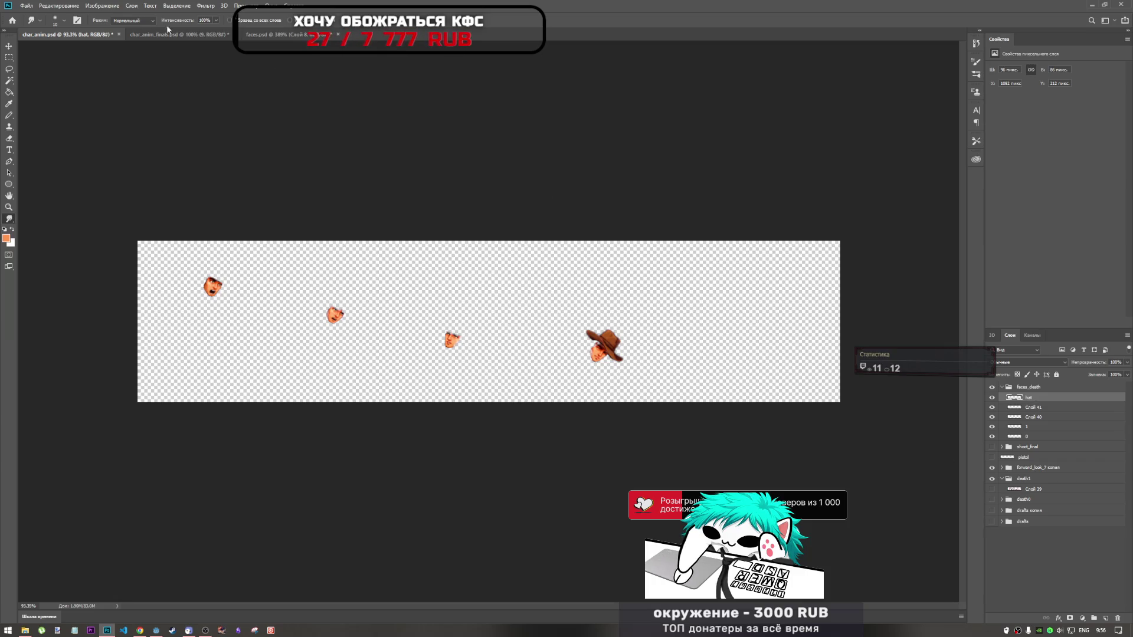
# Make the full cowboy body sprites visible again under the swapped faces and hat
pyautogui.click(1026, 406)
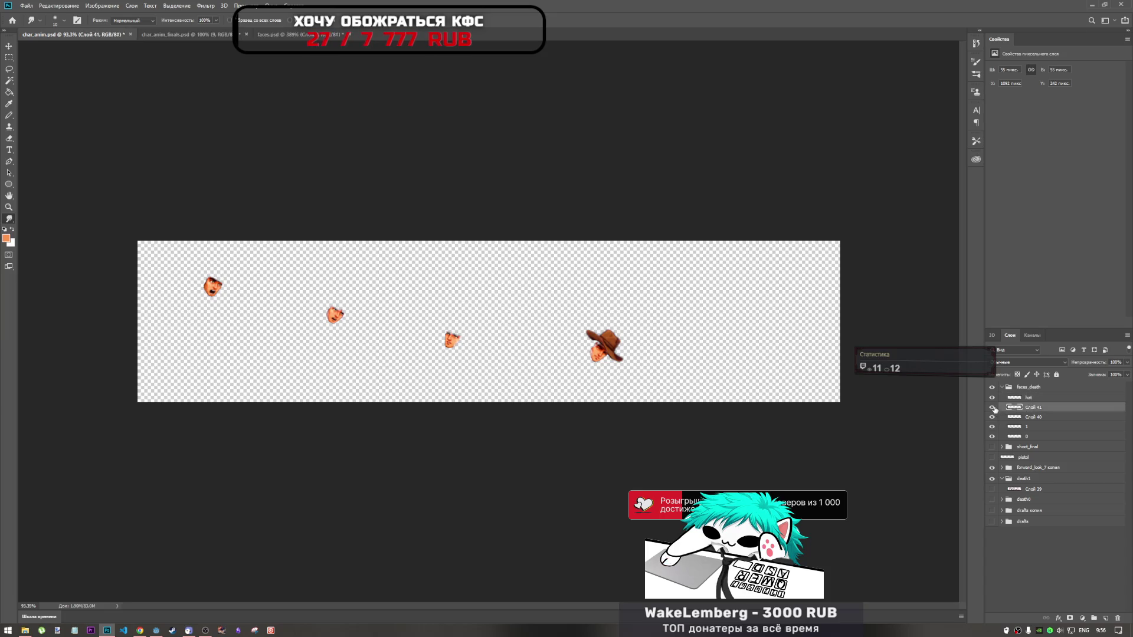
pyautogui.click(1027, 396)
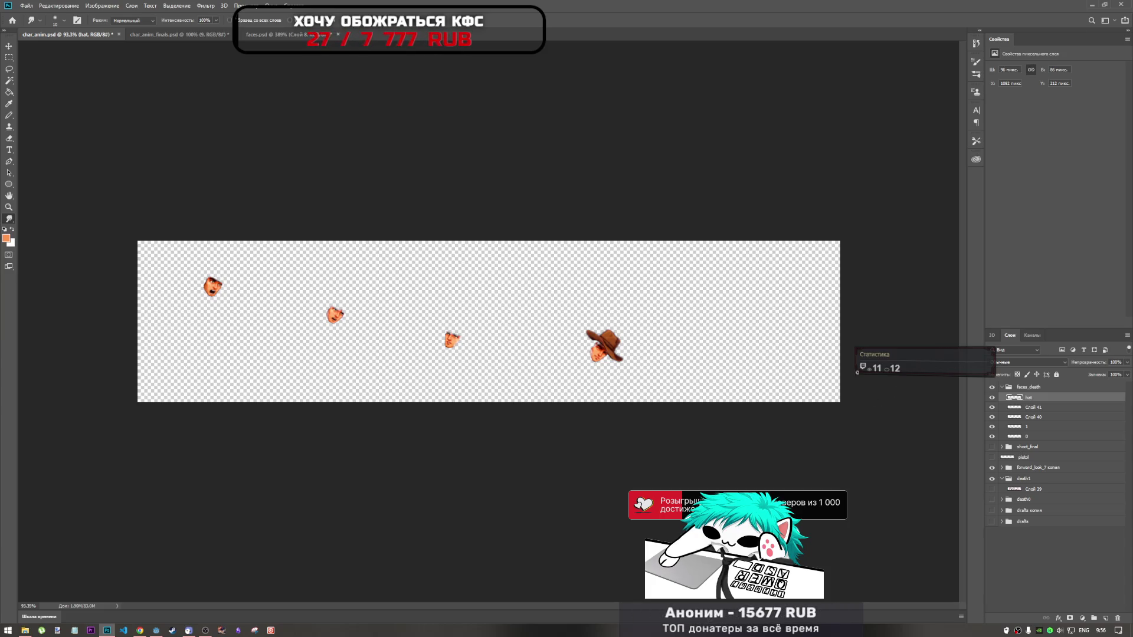
pyautogui.scroll(4, 531, 341)
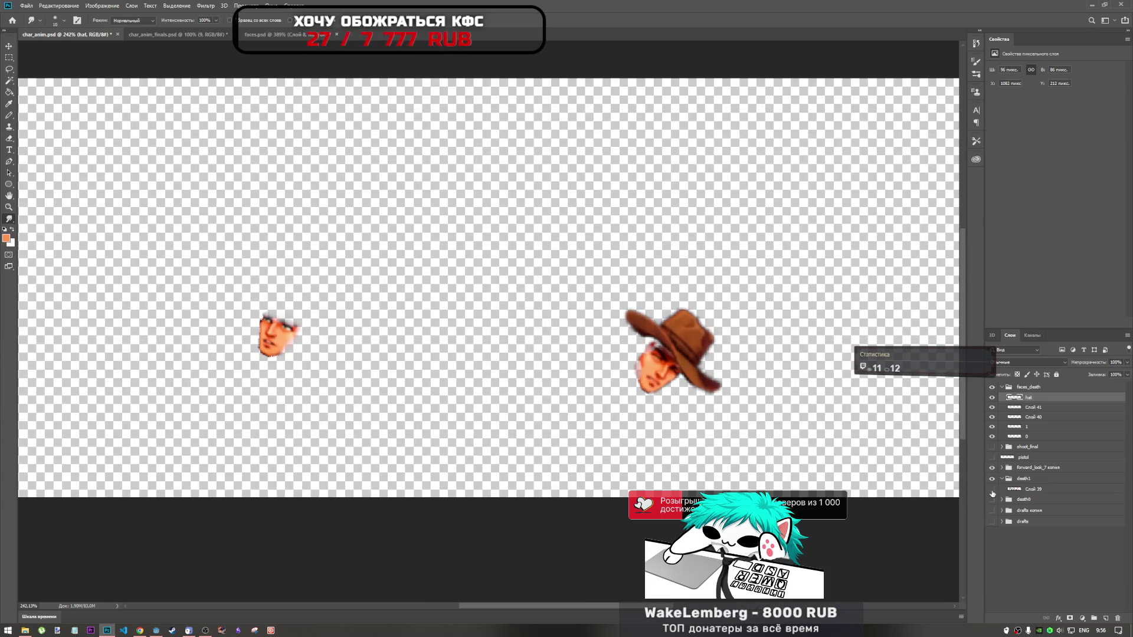
pyautogui.click(992, 493)
pyautogui.click(993, 493)
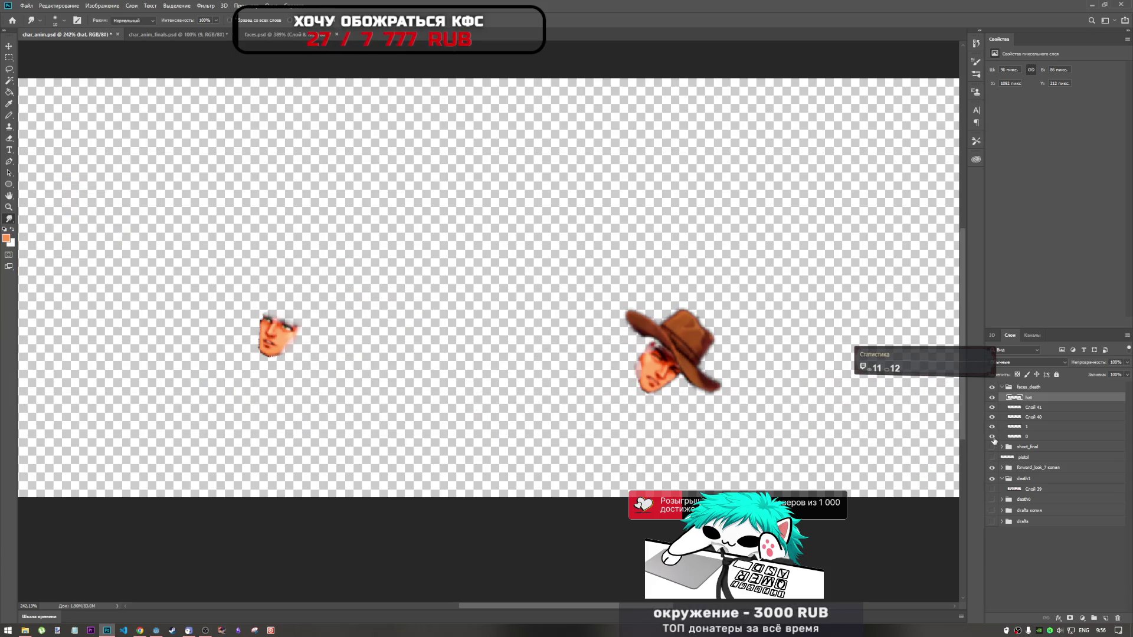
pyautogui.click(992, 448)
pyautogui.click(992, 499)
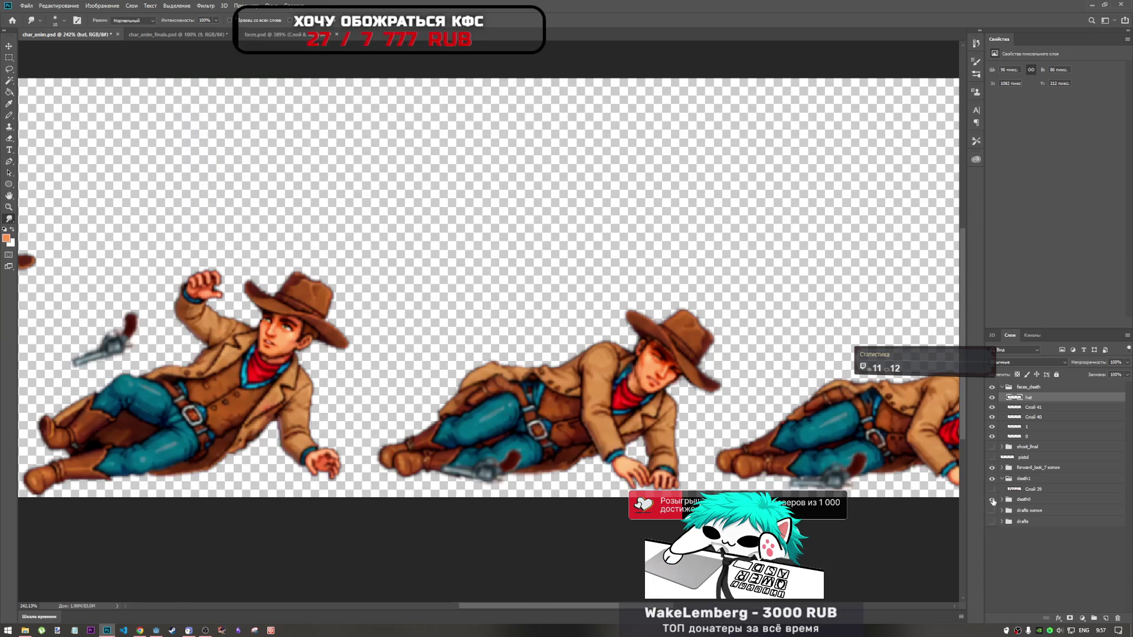
pyautogui.scroll(-1, 487, 319)
pyautogui.scroll(-1, 487, 318)
pyautogui.scroll(-2, 487, 318)
pyautogui.scroll(1, 487, 320)
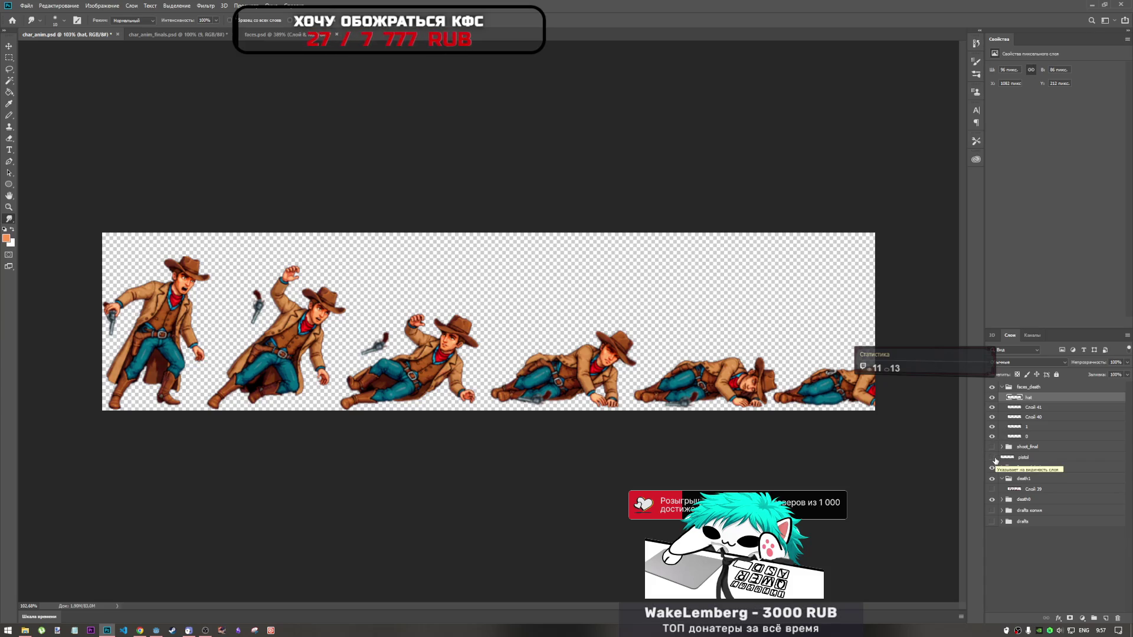
# Hide the separate pistol layer, then skip ahead in the YouTube playlist and come back
pyautogui.click(992, 459)
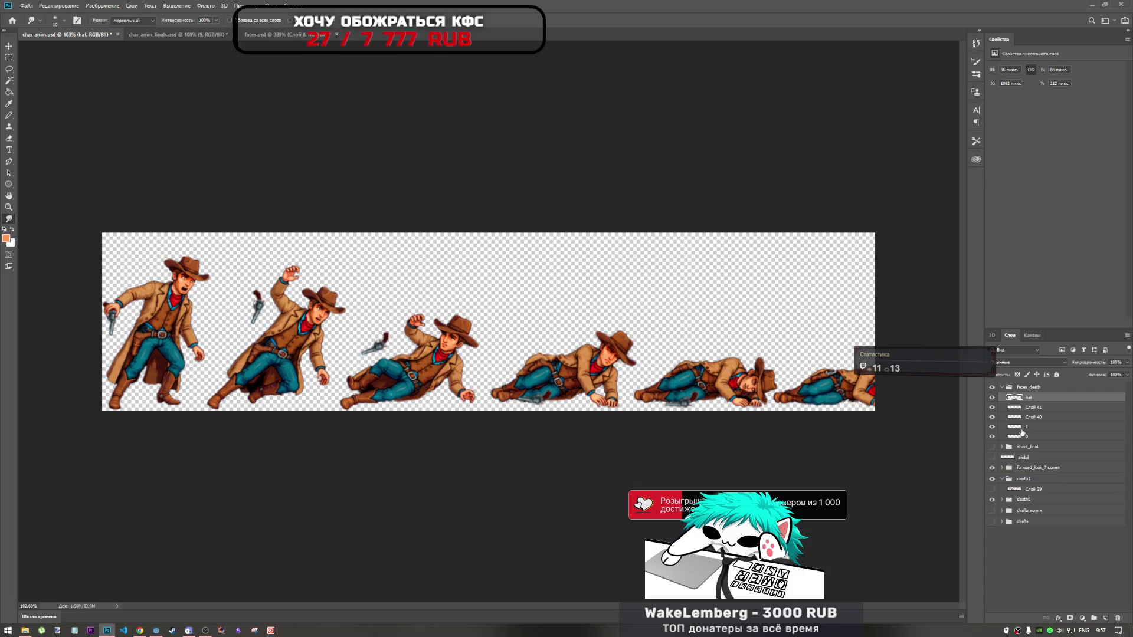
pyautogui.click(139, 630)
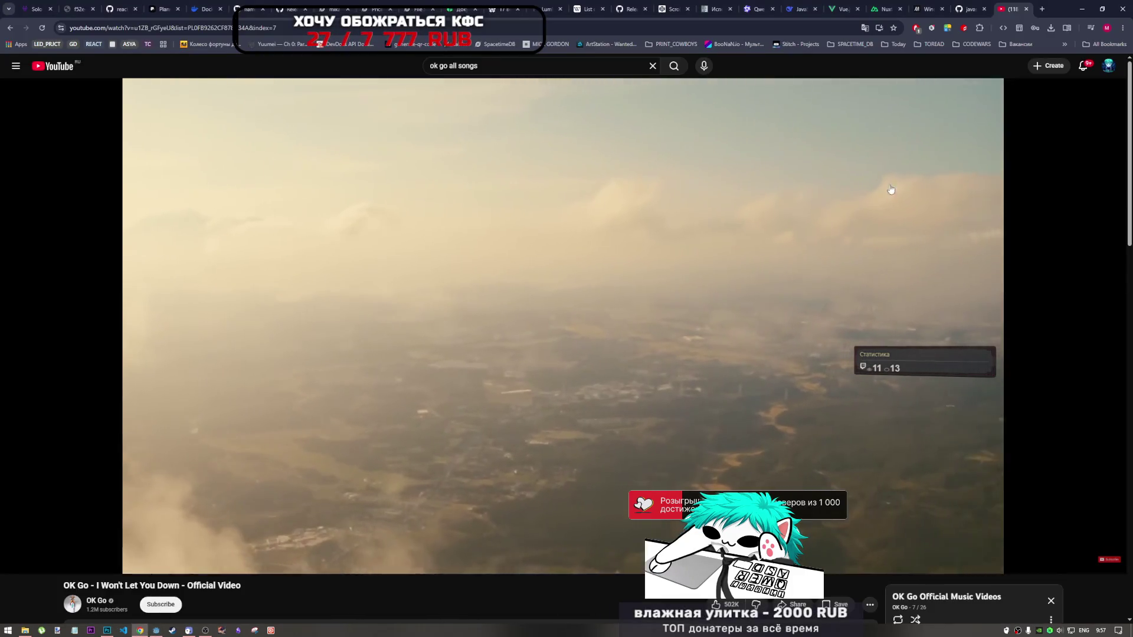
pyautogui.click(1081, 550)
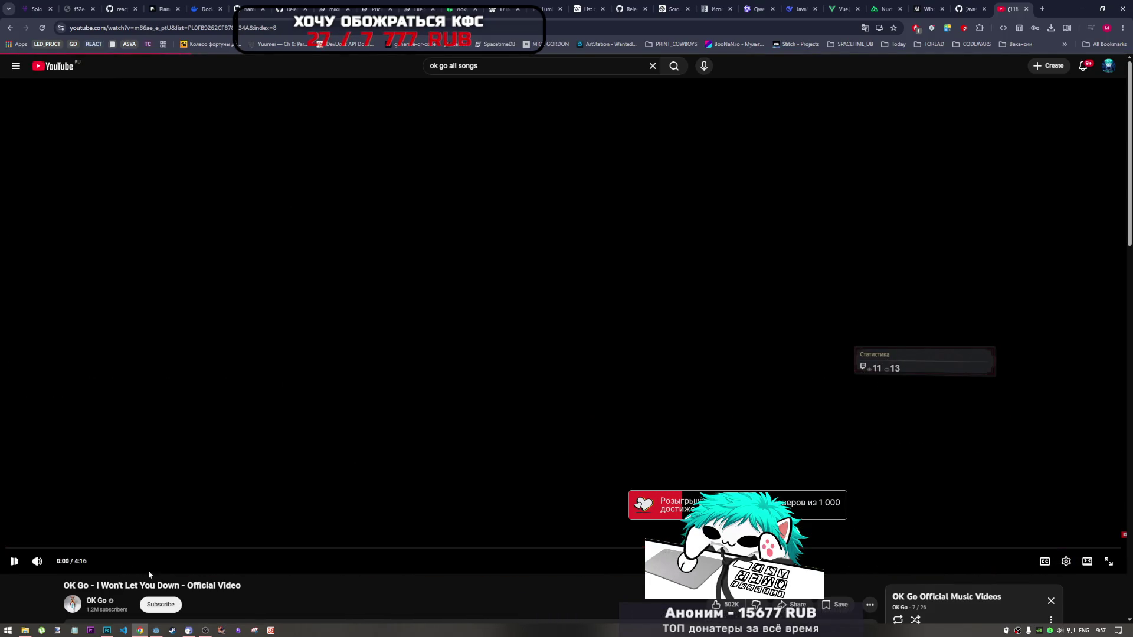
pyautogui.click(106, 631)
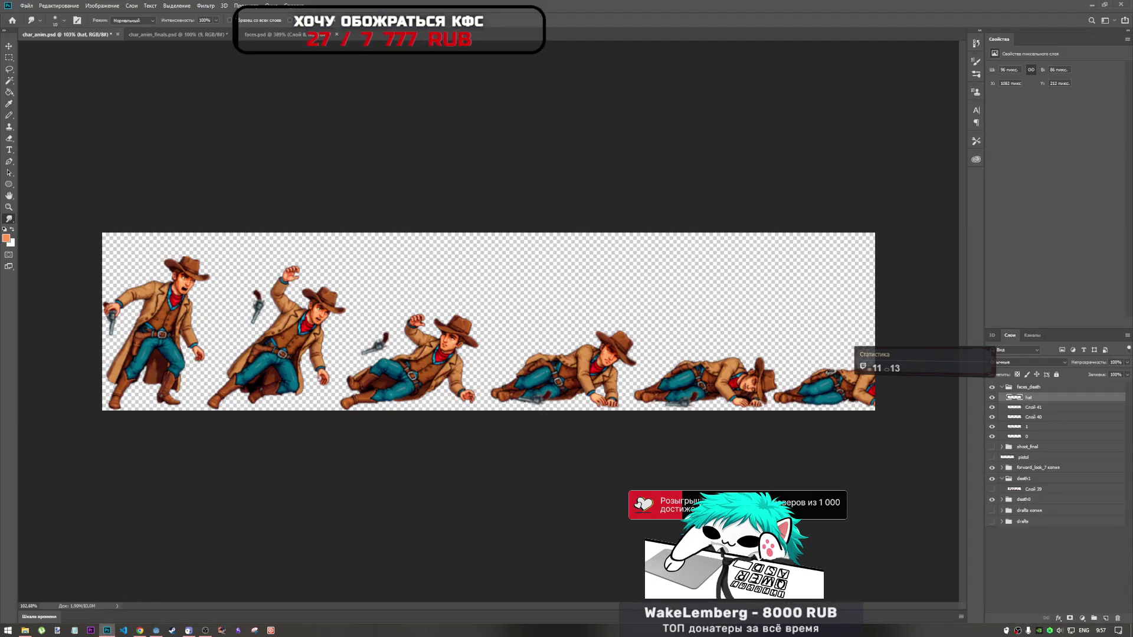
pyautogui.scroll(3, 540, 341)
pyautogui.scroll(3, 541, 341)
pyautogui.scroll(2, 540, 341)
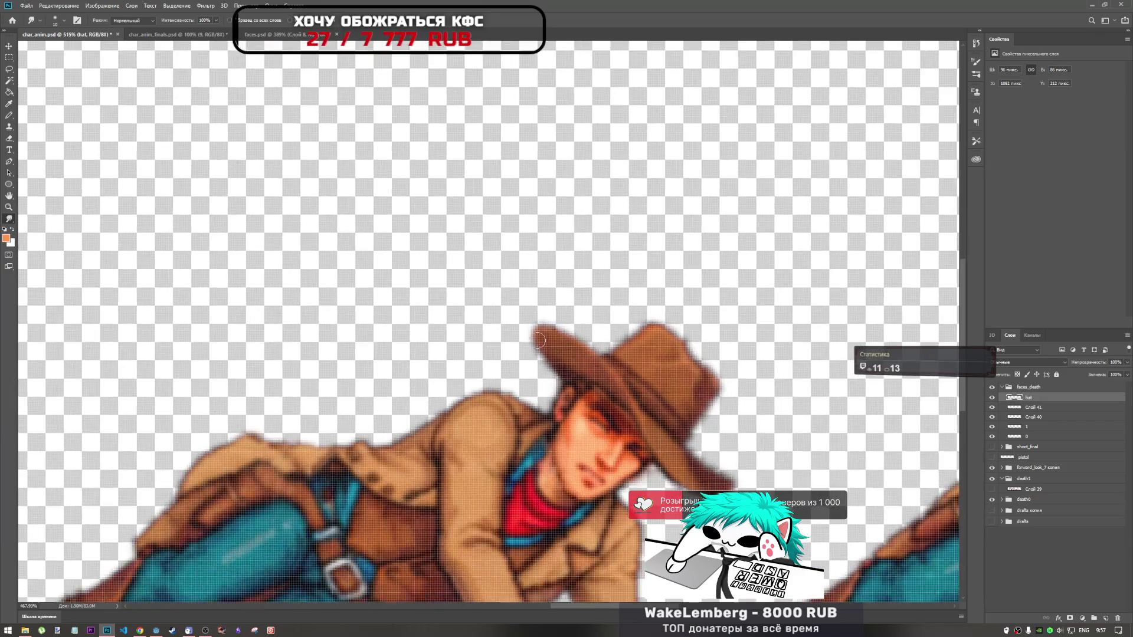
pyautogui.scroll(-3, 540, 341)
pyautogui.scroll(-3, 540, 340)
pyautogui.scroll(3, 549, 363)
pyautogui.scroll(4, 559, 375)
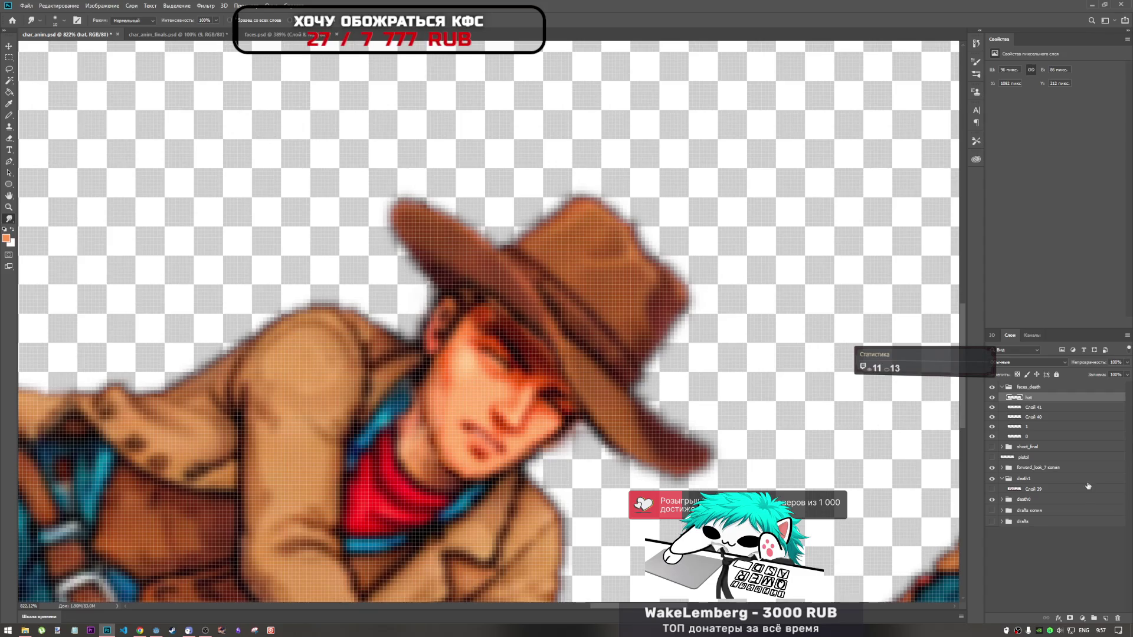
# Compare Слой 39, expand the death0 group to its pistol_anim sublayers, and end on the hat layer
pyautogui.click(1023, 490)
pyautogui.click(992, 489)
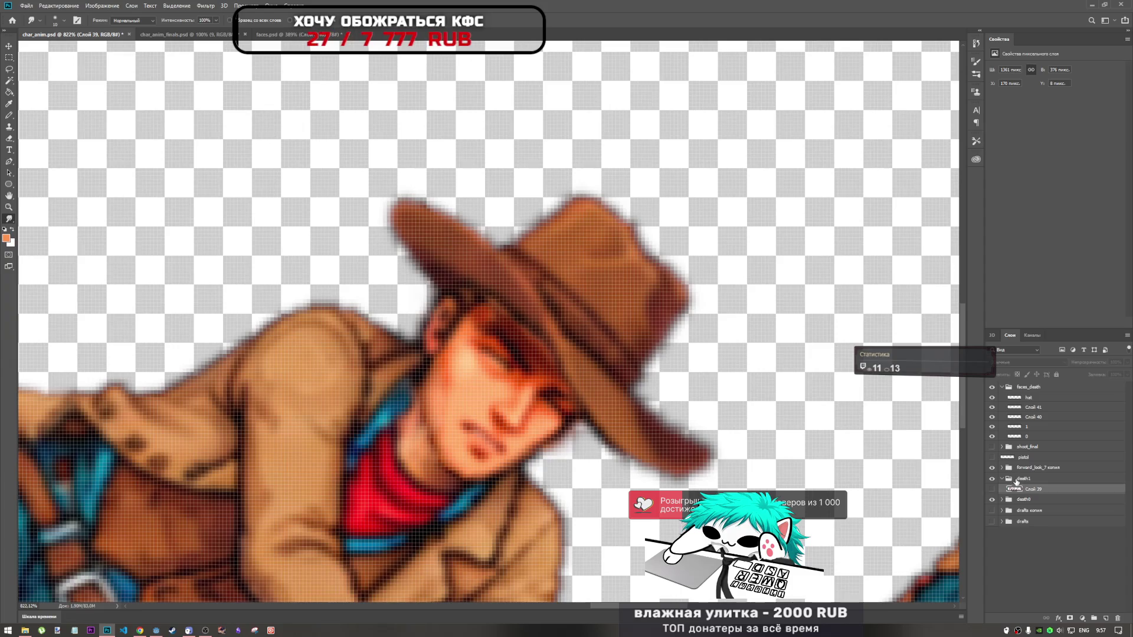
pyautogui.click(1027, 500)
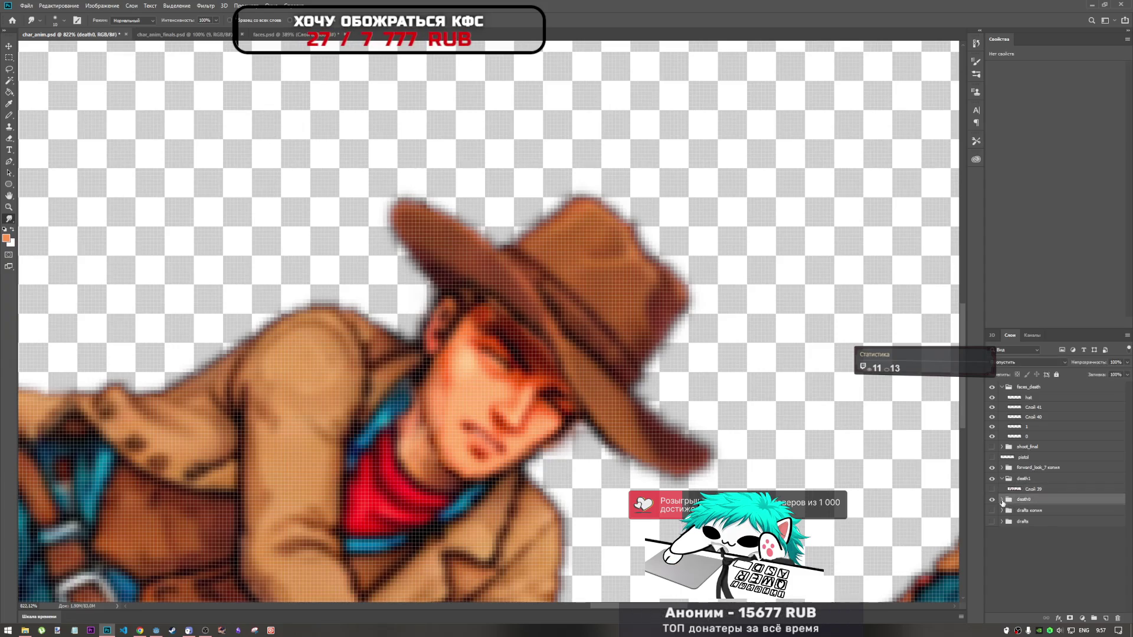
pyautogui.click(1003, 502)
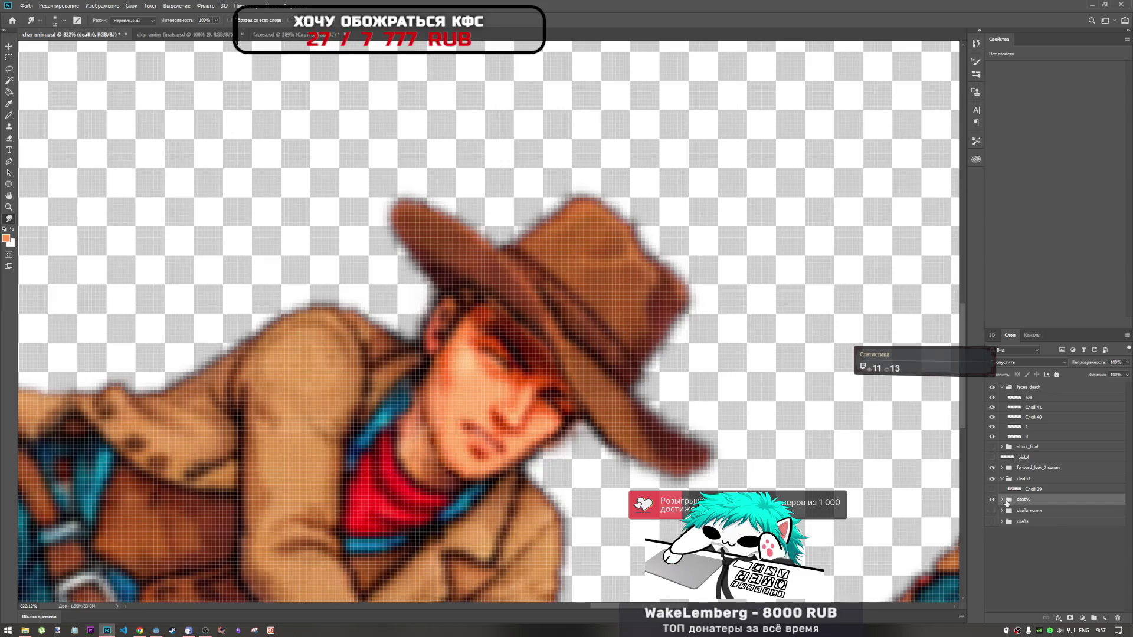
pyautogui.click(1003, 500)
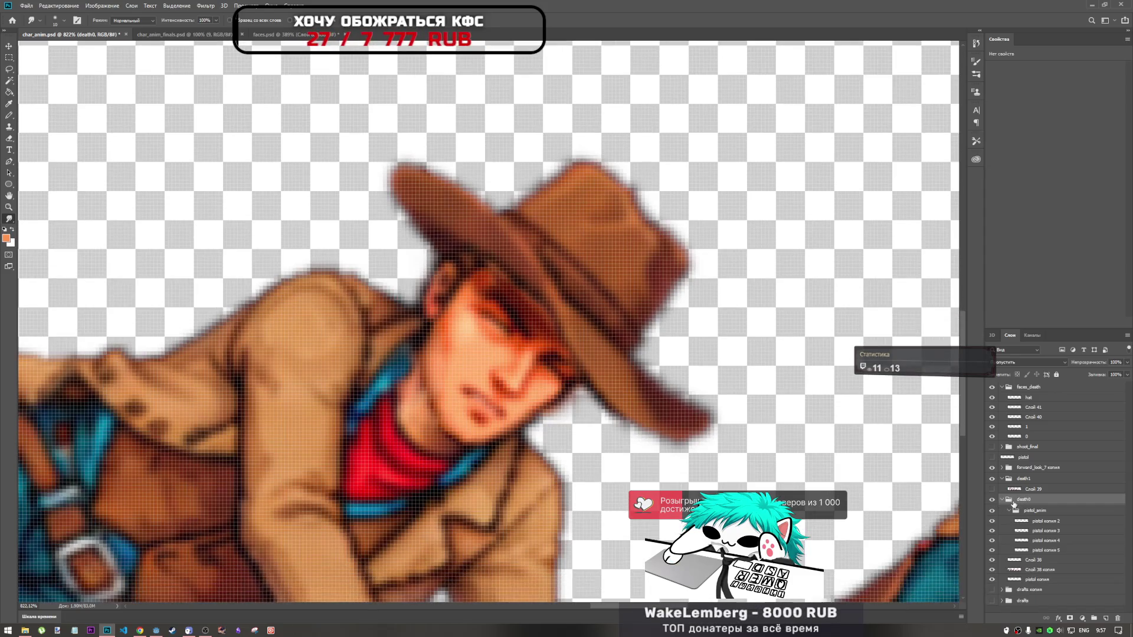
pyautogui.click(1044, 570)
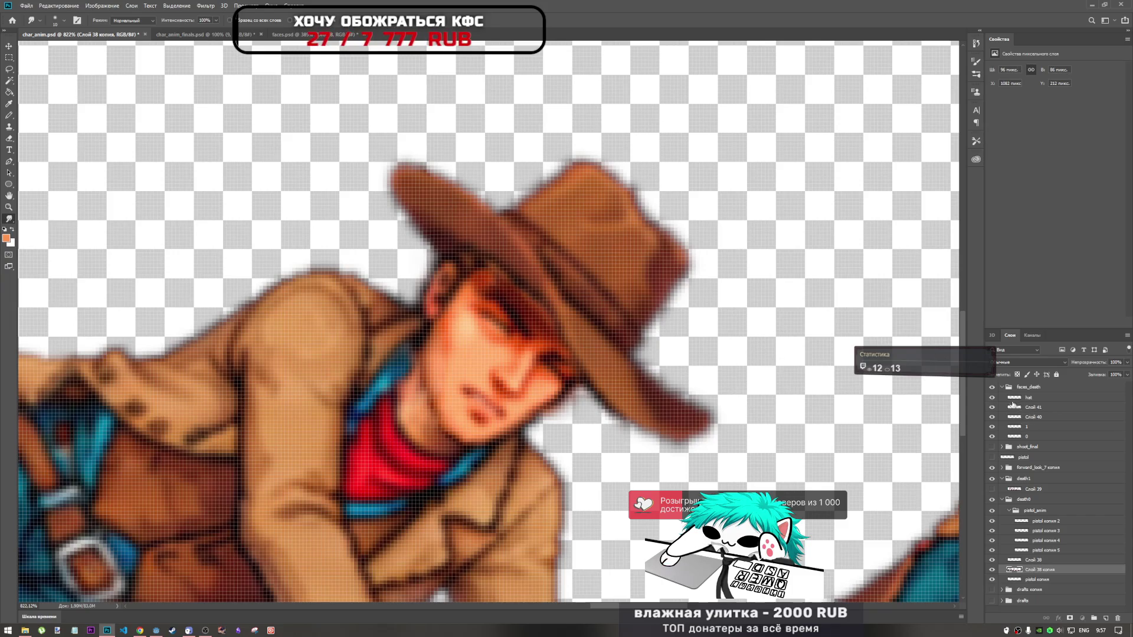
pyautogui.click(1028, 397)
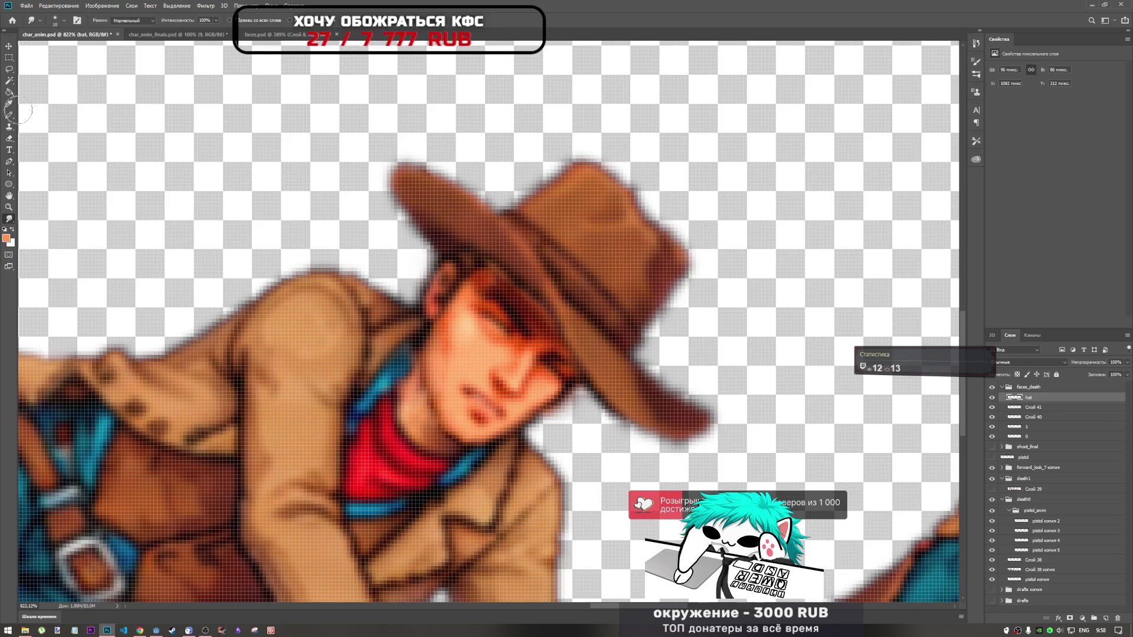
# Undo the lighter smudge on the hat and set the Brush to 100% opacity
pyautogui.click(10, 146)
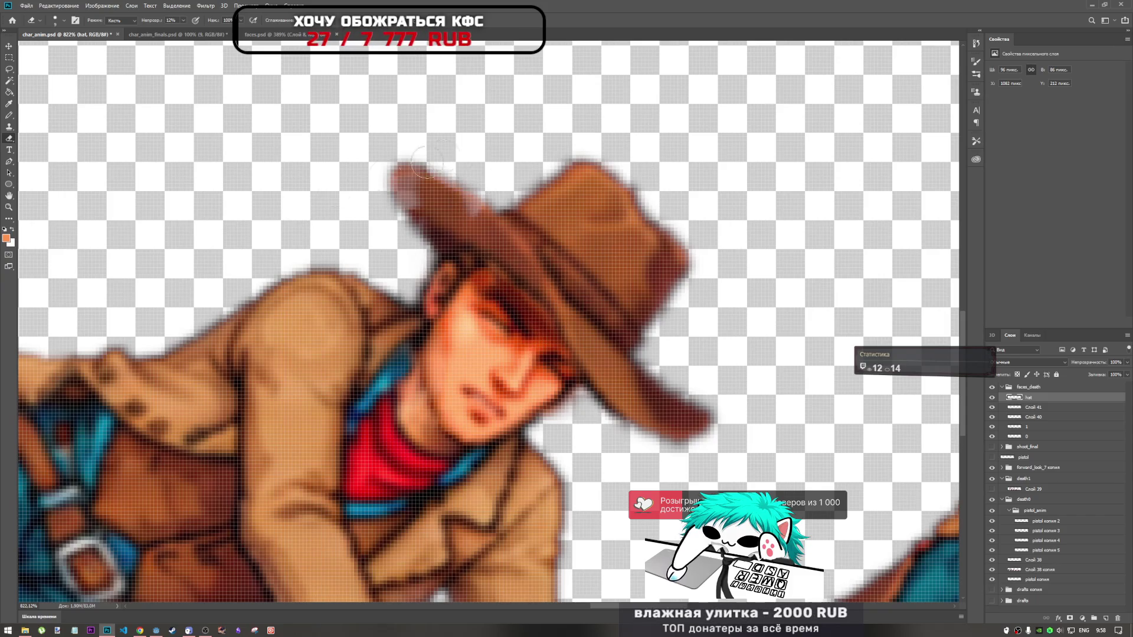
pyautogui.hotkey('ctrl', 'z')
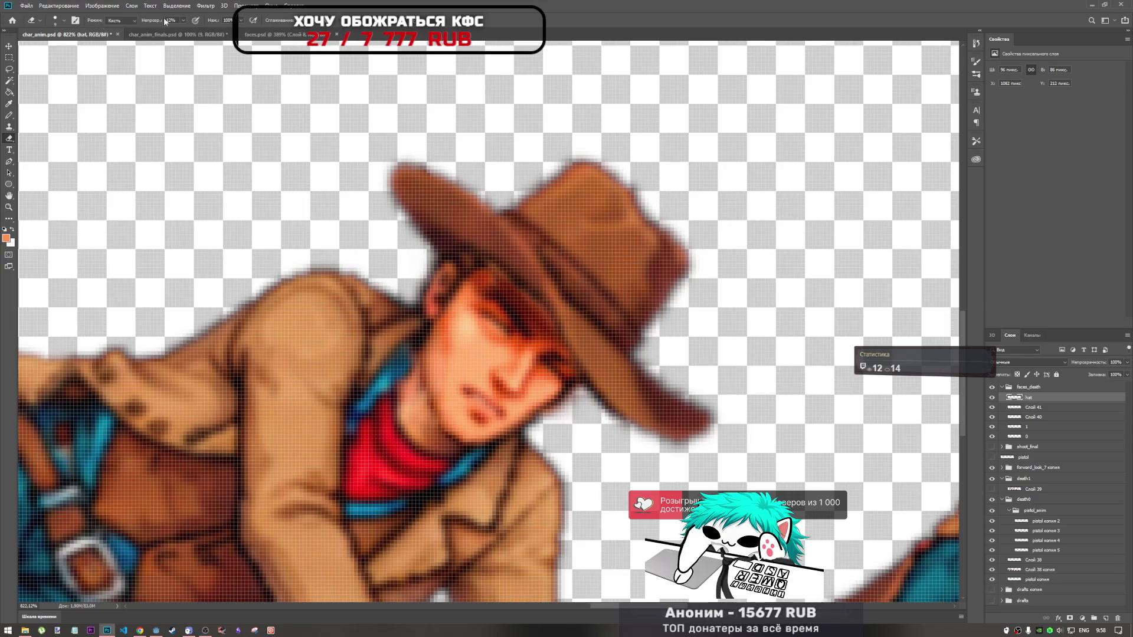
pyautogui.click(184, 21)
pyautogui.write('100')
pyautogui.press('Return')
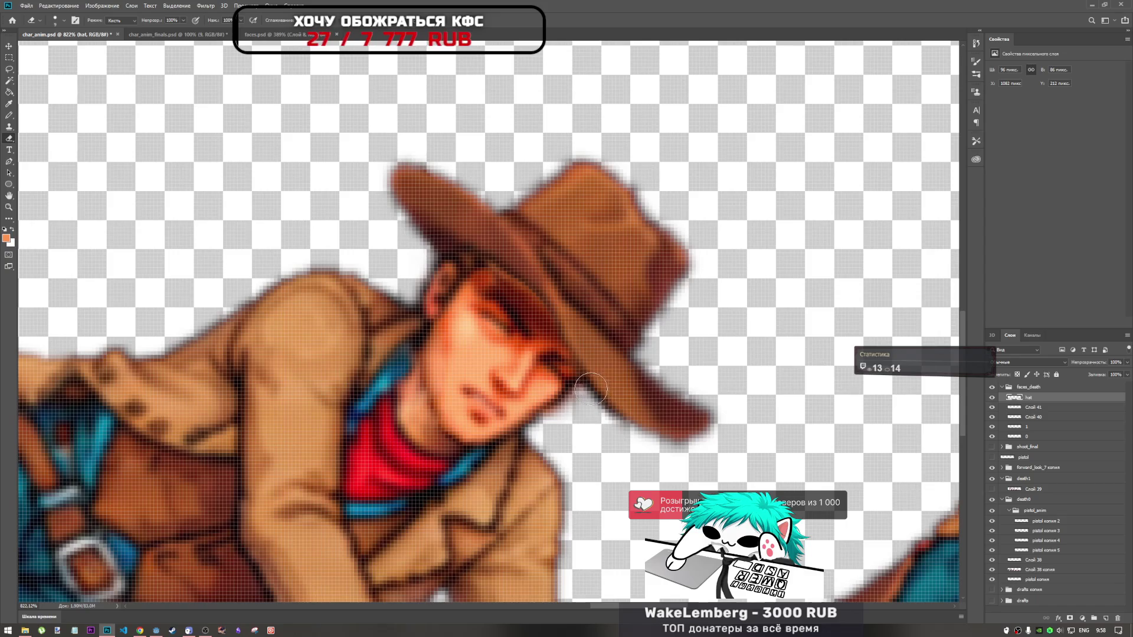
pyautogui.scroll(-2, 587, 371)
pyautogui.scroll(-2, 586, 370)
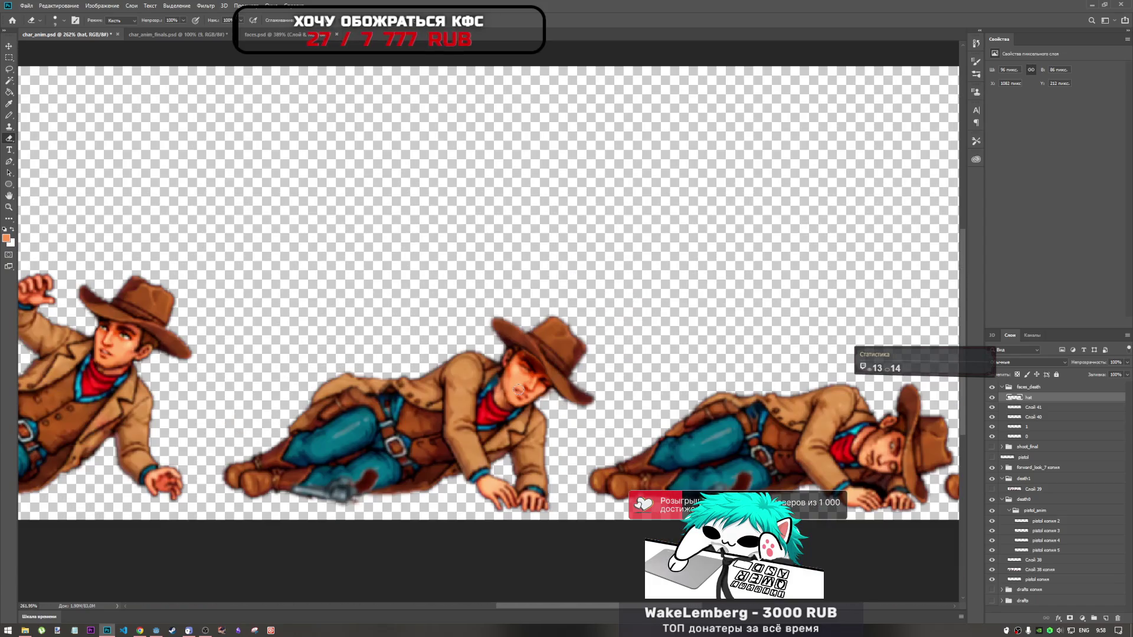
pyautogui.scroll(-1, 586, 370)
pyautogui.scroll(3, 540, 381)
pyautogui.scroll(2, 540, 381)
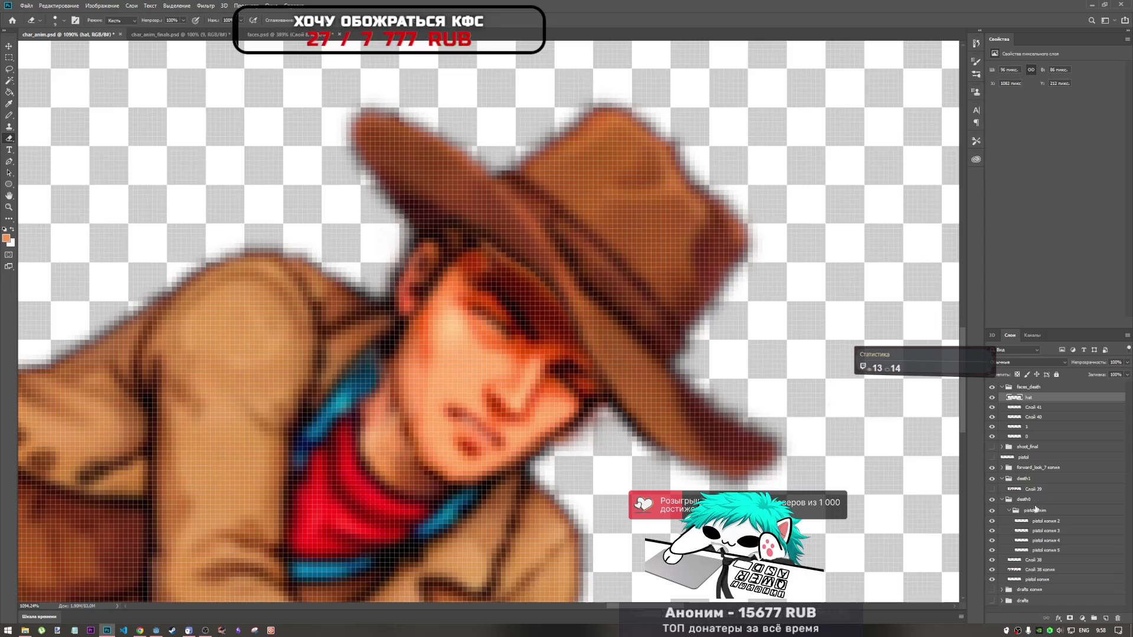
pyautogui.click(1038, 407)
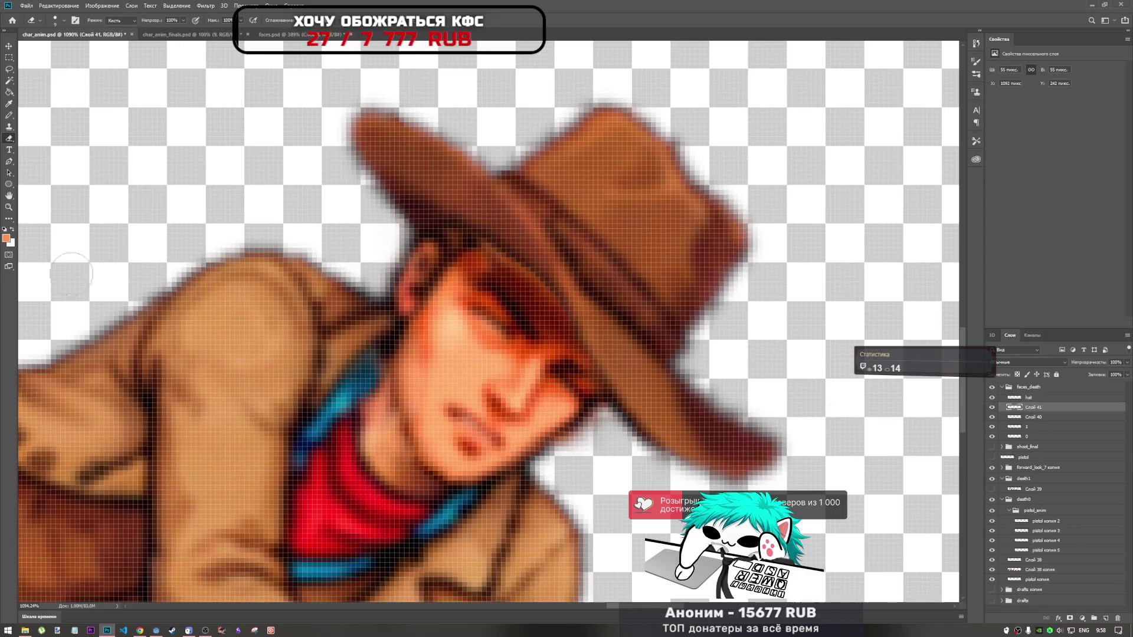
pyautogui.click(7, 228)
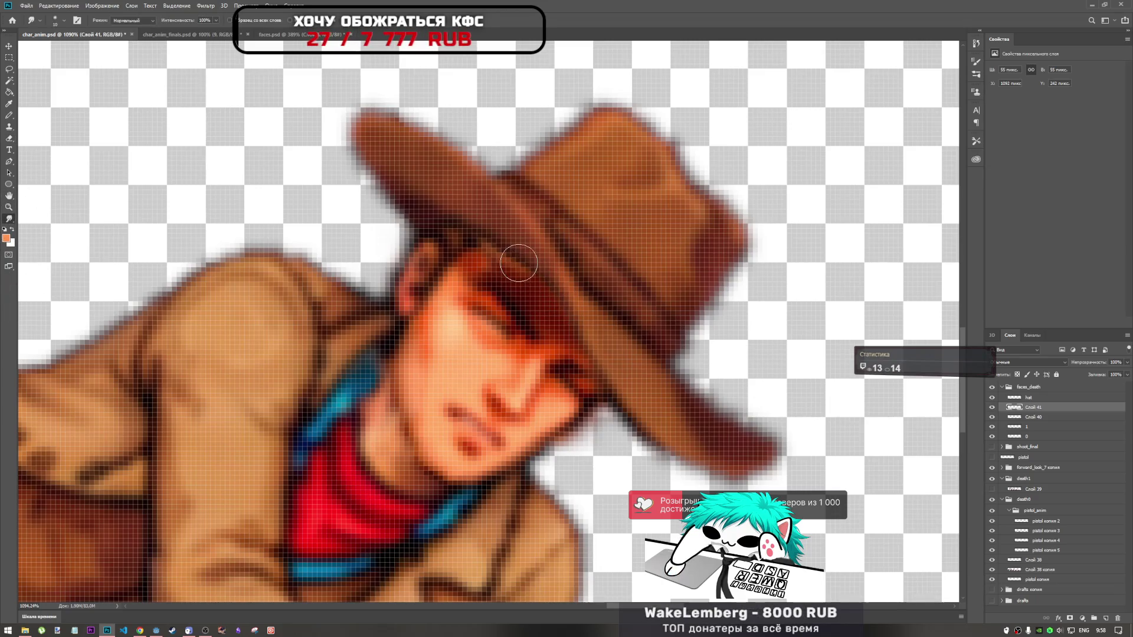
pyautogui.scroll(-5, 622, 376)
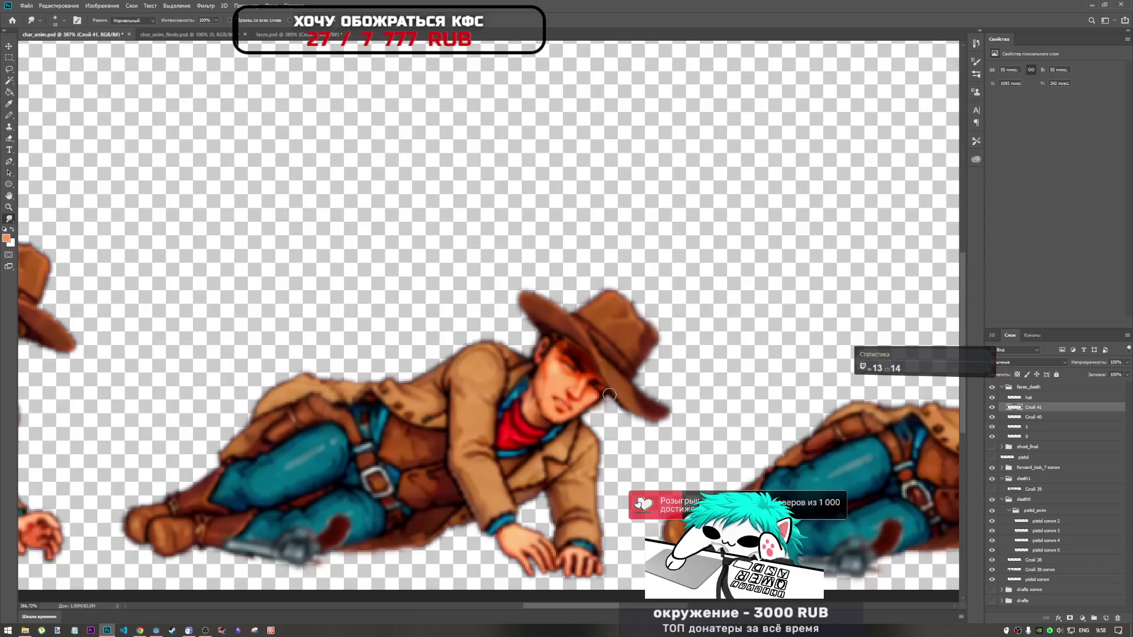
pyautogui.scroll(5, 611, 394)
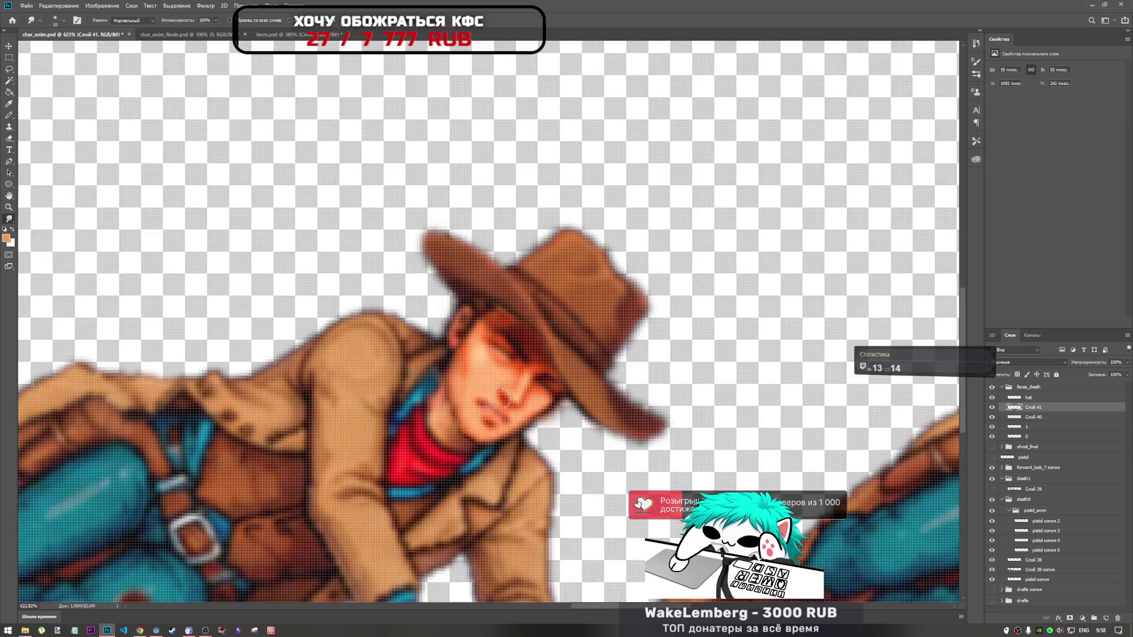
pyautogui.scroll(-5, 531, 384)
pyautogui.scroll(5, 515, 349)
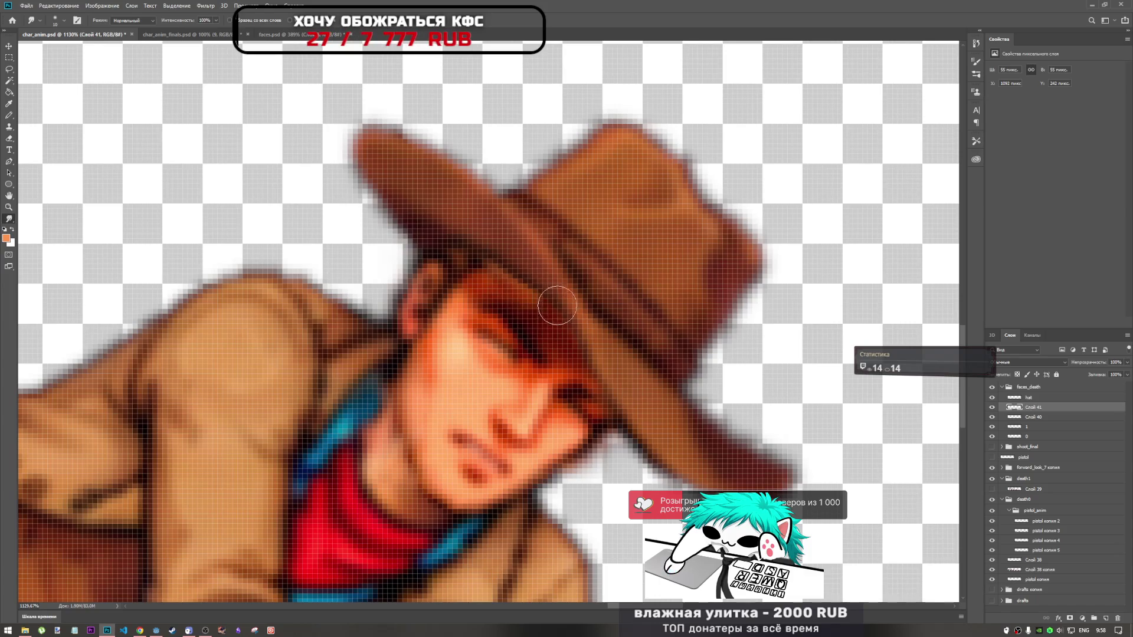
pyautogui.scroll(-2, 531, 387)
pyautogui.scroll(-2, 527, 385)
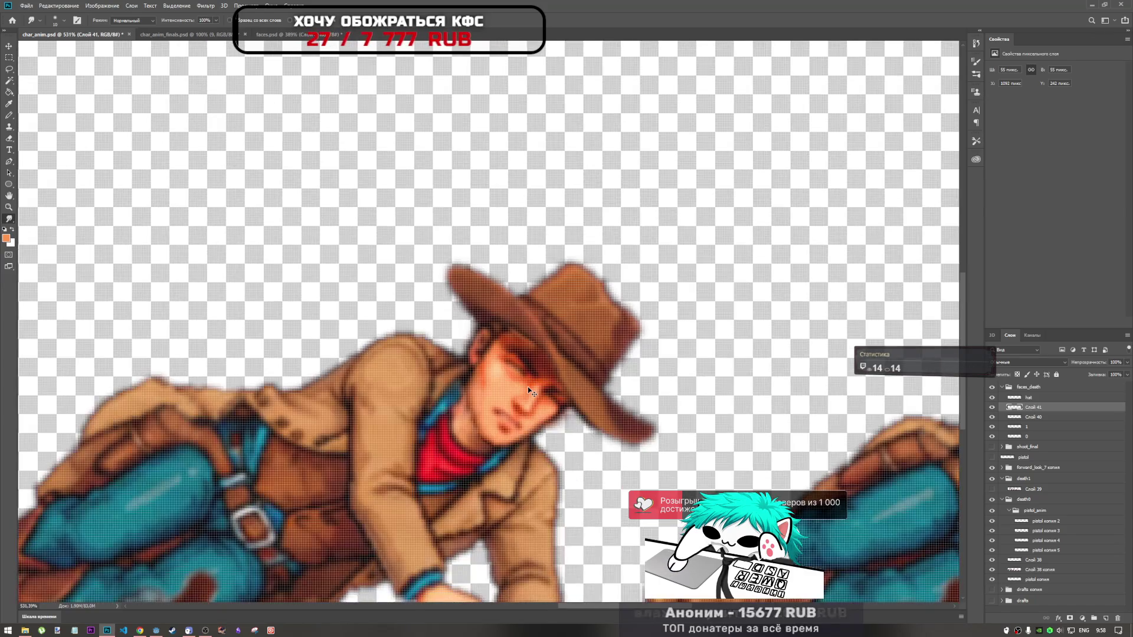
pyautogui.scroll(-4, 529, 385)
pyautogui.scroll(1, 509, 410)
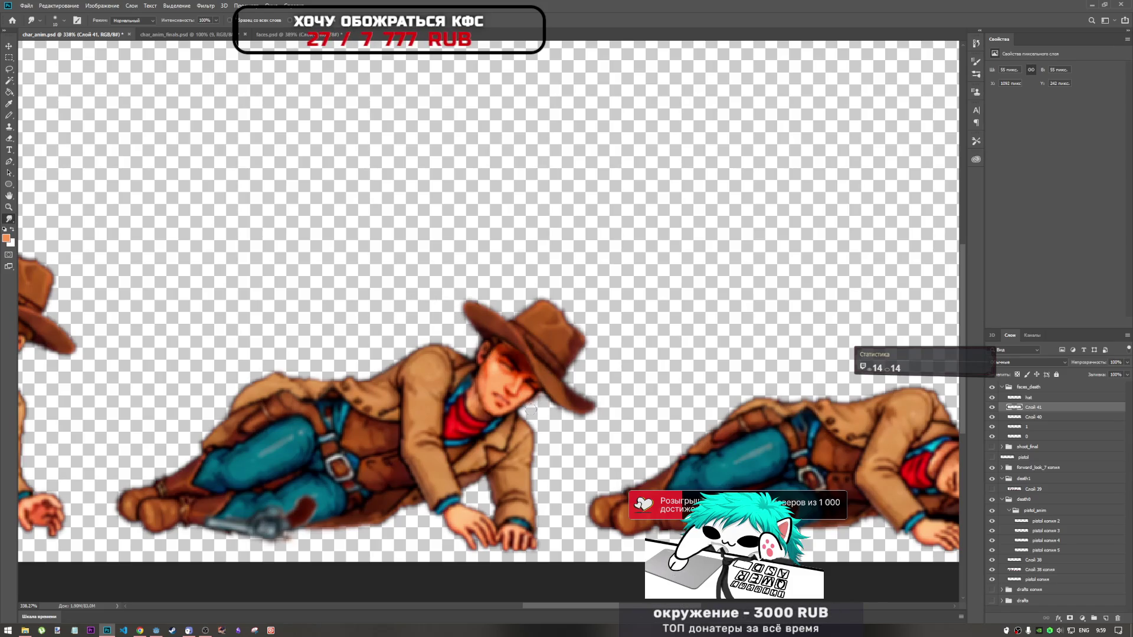
pyautogui.scroll(-2, 536, 409)
pyautogui.scroll(-2, 479, 389)
pyautogui.scroll(1, 443, 381)
pyautogui.scroll(2, 418, 378)
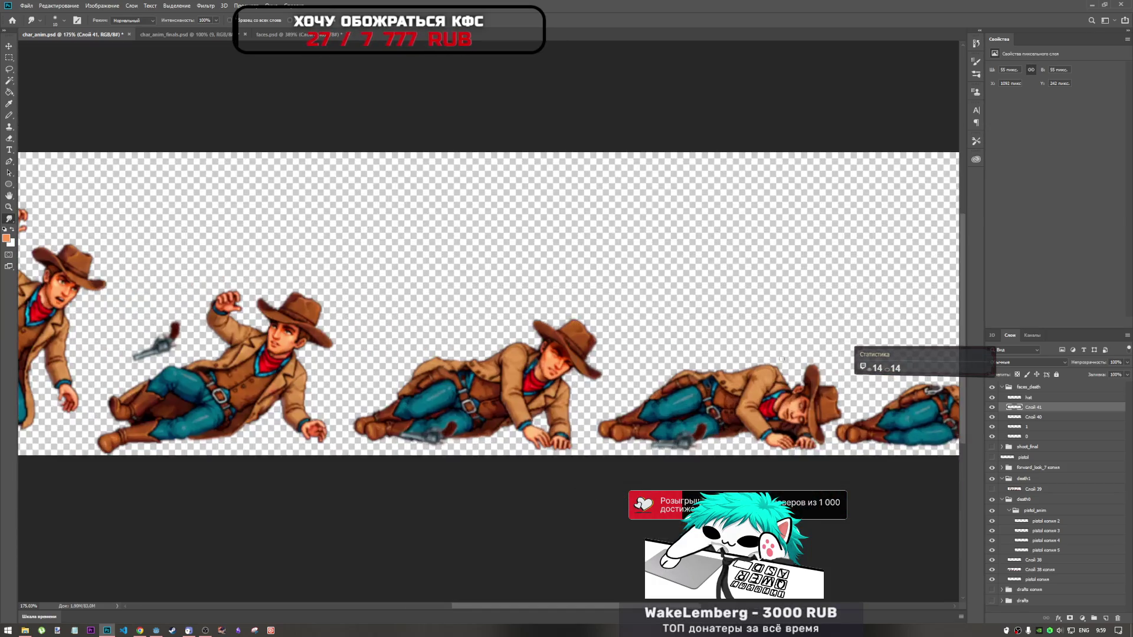
pyautogui.scroll(2, 434, 390)
pyautogui.scroll(2, 453, 407)
pyautogui.scroll(-1, 385, 382)
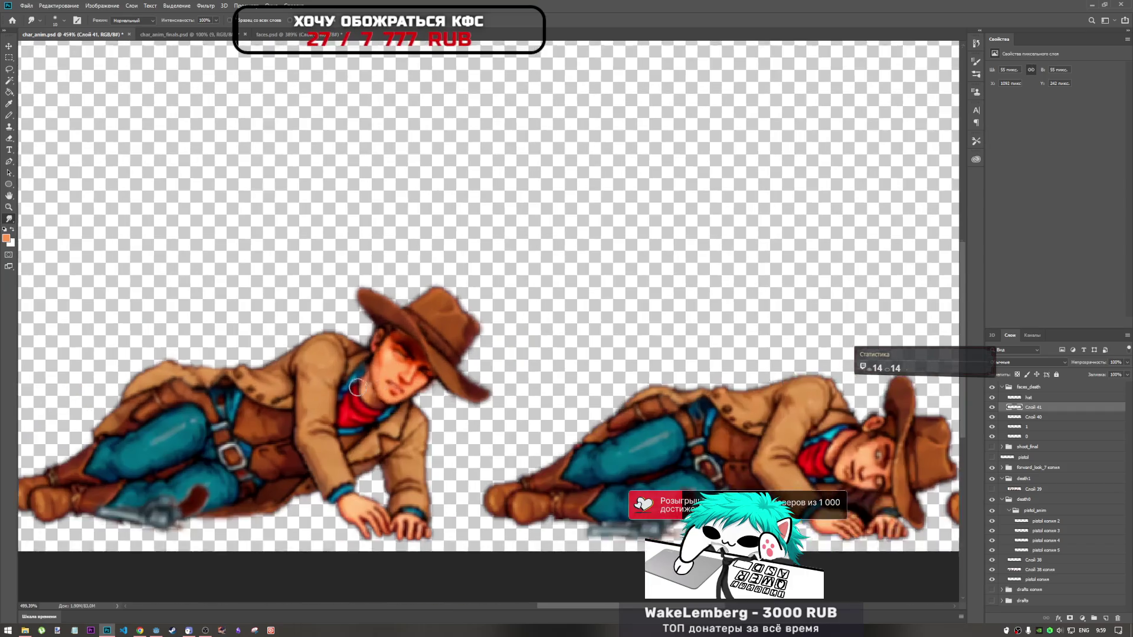
pyautogui.scroll(3, 386, 382)
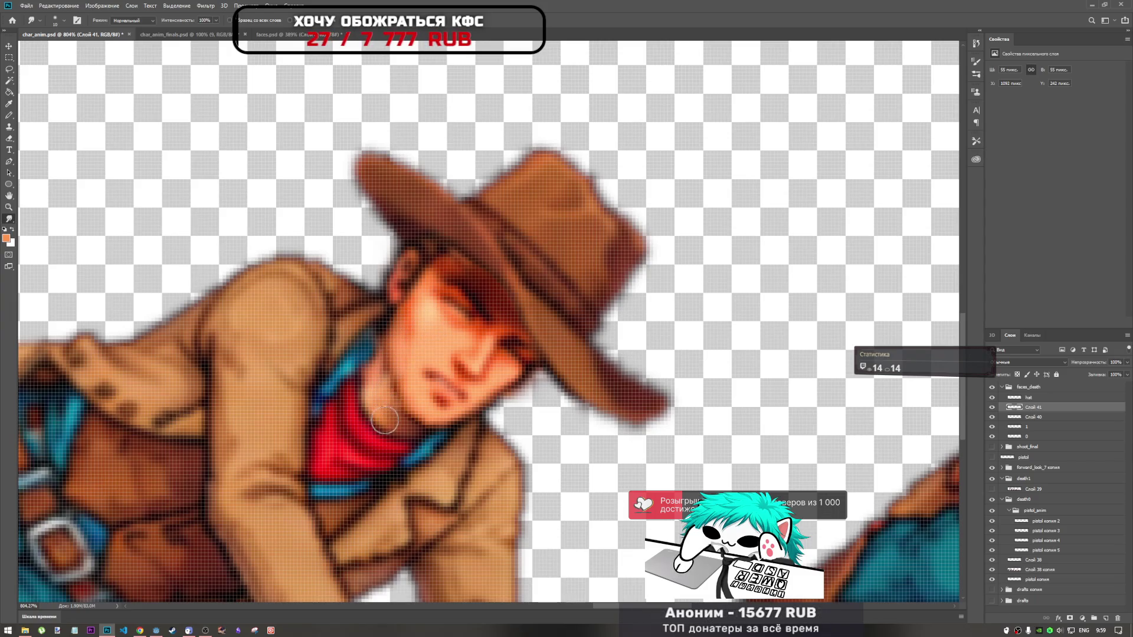
pyautogui.scroll(-3, 459, 381)
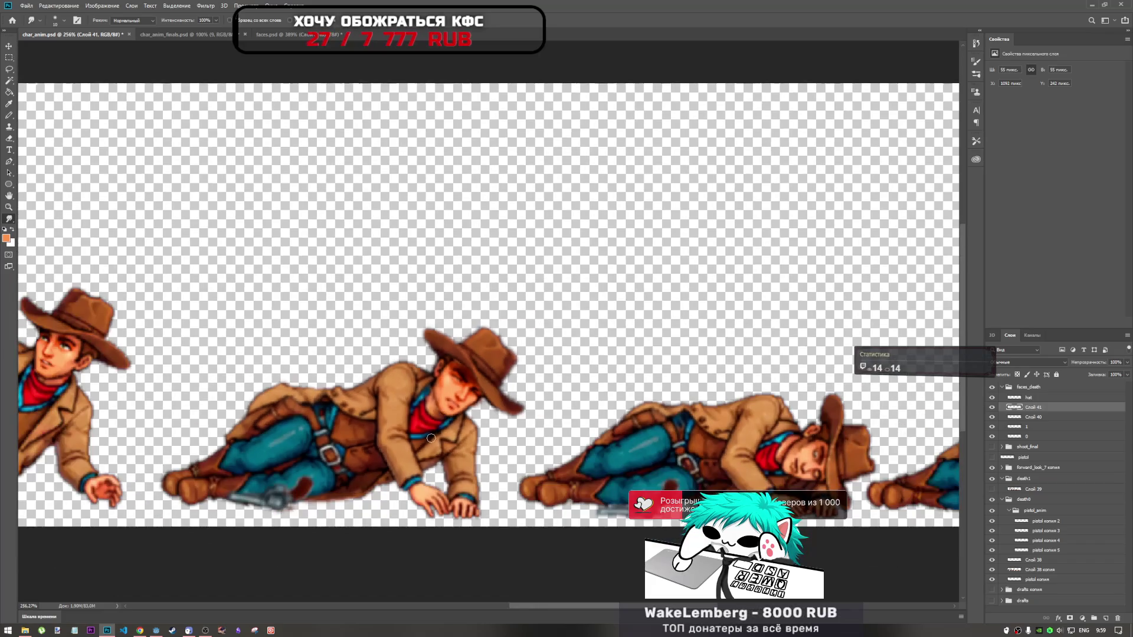
pyautogui.scroll(2, 430, 401)
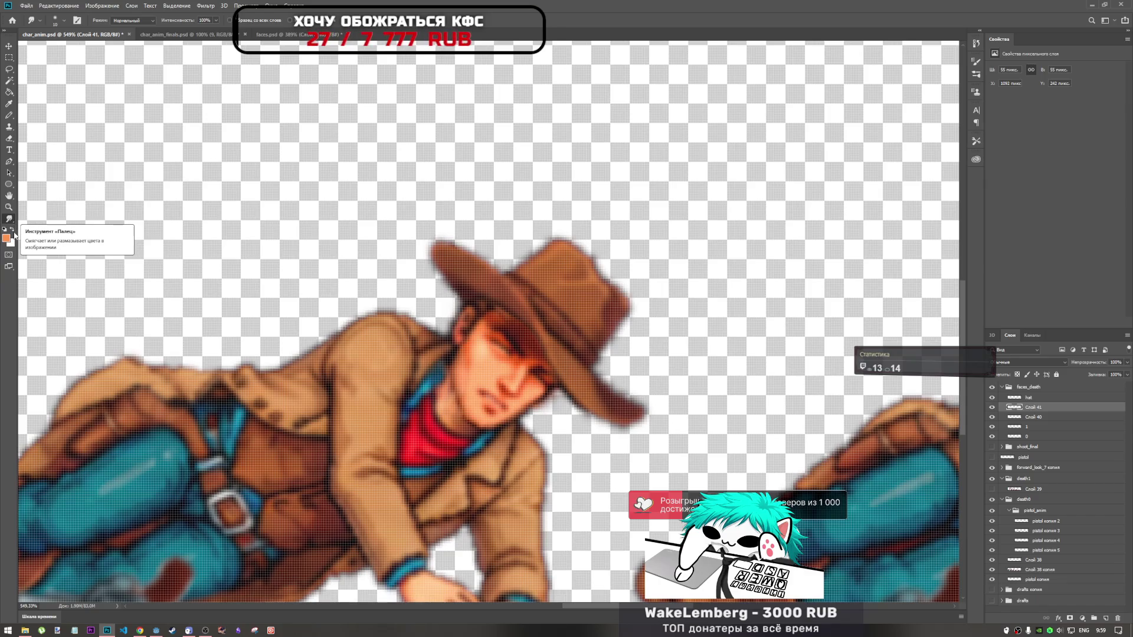
pyautogui.scroll(-5, 523, 350)
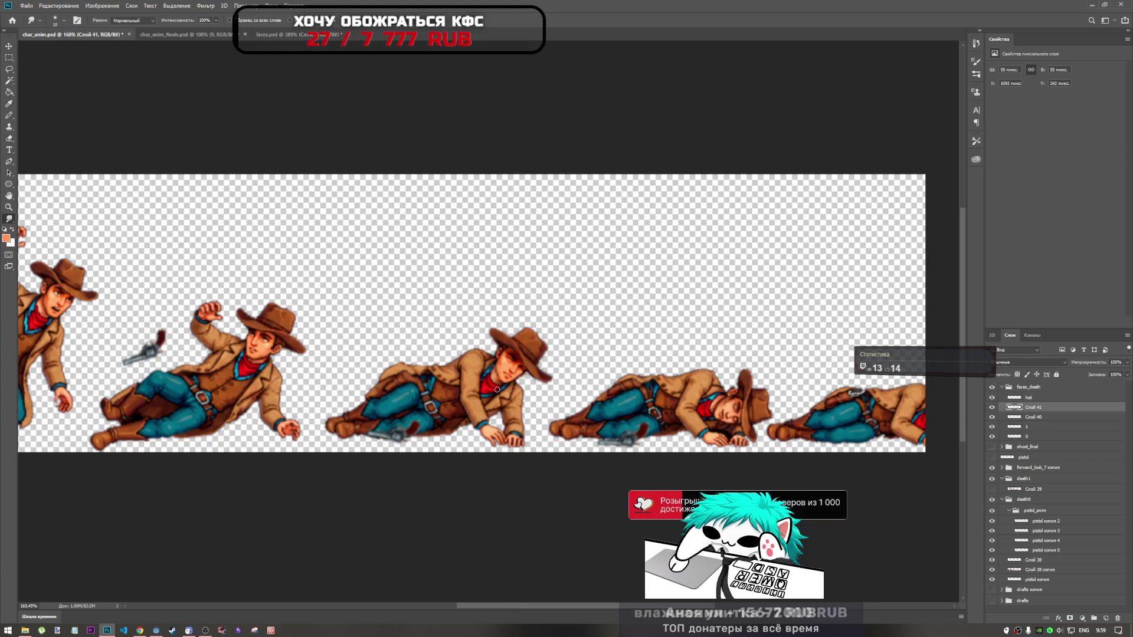
pyautogui.scroll(-1, 487, 320)
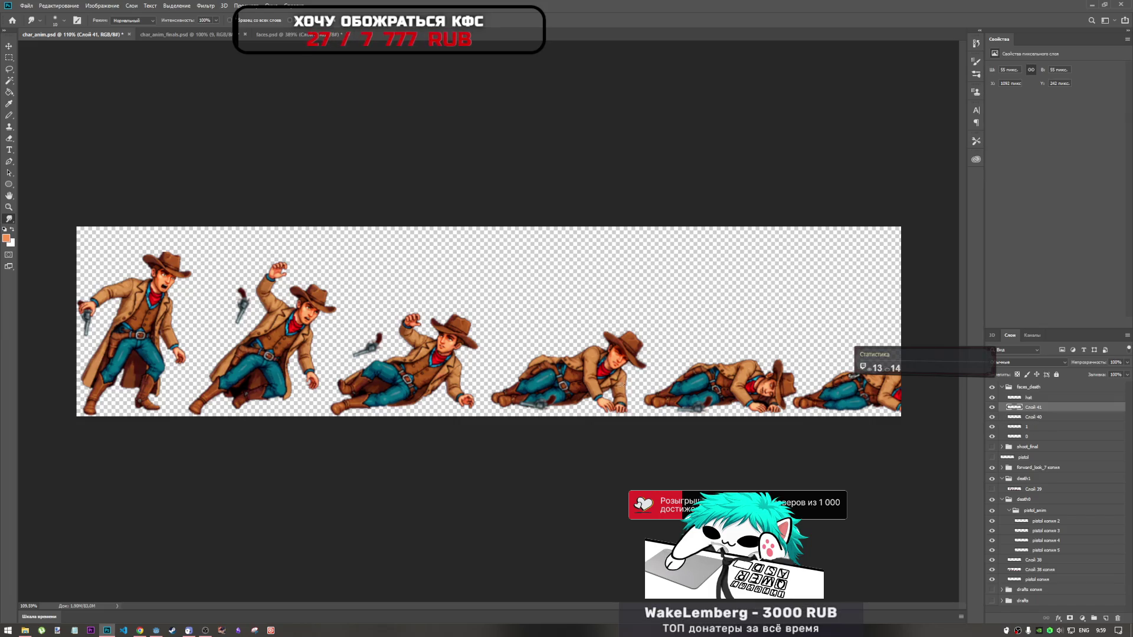
pyautogui.scroll(2, 616, 388)
pyautogui.scroll(2, 637, 354)
pyautogui.scroll(-1, 643, 354)
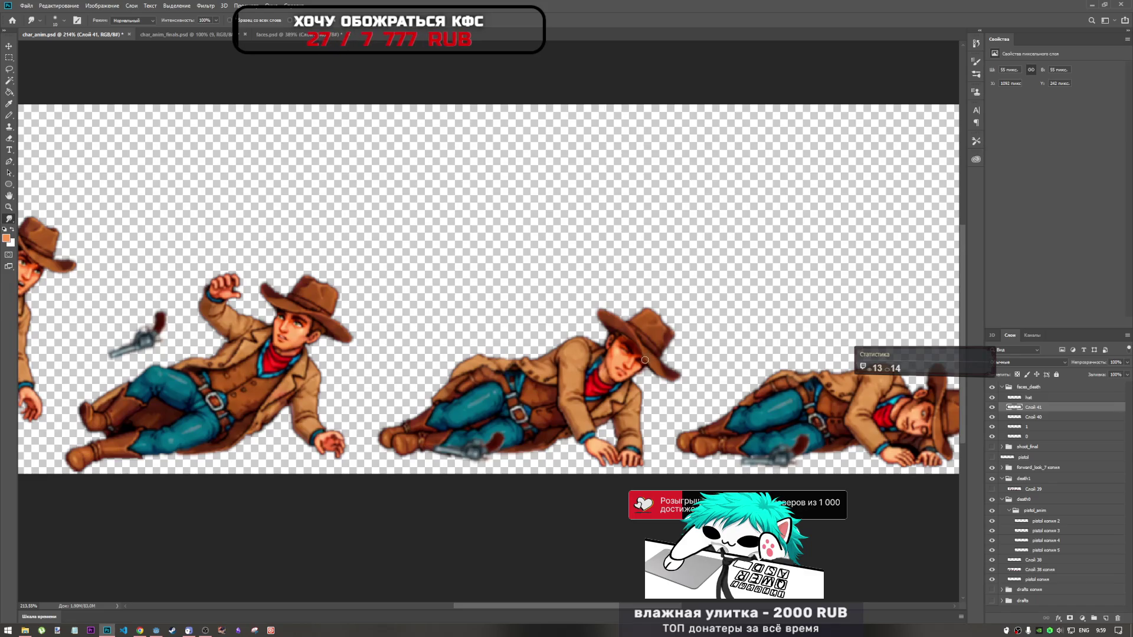
pyautogui.scroll(-3, 649, 368)
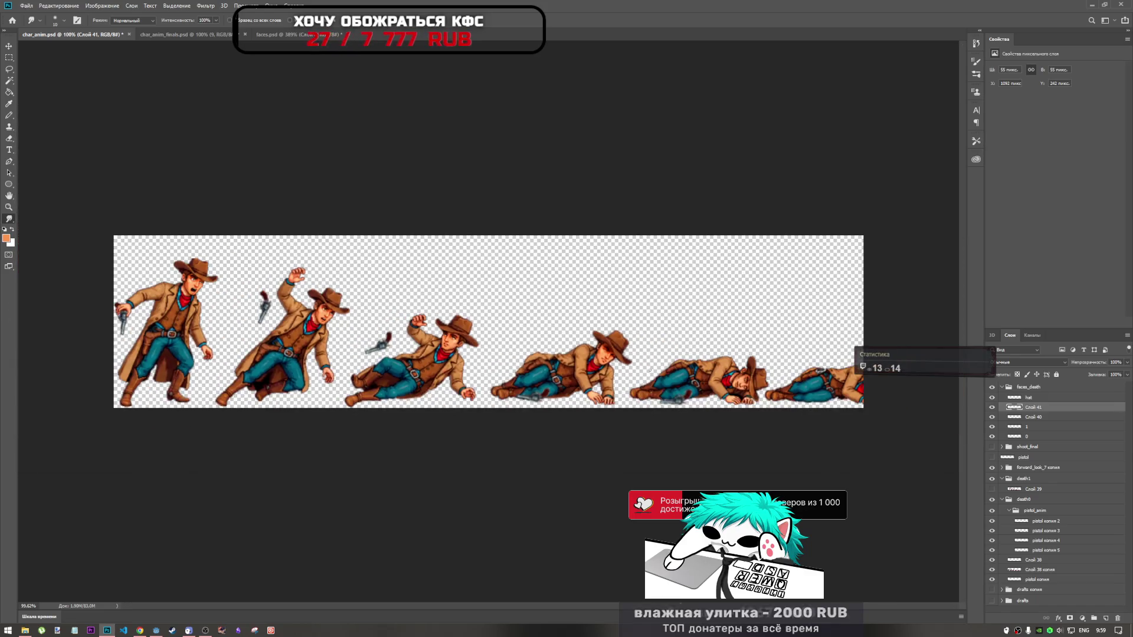
pyautogui.scroll(2, 649, 368)
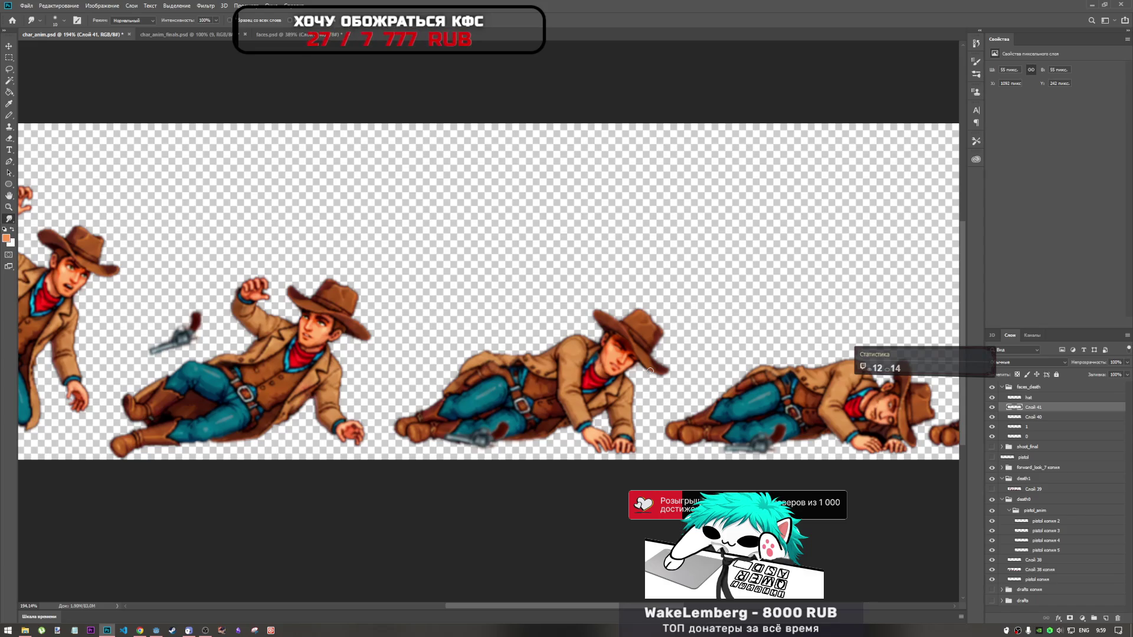
pyautogui.scroll(-3, 649, 369)
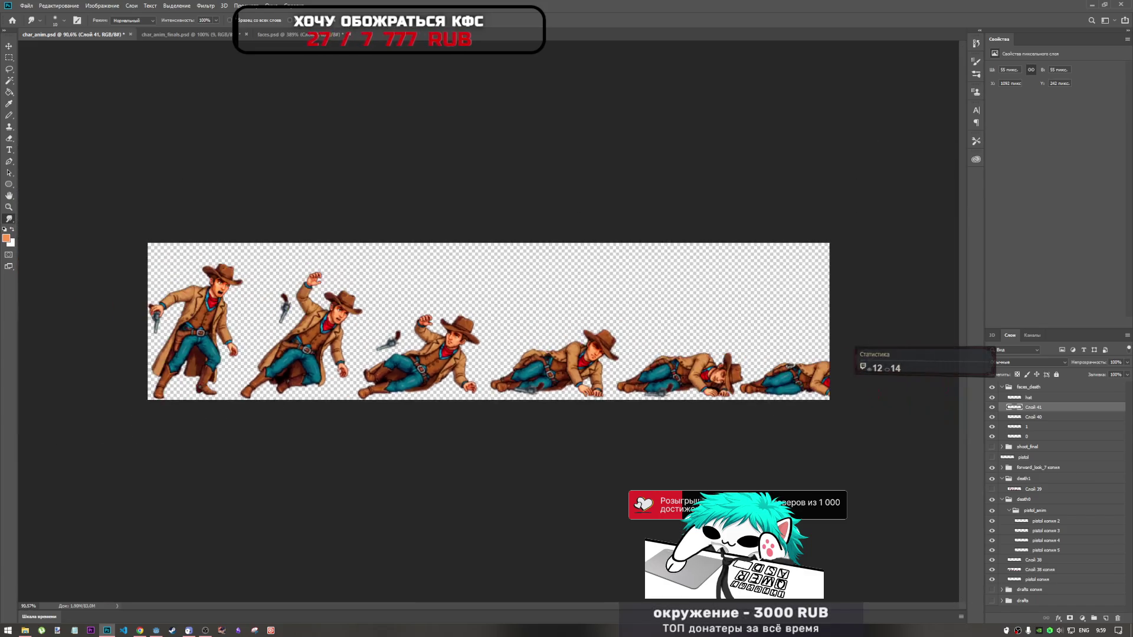
pyautogui.scroll(2, 779, 381)
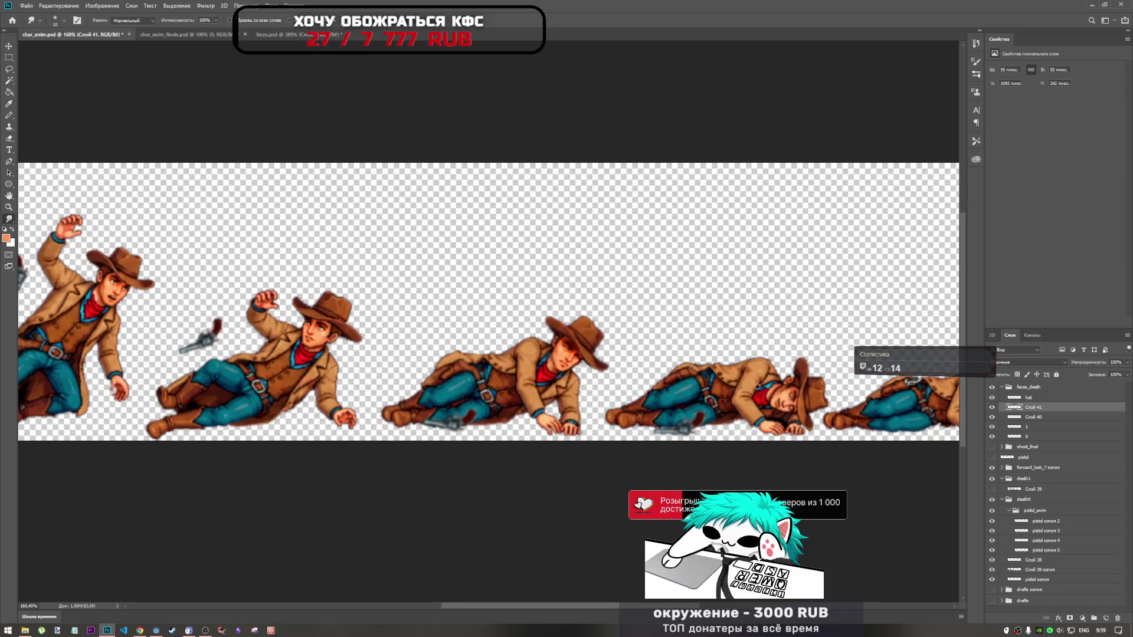
pyautogui.scroll(-2, 780, 380)
pyautogui.scroll(-1, 779, 381)
pyautogui.scroll(2, 779, 381)
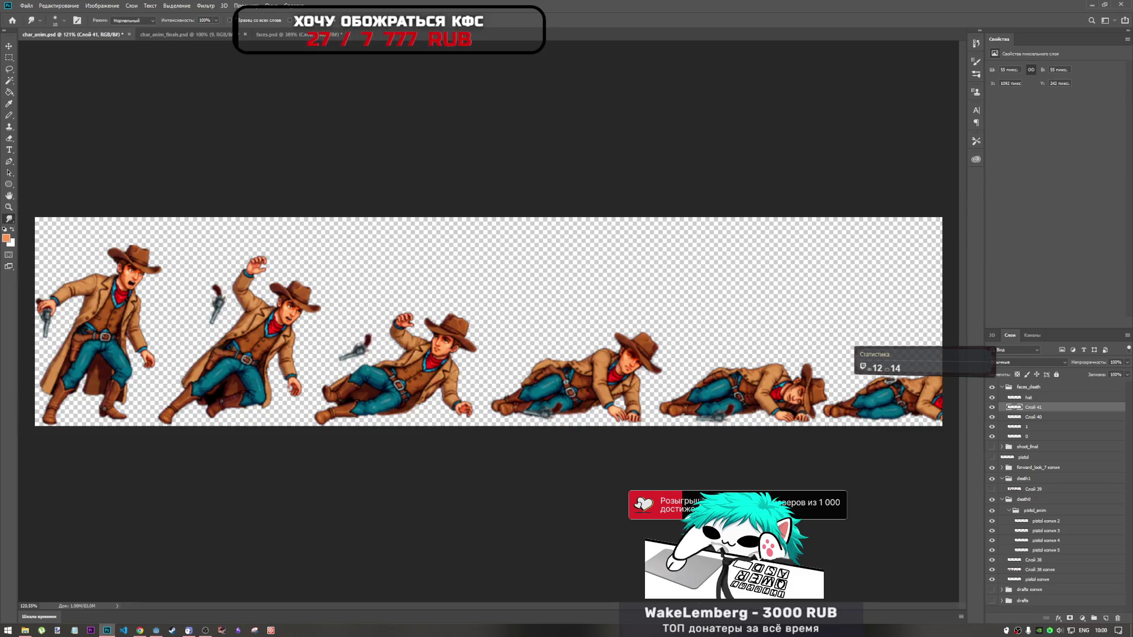
pyautogui.scroll(2, 588, 377)
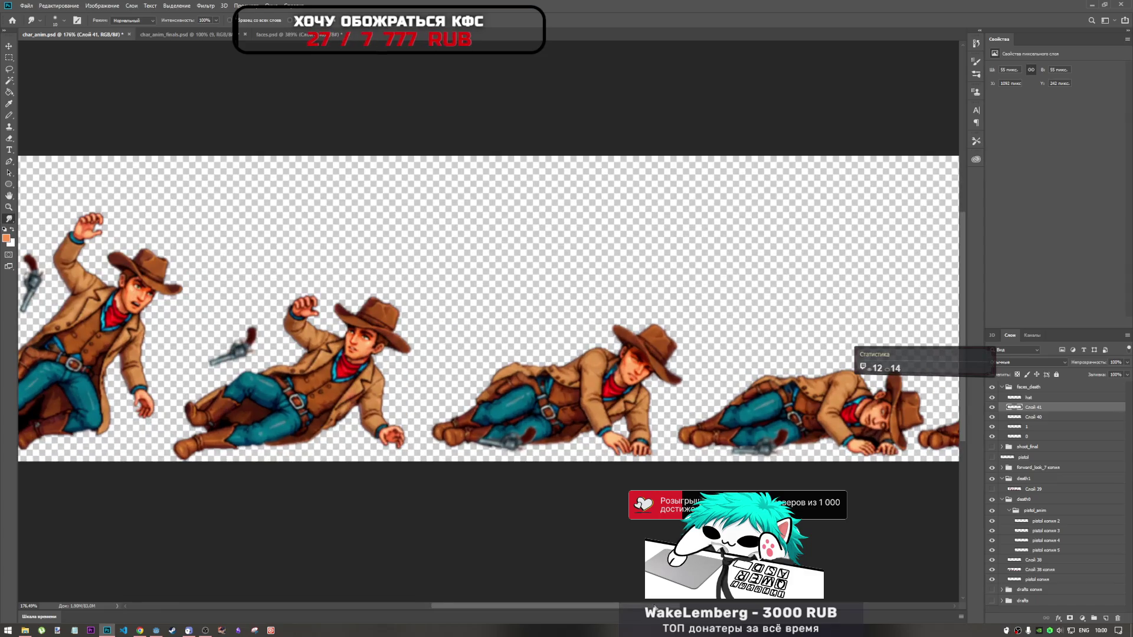
pyautogui.scroll(1, 588, 377)
pyautogui.hscroll(3, 589, 378)
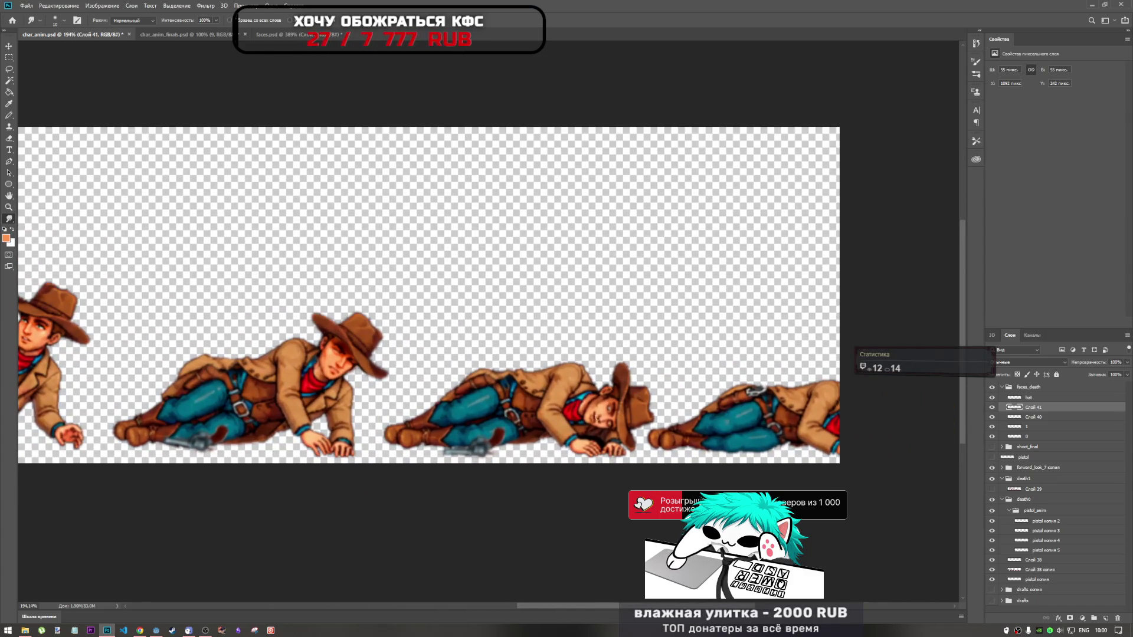
# Bring up faces.psd and reveal the hidden strip of reference faces on Слой 2
pyautogui.click(272, 35)
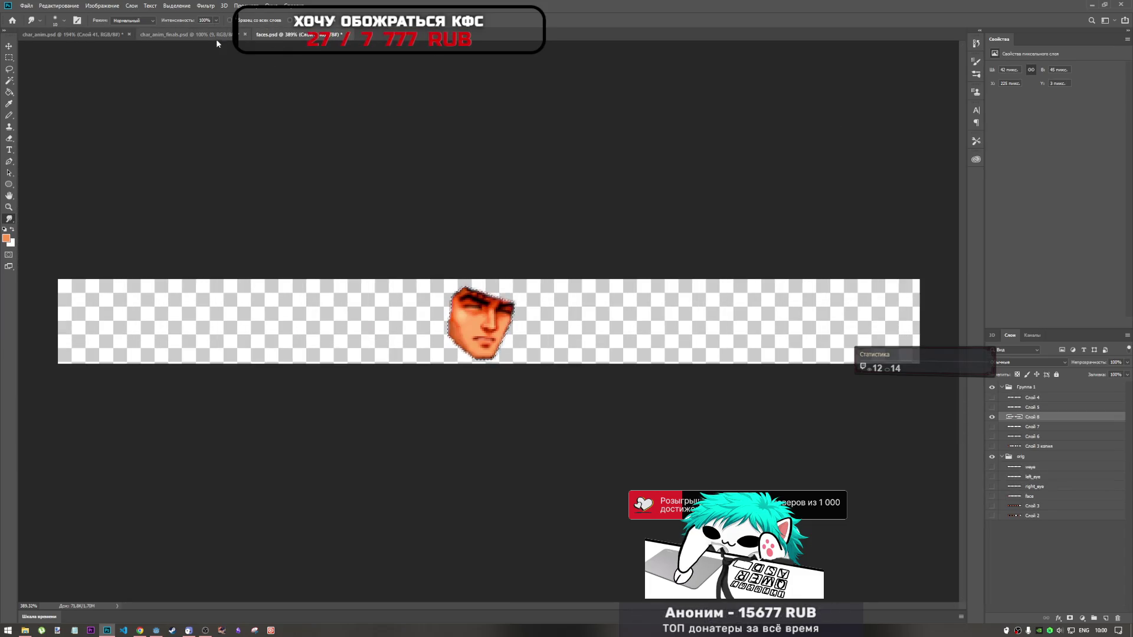
pyautogui.click(215, 39)
pyautogui.click(121, 40)
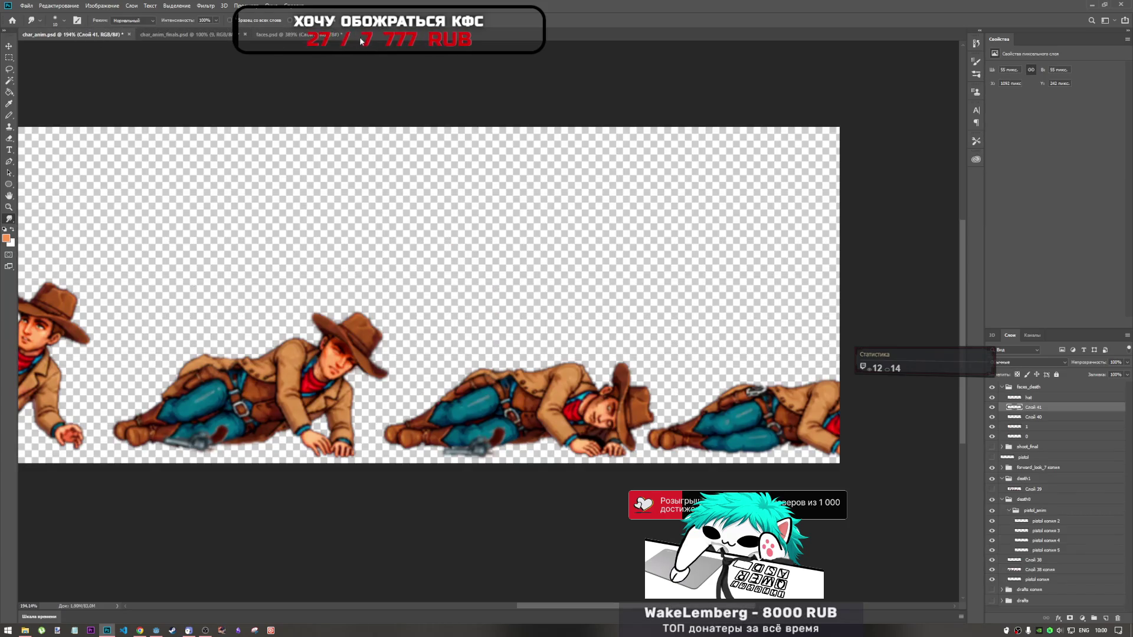
pyautogui.click(292, 35)
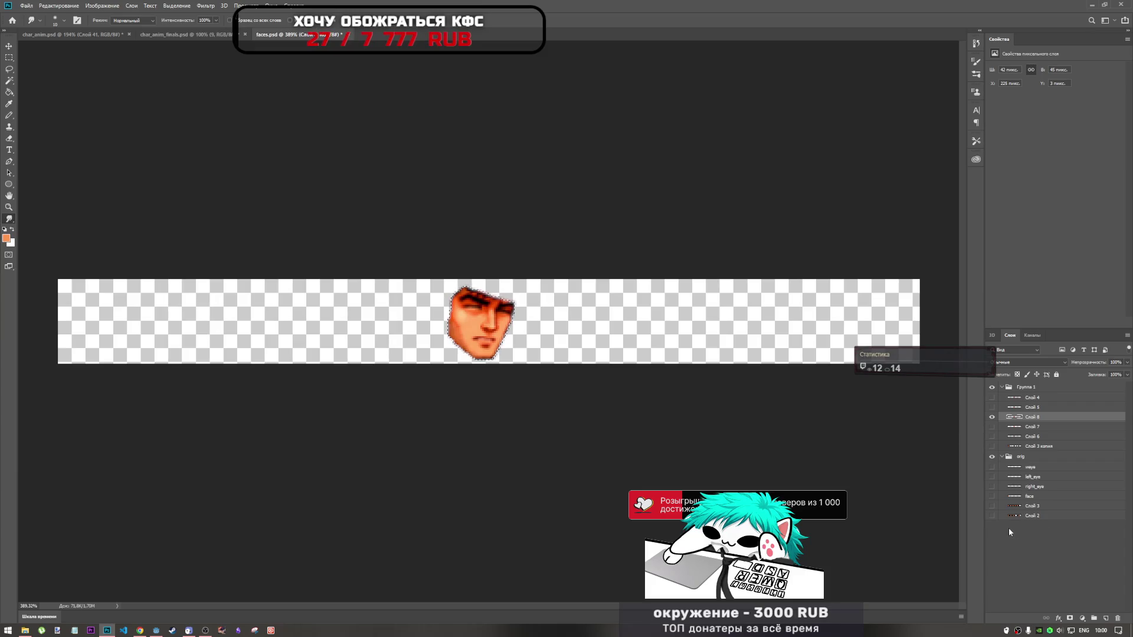
pyautogui.click(992, 516)
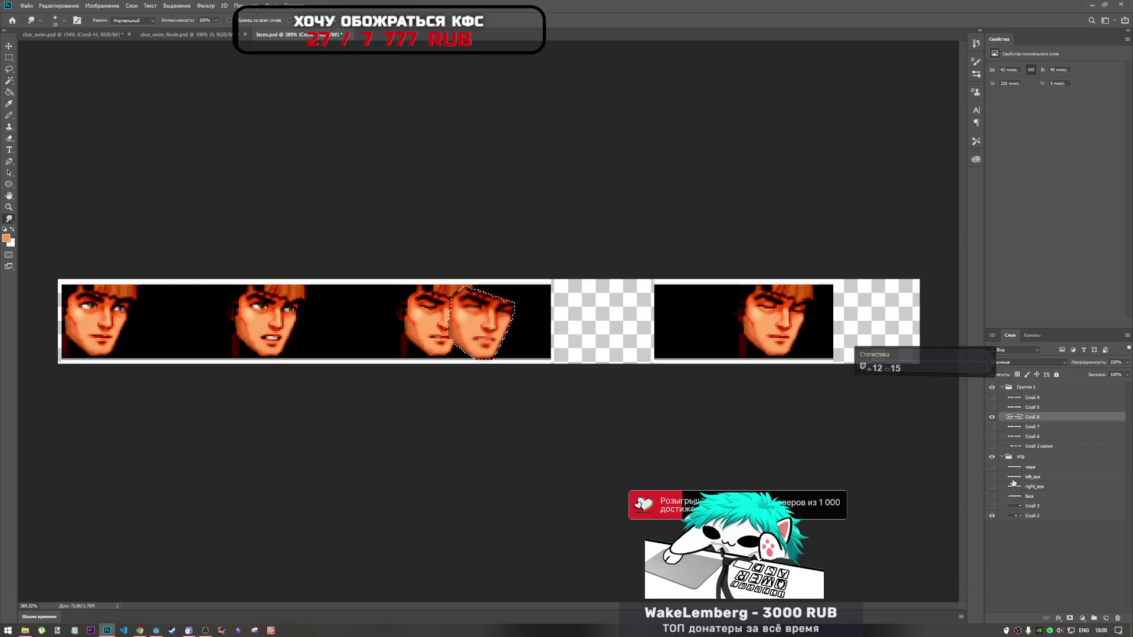
pyautogui.click(1015, 518)
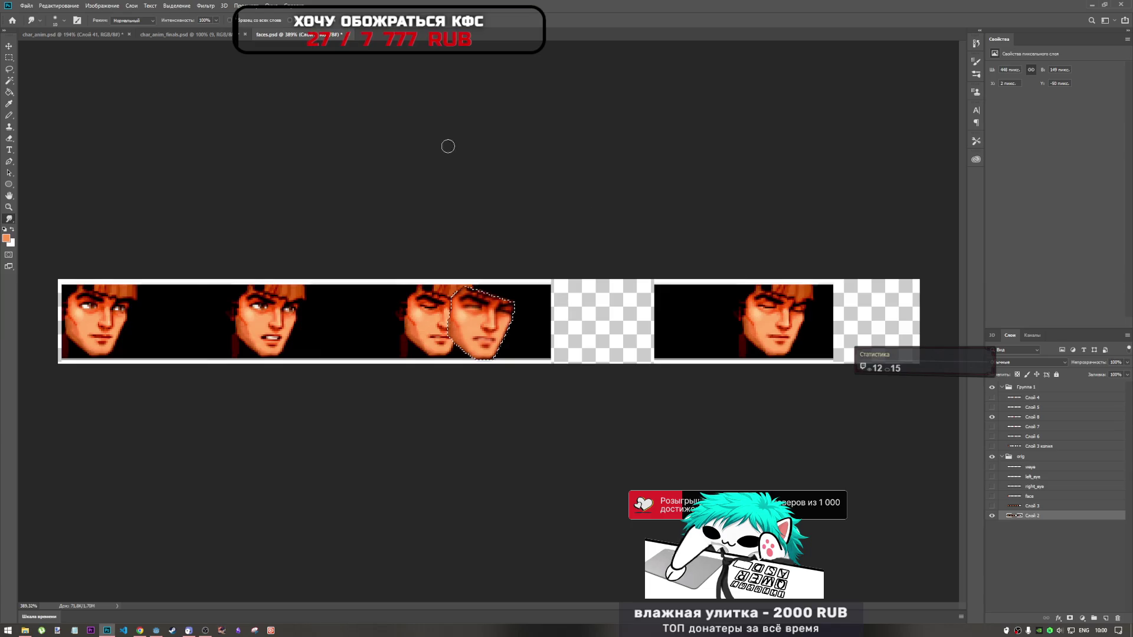
# Mark a rectangle around the last reference face and hide the reference face layers again
pyautogui.press('m')
pyautogui.moveTo(717, 284); pyautogui.dragTo(823, 392)
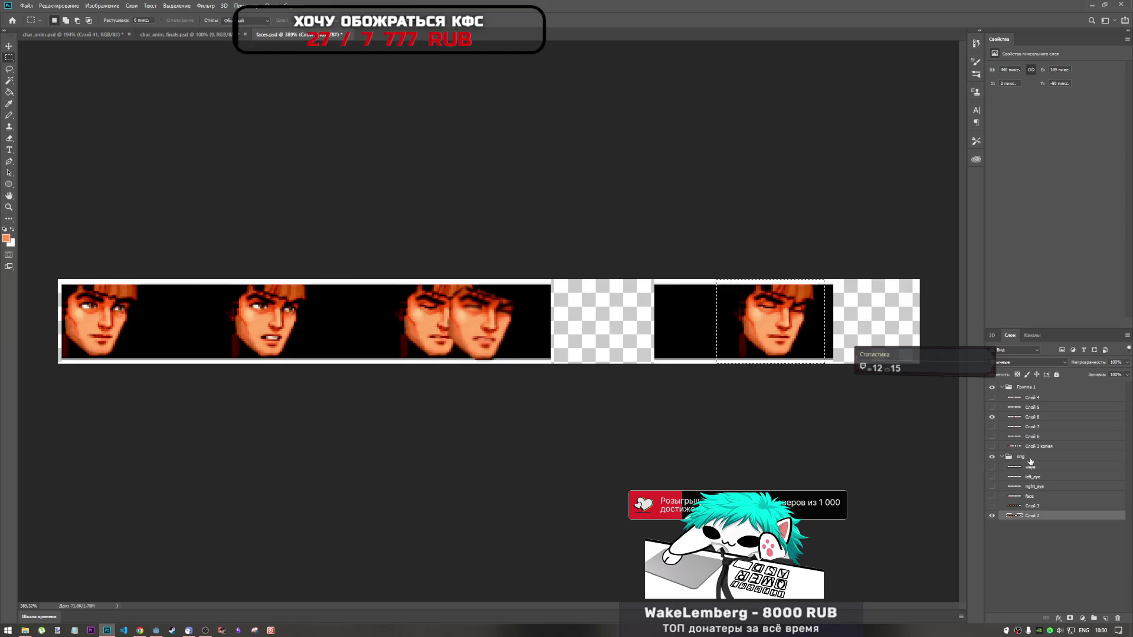
pyautogui.click(1027, 387)
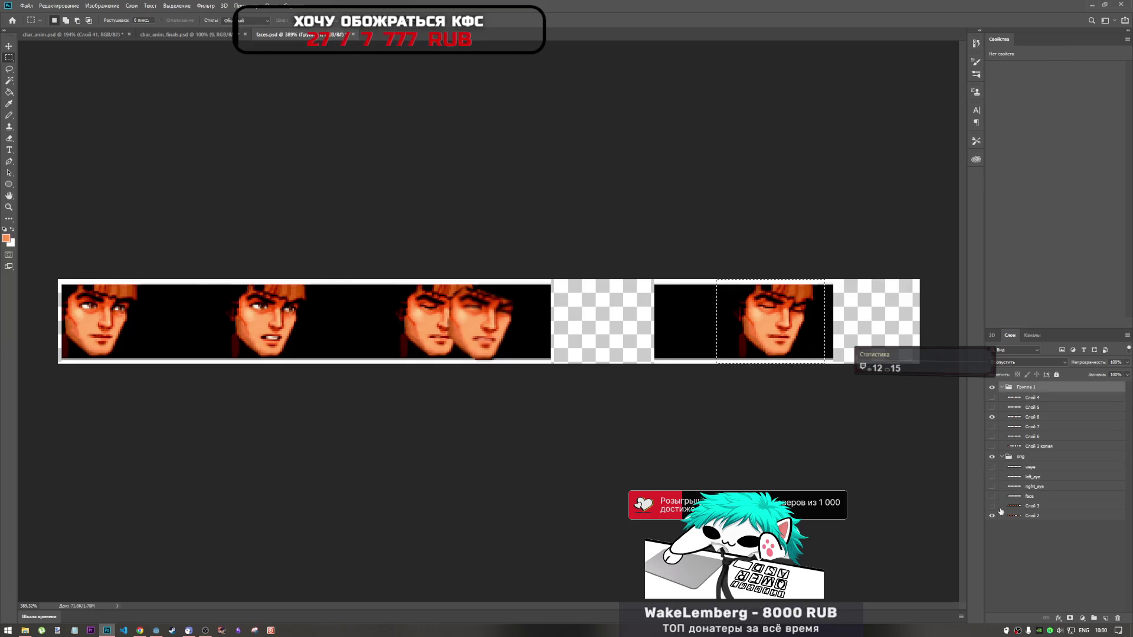
pyautogui.click(991, 522)
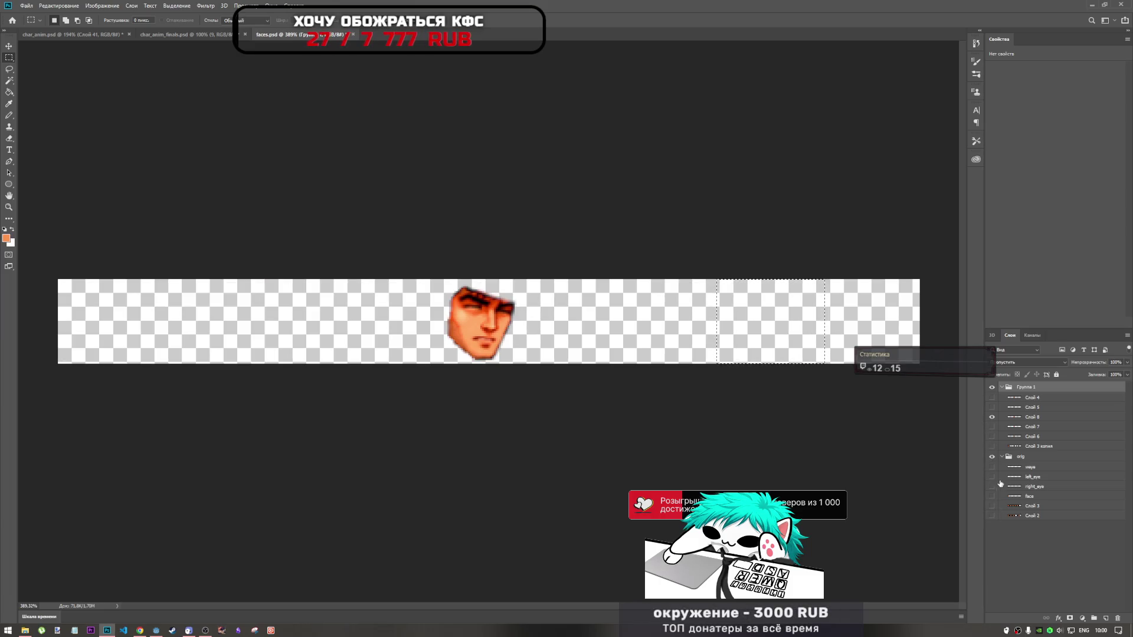
# Paste the marked face as new layer Слой 9 below Слой 7 with the cut-out face showing over it
pyautogui.hotkey('ctrl', 'd')
pyautogui.hotkey('ctrl', 'v')
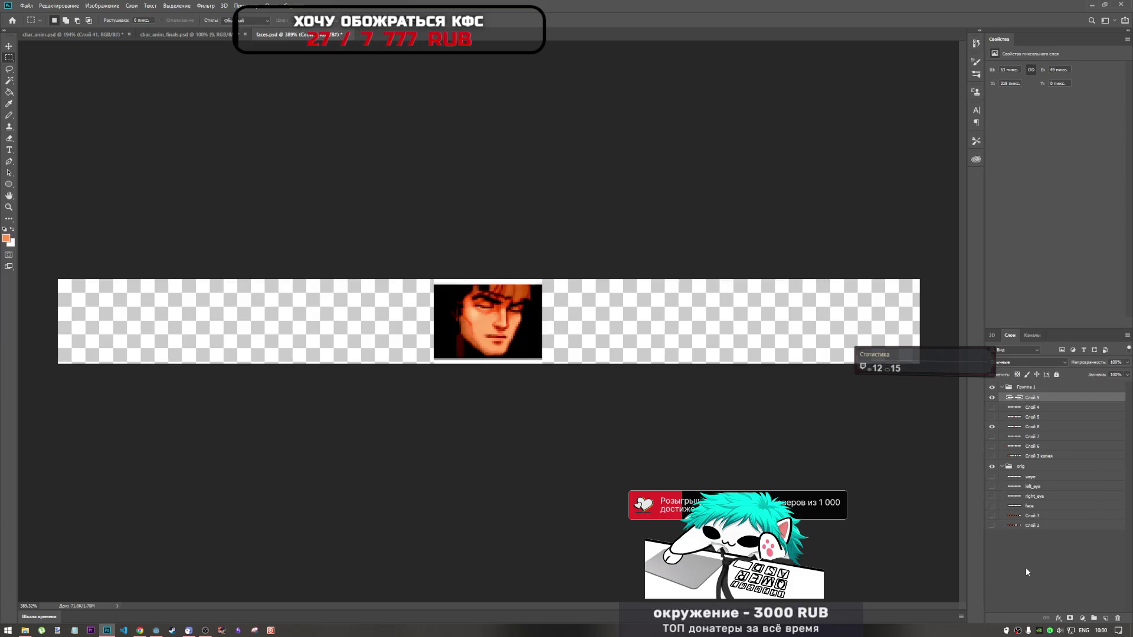
pyautogui.moveTo(1033, 398); pyautogui.dragTo(1034, 434)
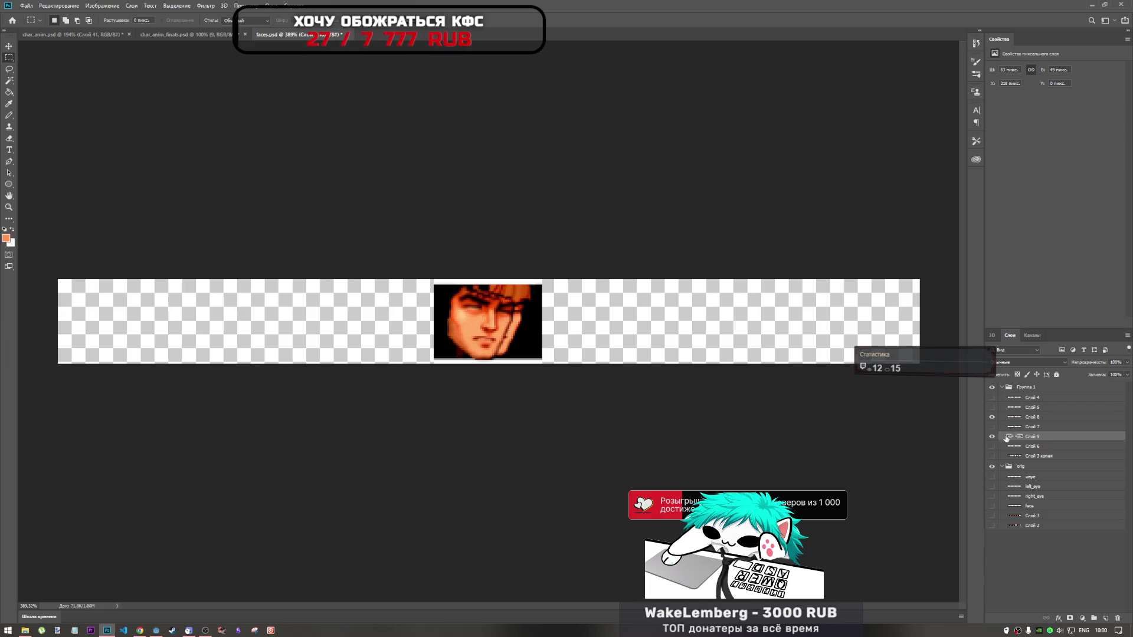
pyautogui.click(993, 427)
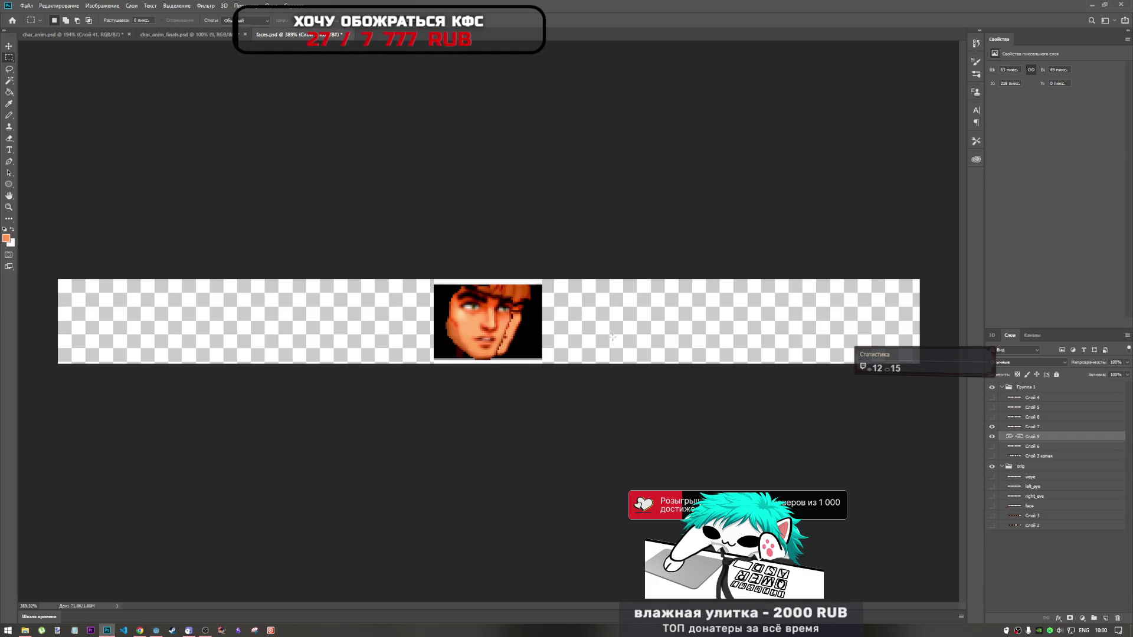
# Nudge the pasted face pixel by pixel into alignment with the cut-out face and apply it
pyautogui.hotkey('ctrl', 't')
pyautogui.moveTo(531, 333); pyautogui.dragTo(517, 335)
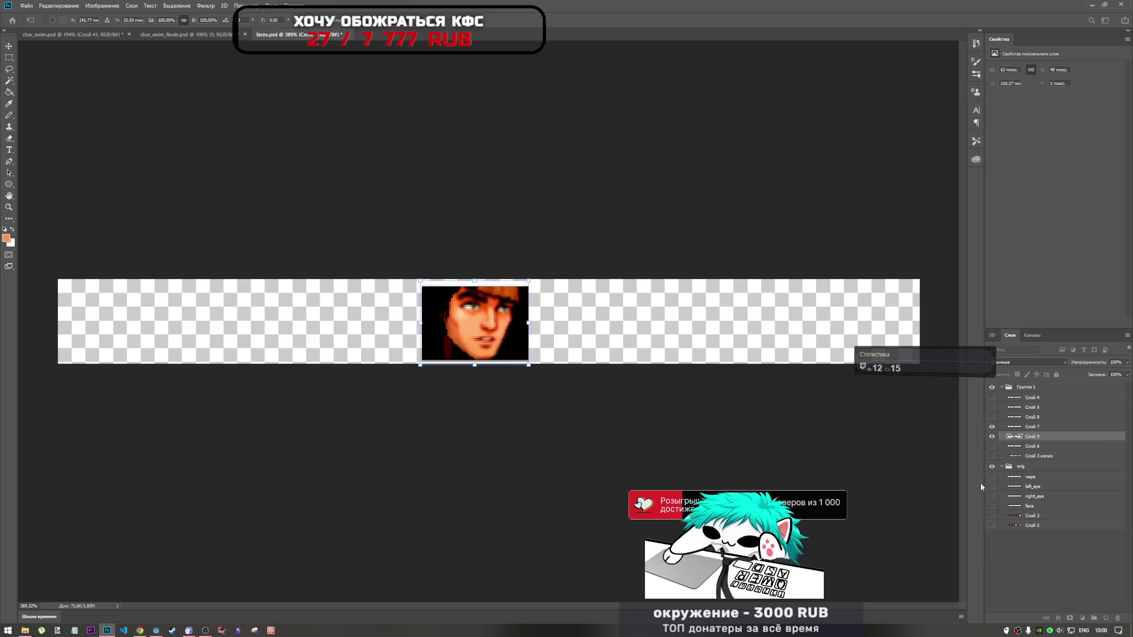
pyautogui.press('Left')
pyautogui.press('Left')
pyautogui.press('Right')
pyautogui.press('Right')
pyautogui.press('Right')
pyautogui.press('Right')
pyautogui.press('Left')
pyautogui.press('Left')
pyautogui.press('Left')
pyautogui.press('Left')
pyautogui.press('Left')
pyautogui.press('Left')
pyautogui.press('Right')
pyautogui.press('Right')
pyautogui.press('Right')
pyautogui.press('Left')
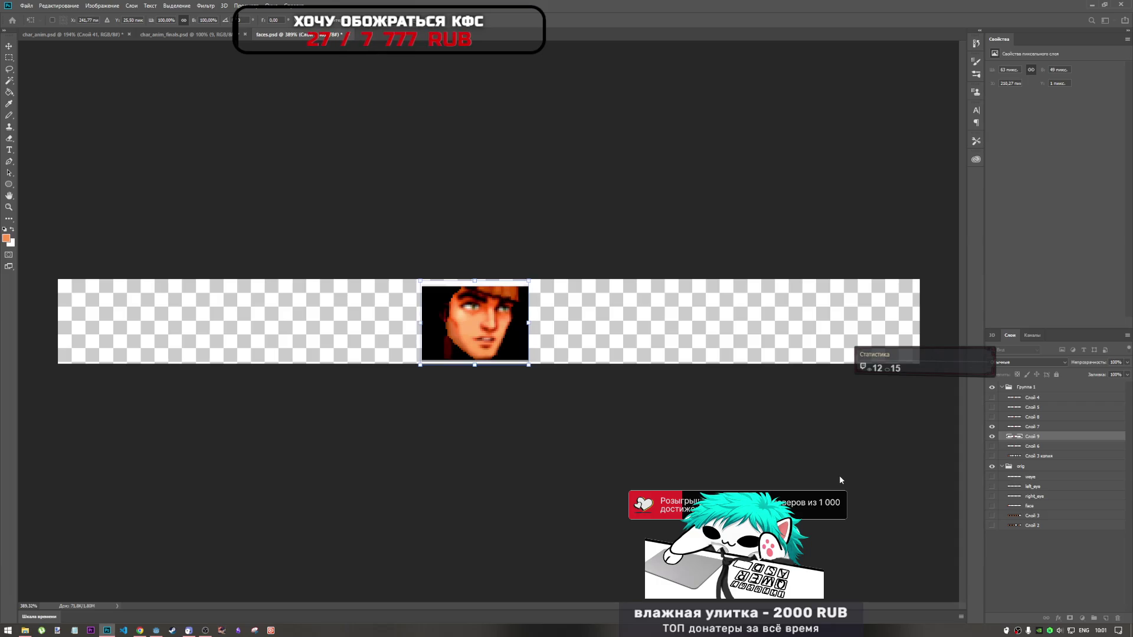
pyautogui.press('Left')
pyautogui.press('Down')
pyautogui.press('Up')
pyautogui.press('Down')
pyautogui.press('Up')
pyautogui.press('Down')
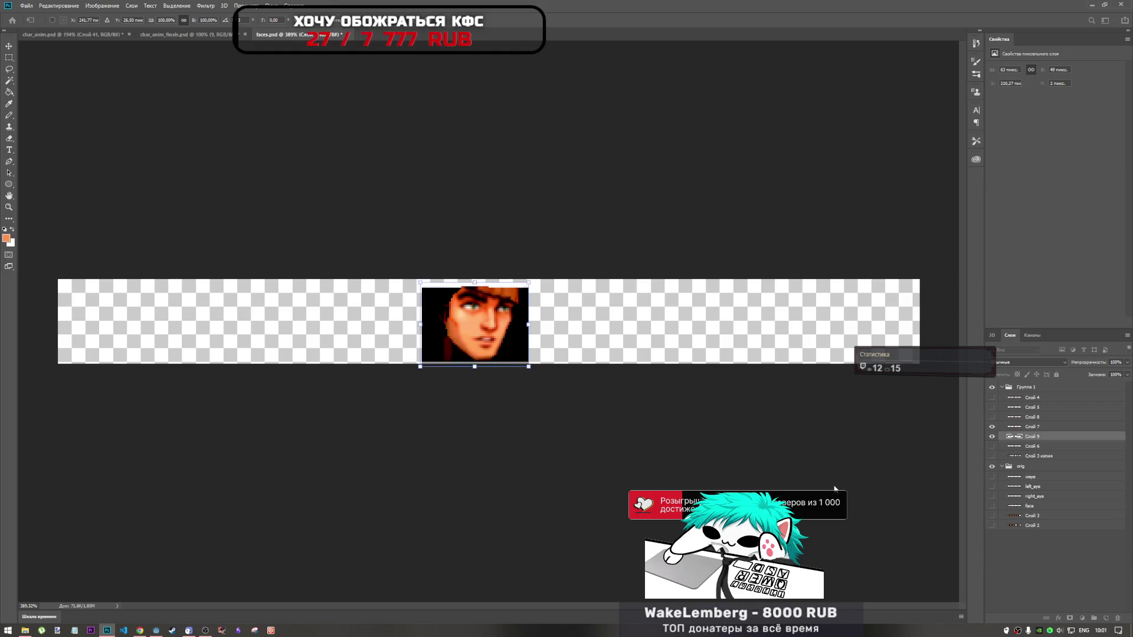
pyautogui.press('Right')
pyautogui.press('Left')
pyautogui.click(1020, 427)
pyautogui.rightClick(1020, 426)
# Invert the face selection on Слой 9, delete the black background, and show the closed-eyes face
pyautogui.click(1027, 433)
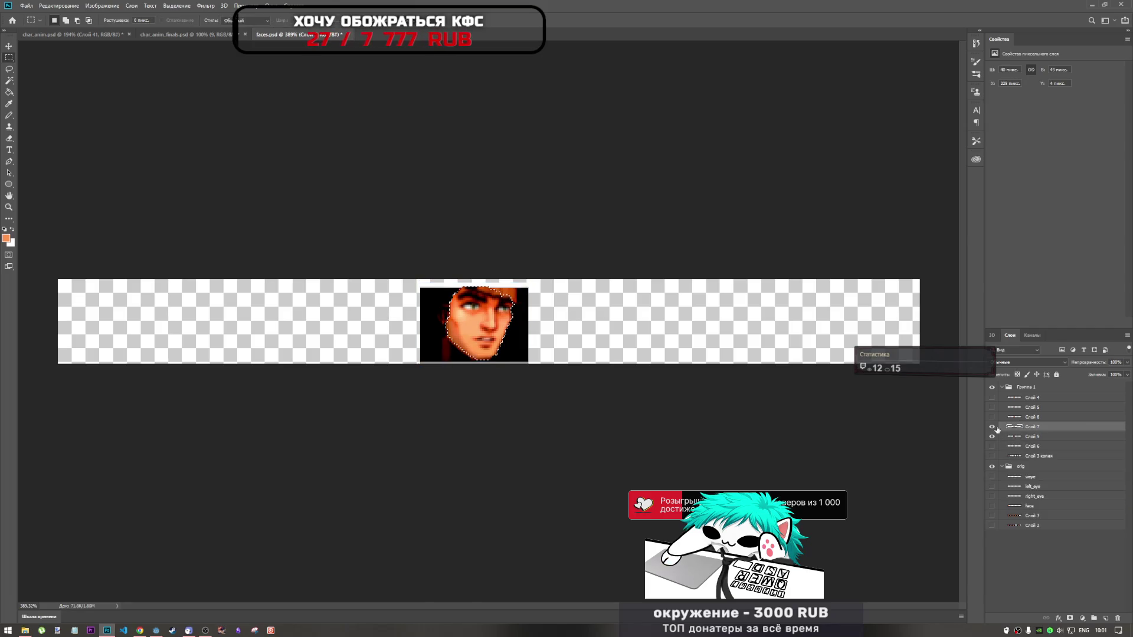
pyautogui.click(1019, 437)
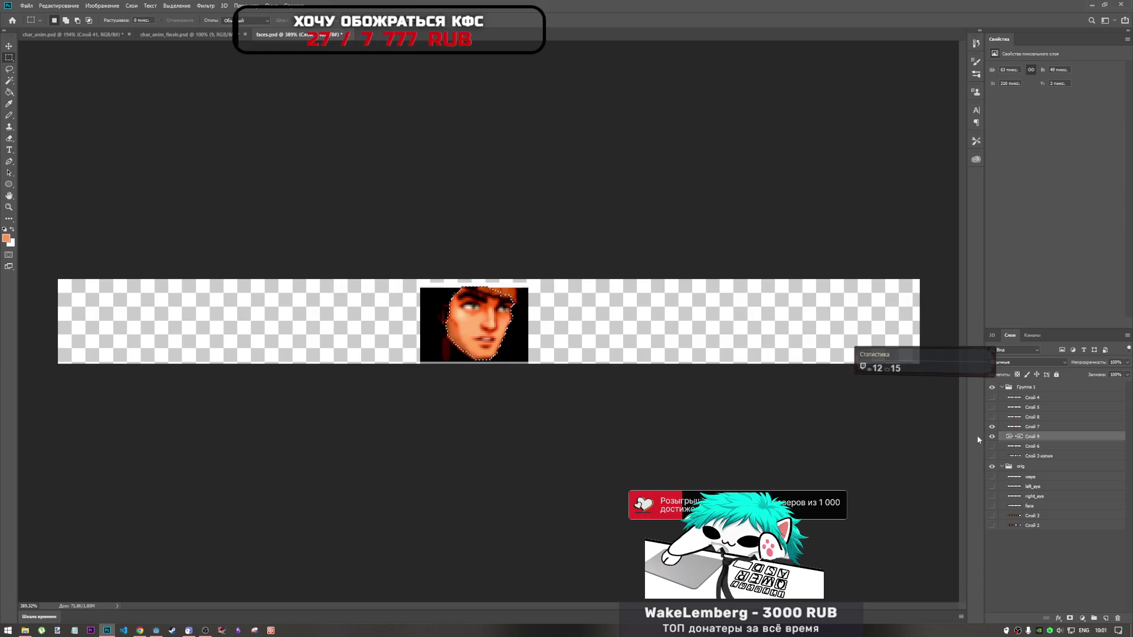
pyautogui.rightClick(1018, 436)
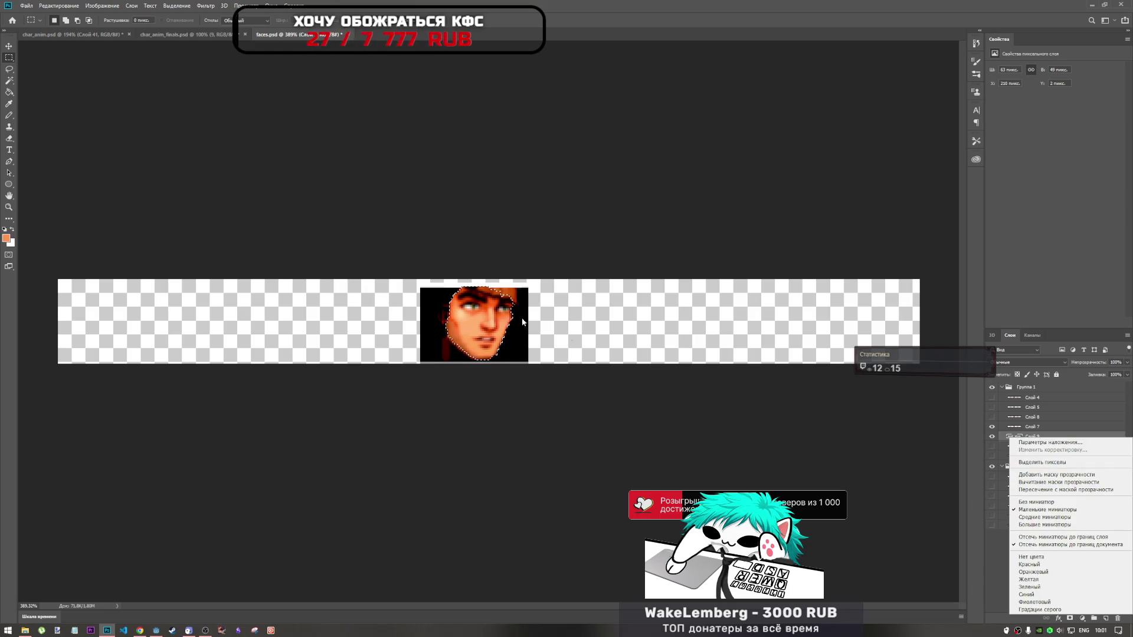
pyautogui.rightClick(482, 312)
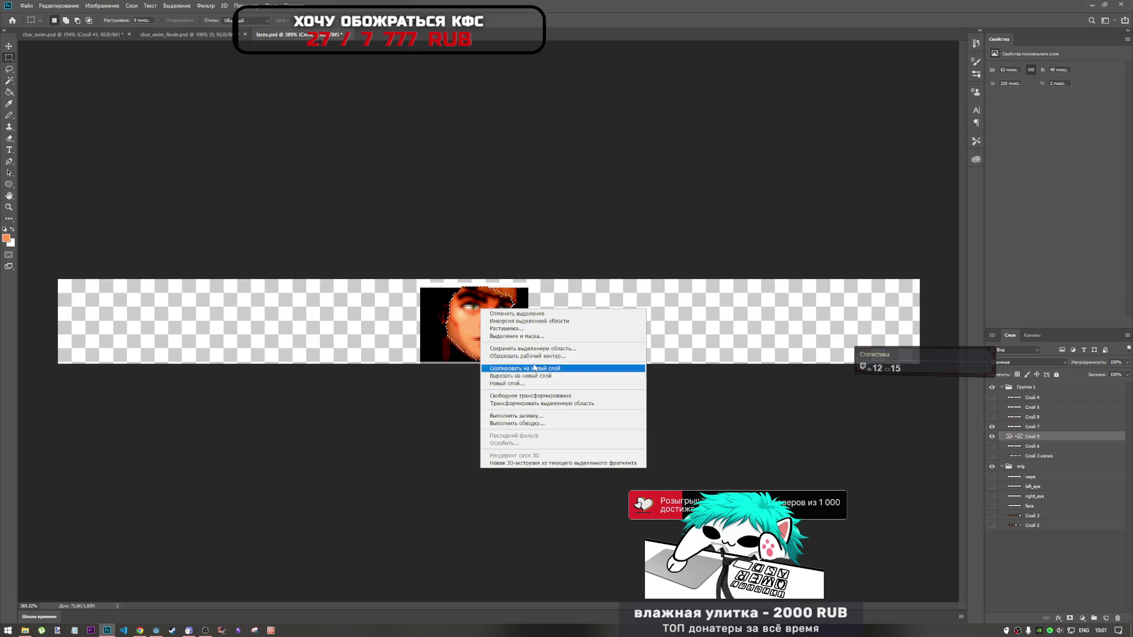
pyautogui.click(530, 321)
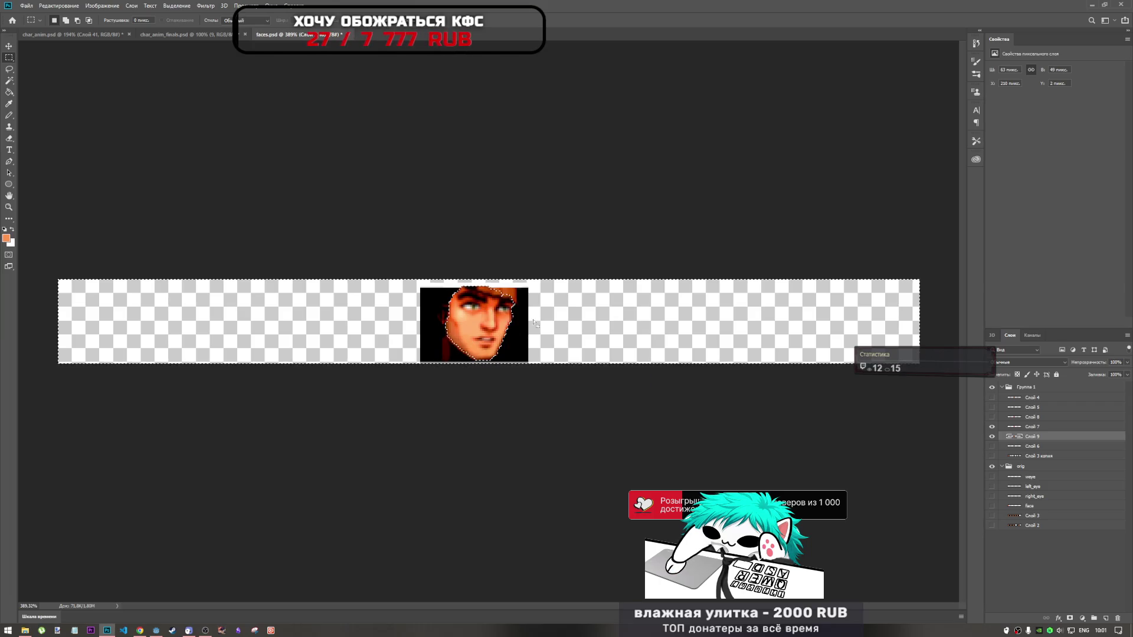
pyautogui.press('Delete')
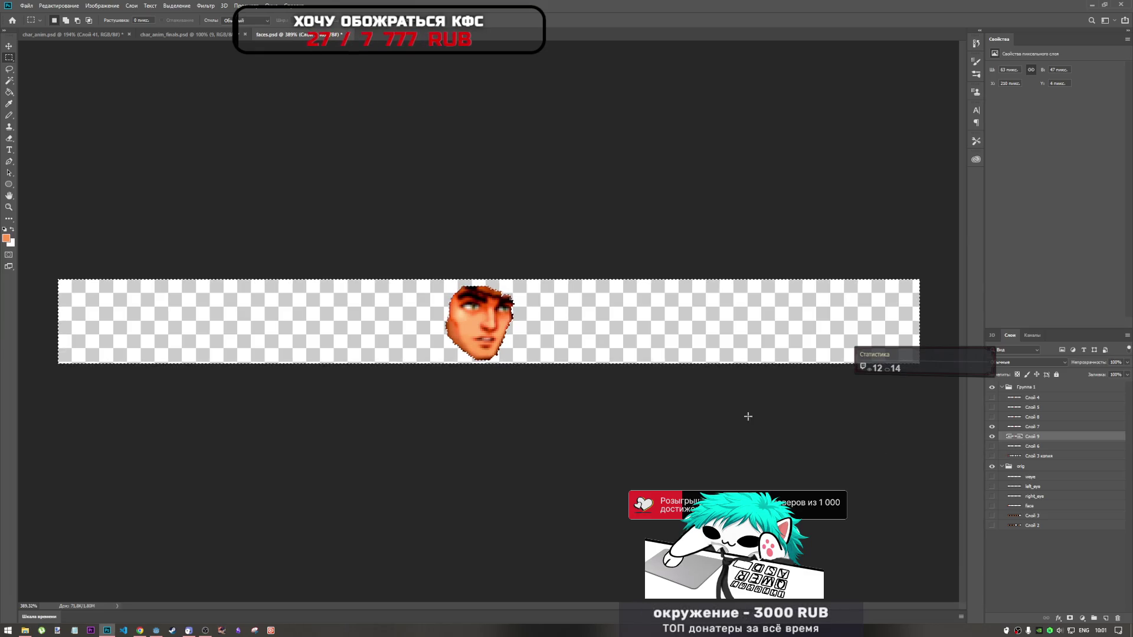
pyautogui.click(991, 436)
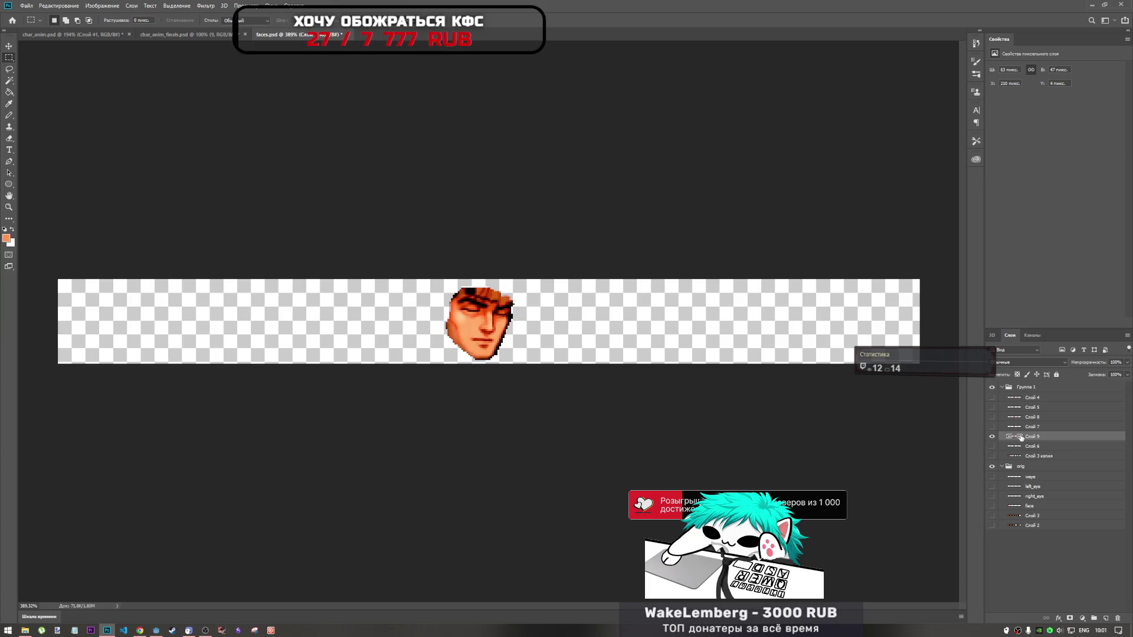
pyautogui.scroll(3, 502, 340)
pyautogui.scroll(3, 502, 341)
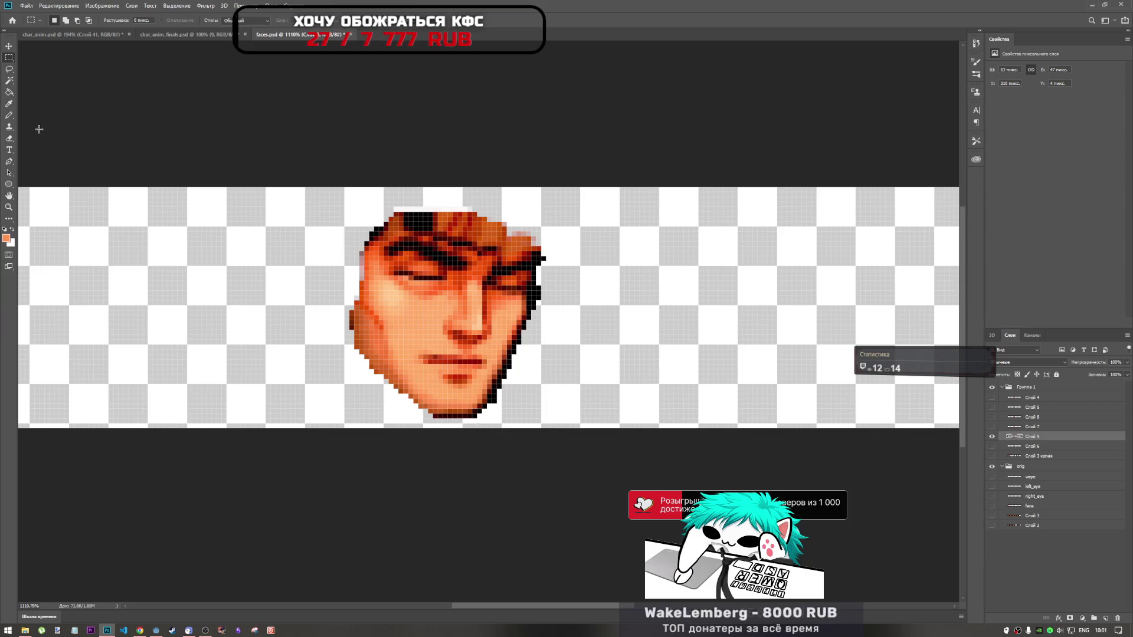
# Erase the stray dark outline pixels along the closed-eyes face's right jaw and top edge
pyautogui.moveTo(416, 423); pyautogui.dragTo(500, 410)
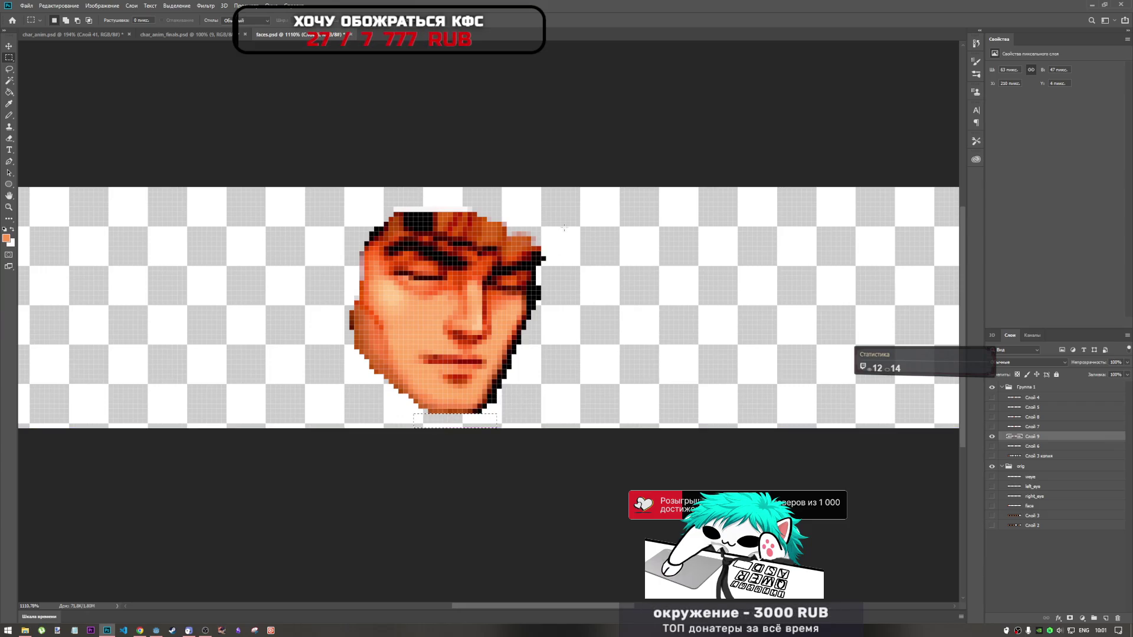
pyautogui.click(9, 125)
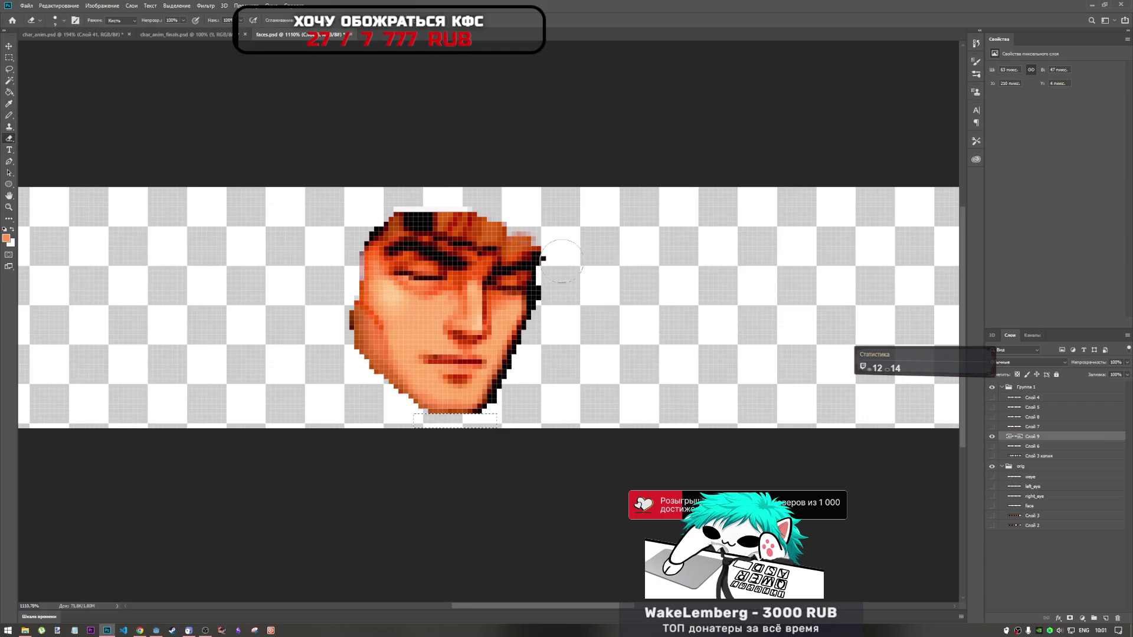
pyautogui.hotkey('ctrl', 'd')
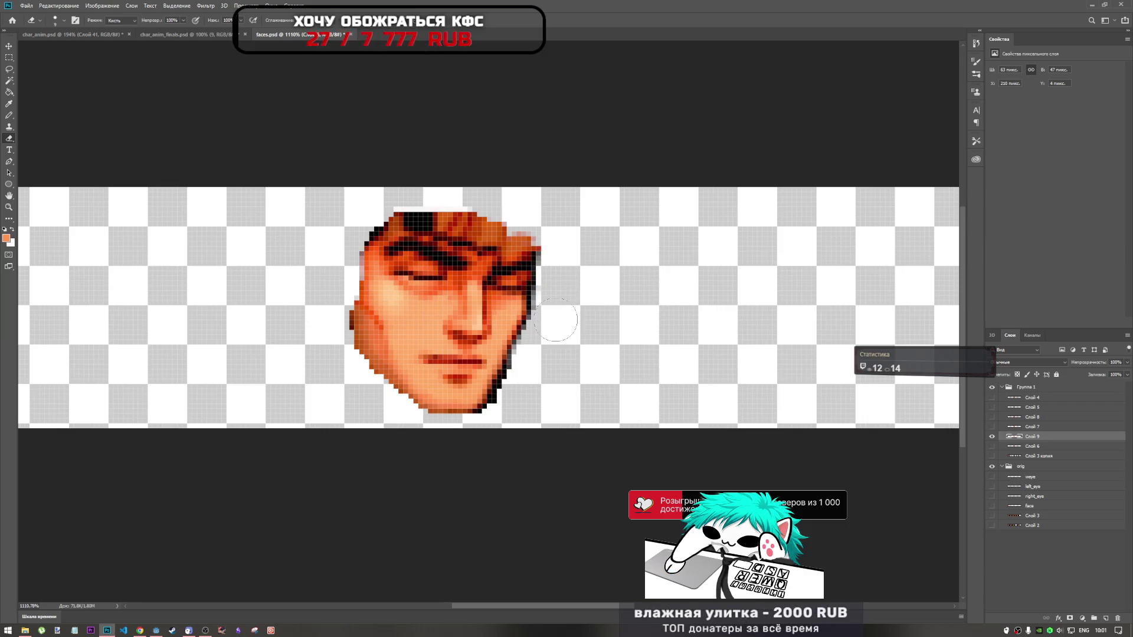
pyautogui.moveTo(535, 265)
pyautogui.mouseDown()
pyautogui.moveTo(497, 411)
pyautogui.moveTo(469, 411)
pyautogui.mouseUp()
pyautogui.moveTo(536, 257)
pyautogui.mouseDown()
pyautogui.moveTo(522, 222)
pyautogui.moveTo(415, 208)
pyautogui.mouseUp()
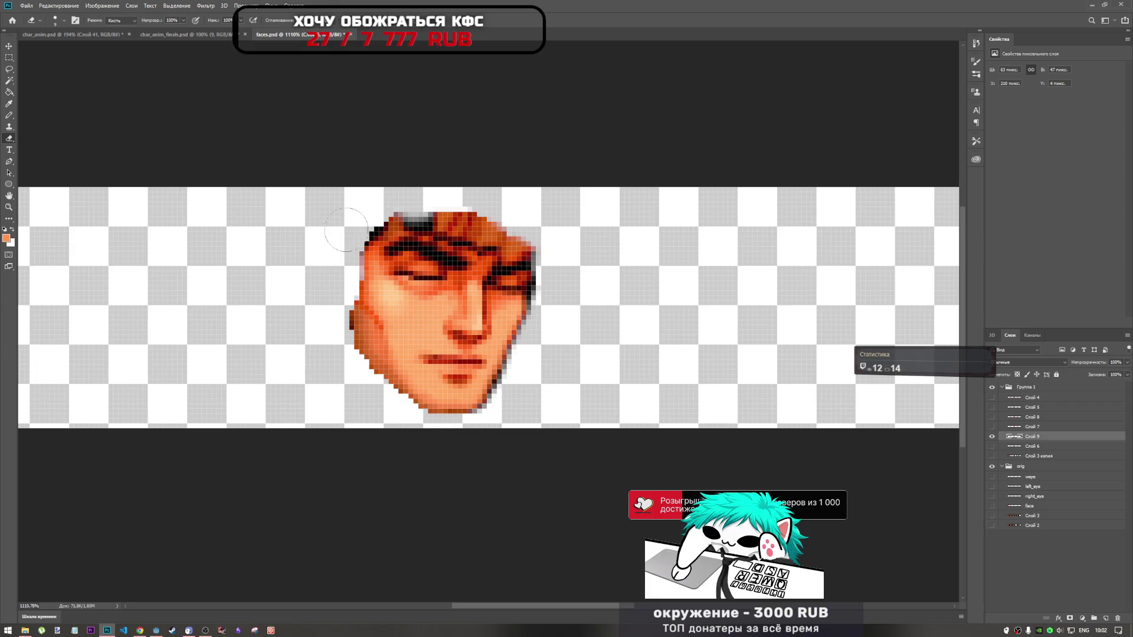
pyautogui.scroll(-2, 346, 221)
pyautogui.scroll(-2, 576, 259)
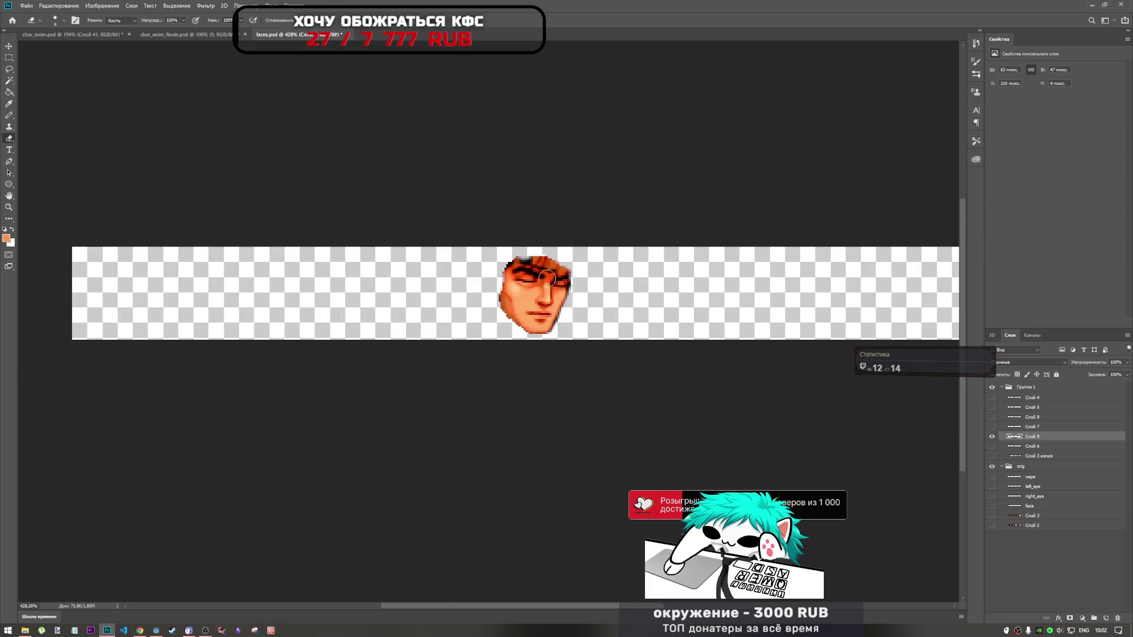
# Load the face layer as a selection and move the face up, then back down into the strip
pyautogui.rightClick(1015, 442)
pyautogui.click(1053, 463)
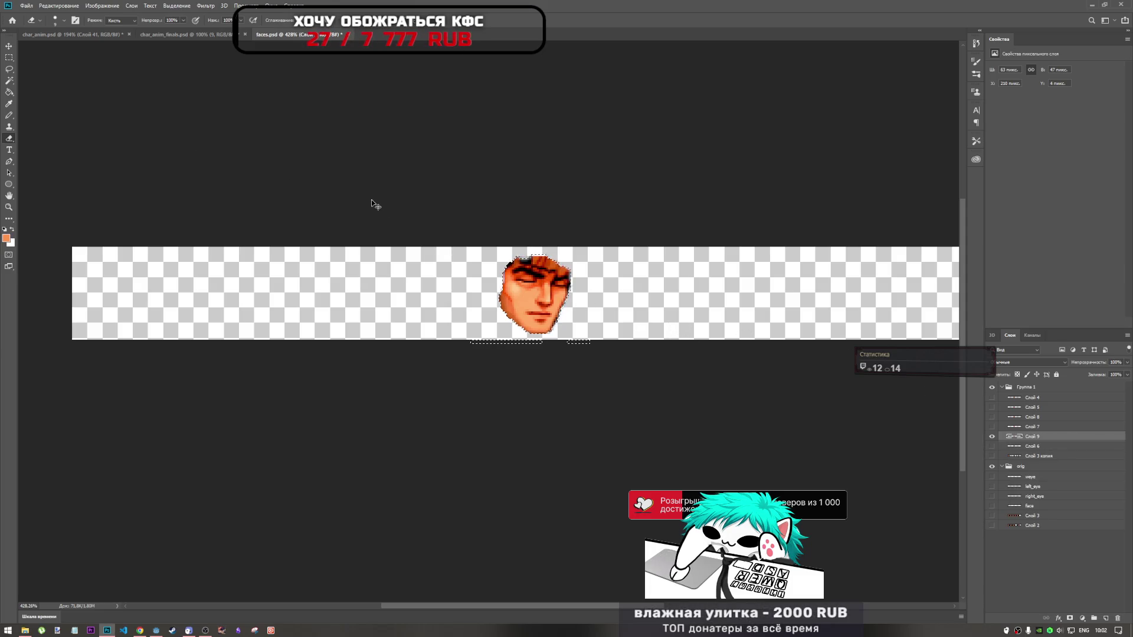
pyautogui.hotkey('ctrl', 't')
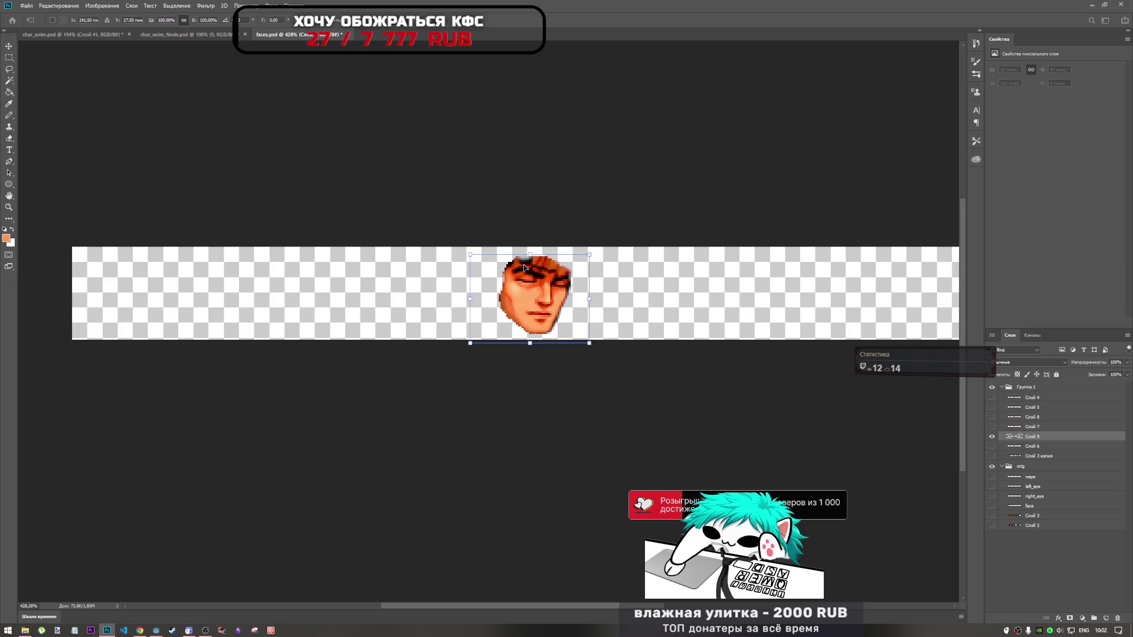
pyautogui.moveTo(523, 261); pyautogui.dragTo(523, 232)
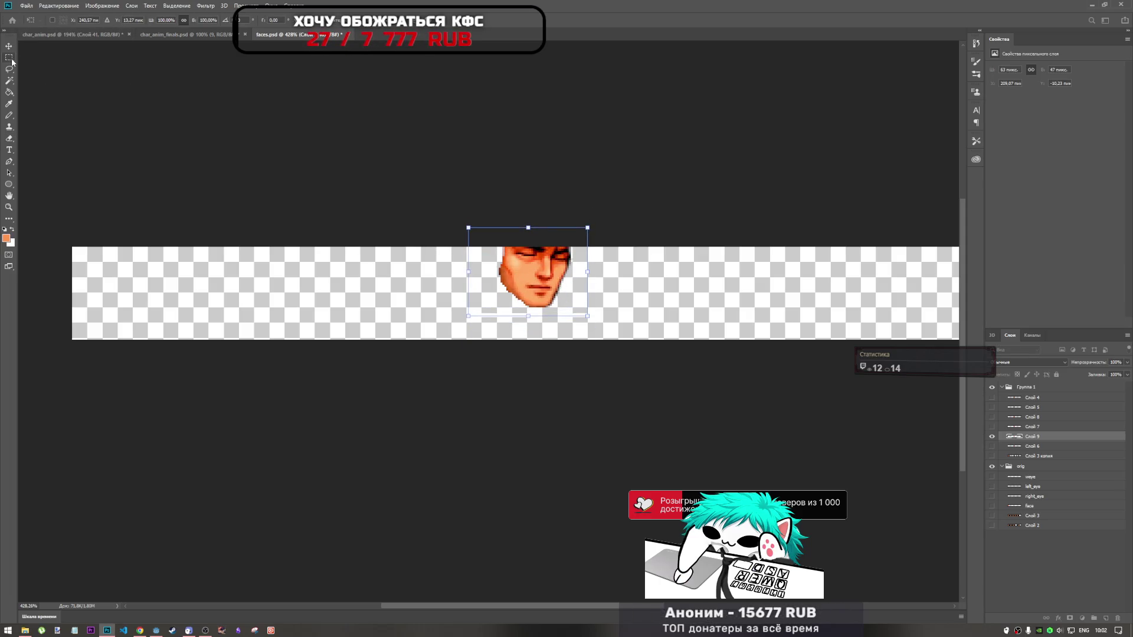
pyautogui.press('Return')
pyautogui.moveTo(346, 310); pyautogui.dragTo(662, 329)
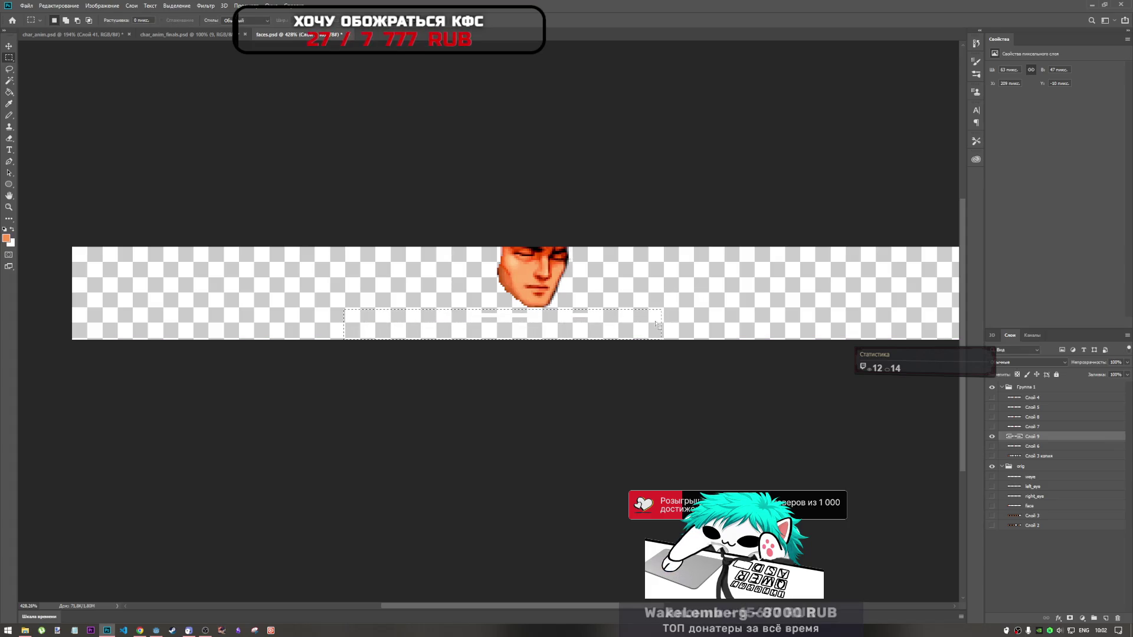
pyautogui.hotkey('ctrl', 'd')
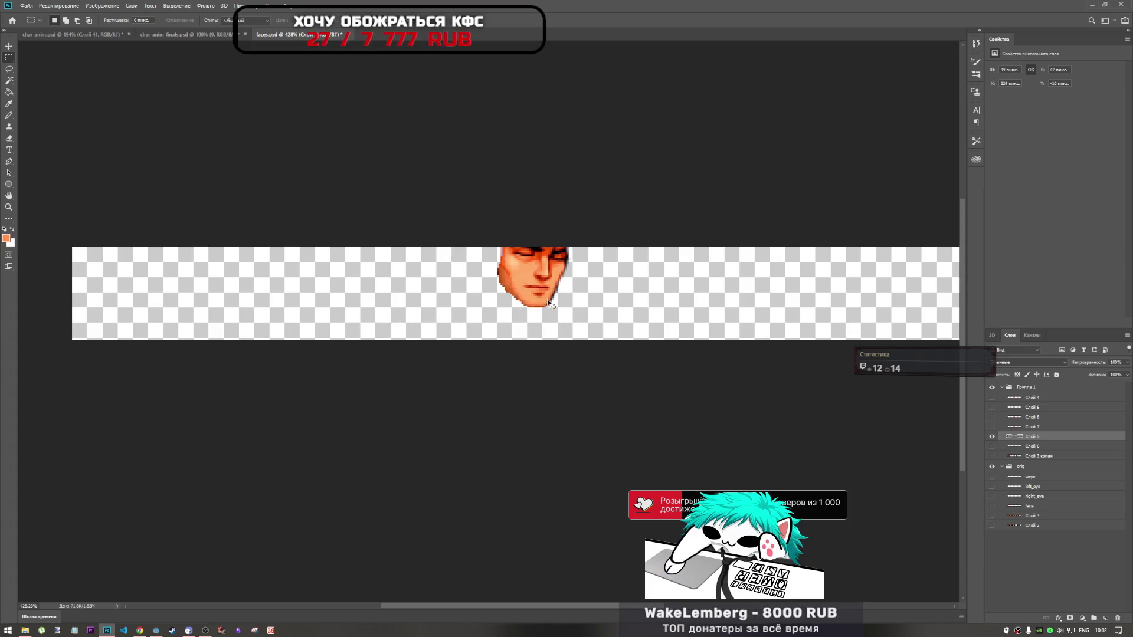
pyautogui.hotkey('ctrl', 't')
pyautogui.moveTo(536, 266); pyautogui.dragTo(550, 301)
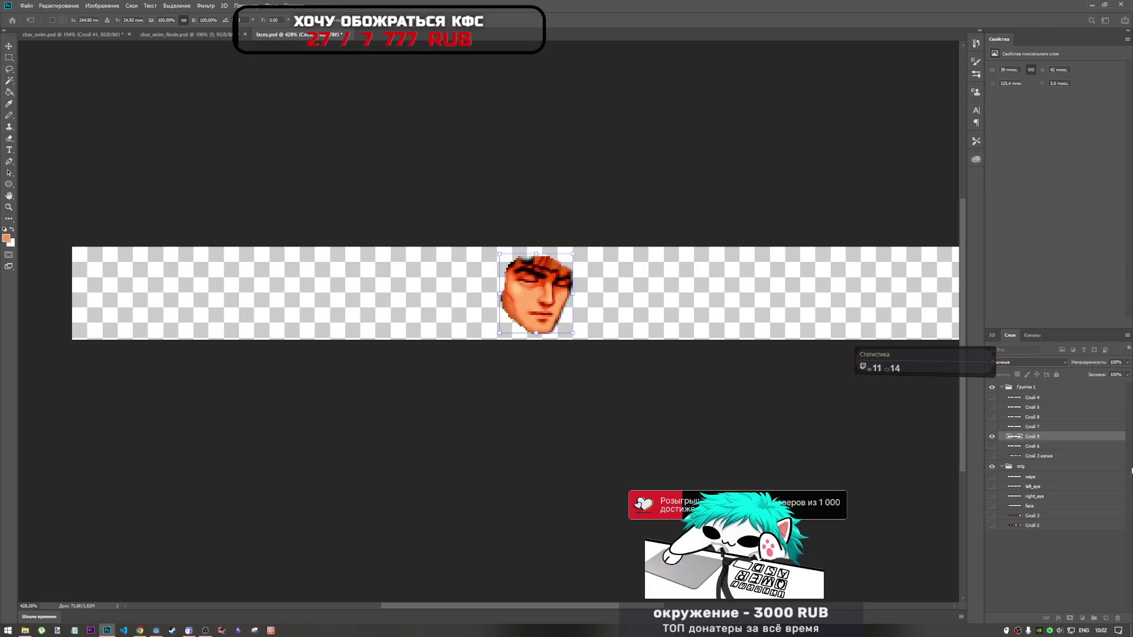
# Show the other face variant, nudge it slightly down, and leave the closed-eyes face showing
pyautogui.click(992, 426)
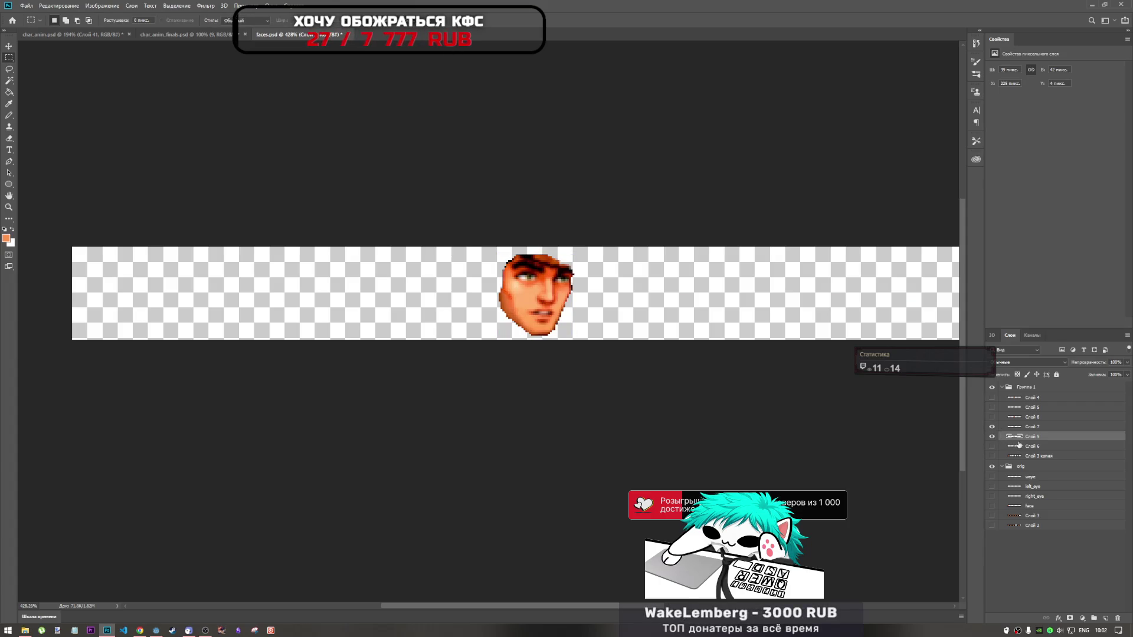
pyautogui.hotkey('ctrl', 't')
pyautogui.moveTo(549, 292); pyautogui.dragTo(560, 306)
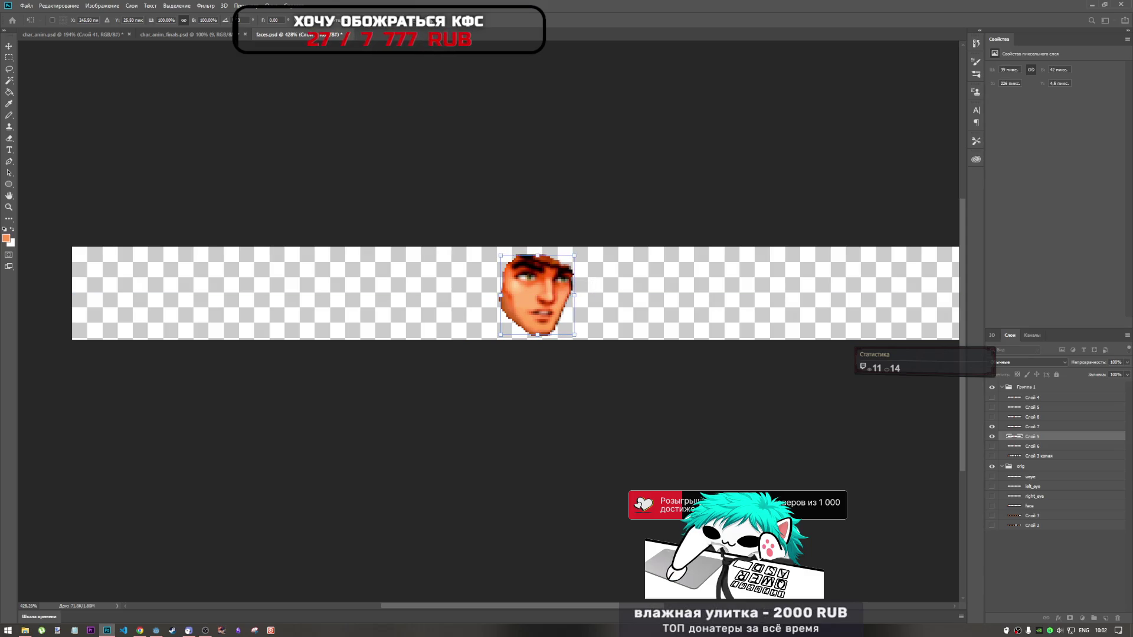
pyautogui.press('Return')
pyautogui.click(991, 432)
pyautogui.click(991, 436)
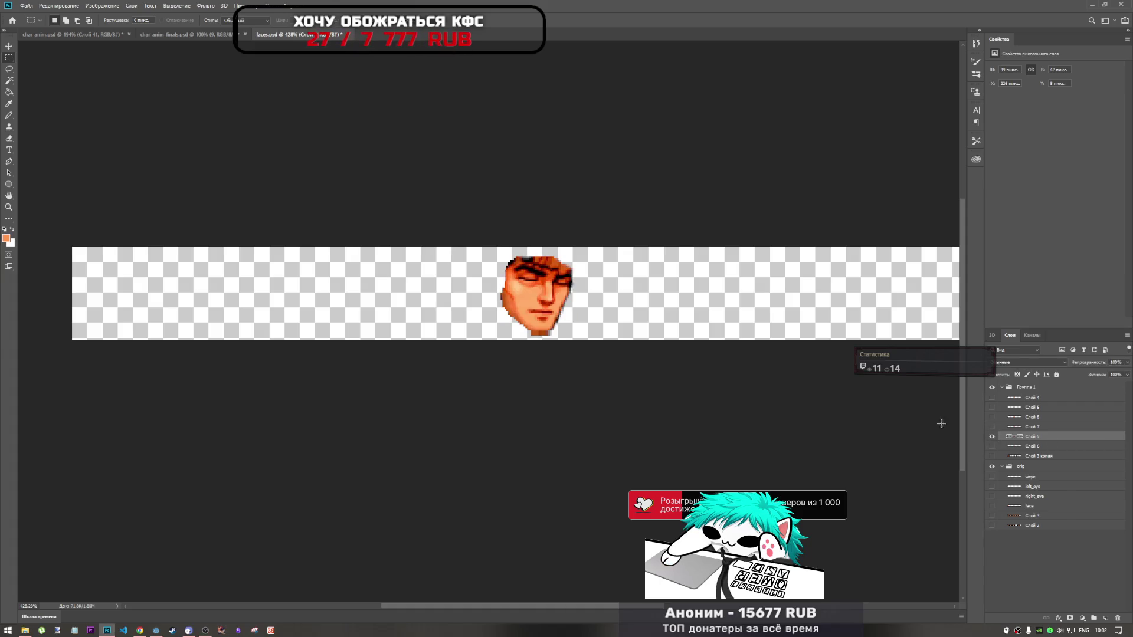
pyautogui.scroll(3, 531, 293)
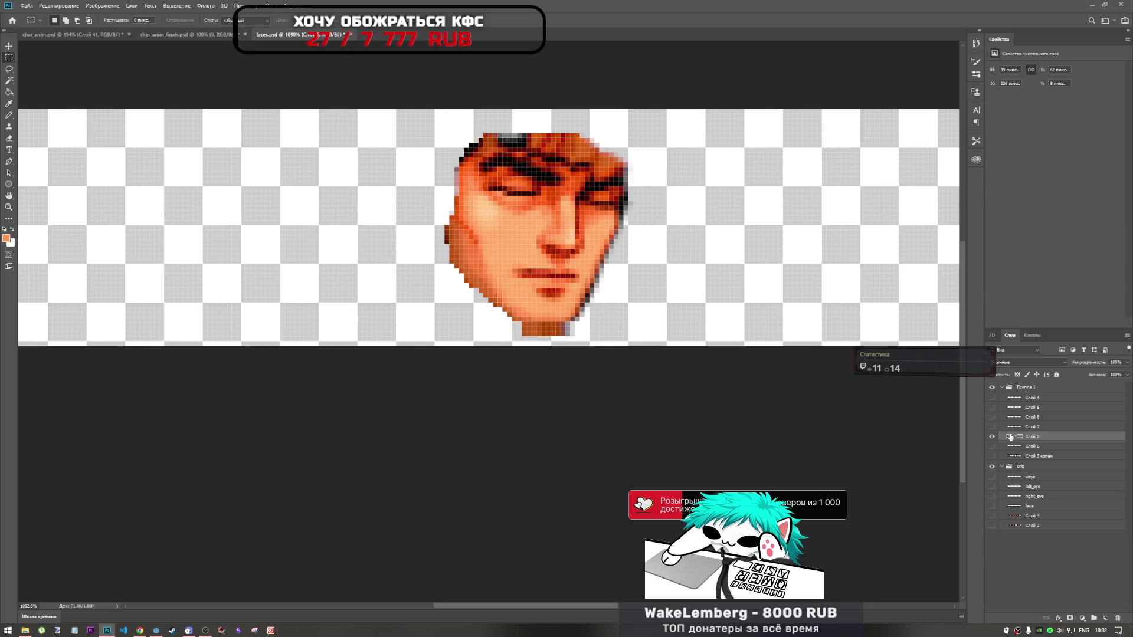
# Try sideways and downward moves of the face and discard them, moving the layer up instead
pyautogui.hotkey('ctrl', 't')
pyautogui.moveTo(557, 261); pyautogui.dragTo(698, 243)
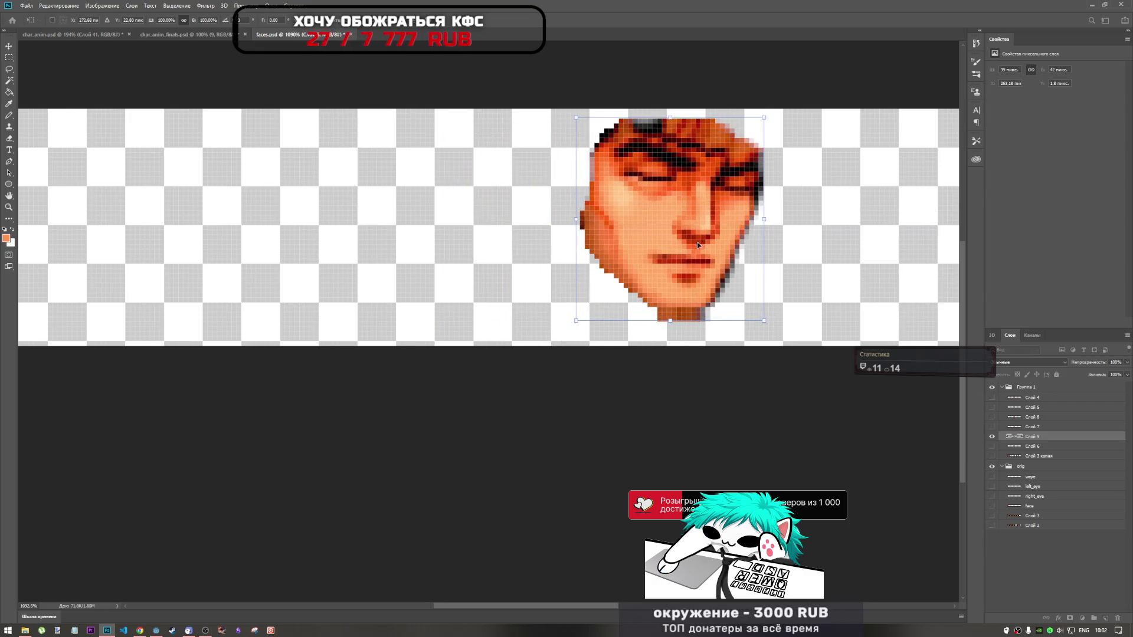
pyautogui.press('Escape')
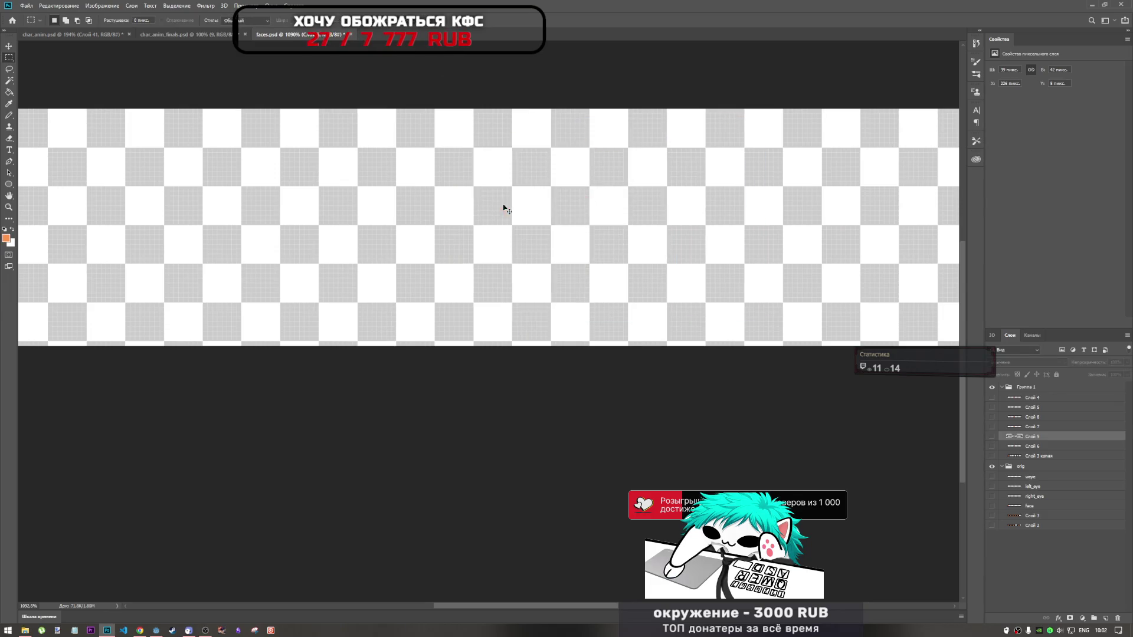
pyautogui.hotkey('ctrl', 'z')
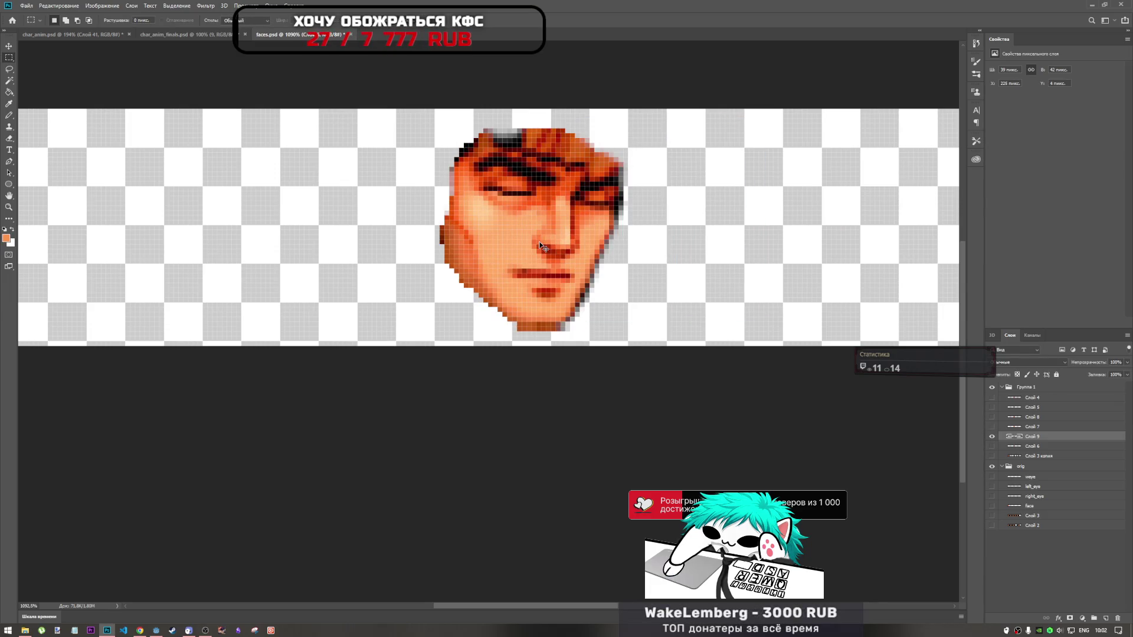
pyautogui.hotkey('shift', 'Up')
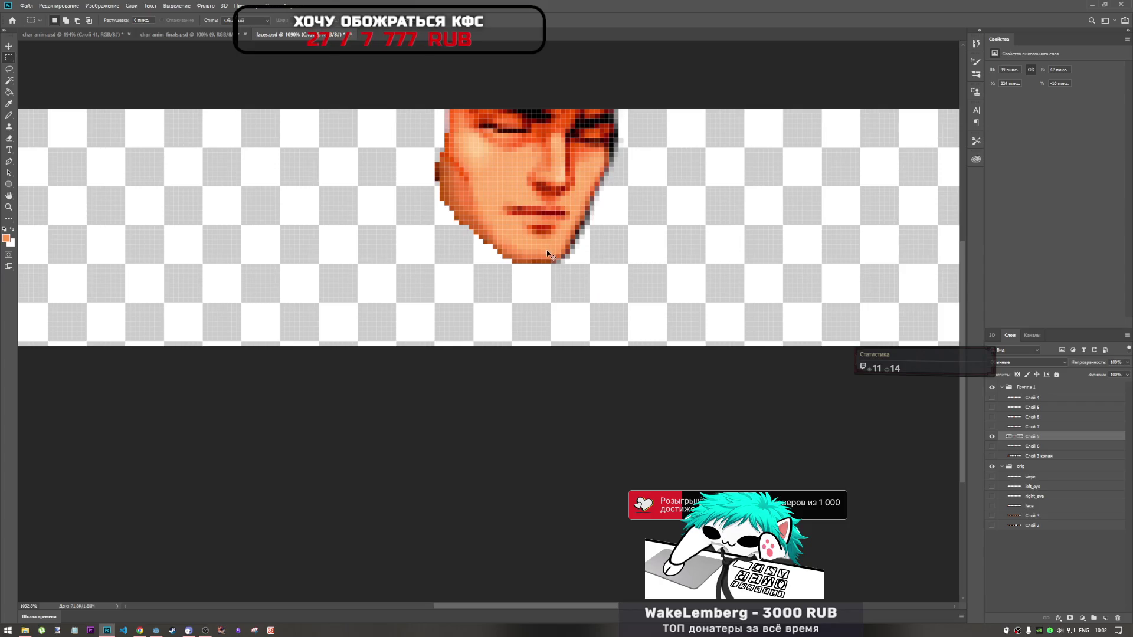
pyautogui.hotkey('ctrl', 't')
pyautogui.moveTo(568, 199)
pyautogui.mouseDown()
pyautogui.moveTo(568, 250)
pyautogui.moveTo(569, 225)
pyautogui.mouseUp()
pyautogui.press('Escape')
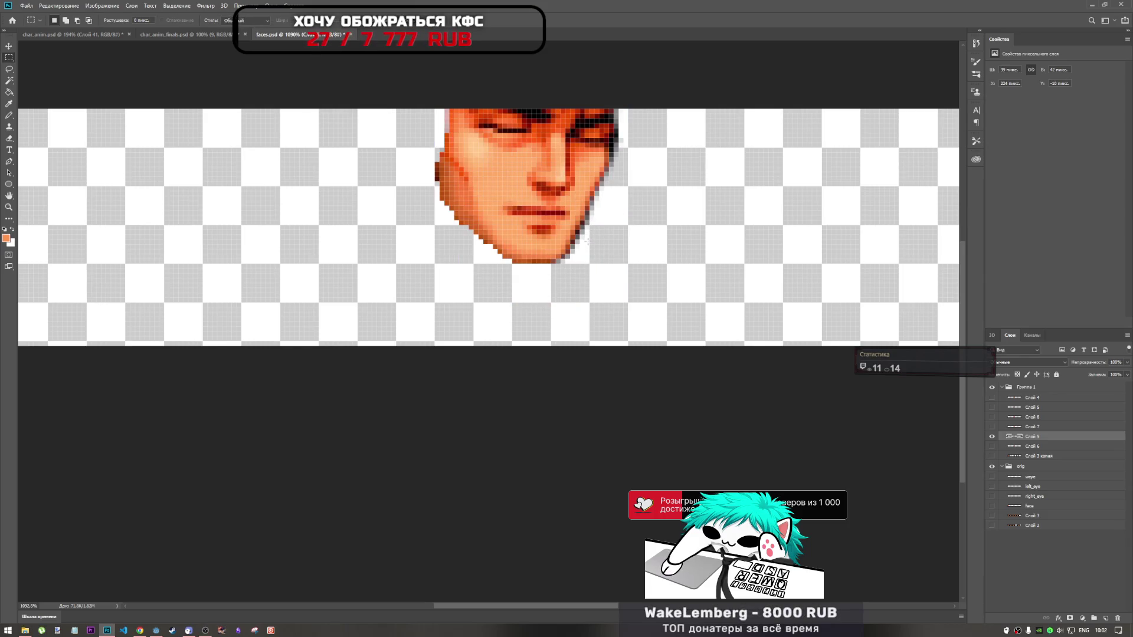
# Lower the closed-eyes face into the strip, then raise it about 12 px and commit
pyautogui.hotkey('ctrl', 't')
pyautogui.moveTo(551, 177); pyautogui.dragTo(552, 248)
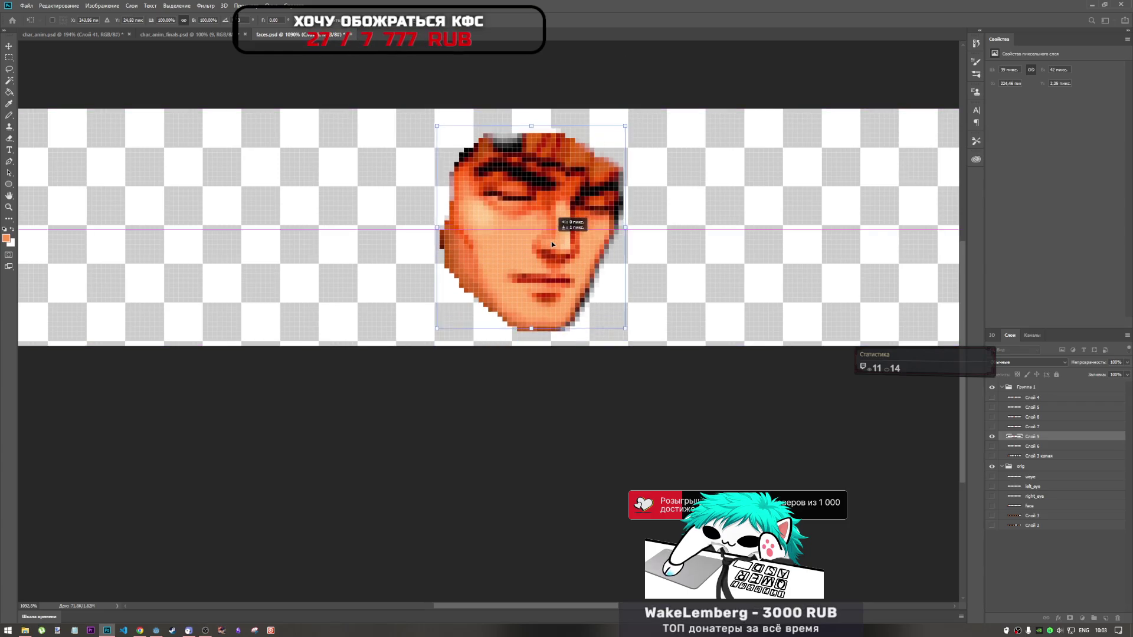
pyautogui.moveTo(551, 244); pyautogui.dragTo(553, 224)
pyautogui.press('Return')
pyautogui.moveTo(509, 328); pyautogui.dragTo(617, 337)
pyautogui.hotkey('ctrl', 'd')
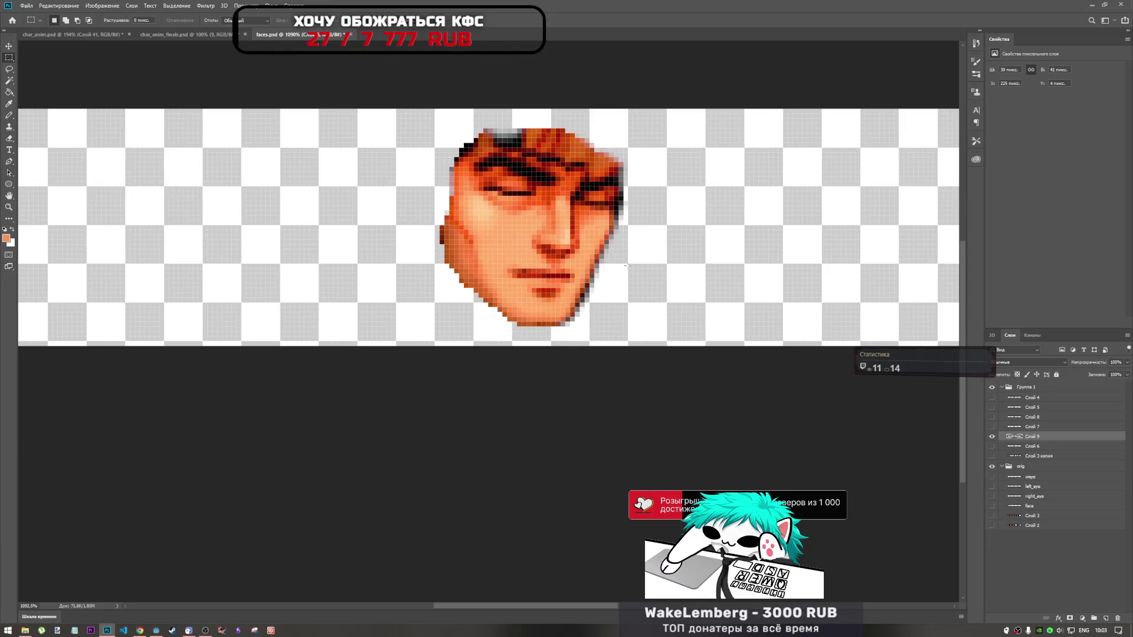
pyautogui.hotkey('ctrl', 't')
pyautogui.moveTo(567, 259); pyautogui.dragTo(566, 247)
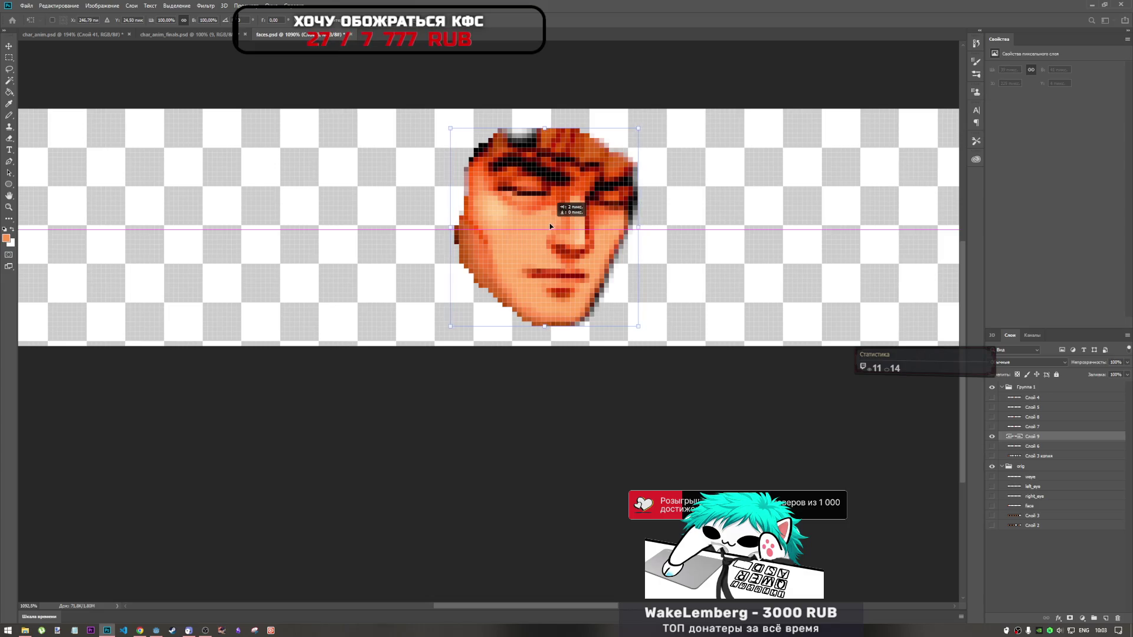
pyautogui.press('Return')
# Nudge the open-eyes face a few pixels to match, then hide it to compare
pyautogui.click(991, 427)
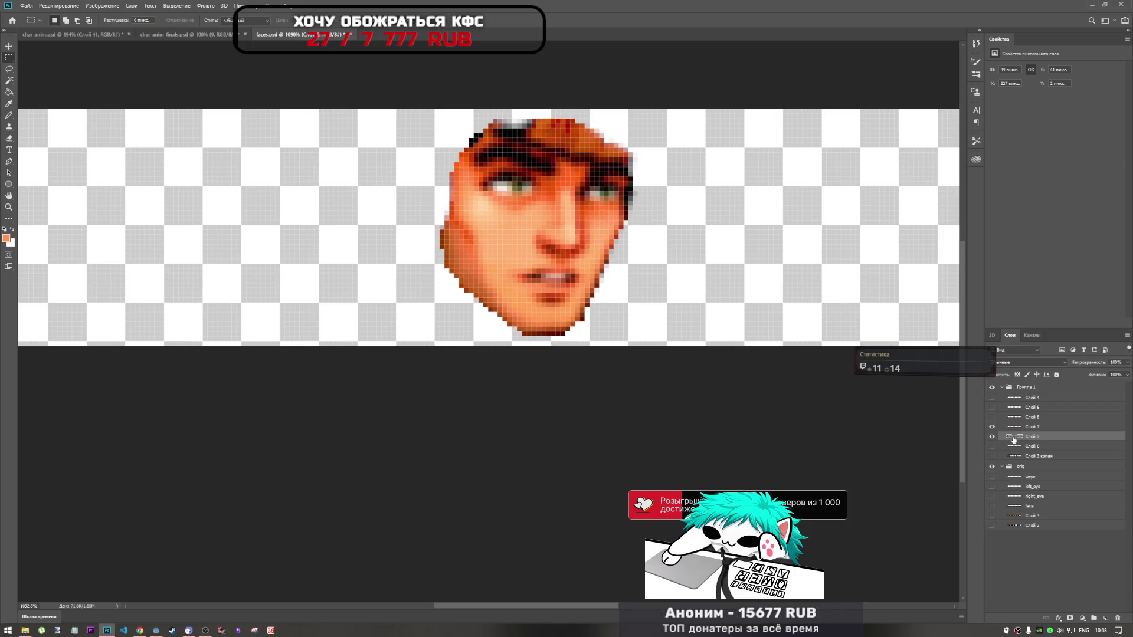
pyautogui.hotkey('ctrl', 't')
pyautogui.moveTo(543, 261); pyautogui.dragTo(550, 256)
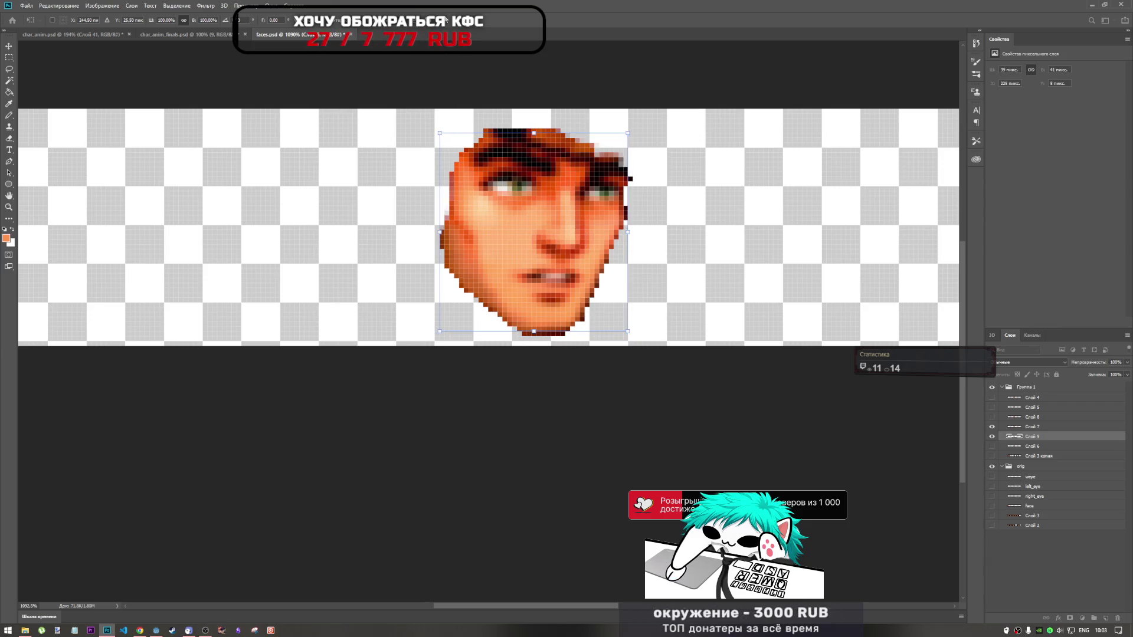
pyautogui.press('Return')
pyautogui.click(993, 436)
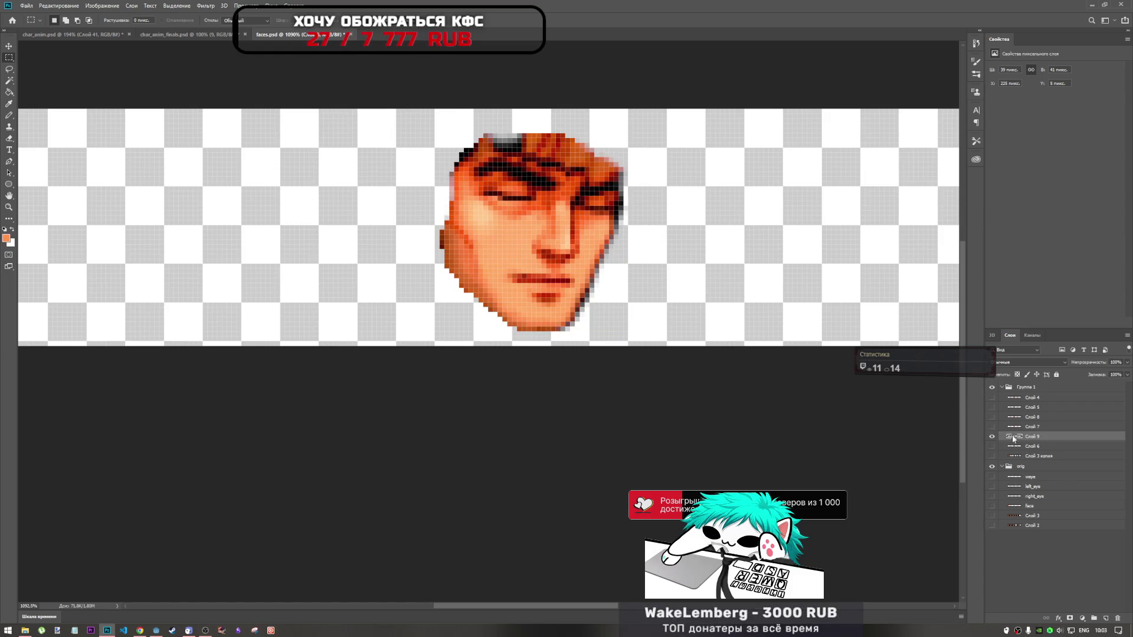
# Select all pixels of the face layer and switch to the char_anim sprite sheet document
pyautogui.rightClick(1013, 441)
pyautogui.click(1017, 444)
pyautogui.rightClick(1017, 441)
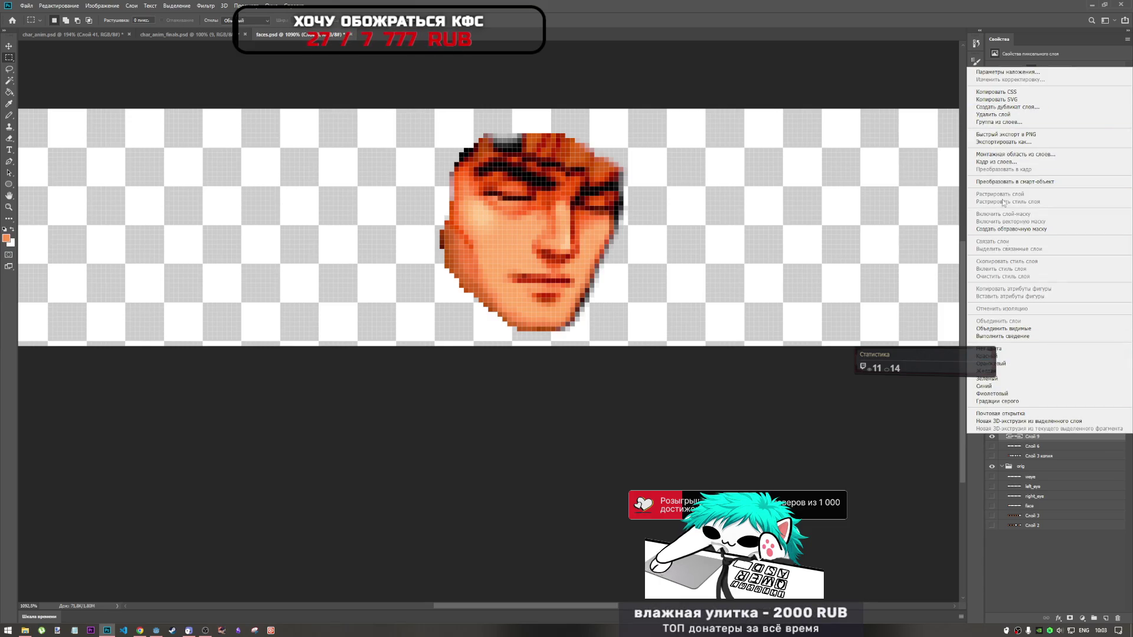
pyautogui.click(1016, 445)
pyautogui.rightClick(1016, 443)
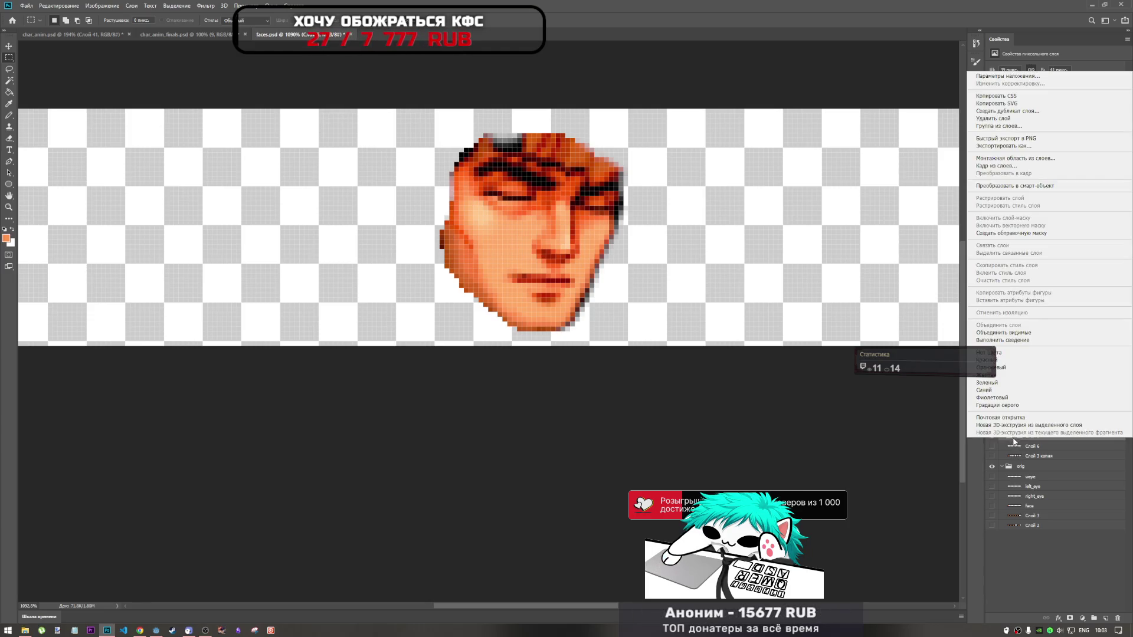
pyautogui.click(1014, 441)
pyautogui.rightClick(1013, 439)
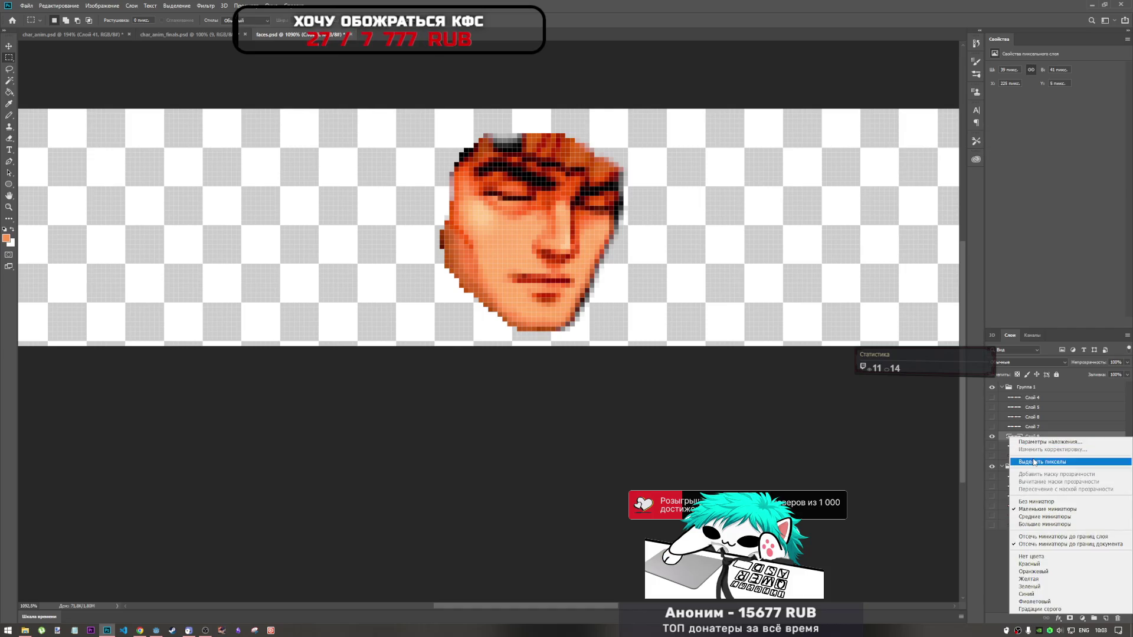
pyautogui.click(1033, 461)
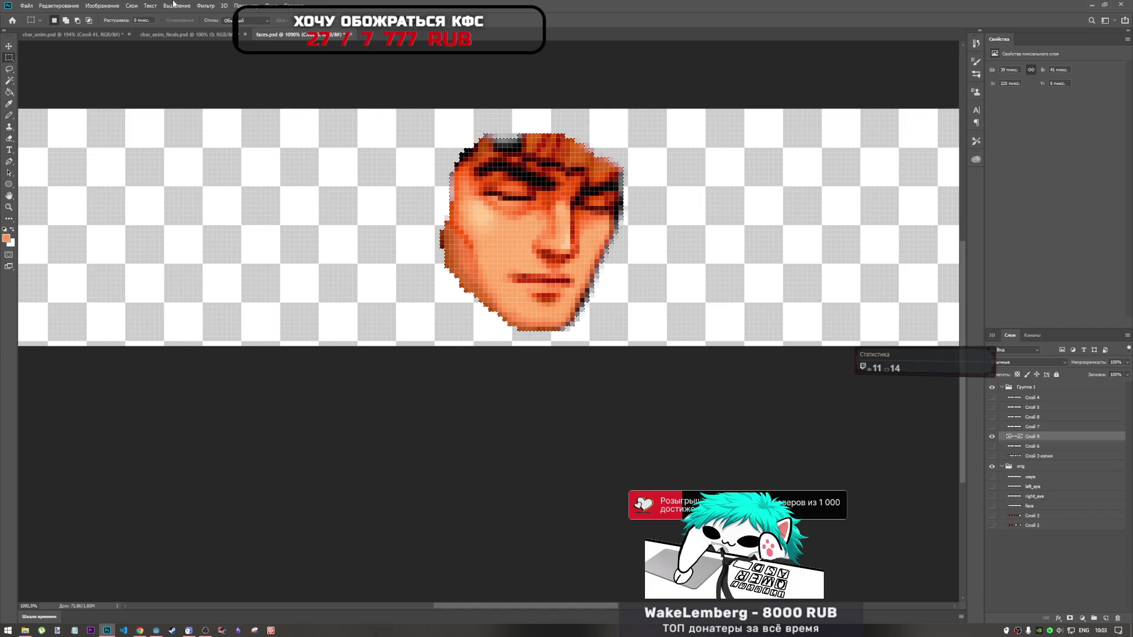
pyautogui.click(76, 34)
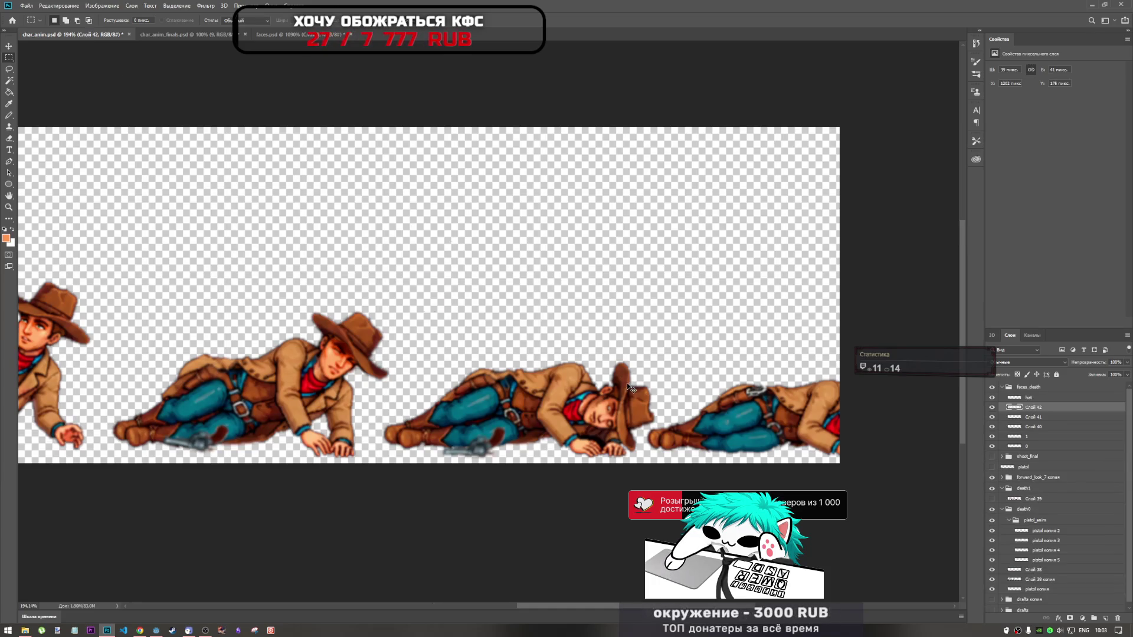
# Paste the copied face onto a new layer and rotate it to match the lying pose
pyautogui.hotkey('ctrl', 'v')
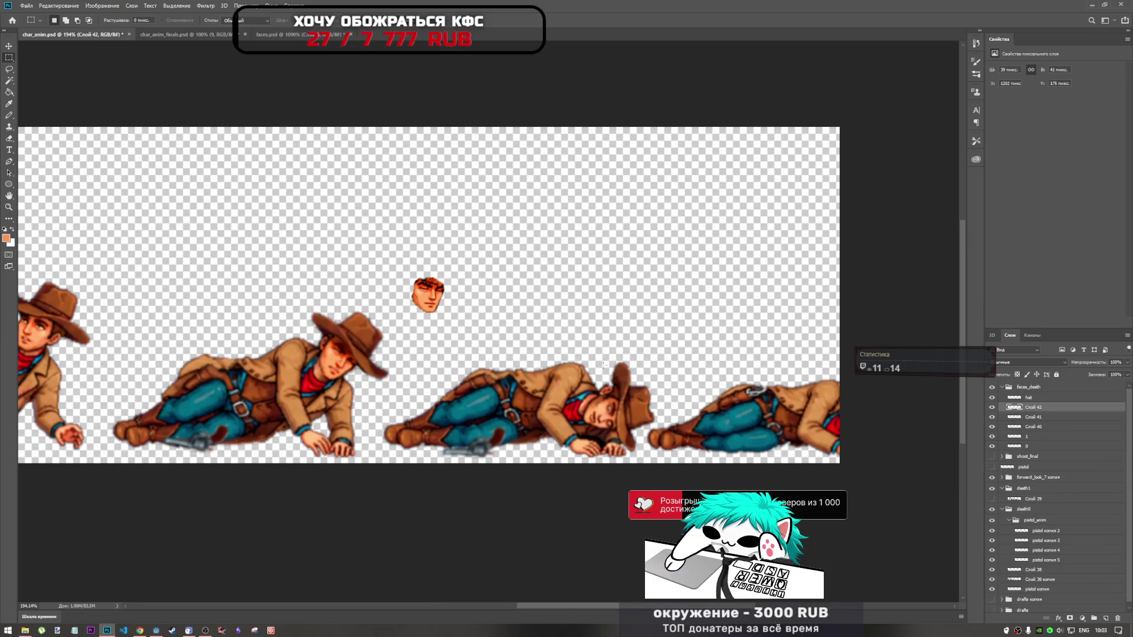
pyautogui.hotkey('ctrl', 't')
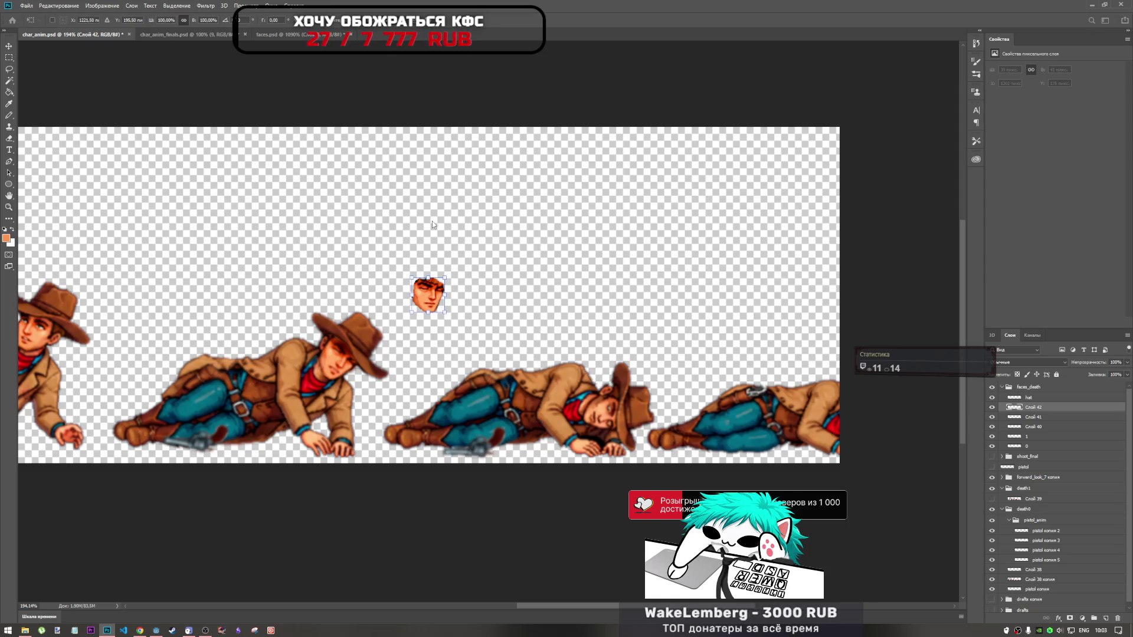
pyautogui.moveTo(453, 268)
pyautogui.mouseDown()
pyautogui.moveTo(456, 311)
pyautogui.moveTo(595, 412)
pyautogui.moveTo(630, 391)
pyautogui.moveTo(606, 421)
pyautogui.mouseUp()
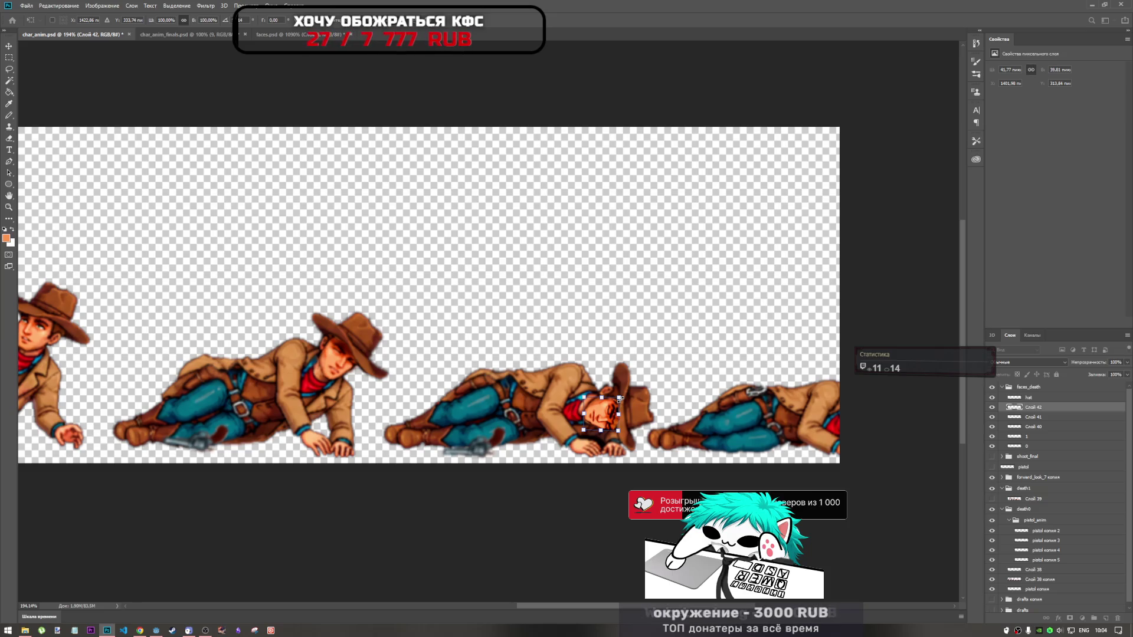
pyautogui.scroll(3, 673, 375)
pyautogui.scroll(3, 629, 435)
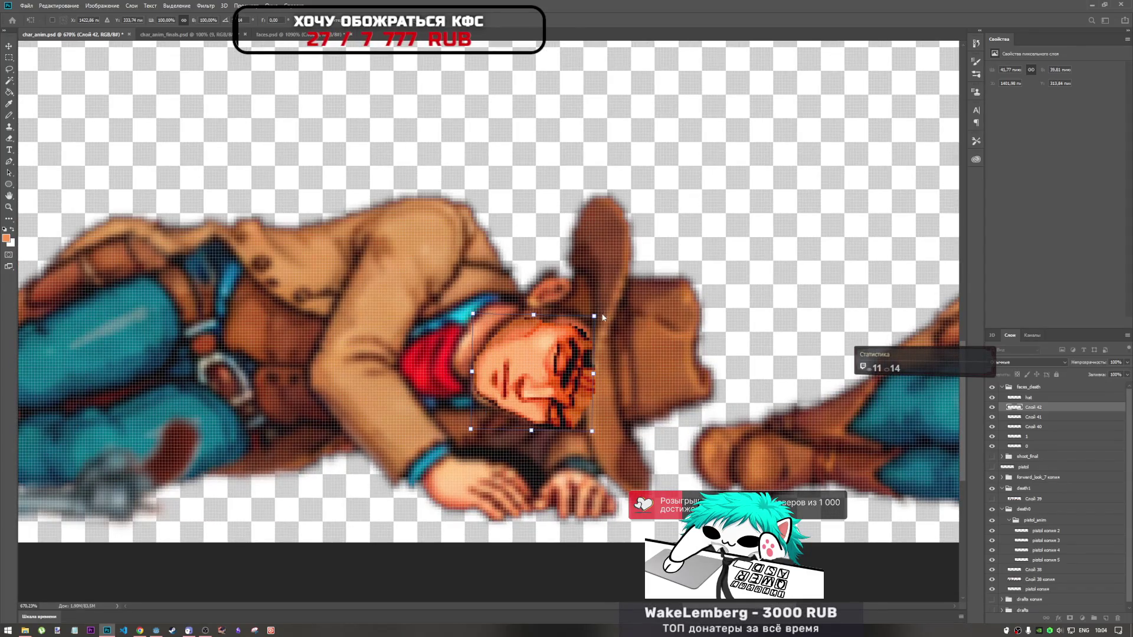
# Nudge and rotate the face onto the lying cowboy's head and commit the transform
pyautogui.moveTo(571, 361); pyautogui.dragTo(567, 361)
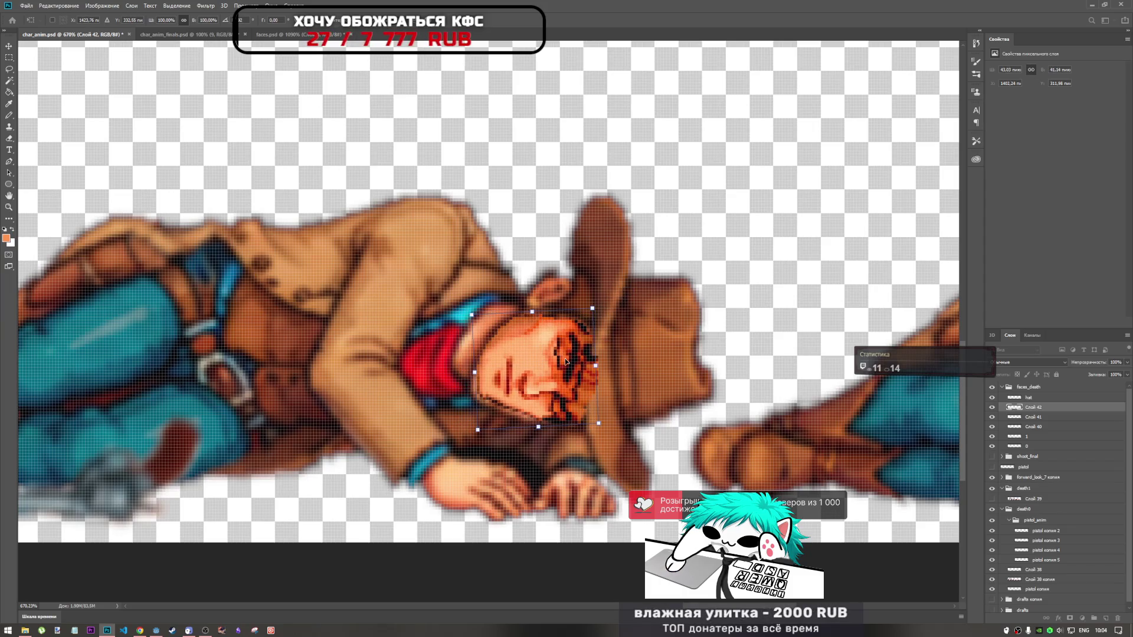
pyautogui.moveTo(567, 361); pyautogui.dragTo(550, 382)
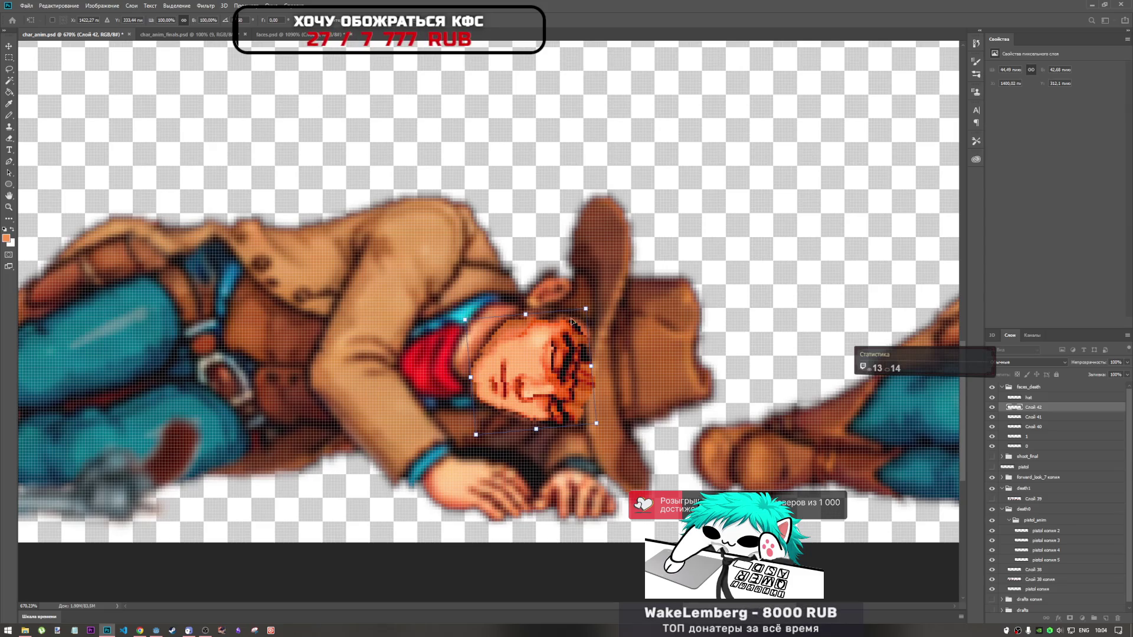
pyautogui.moveTo(538, 370); pyautogui.dragTo(556, 378)
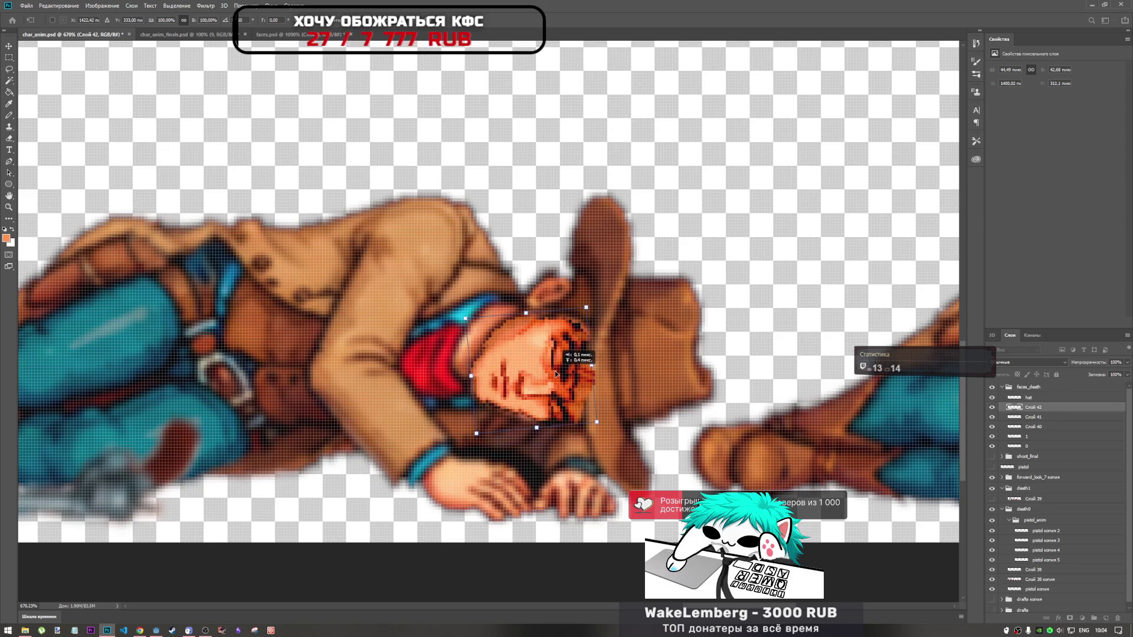
pyautogui.moveTo(588, 312); pyautogui.dragTo(599, 309)
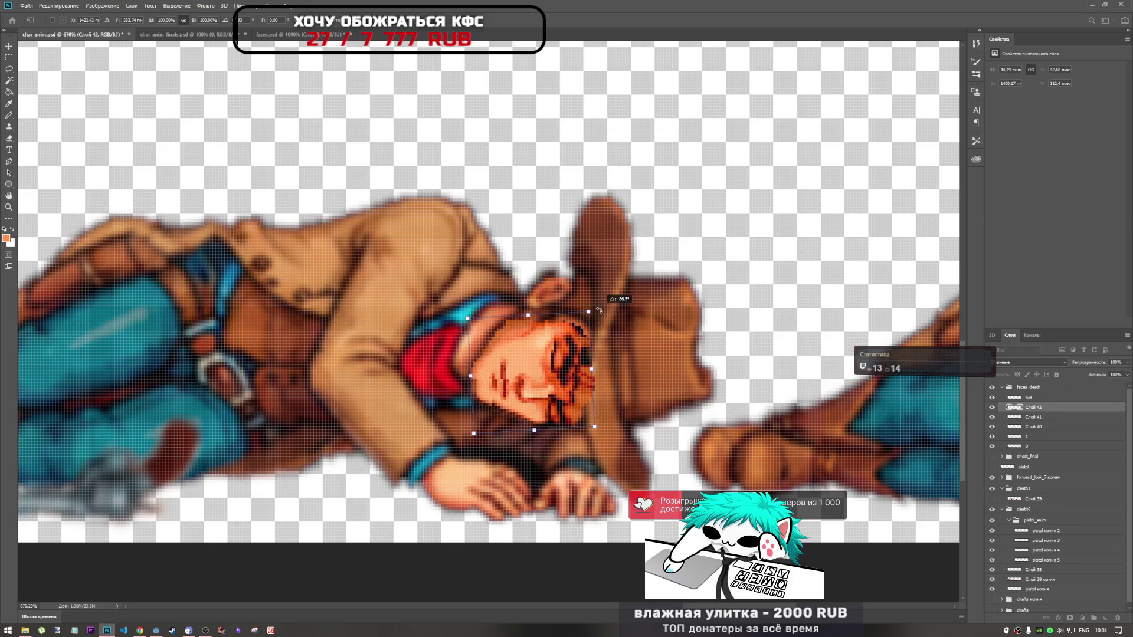
pyautogui.moveTo(554, 376); pyautogui.dragTo(557, 384)
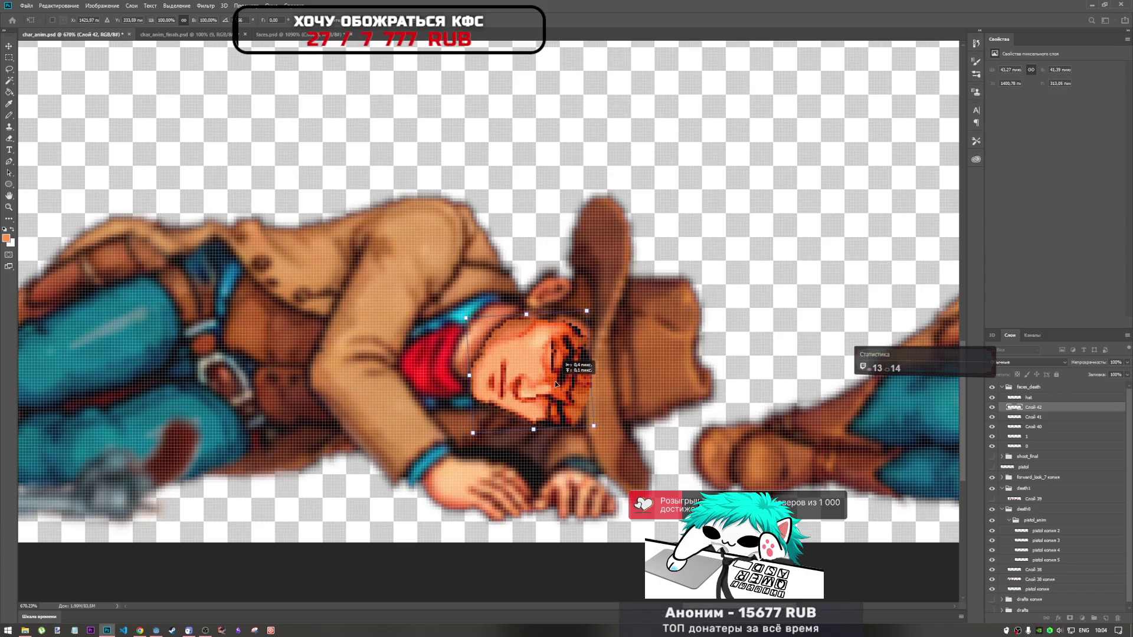
pyautogui.press('Return')
pyautogui.scroll(-2, 556, 384)
pyautogui.scroll(-1, 556, 385)
pyautogui.scroll(2, 552, 381)
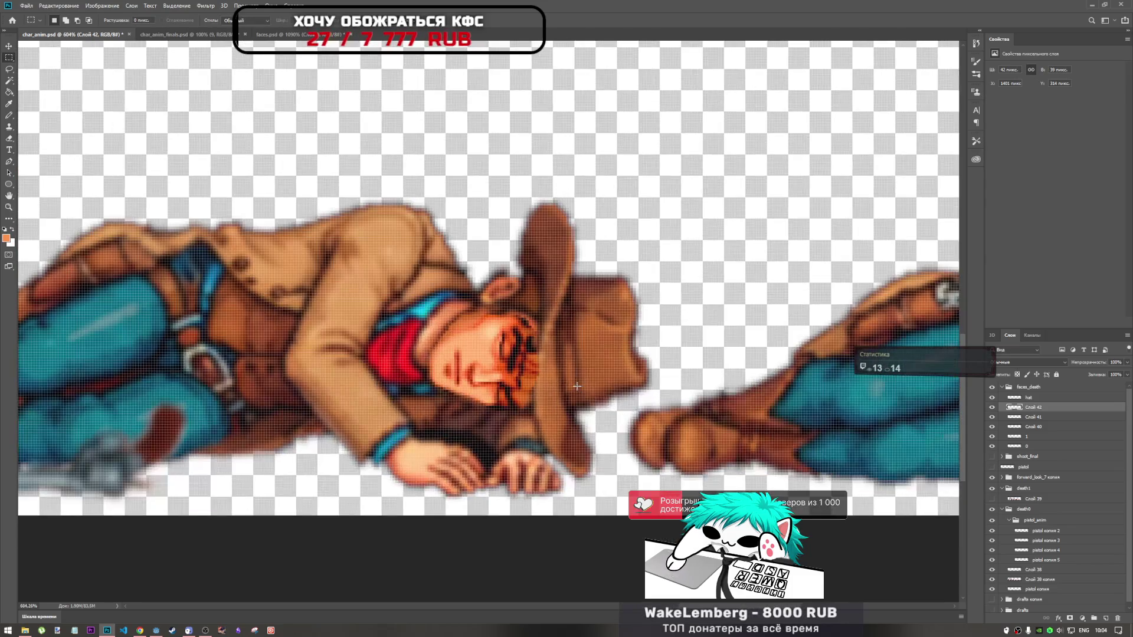
pyautogui.scroll(1, 553, 381)
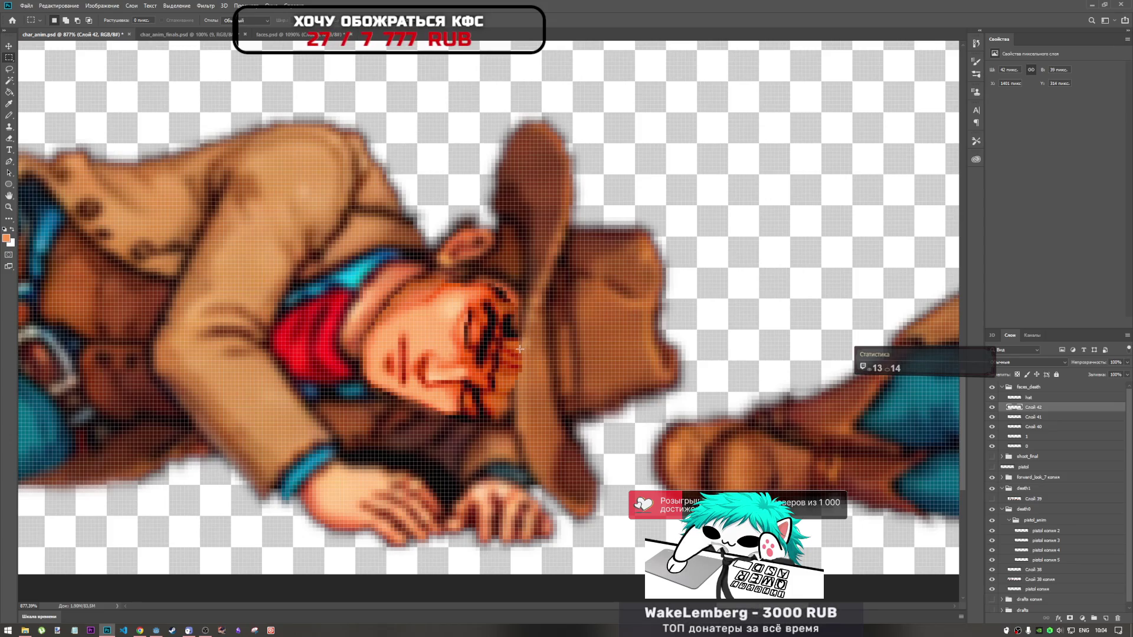
pyautogui.scroll(-3, 514, 343)
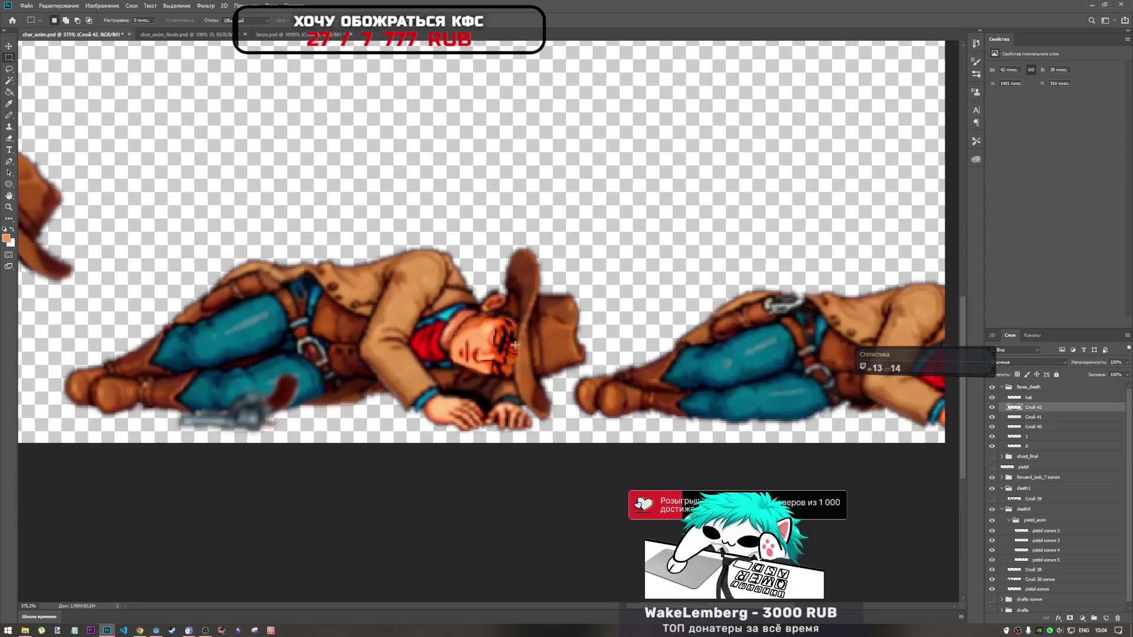
pyautogui.scroll(-2, 513, 342)
pyautogui.scroll(1, 514, 342)
pyautogui.scroll(1, 513, 342)
pyautogui.scroll(-1, 513, 345)
pyautogui.scroll(2, 513, 351)
pyautogui.scroll(2, 514, 351)
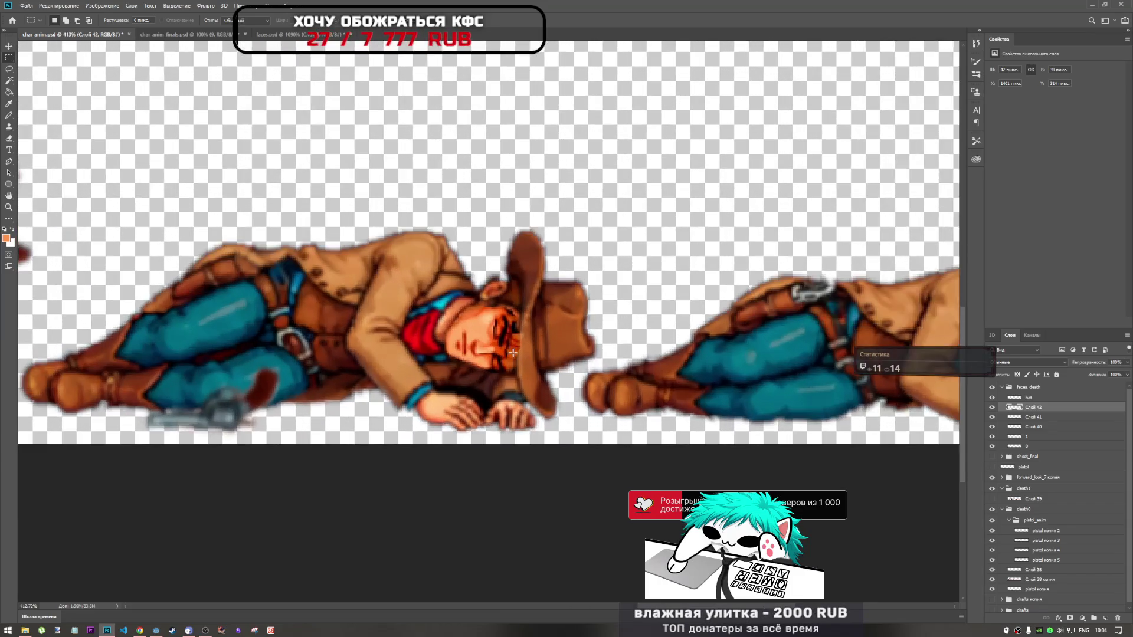
pyautogui.scroll(2, 514, 351)
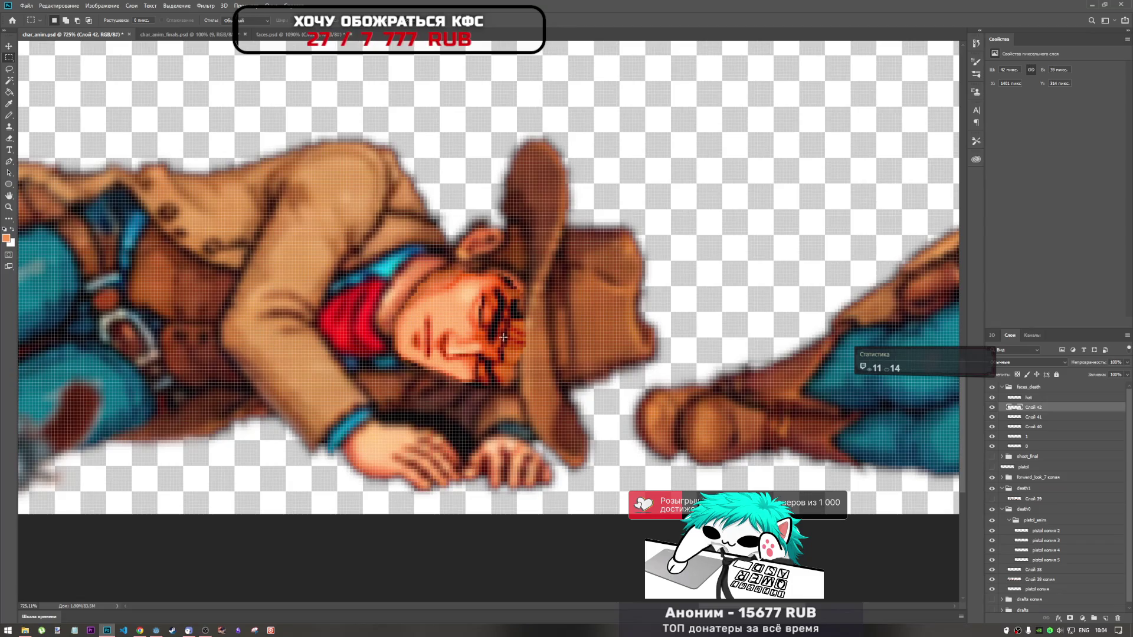
# Try warping the face, cancel it, then enlarge the face slightly from a corner and apply
pyautogui.hotkey('ctrl', 't')
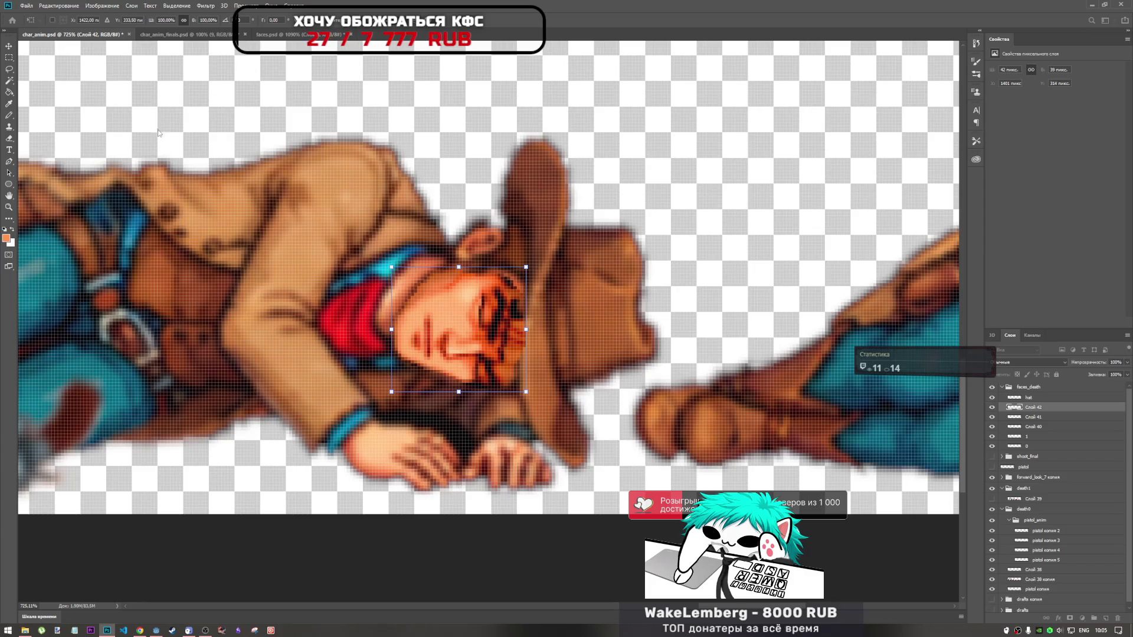
pyautogui.press('Return')
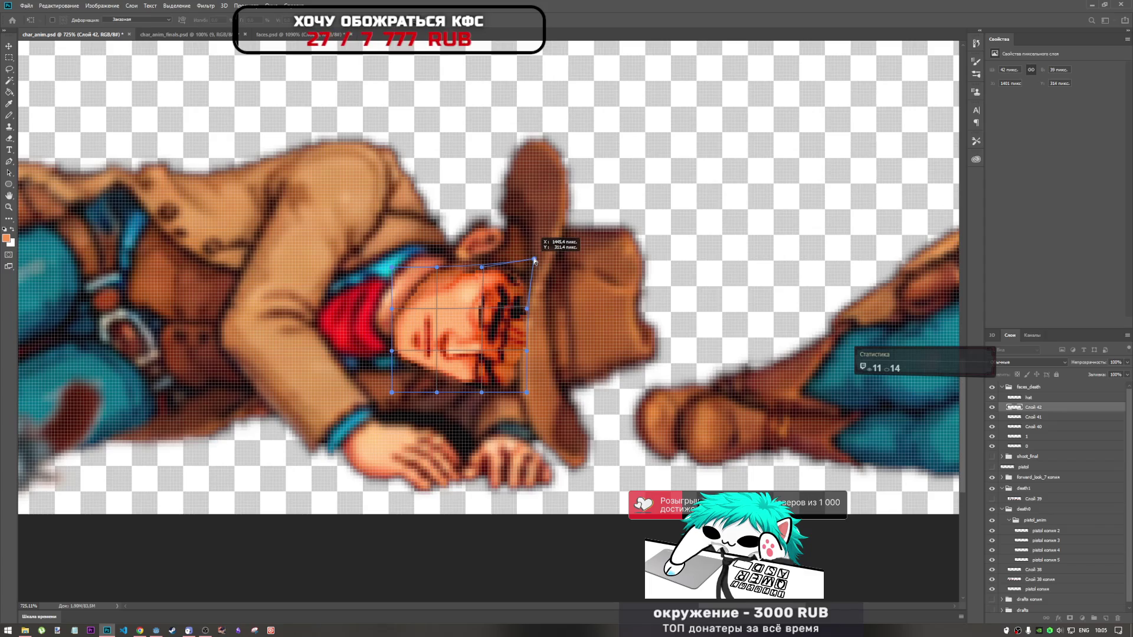
pyautogui.press('m')
pyautogui.hotkey('ctrl', 't')
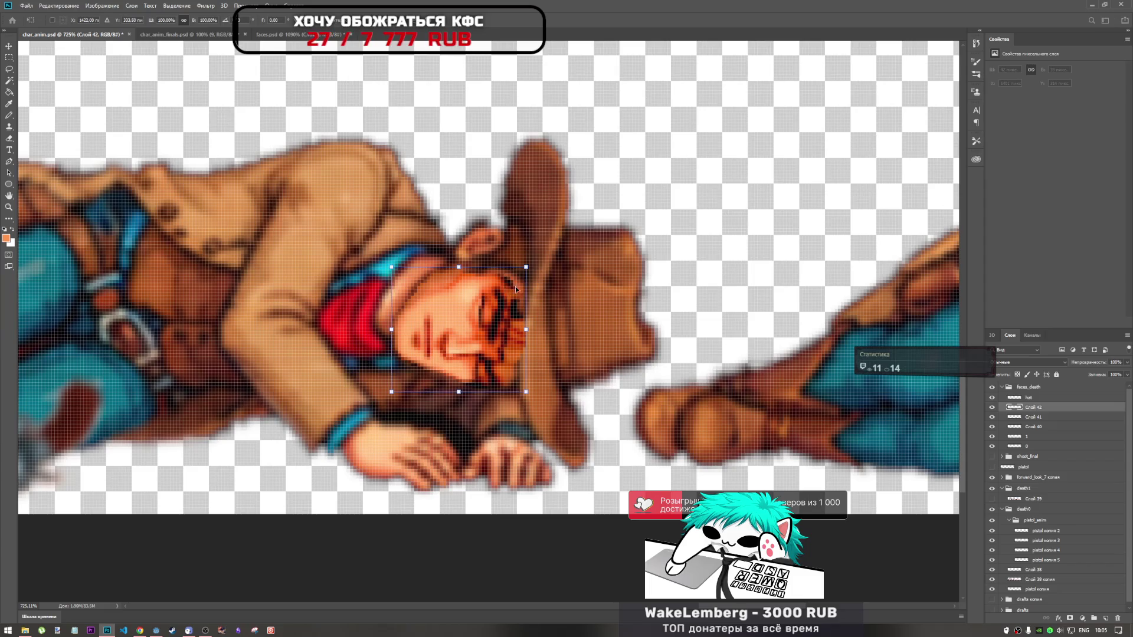
pyautogui.moveTo(526, 265); pyautogui.dragTo(530, 261)
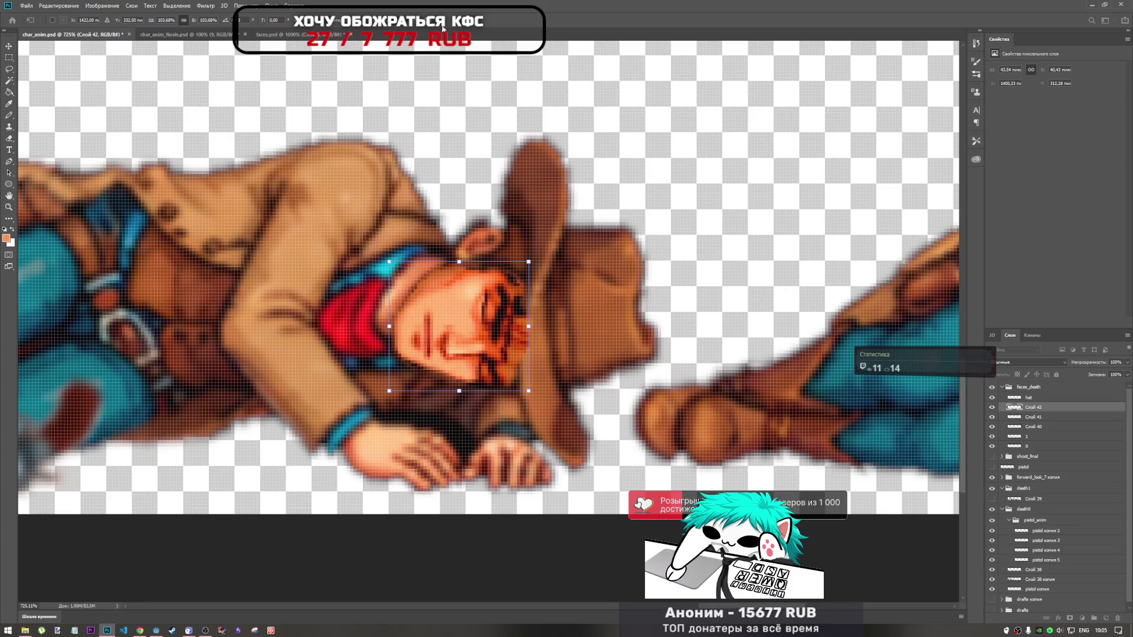
pyautogui.press('Return')
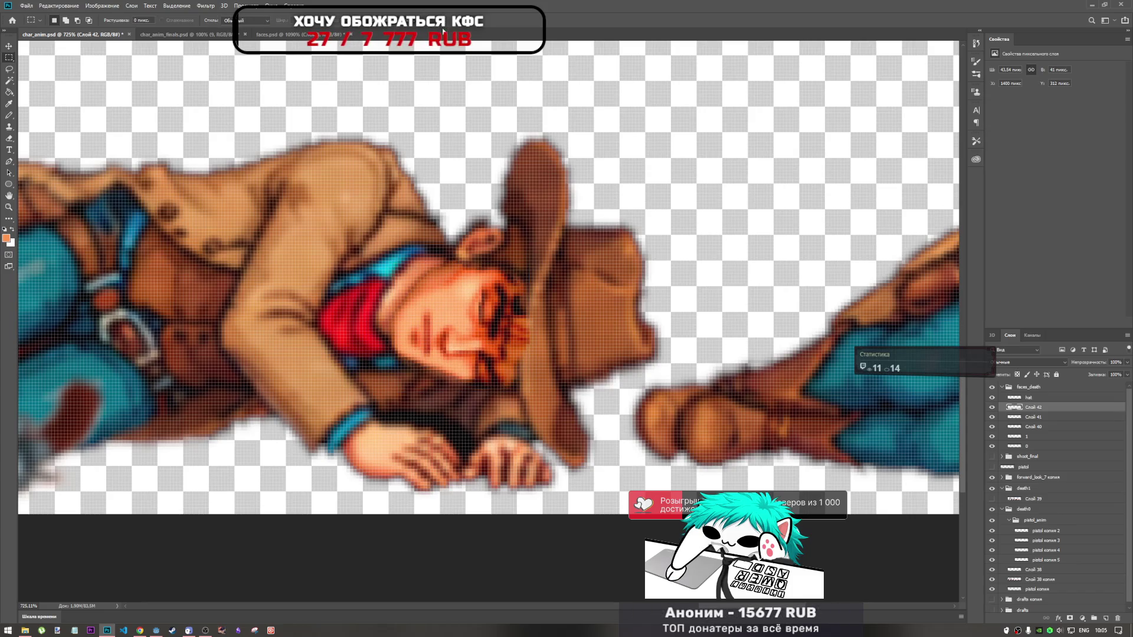
pyautogui.hotkey('ctrl', 't')
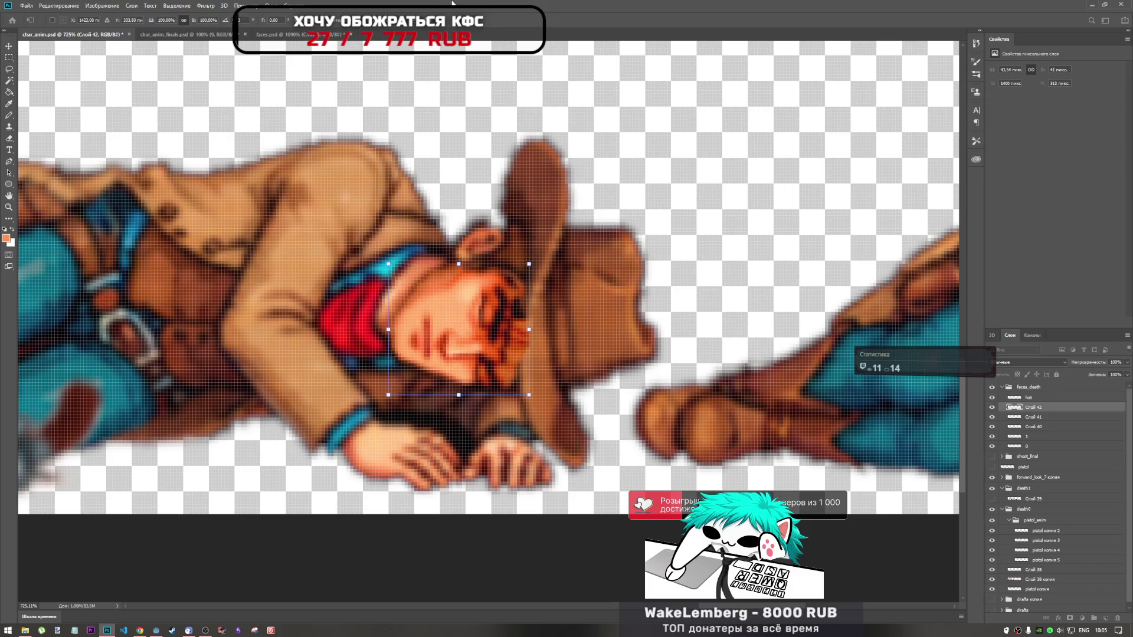
pyautogui.press('Return')
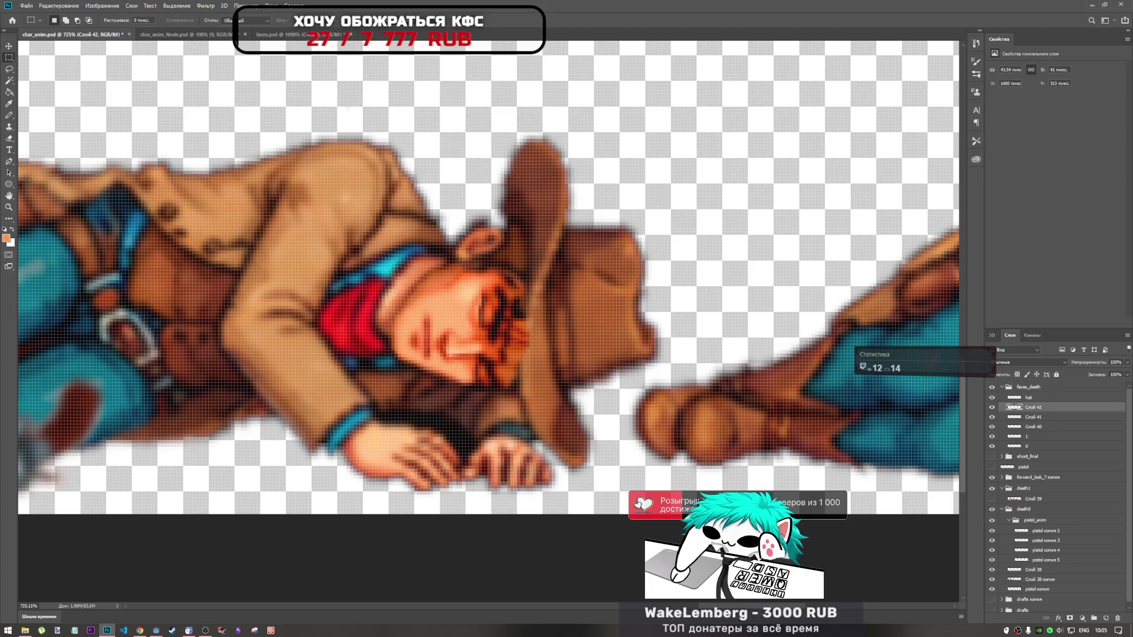
pyautogui.click(9, 142)
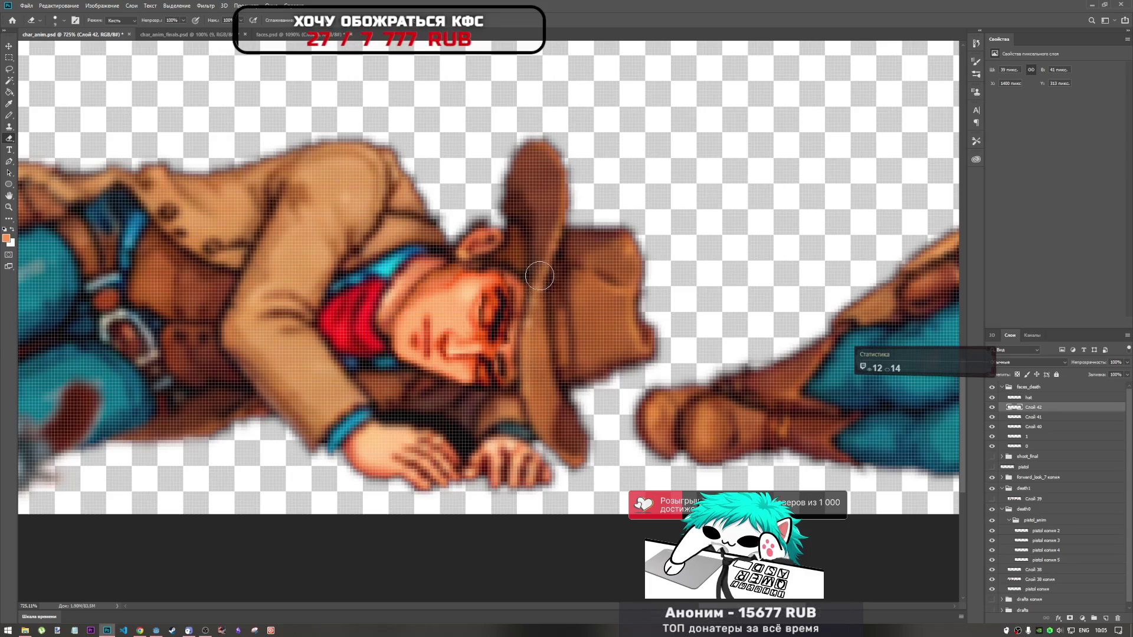
pyautogui.scroll(-3, 533, 332)
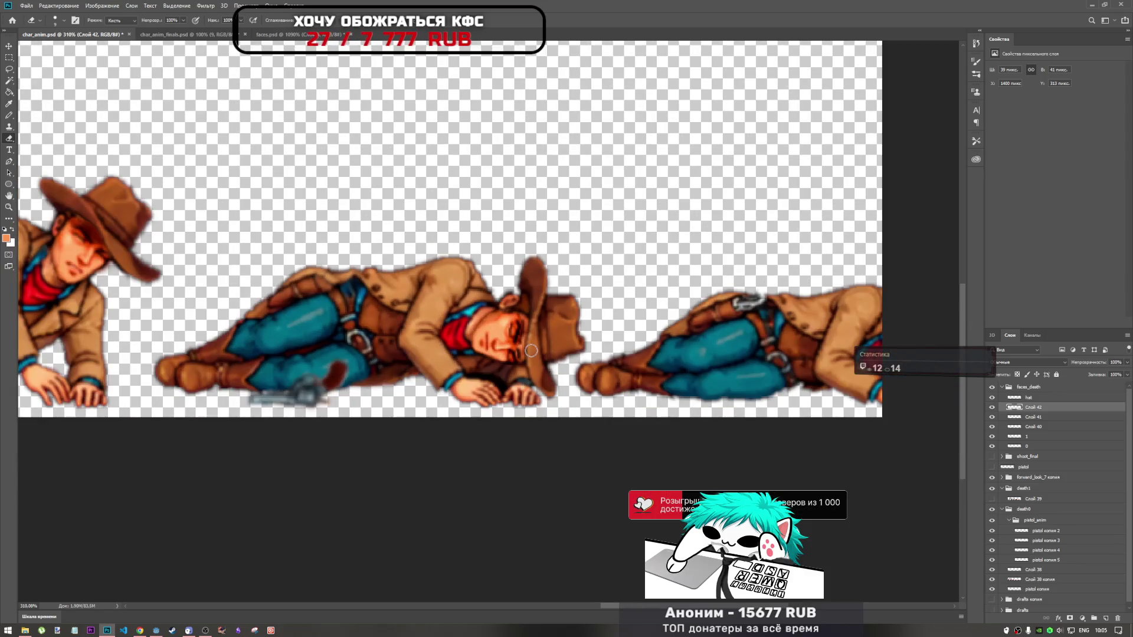
pyautogui.scroll(3, 533, 349)
pyautogui.scroll(2, 532, 350)
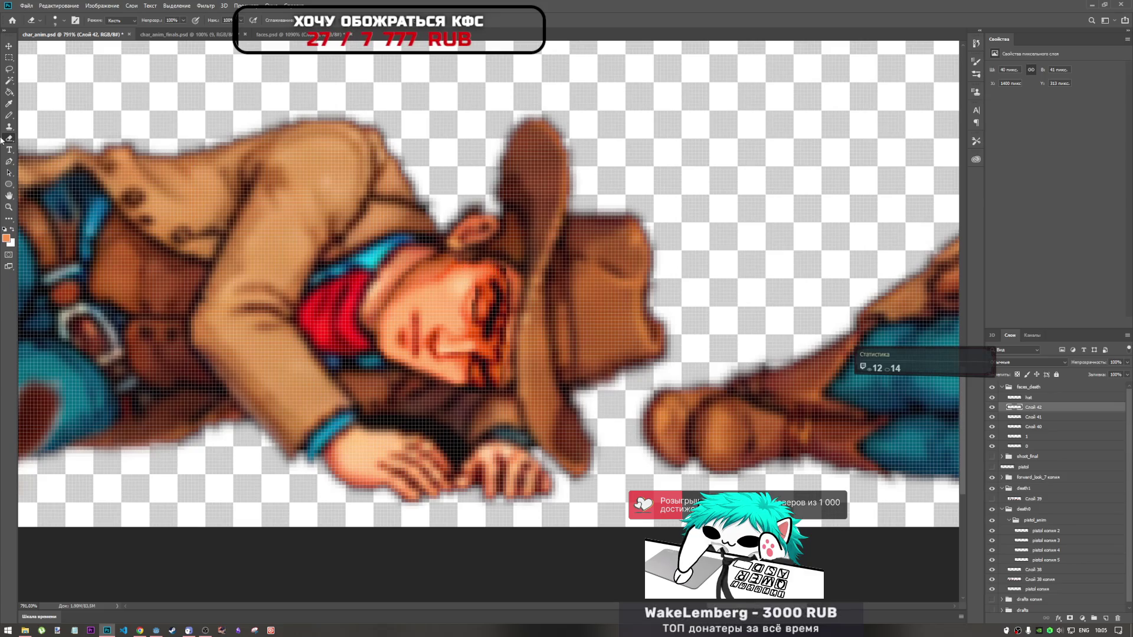
pyautogui.click(10, 217)
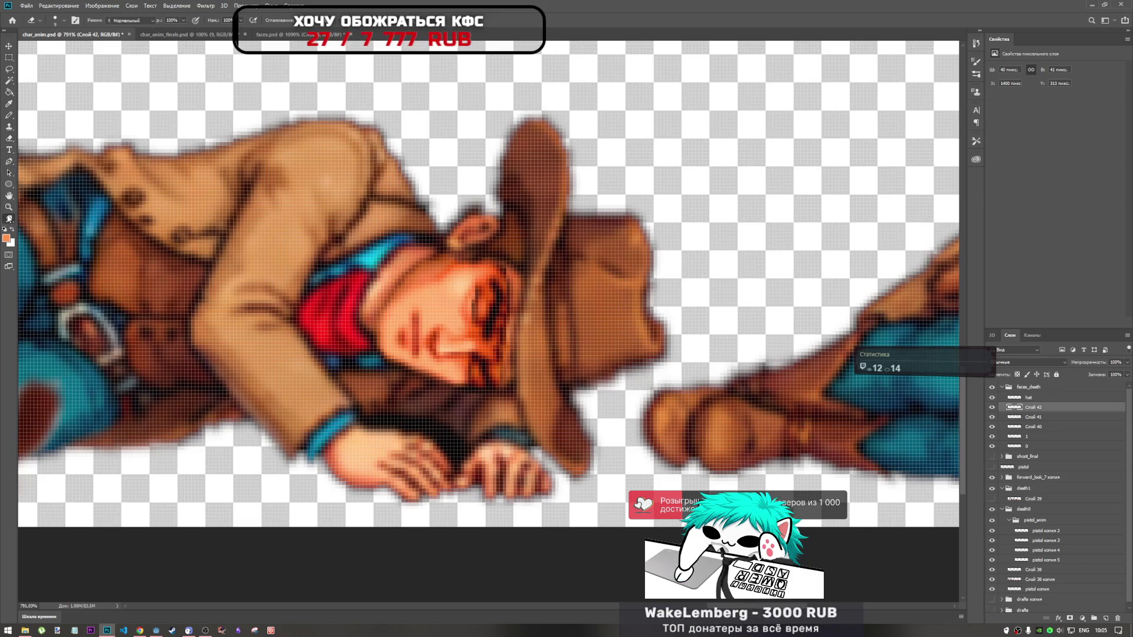
pyautogui.click(10, 139)
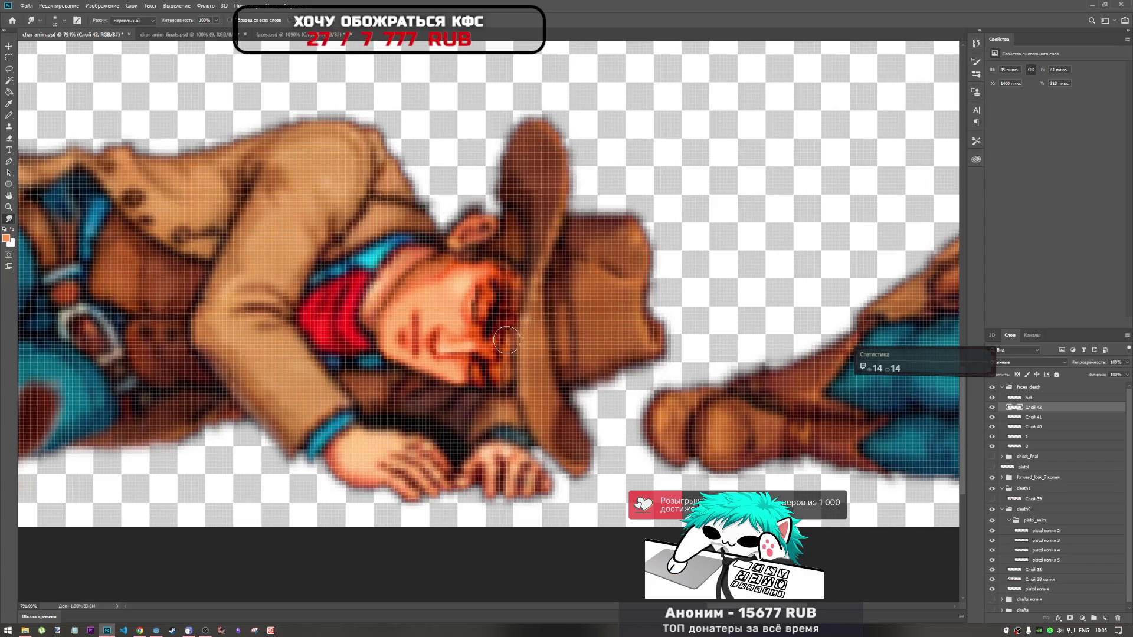
pyautogui.scroll(-4, 535, 294)
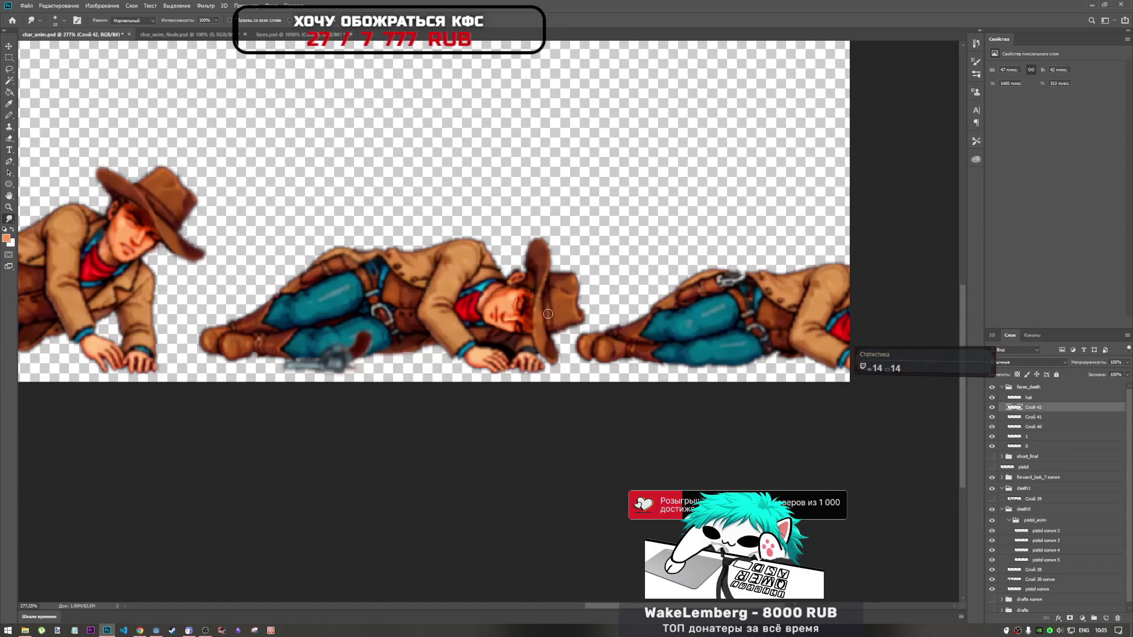
pyautogui.scroll(3, 548, 319)
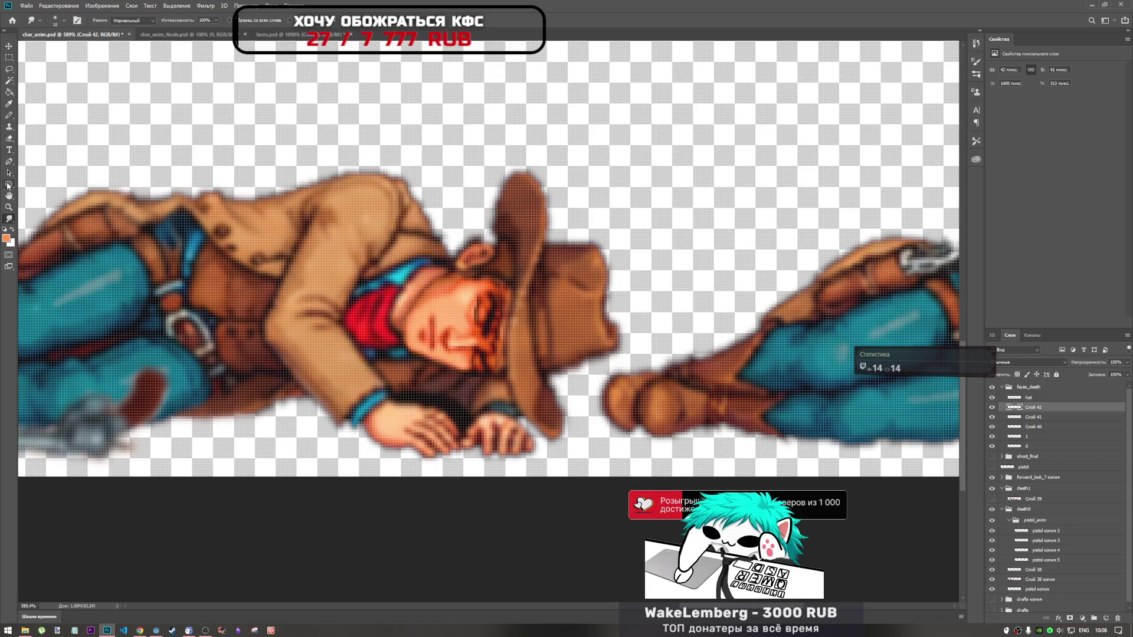
# Clone a lighter orange stroke along the cheek edge beside the closed eye and adjust brush size
pyautogui.click(10, 128)
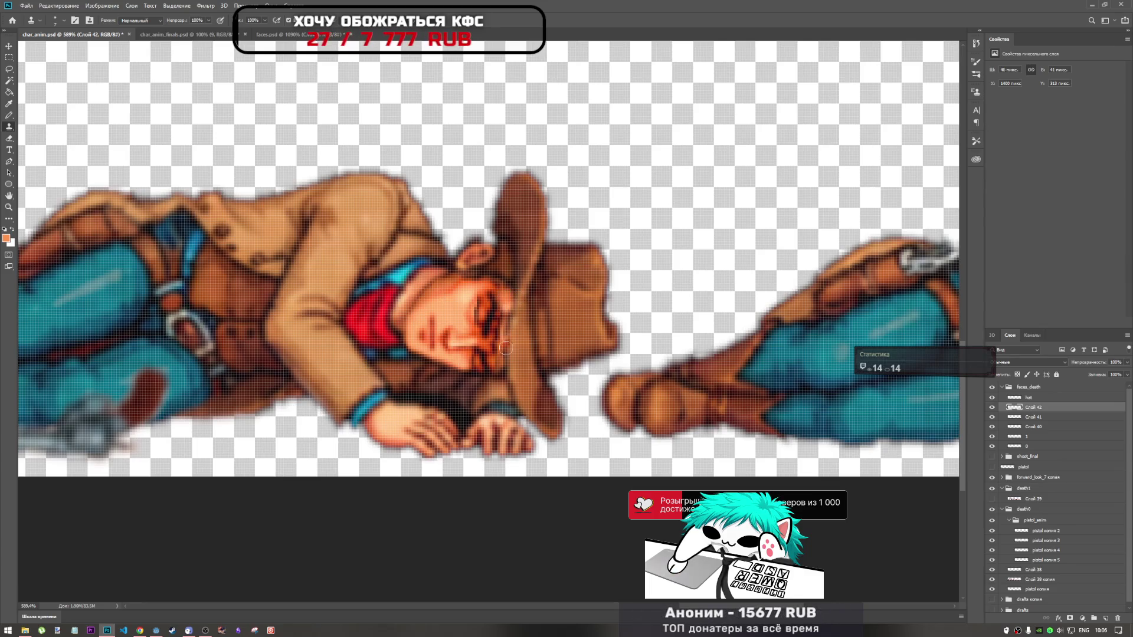
pyautogui.scroll(2, 502, 347)
pyautogui.scroll(2, 496, 307)
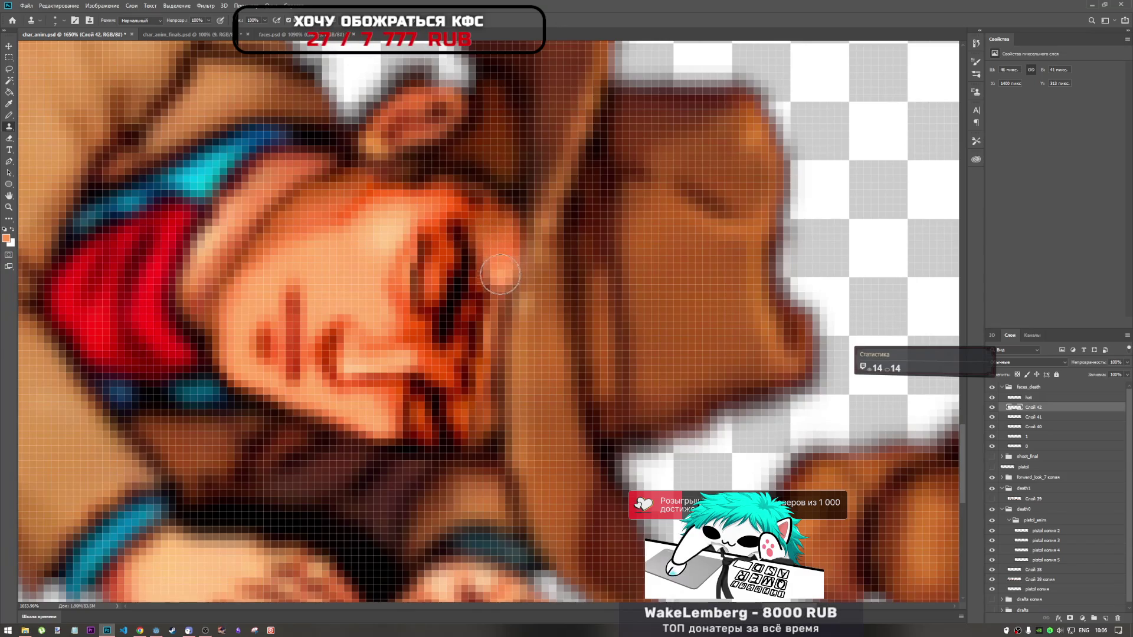
pyautogui.moveTo(494, 248); pyautogui.dragTo(493, 409)
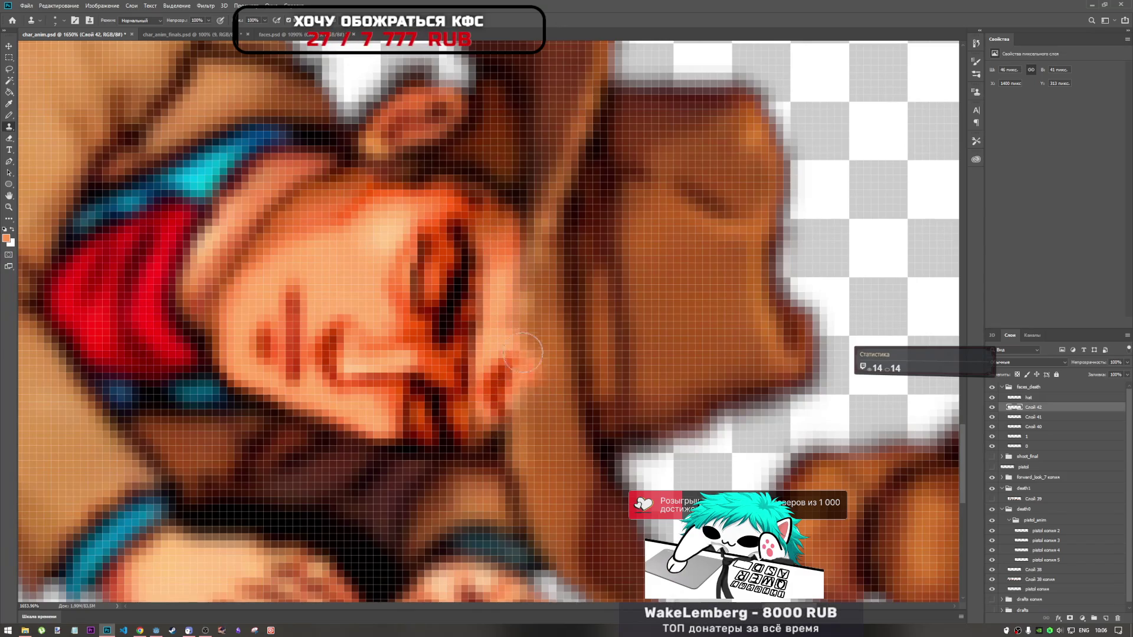
pyautogui.scroll(-3, 521, 383)
pyautogui.scroll(-3, 521, 384)
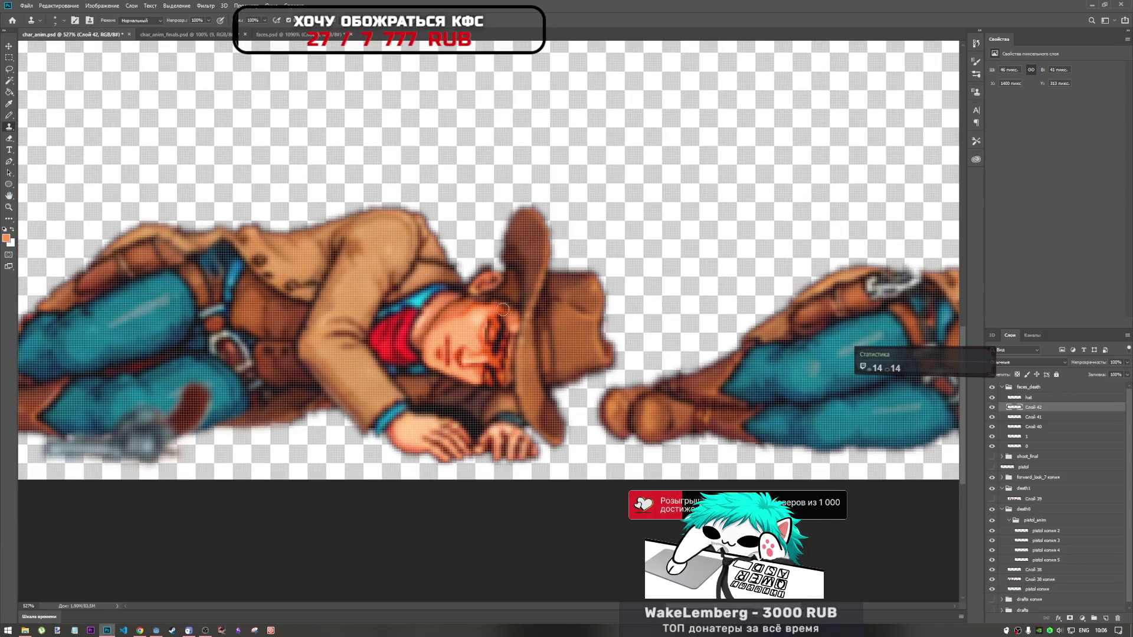
pyautogui.scroll(3, 521, 350)
pyautogui.scroll(1, 521, 349)
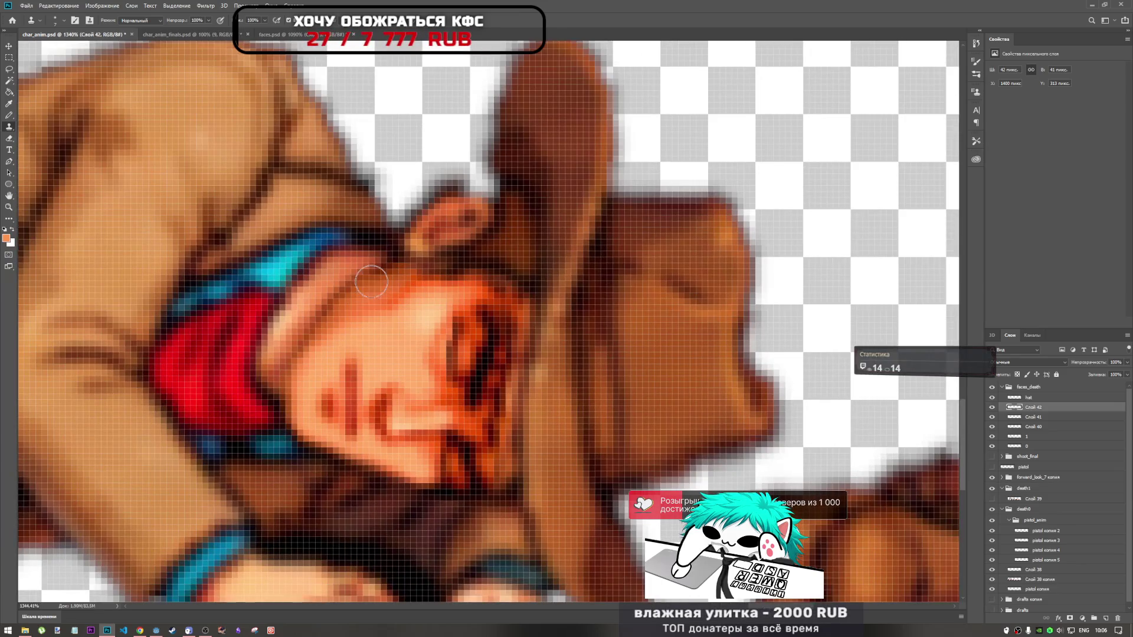
pyautogui.rightClick(383, 278)
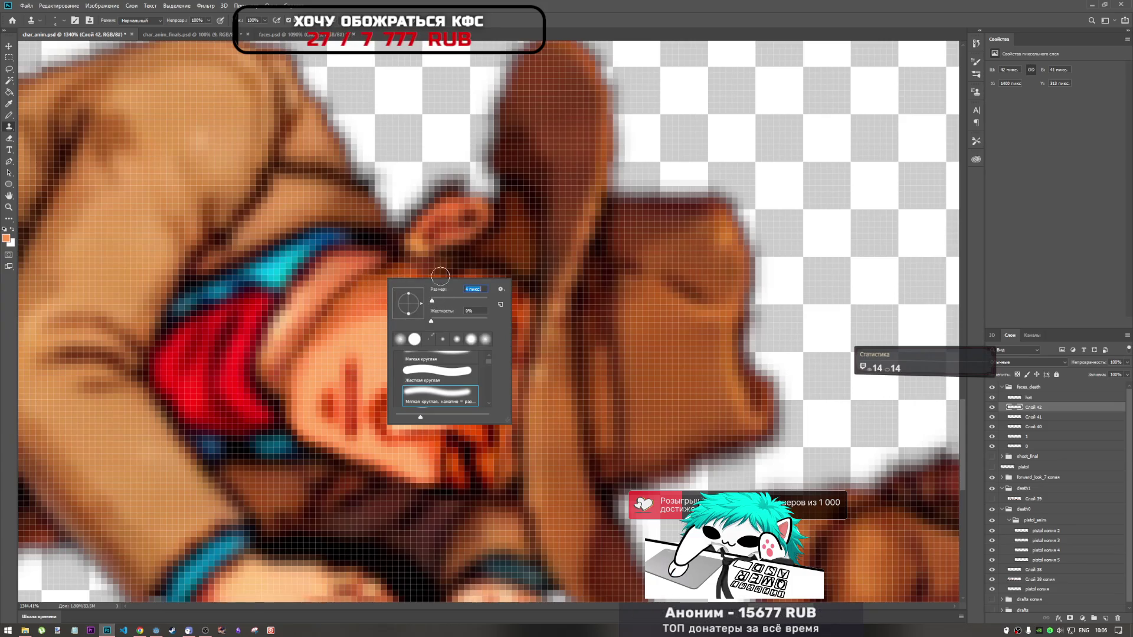
pyautogui.press('Return')
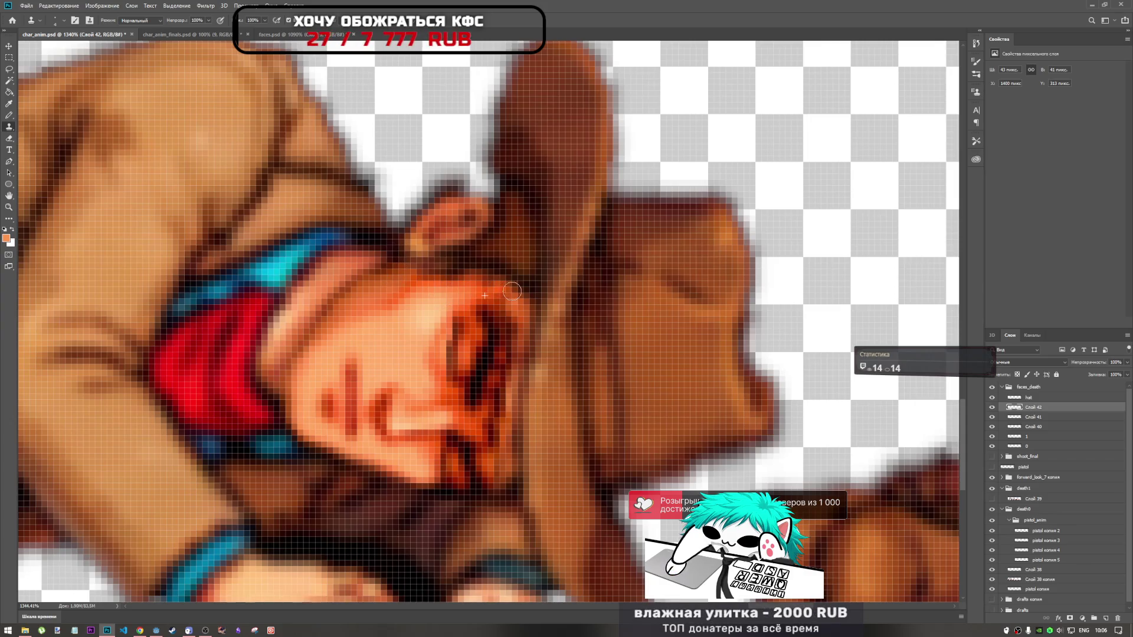
pyautogui.scroll(-3, 513, 337)
pyautogui.scroll(-2, 513, 337)
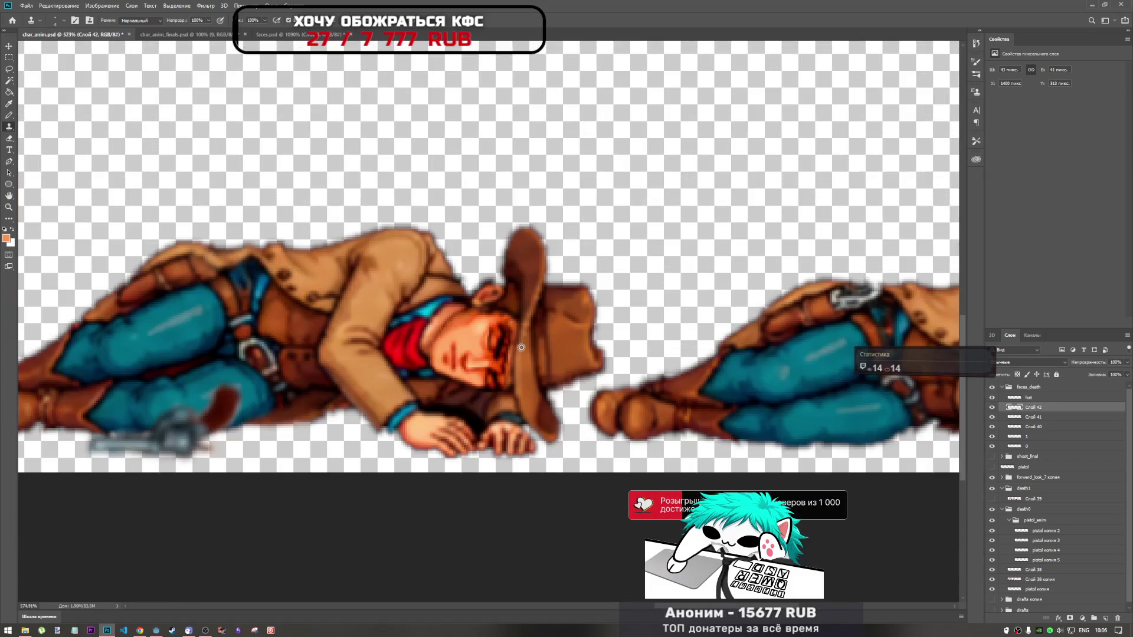
pyautogui.scroll(5, 513, 338)
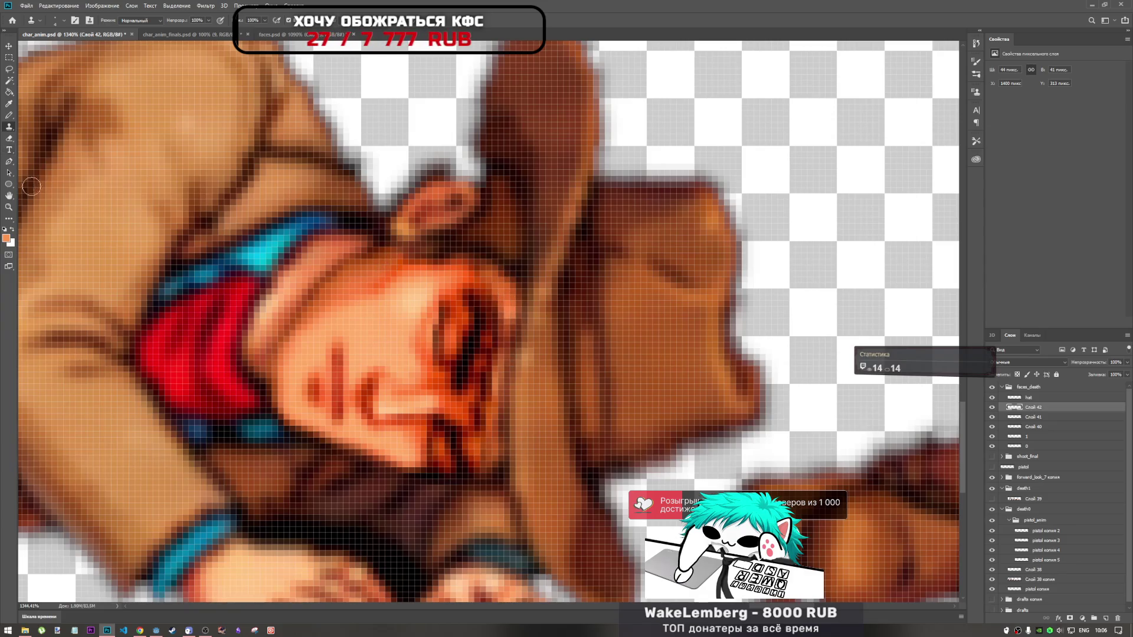
# Pencil lighter skin-coloured pixels along the dark strip at the closed eye's edge
pyautogui.press('e')
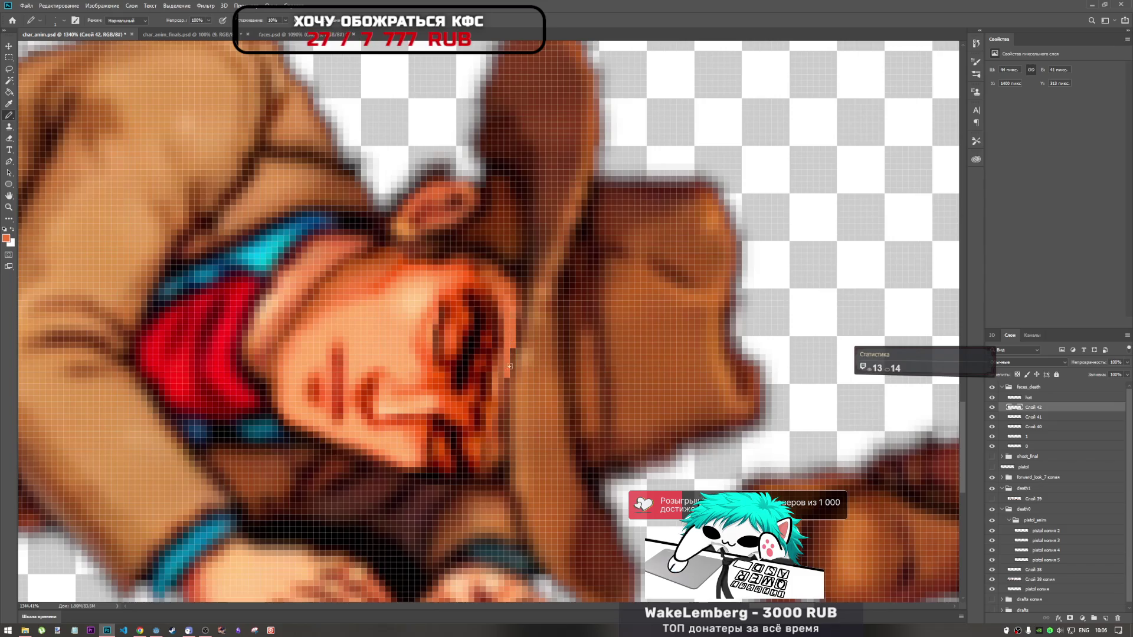
pyautogui.moveTo(496, 310); pyautogui.dragTo(500, 336)
pyautogui.moveTo(485, 294); pyautogui.dragTo(500, 329)
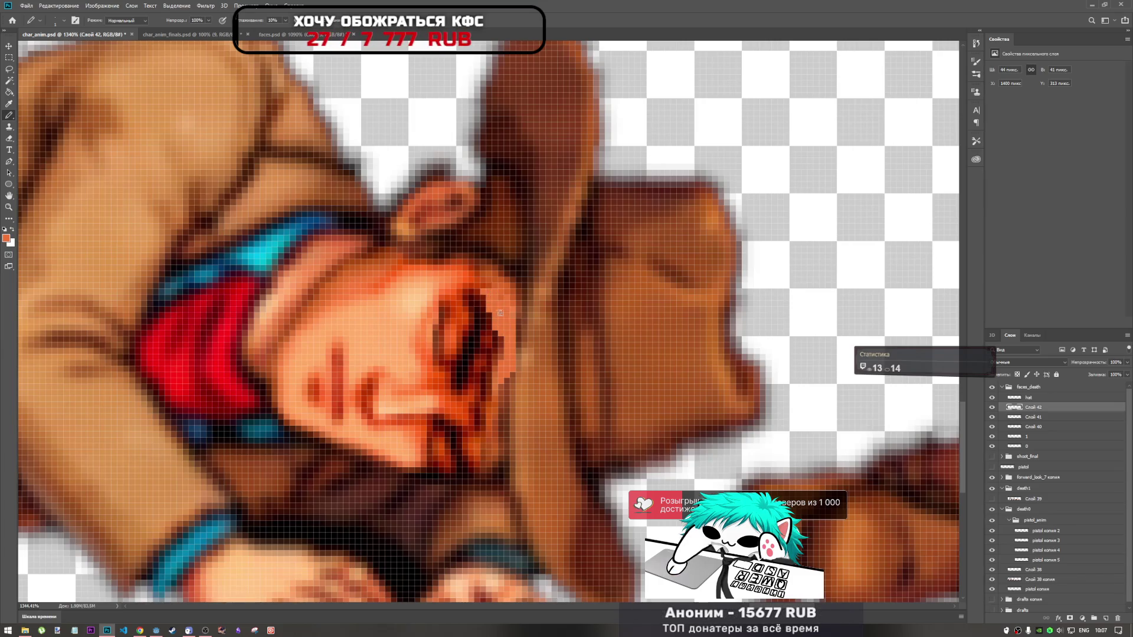
pyautogui.moveTo(499, 343); pyautogui.dragTo(496, 362)
pyautogui.moveTo(477, 292); pyautogui.dragTo(492, 313)
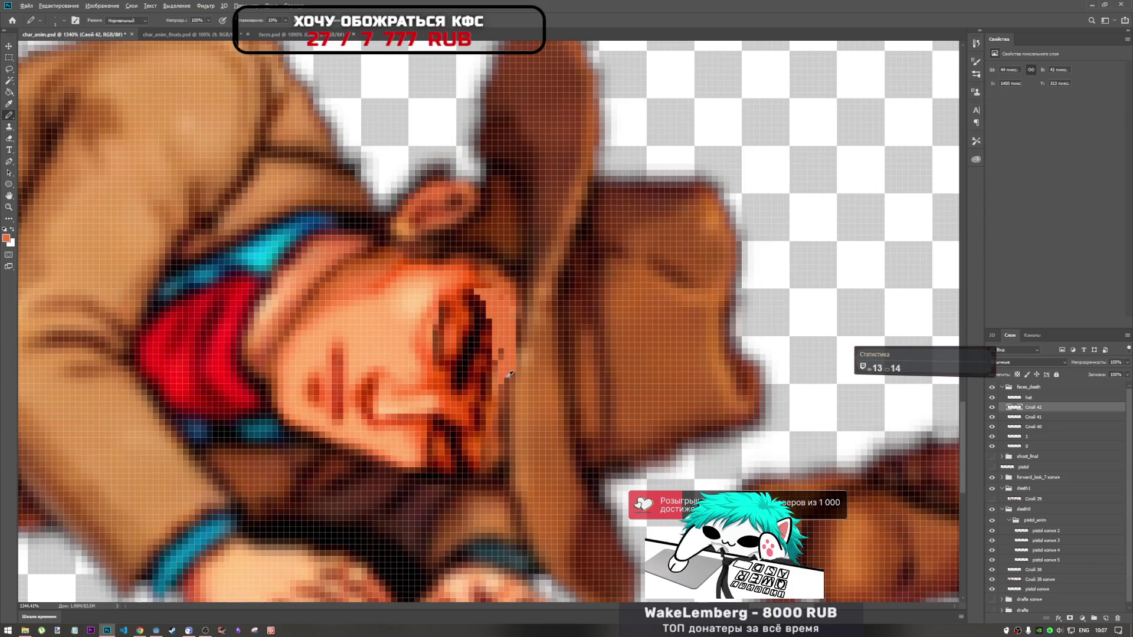
pyautogui.scroll(-5, 506, 376)
pyautogui.scroll(5, 506, 376)
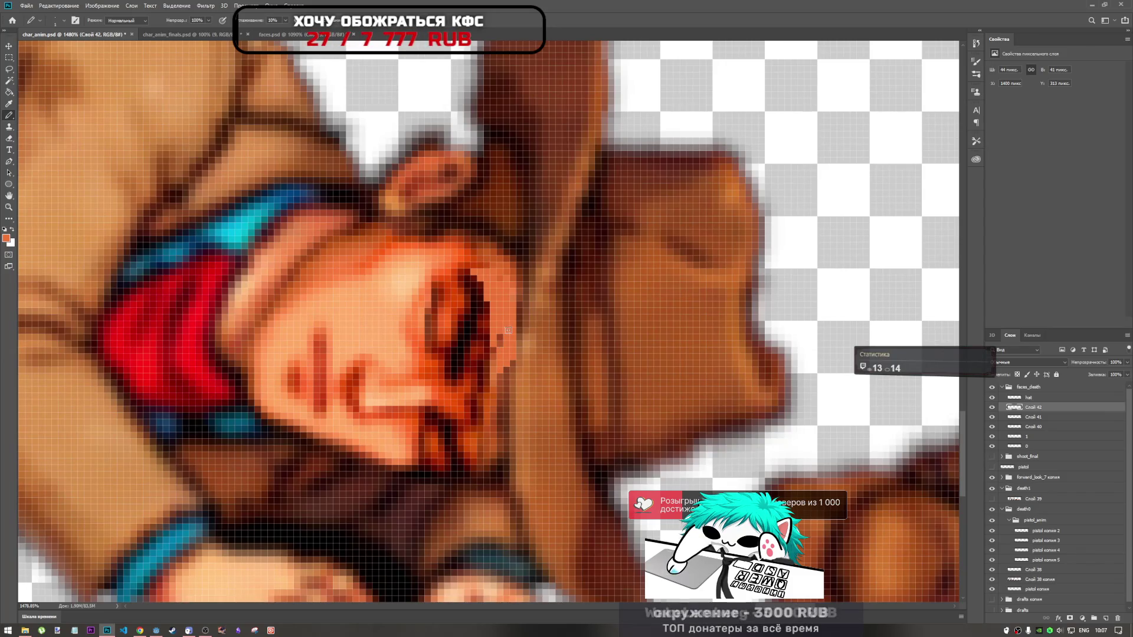
pyautogui.moveTo(485, 350); pyautogui.dragTo(487, 310)
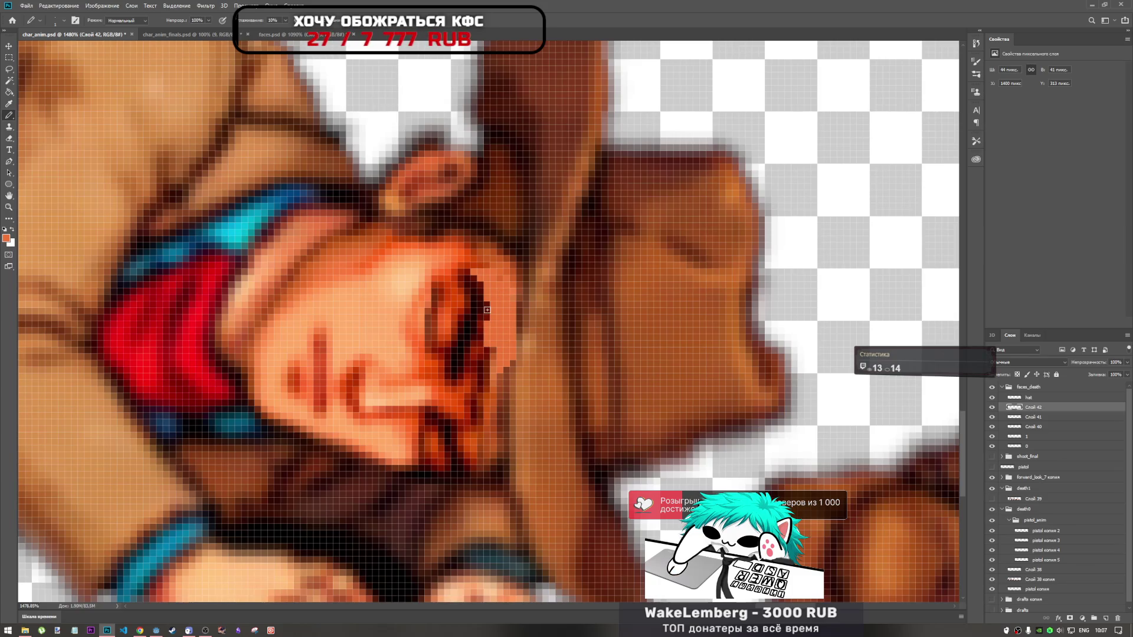
pyautogui.scroll(-5, 532, 329)
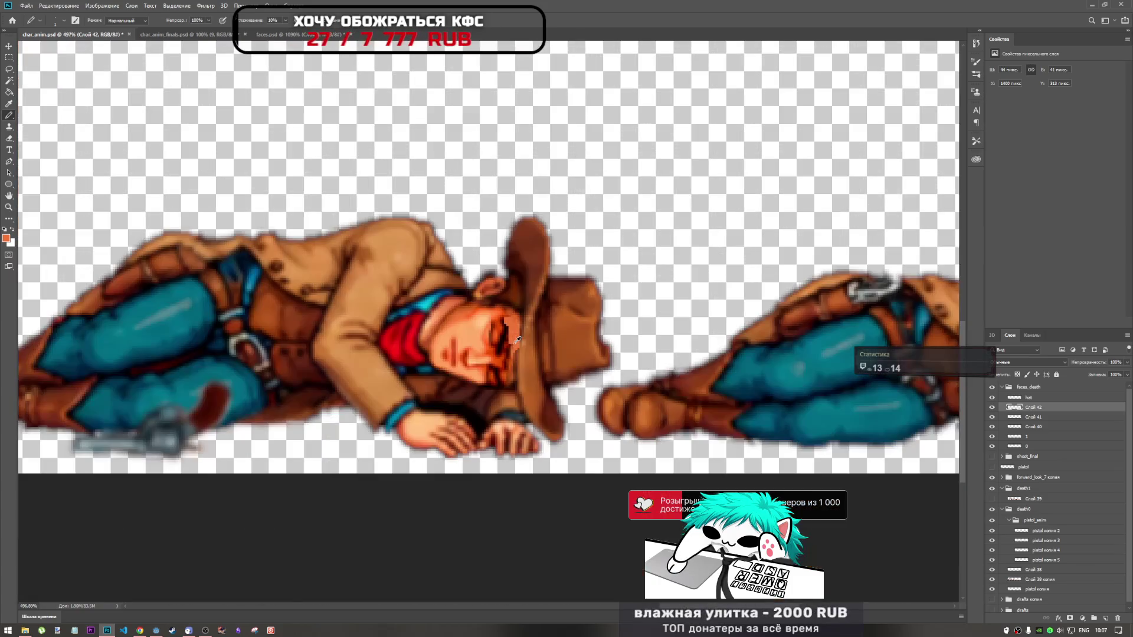
pyautogui.scroll(5, 532, 329)
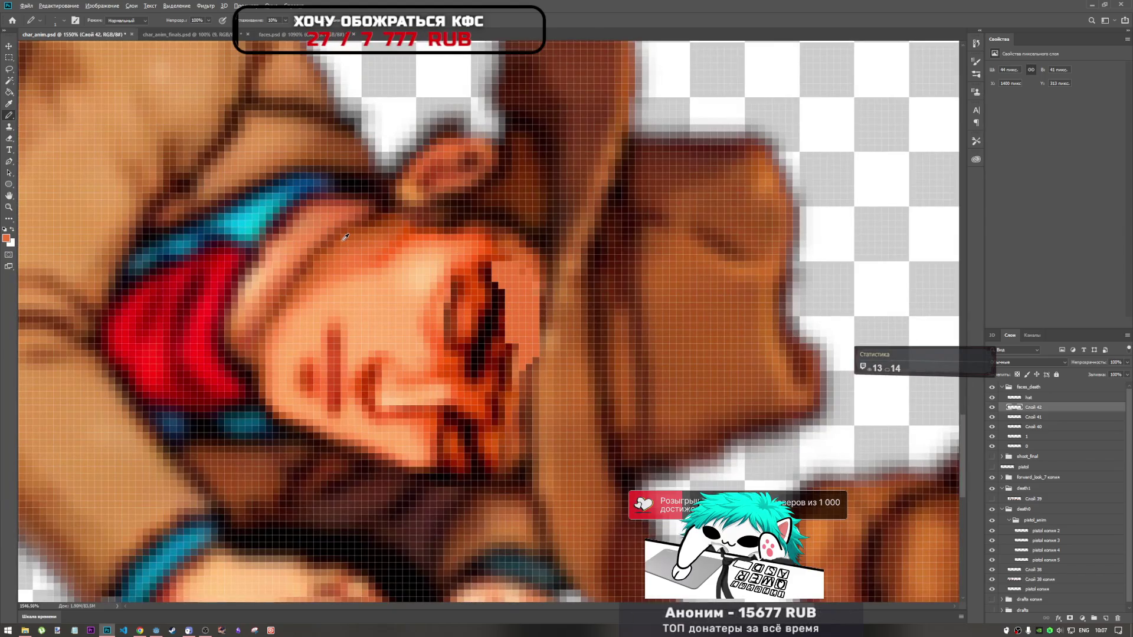
# Add a few dark brow pixels, then switch to the soft Brush at 6 px
pyautogui.moveTo(495, 269); pyautogui.dragTo(515, 310)
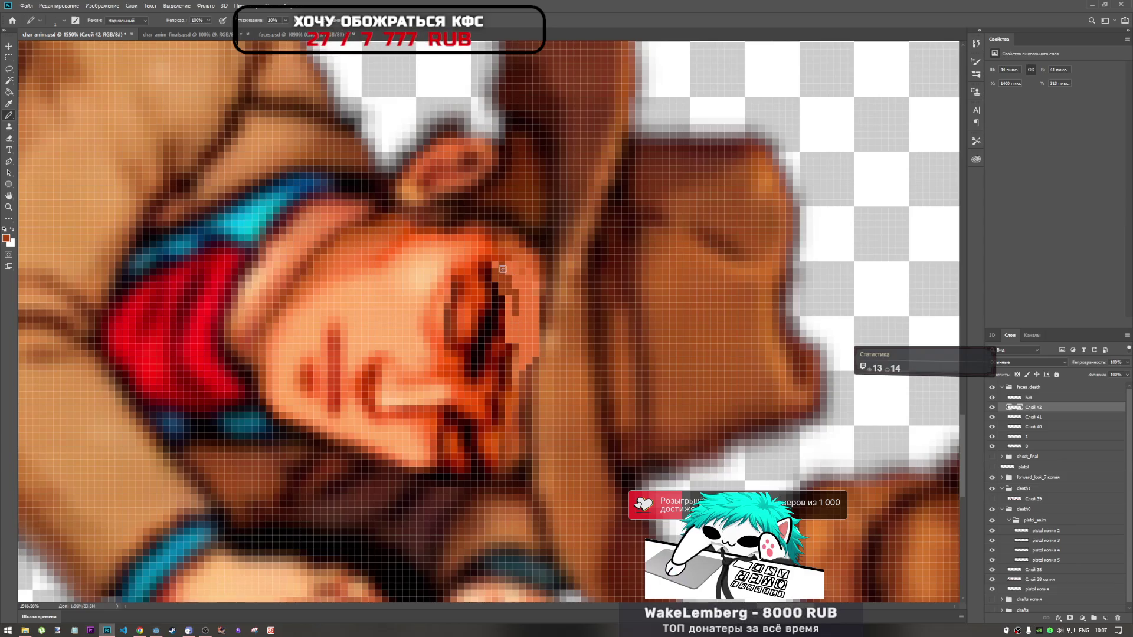
pyautogui.rightClick(9, 115)
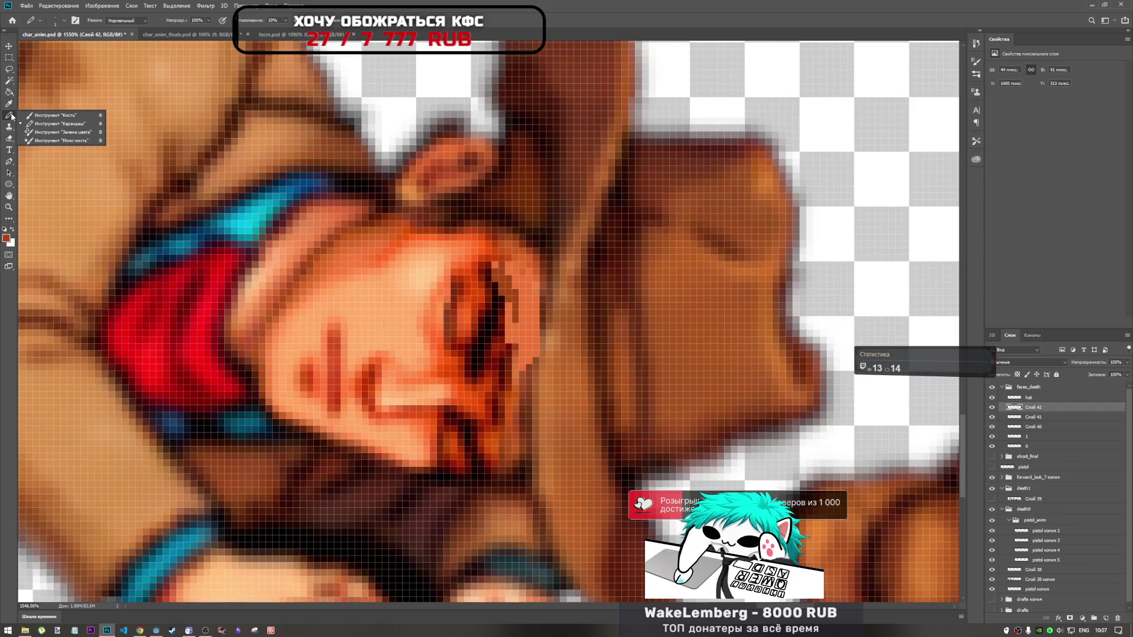
pyautogui.click(53, 120)
pyautogui.rightClick(524, 236)
pyautogui.moveTo(585, 260)
pyautogui.mouseDown()
pyautogui.moveTo(568, 260)
pyautogui.moveTo(531, 336)
pyautogui.mouseUp()
pyautogui.press('Return')
# Paint soft skin-coloured strokes along the eye edge, undoing and redoing a few
pyautogui.moveTo(522, 283); pyautogui.dragTo(526, 371)
pyautogui.moveTo(524, 319); pyautogui.dragTo(526, 390)
pyautogui.scroll(-3, 559, 364)
pyautogui.scroll(3, 559, 363)
pyautogui.moveTo(540, 274)
pyautogui.mouseDown()
pyautogui.moveTo(541, 327)
pyautogui.moveTo(528, 336)
pyautogui.mouseUp()
pyautogui.hotkey('ctrl', 'z')
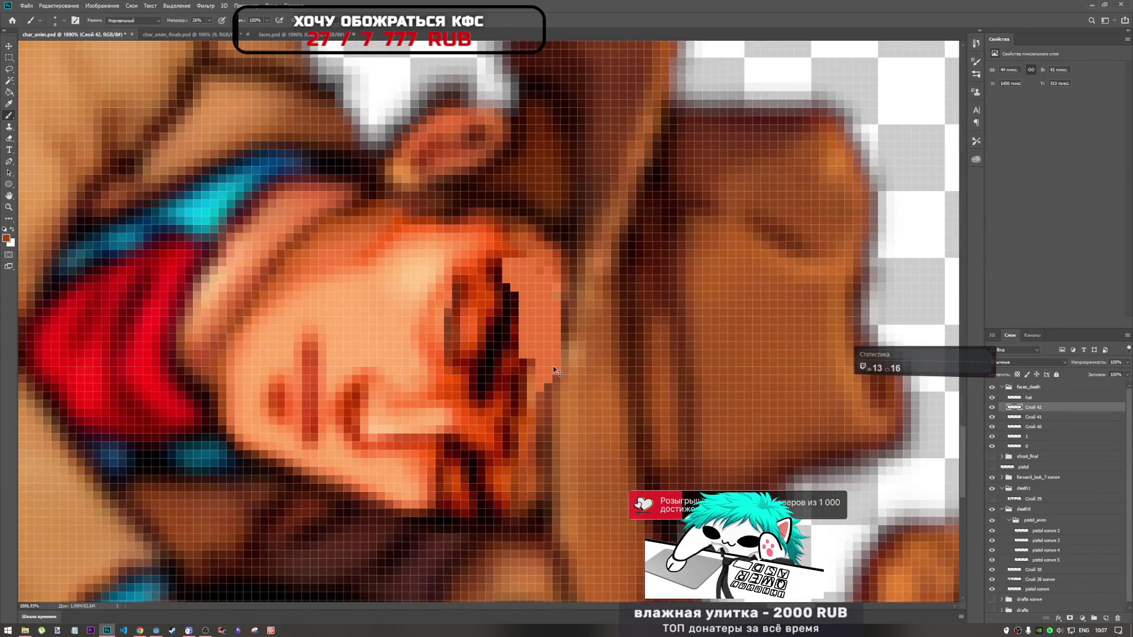
pyautogui.hotkey('ctrl', 'z')
pyautogui.hotkey('ctrl', 'z')
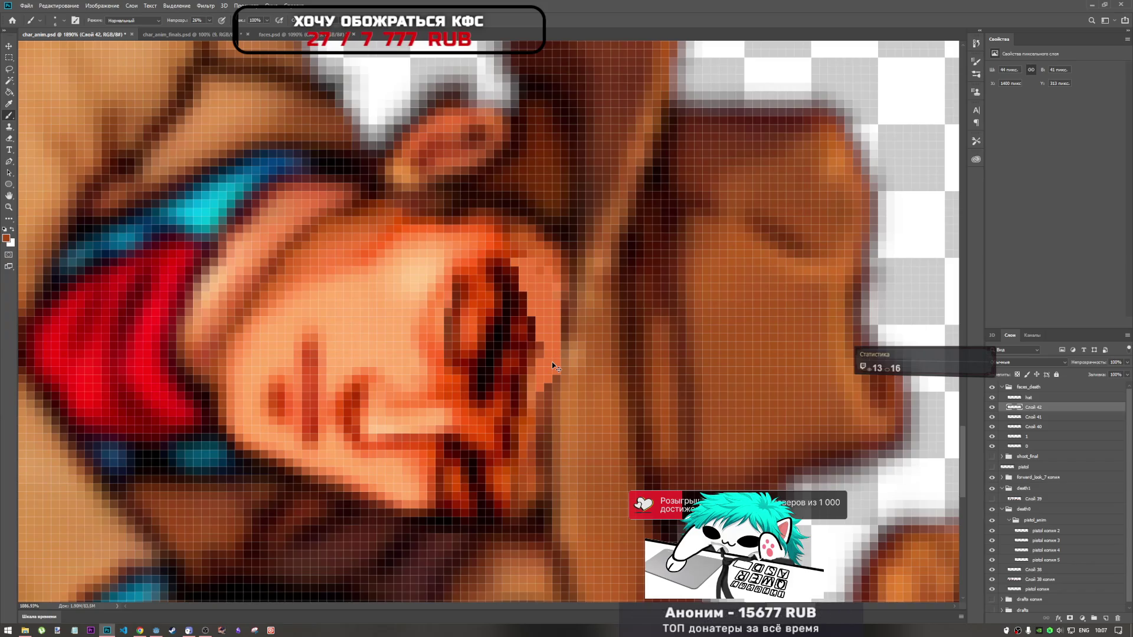
pyautogui.hotkey('ctrl', 'z')
# Darken and blend the eye edge below the hat brim, then leave for the YouTube video
pyautogui.moveTo(540, 293); pyautogui.dragTo(540, 390)
pyautogui.moveTo(556, 343); pyautogui.dragTo(555, 372)
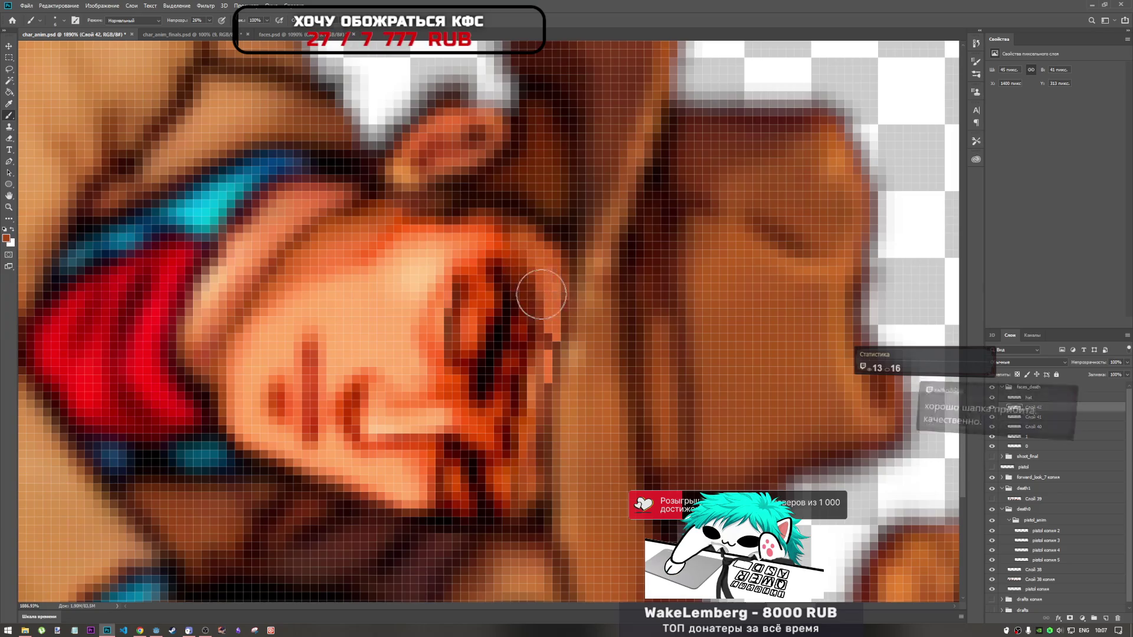
pyautogui.moveTo(542, 283); pyautogui.dragTo(542, 328)
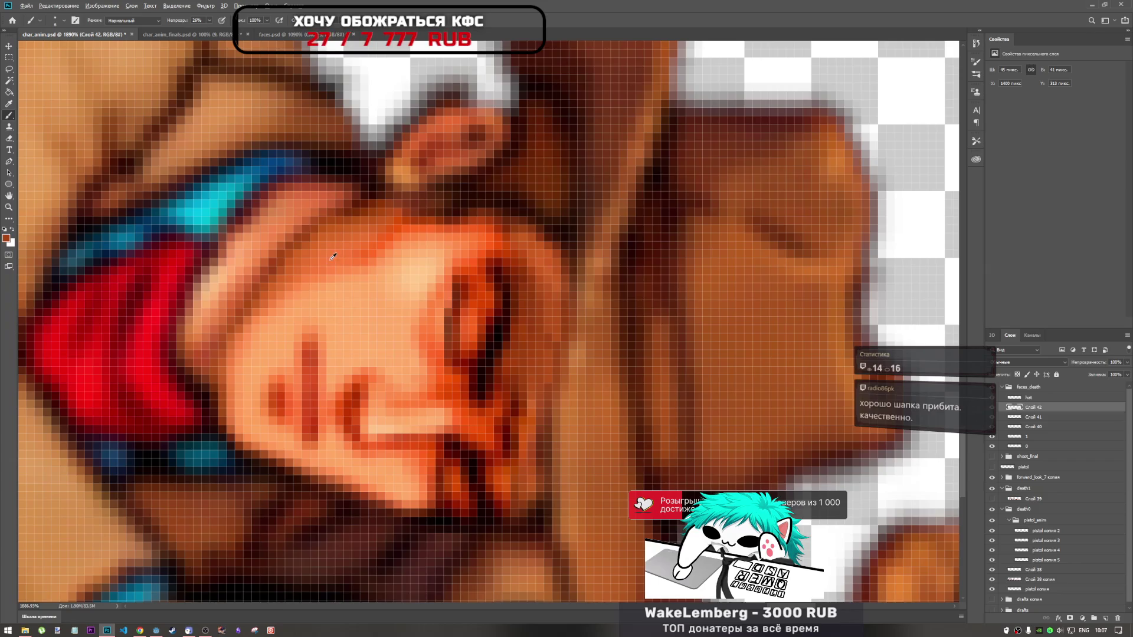
pyautogui.moveTo(536, 326); pyautogui.dragTo(530, 448)
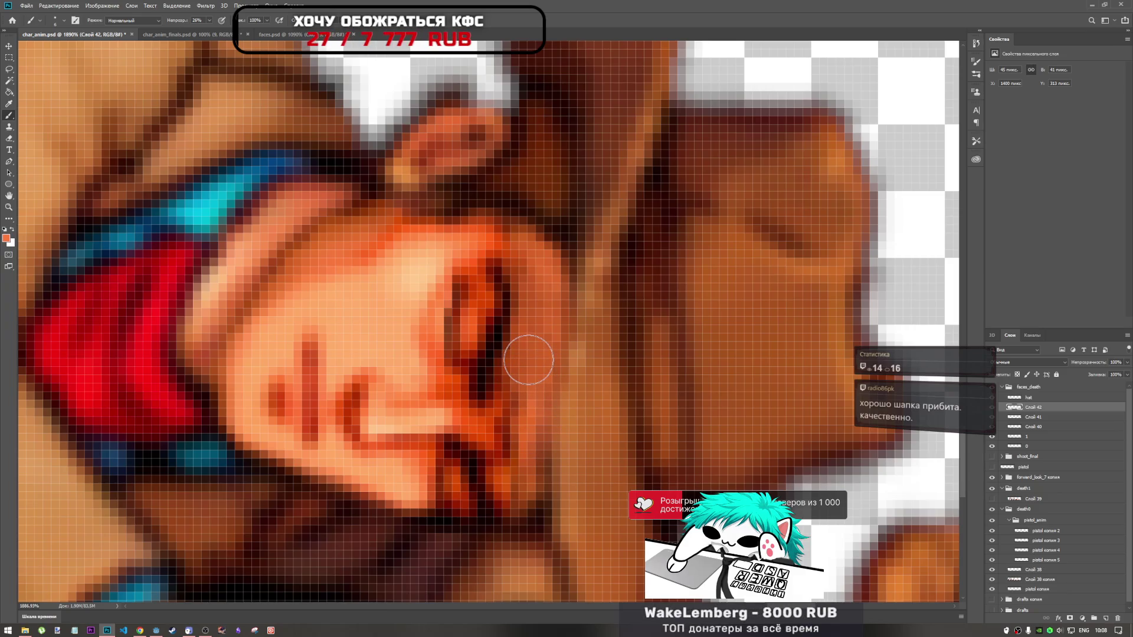
pyautogui.click(140, 630)
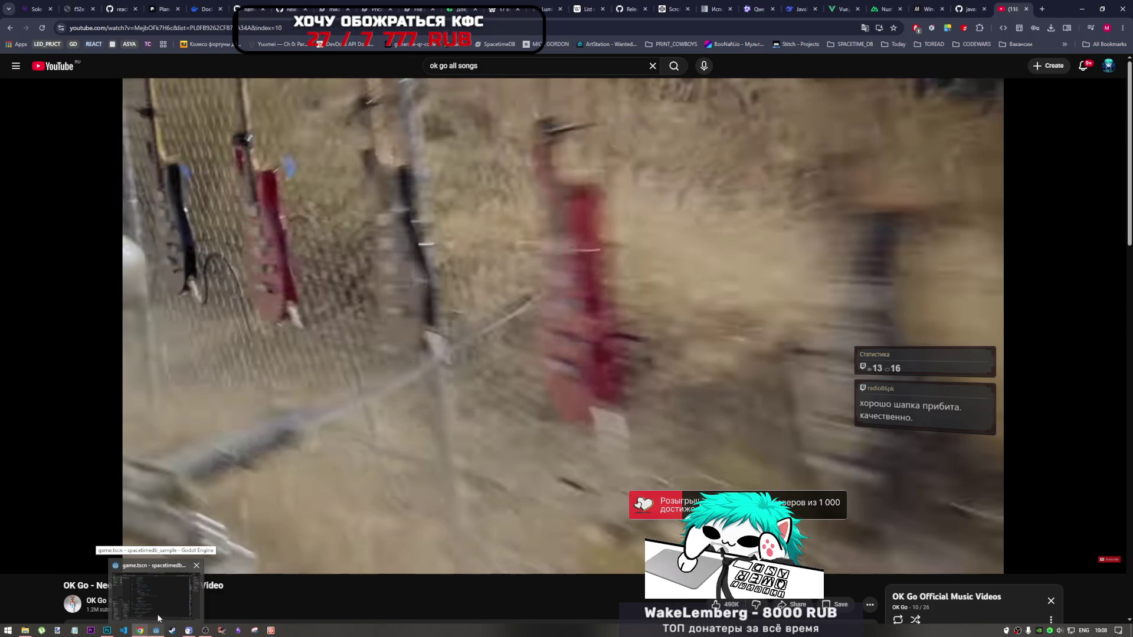
pyautogui.moveTo(563, 319)
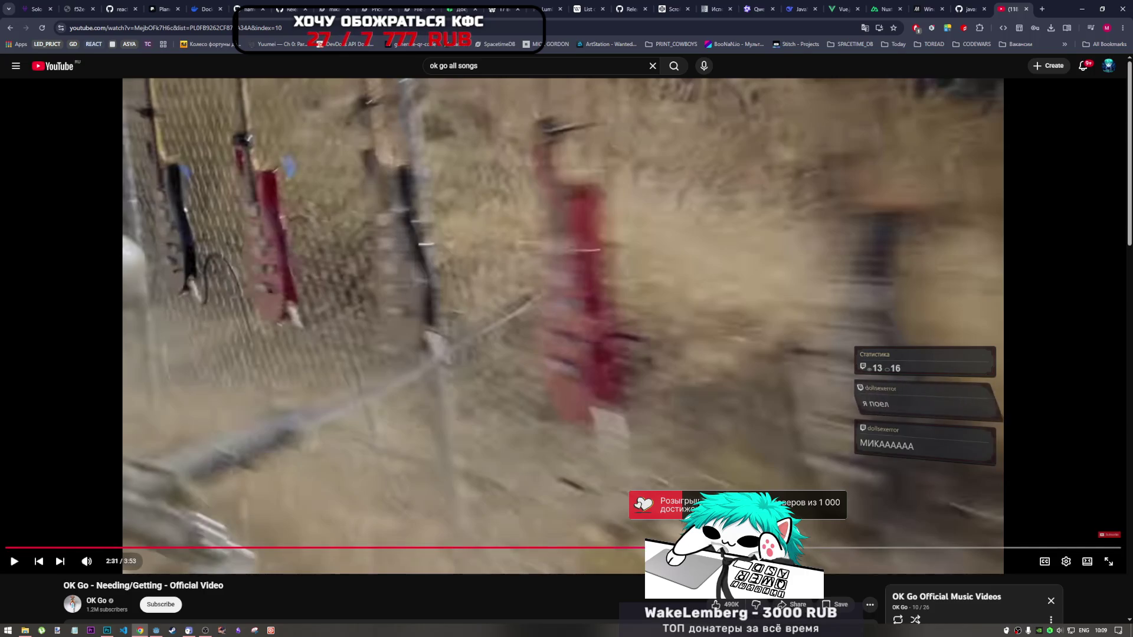
# Resume and pause OK Go's Needing/Getting video around 2:33, then leave the browser
pyautogui.click(720, 418)
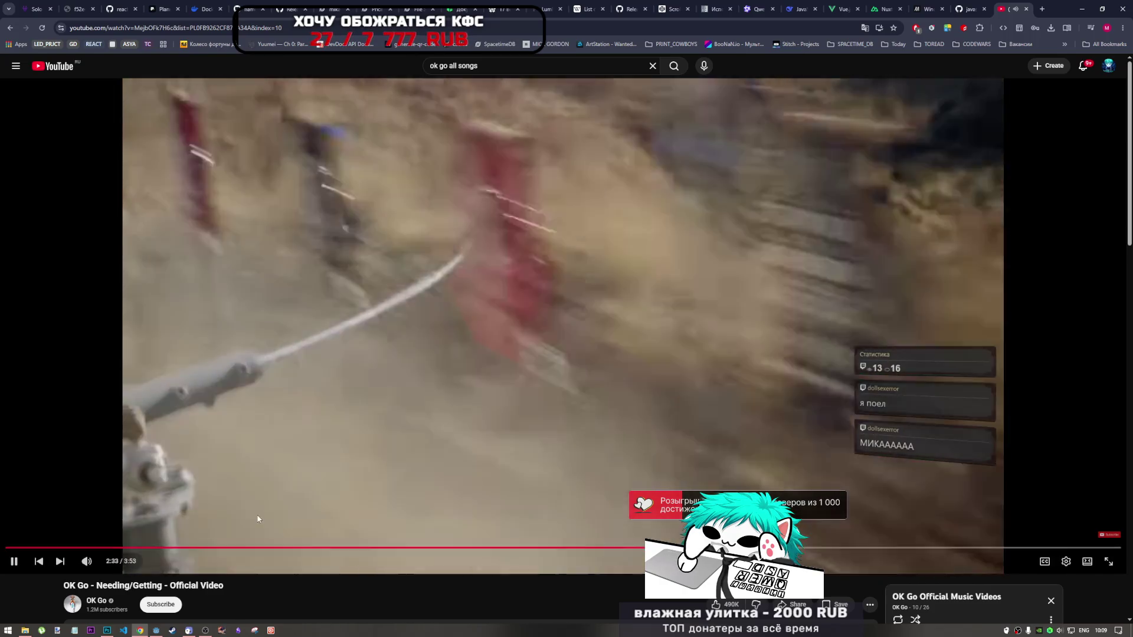
pyautogui.click(286, 496)
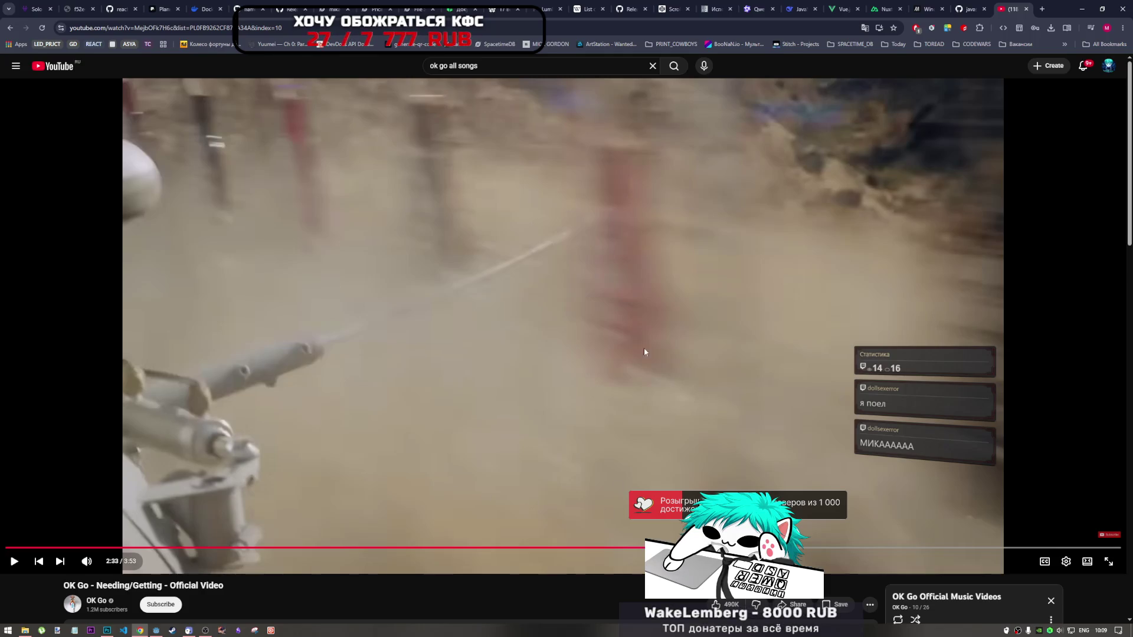
pyautogui.click(156, 630)
# Check the sprite sheet, toggle the YouTube video's playback, and return to char_anim.psd
pyautogui.click(106, 630)
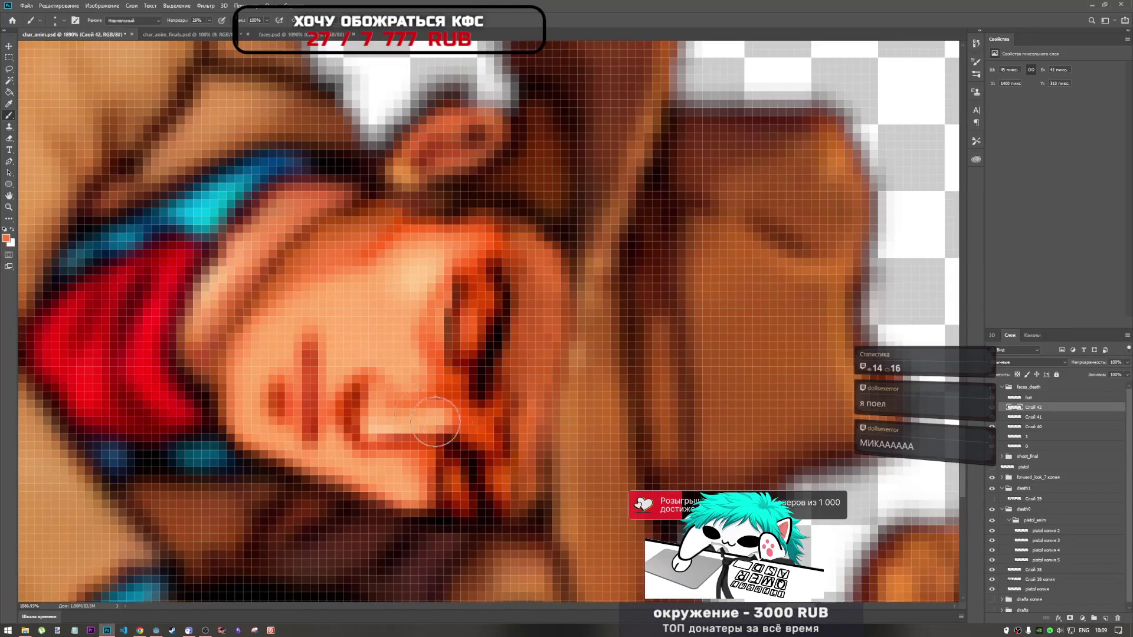
pyautogui.scroll(-3, 493, 438)
pyautogui.scroll(-3, 493, 437)
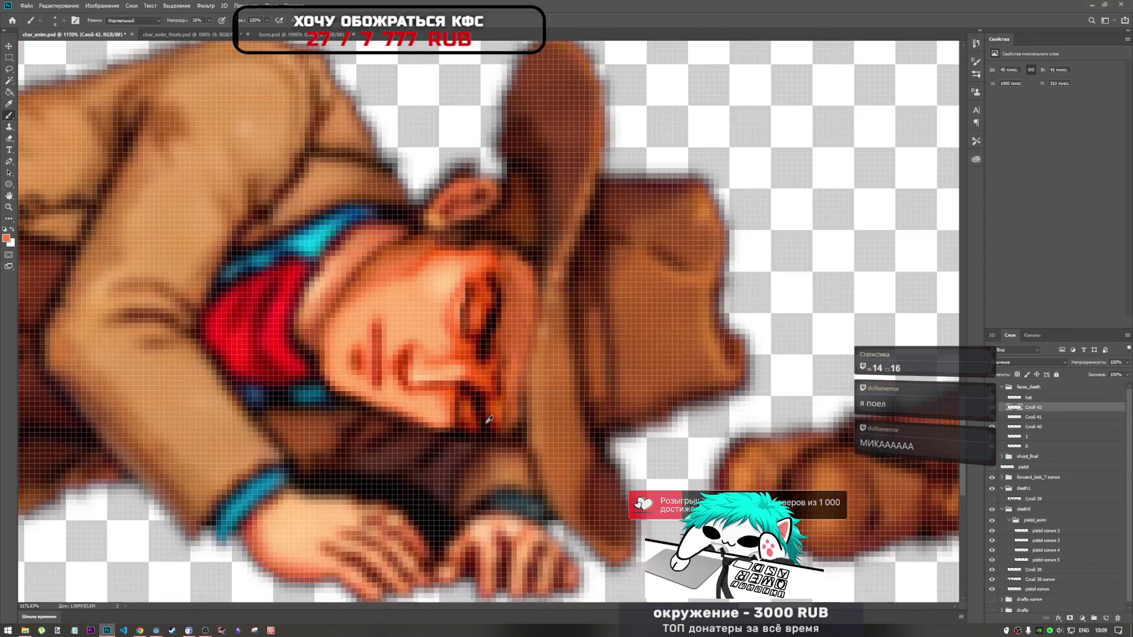
pyautogui.scroll(-3, 492, 438)
pyautogui.scroll(-3, 493, 437)
pyautogui.scroll(-2, 492, 437)
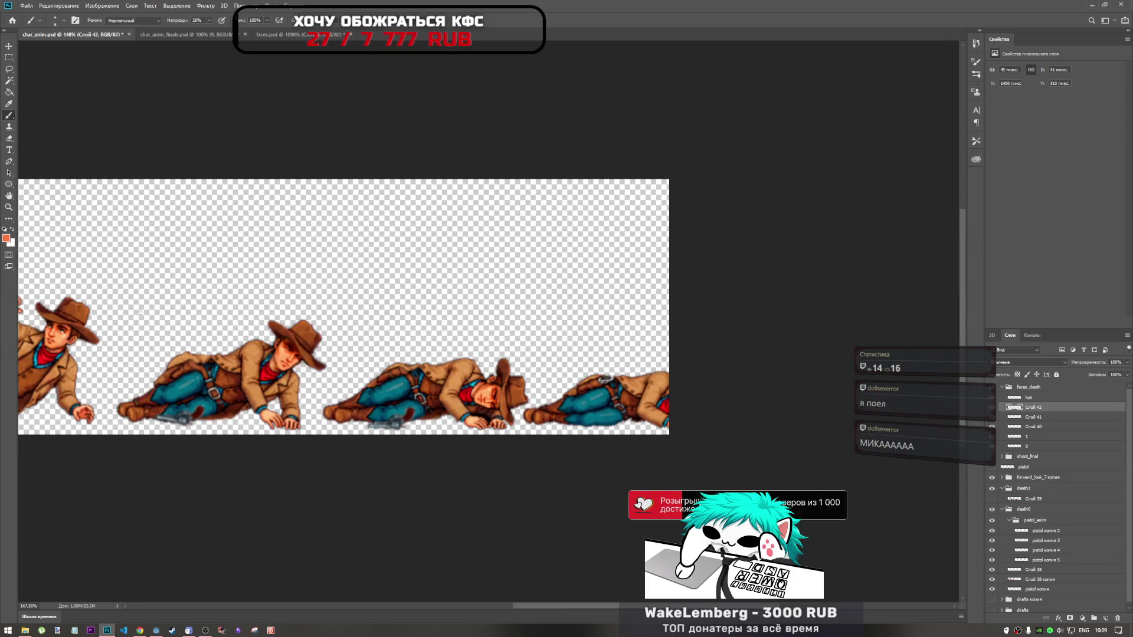
pyautogui.scroll(-2, 453, 367)
pyautogui.scroll(1, 366, 306)
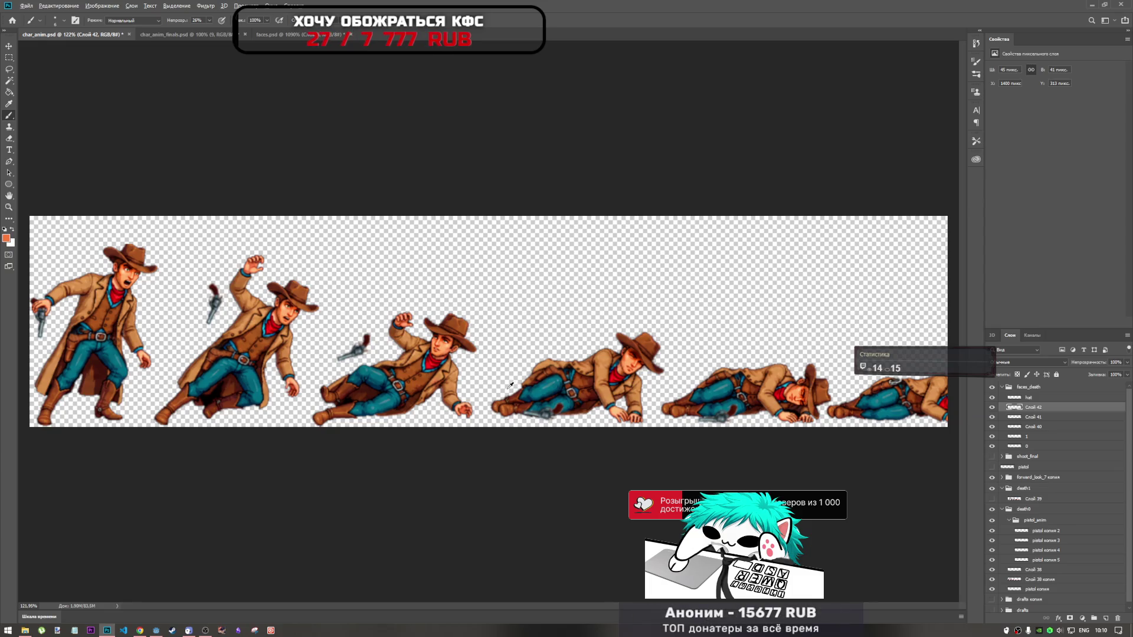
pyautogui.scroll(-2, 511, 388)
pyautogui.scroll(3, 571, 381)
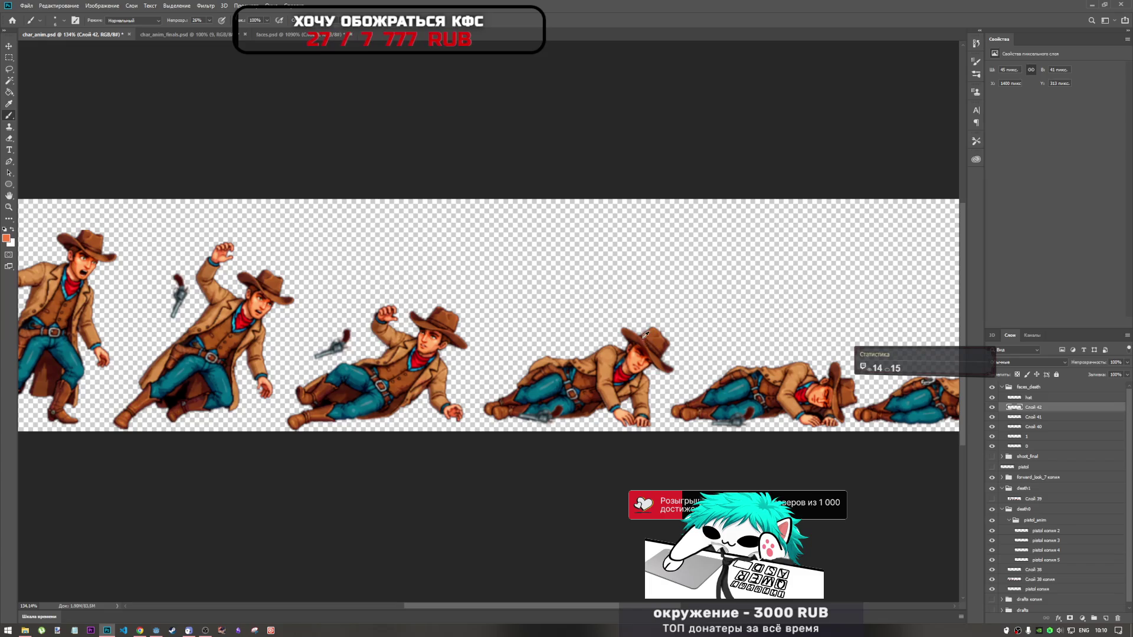
pyautogui.click(139, 630)
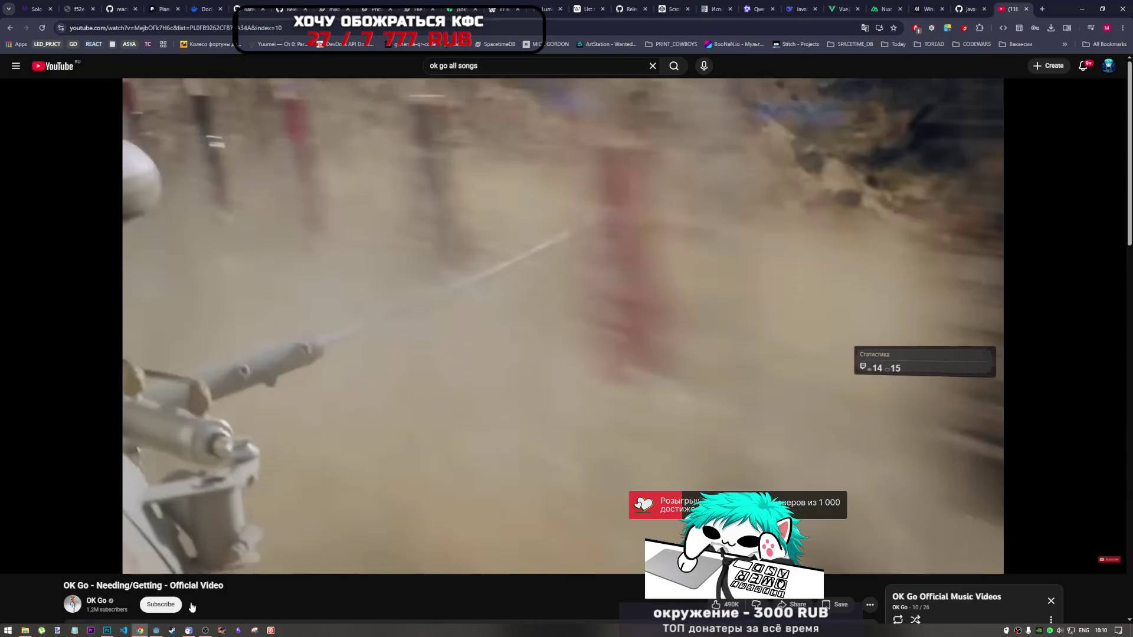
pyautogui.click(538, 371)
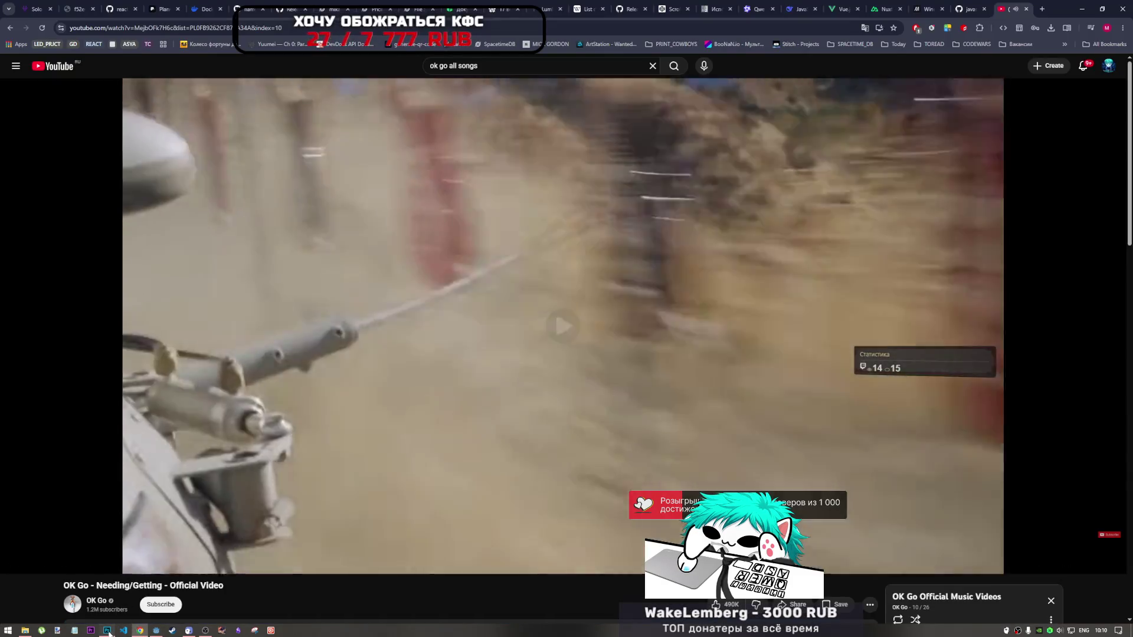
pyautogui.hotkey('alt', 'Tab')
pyautogui.scroll(-1, 680, 361)
pyautogui.scroll(2, 680, 362)
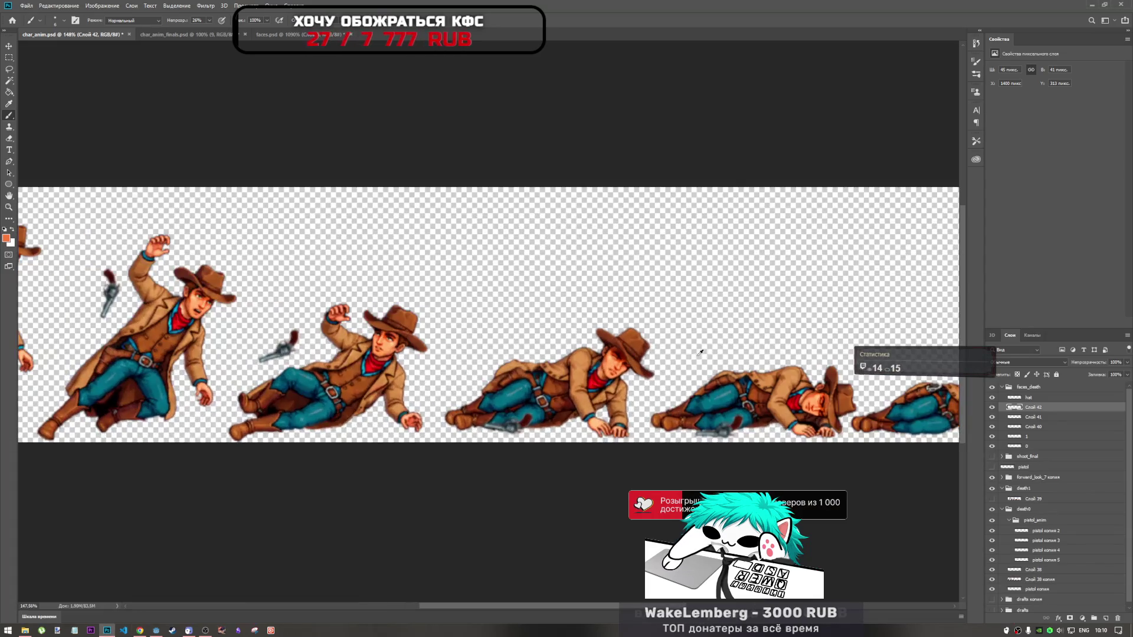
pyautogui.scroll(-2, 716, 360)
pyautogui.scroll(1, 715, 359)
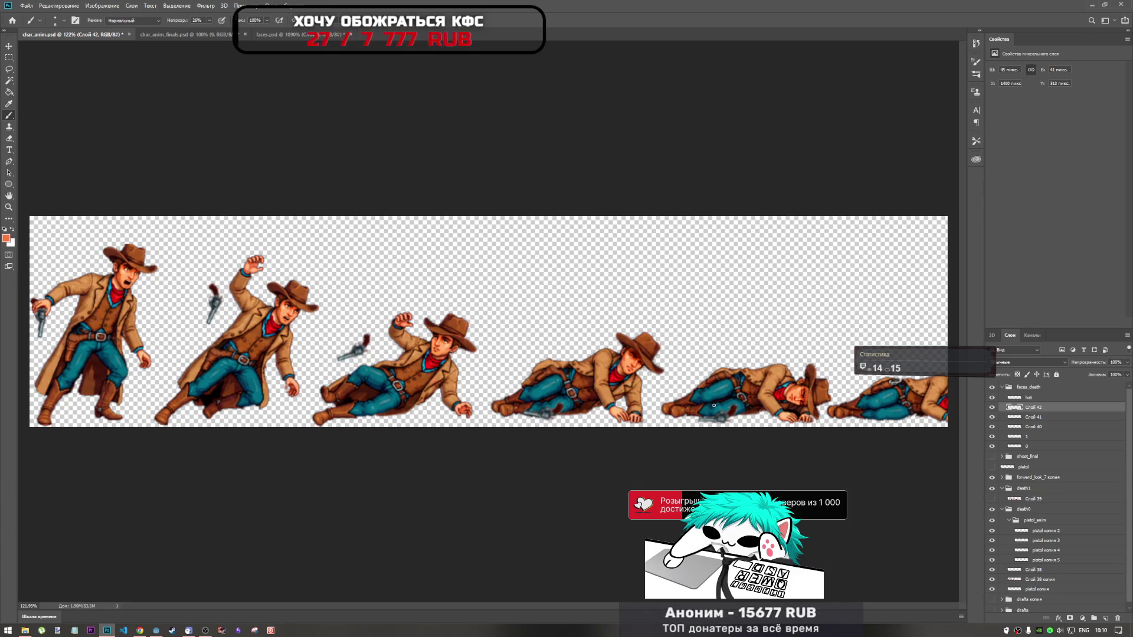
pyautogui.scroll(2, 705, 352)
pyautogui.scroll(2, 620, 355)
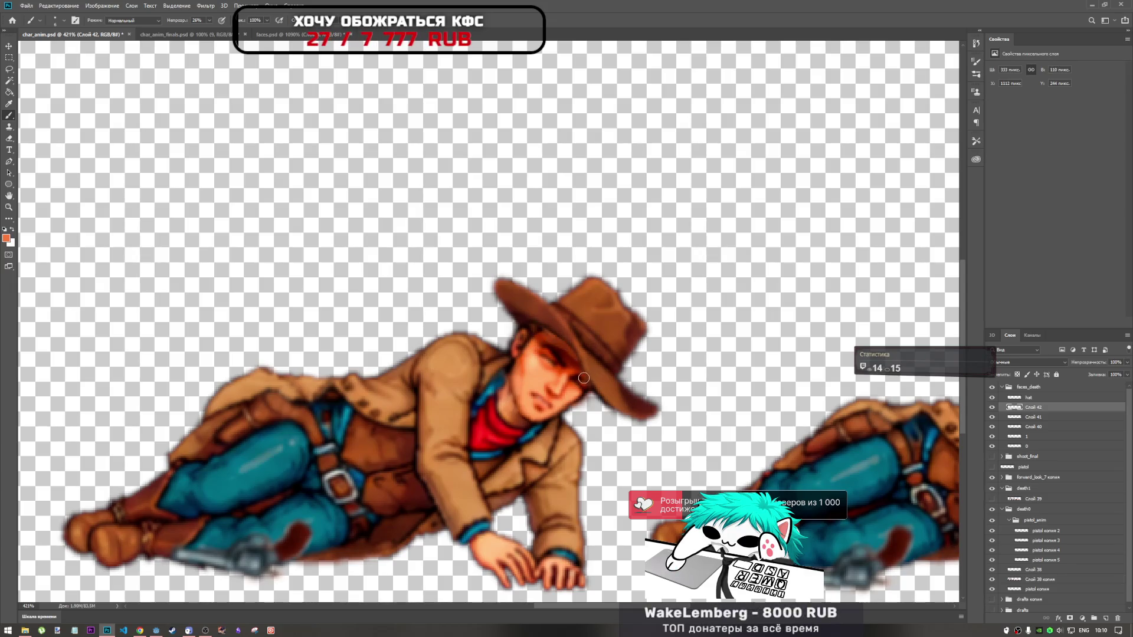
# Dab small touch-ups on the lying cowboy's face by the eye and hat brim, sampling skin colour
pyautogui.click(562, 345)
pyautogui.scroll(-4, 598, 404)
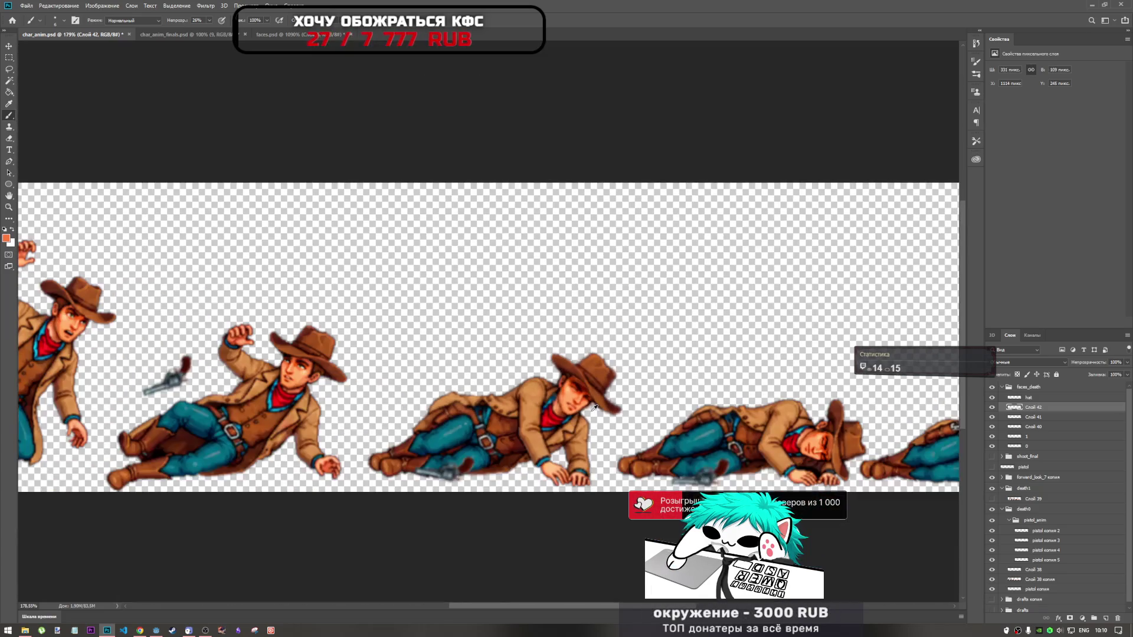
pyautogui.scroll(3, 595, 405)
pyautogui.moveTo(572, 370); pyautogui.dragTo(560, 358)
pyautogui.click(571, 364)
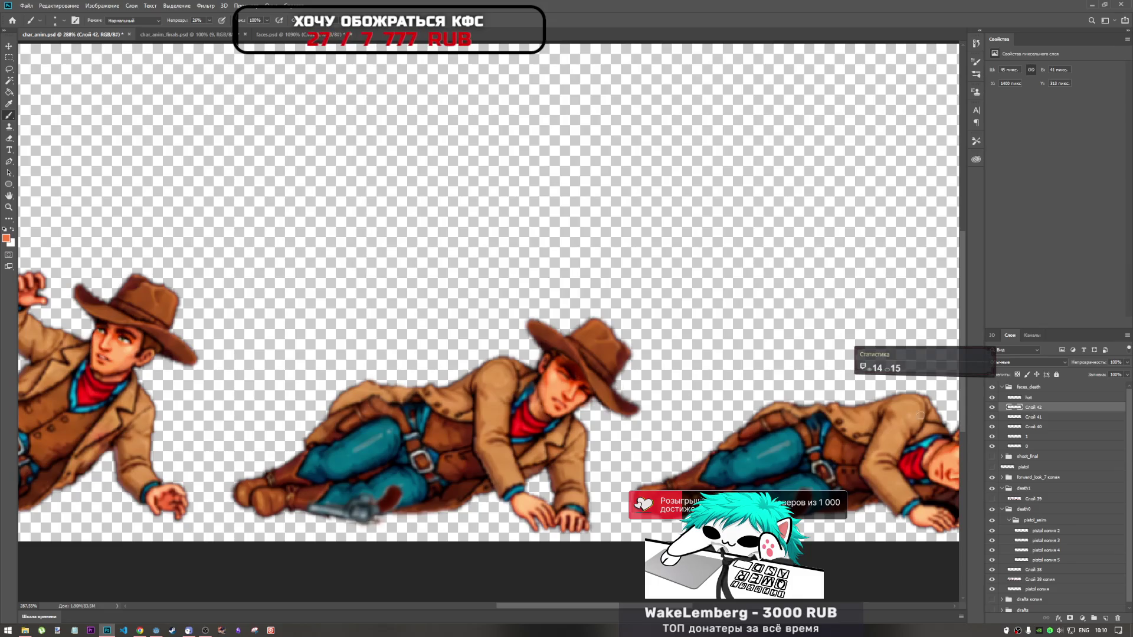
pyautogui.scroll(-3, 624, 410)
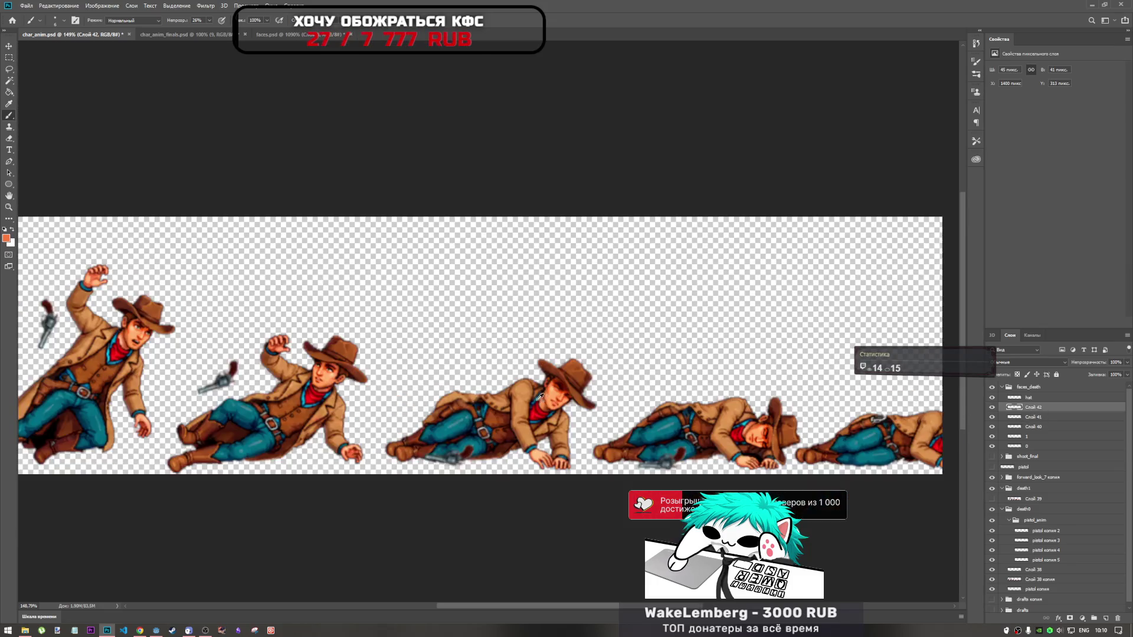
pyautogui.scroll(-2, 584, 398)
pyautogui.scroll(3, 751, 430)
pyautogui.scroll(4, 796, 381)
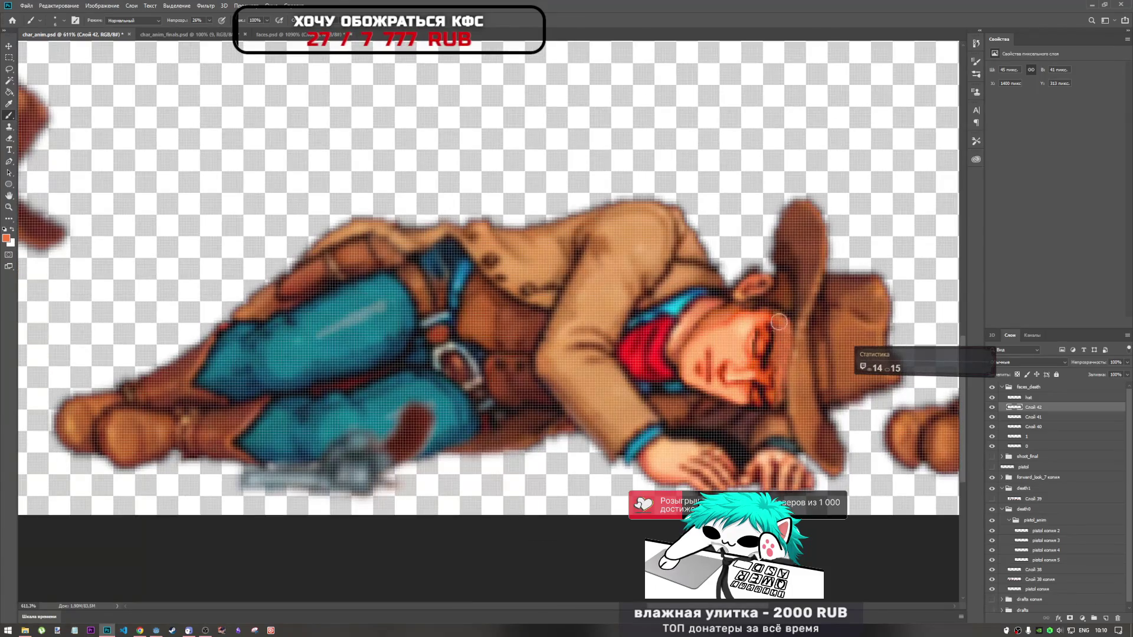
pyautogui.scroll(-3, 762, 383)
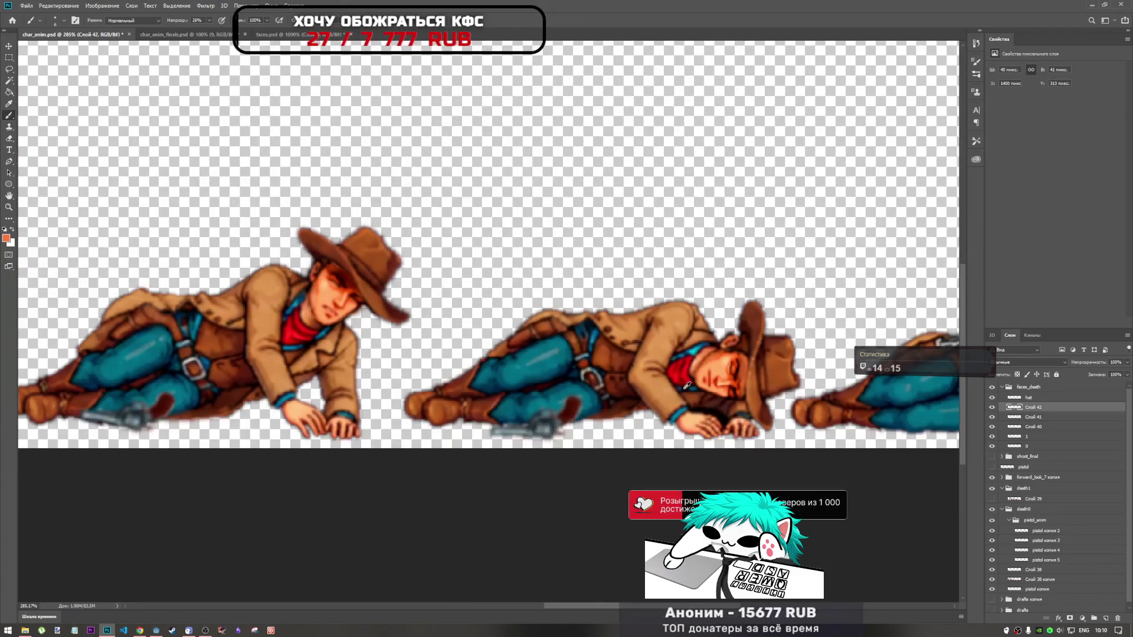
pyautogui.scroll(2, 619, 337)
pyautogui.scroll(3, 688, 343)
pyautogui.keyDown('alt'); pyautogui.click(689, 372); pyautogui.keyUp('alt')
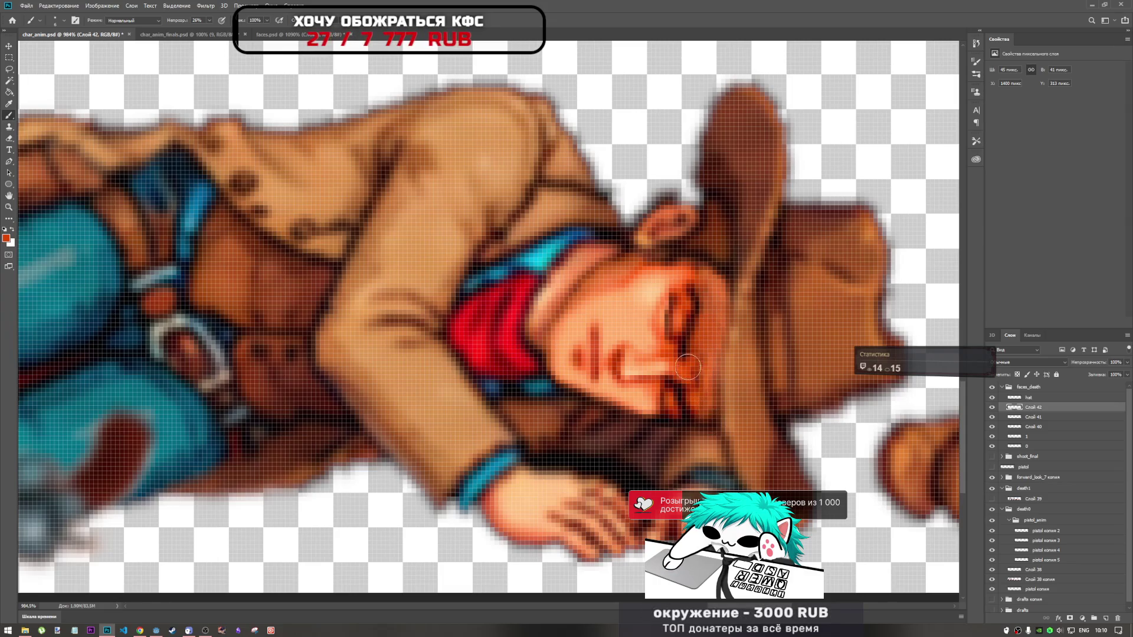
pyautogui.scroll(-3, 699, 389)
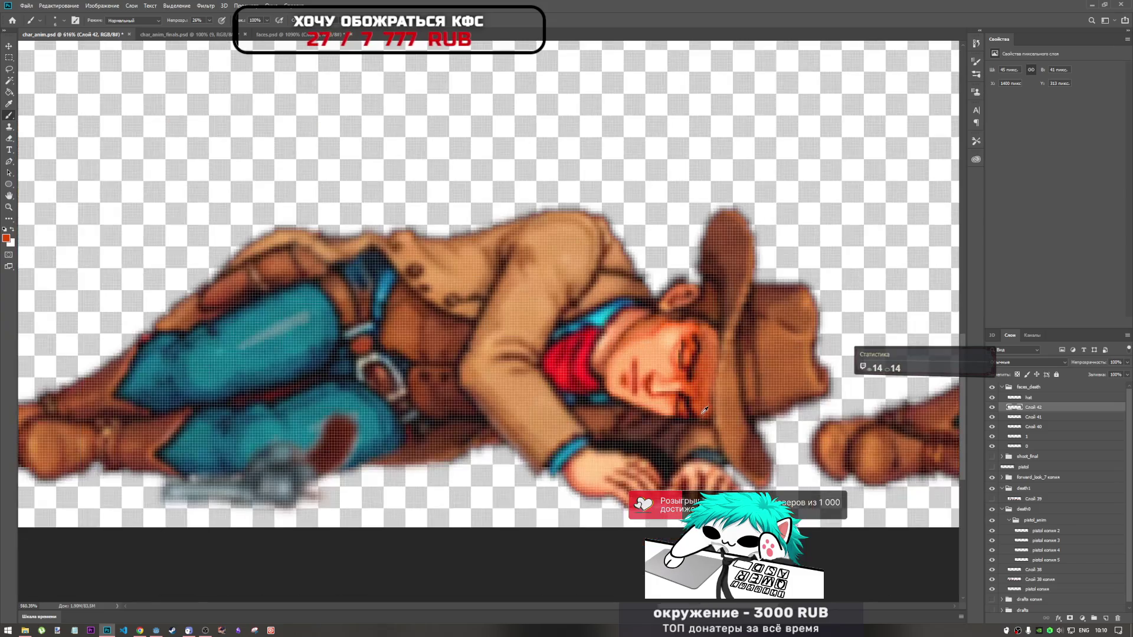
pyautogui.scroll(2, 704, 403)
pyautogui.scroll(-2, 704, 403)
pyautogui.scroll(2, 703, 403)
pyautogui.scroll(2, 703, 402)
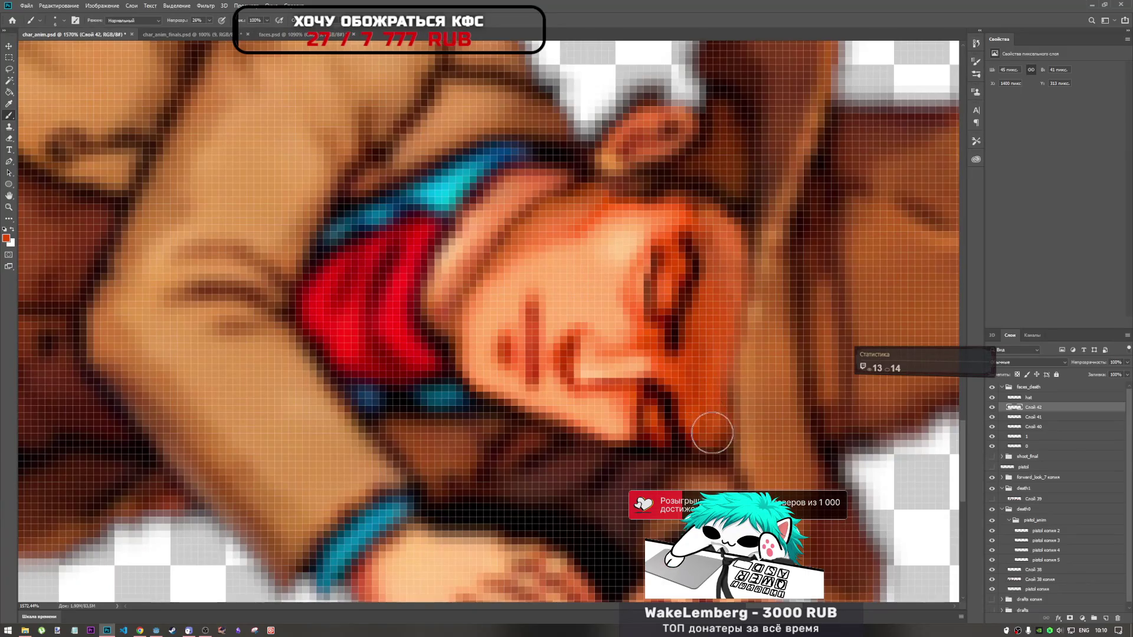
pyautogui.scroll(-2, 698, 404)
pyautogui.scroll(-1, 700, 407)
pyautogui.scroll(1, 699, 403)
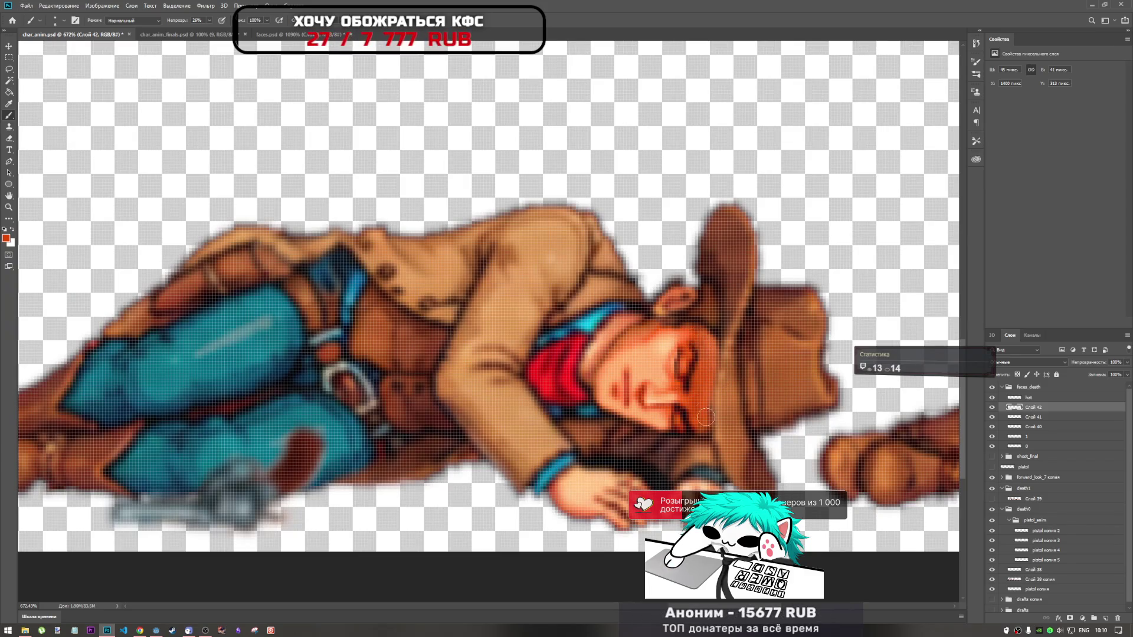
pyautogui.scroll(-2, 704, 412)
pyautogui.scroll(1, 713, 434)
pyautogui.scroll(-2, 712, 433)
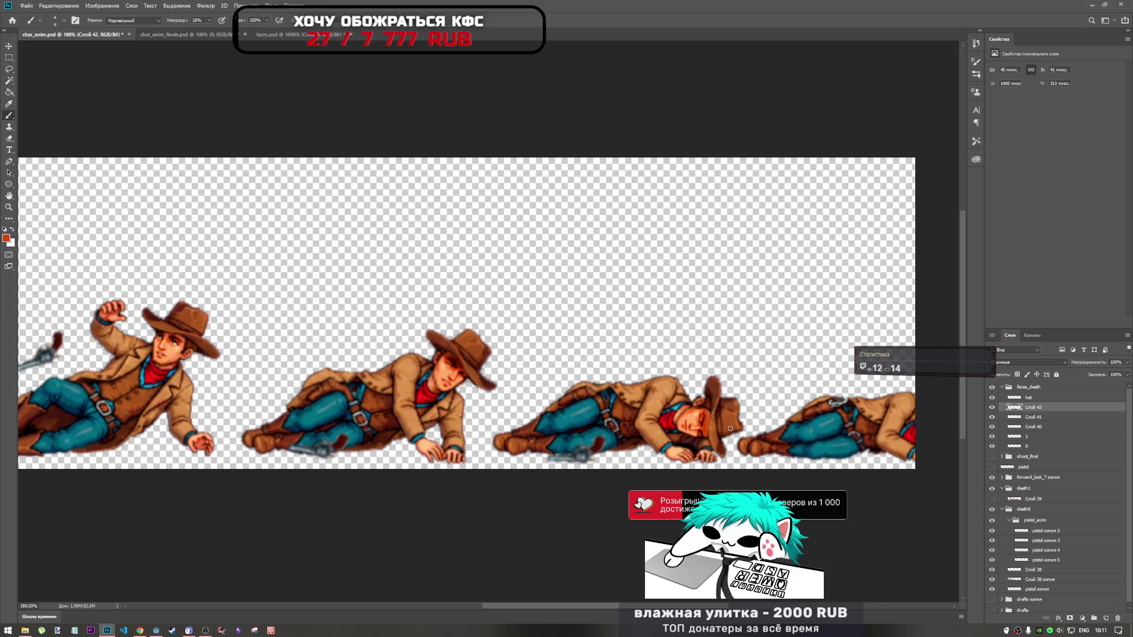
pyautogui.scroll(8, 709, 435)
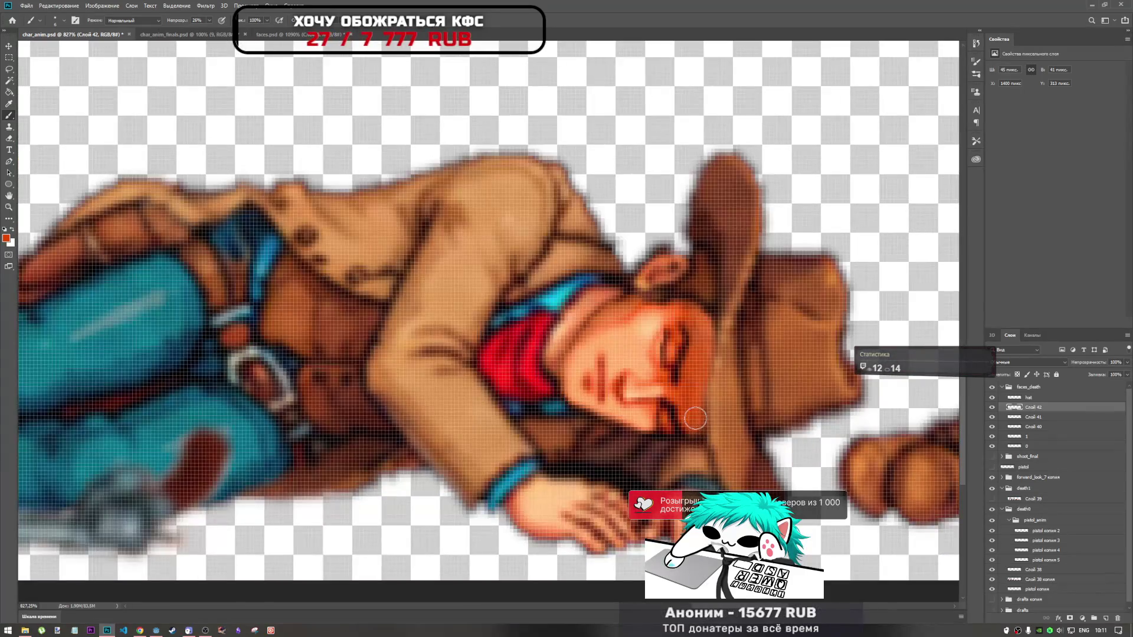
pyautogui.scroll(-6, 704, 433)
pyautogui.scroll(-3, 699, 429)
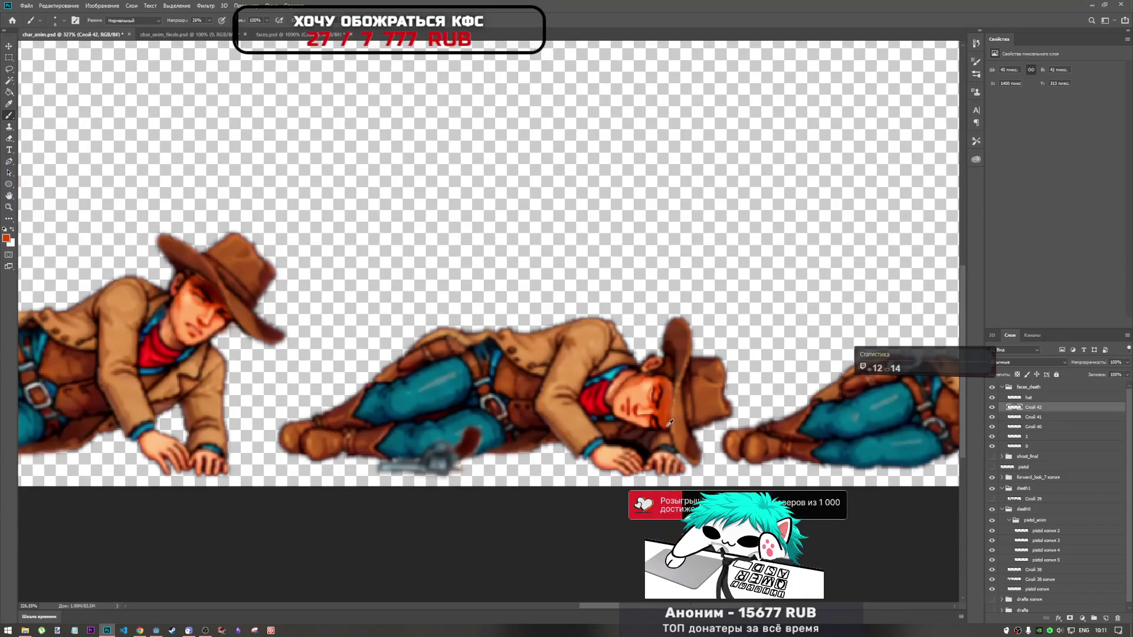
pyautogui.scroll(8, 665, 423)
pyautogui.scroll(-6, 659, 393)
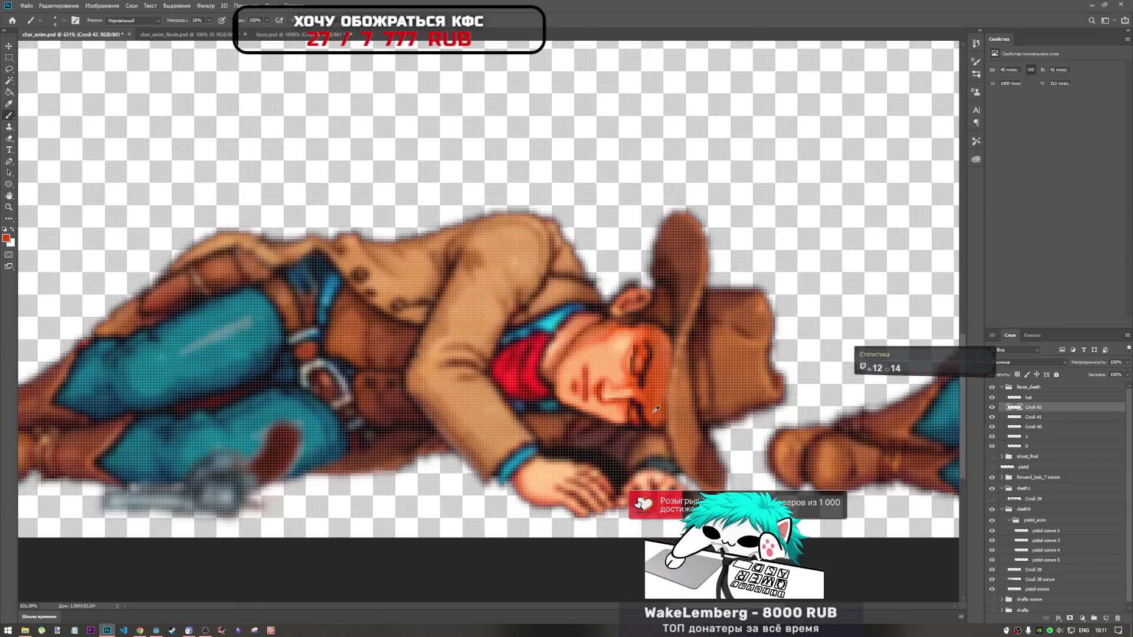
pyautogui.scroll(9, 660, 402)
pyautogui.scroll(-3, 669, 399)
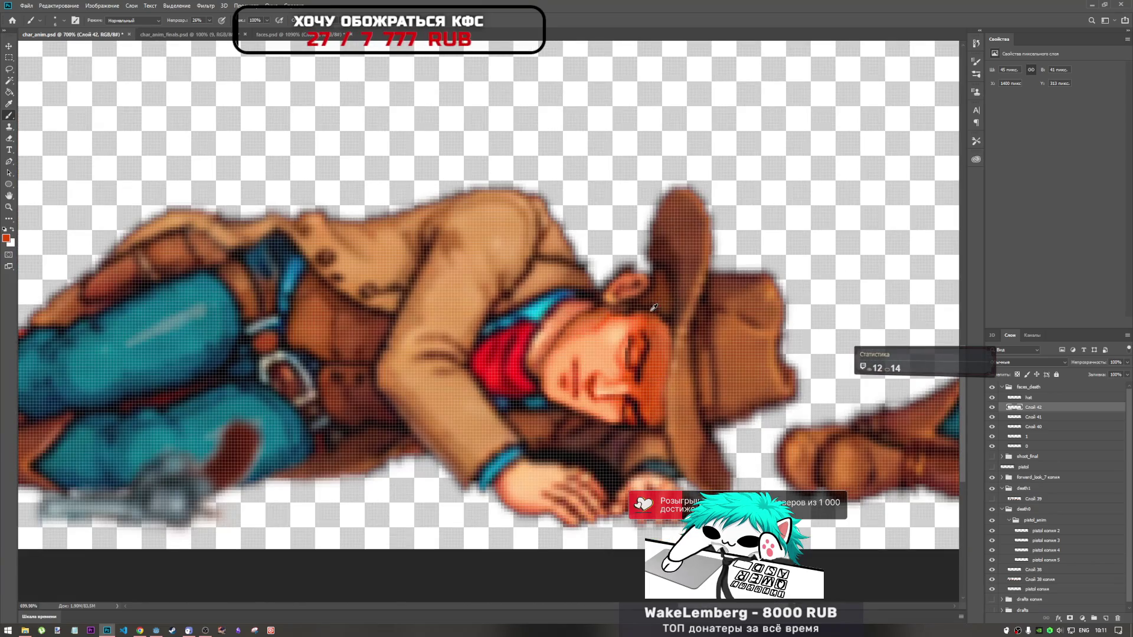
pyautogui.scroll(4, 654, 308)
pyautogui.scroll(3, 653, 308)
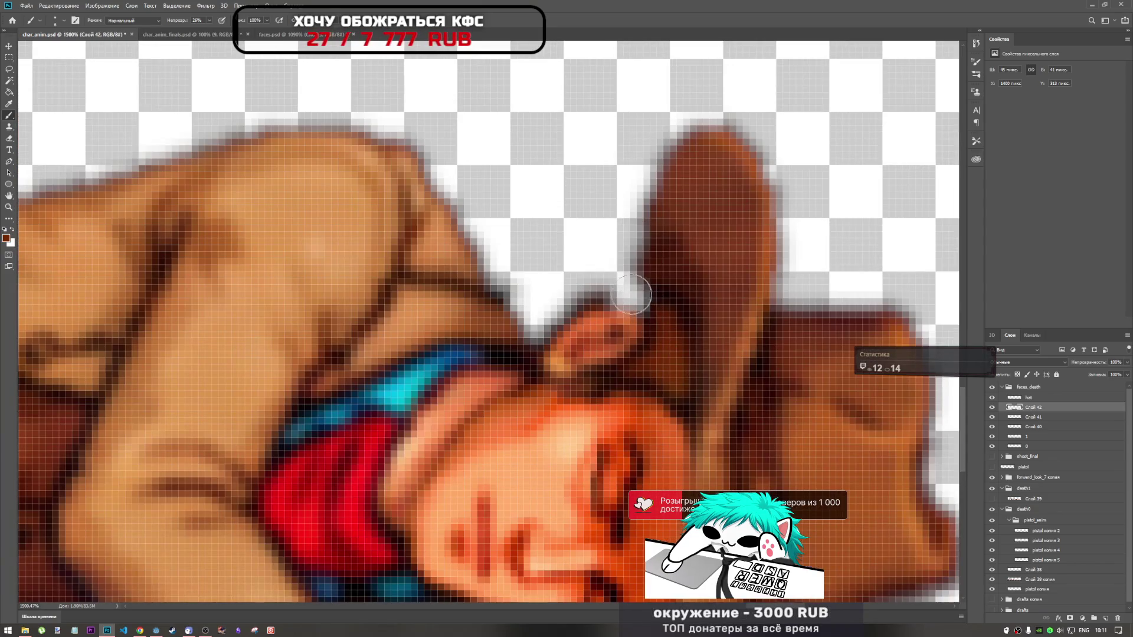
# Paint dark brown over the light brim-edge pixels by the ear, dropping brush opacity to 72%
pyautogui.moveTo(633, 295); pyautogui.dragTo(639, 305)
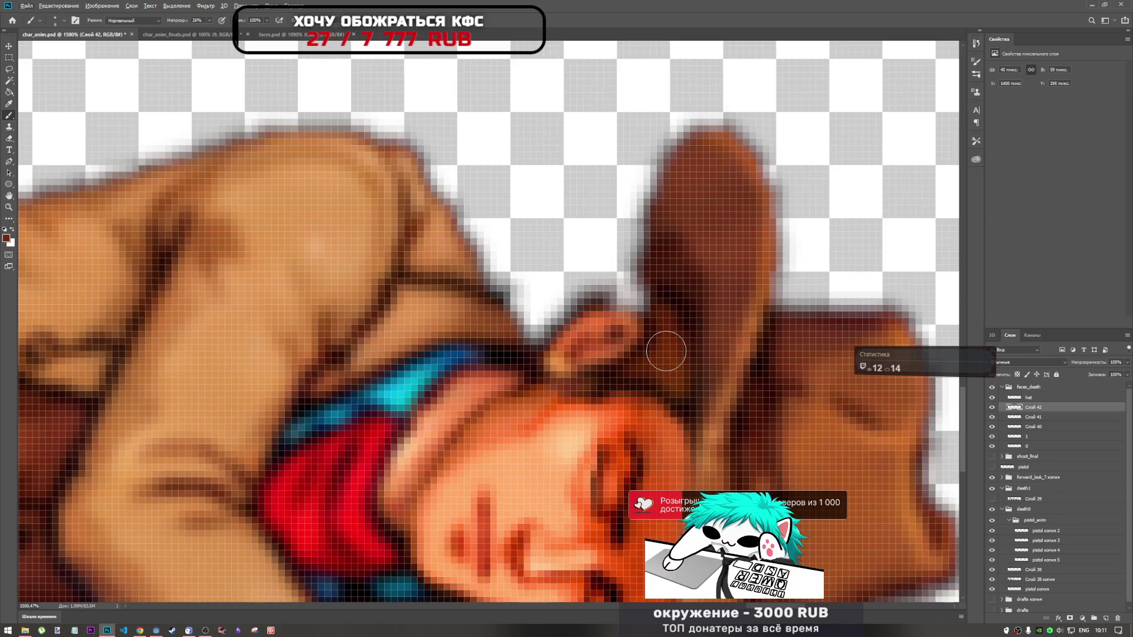
pyautogui.hotkey('ctrl', 'z')
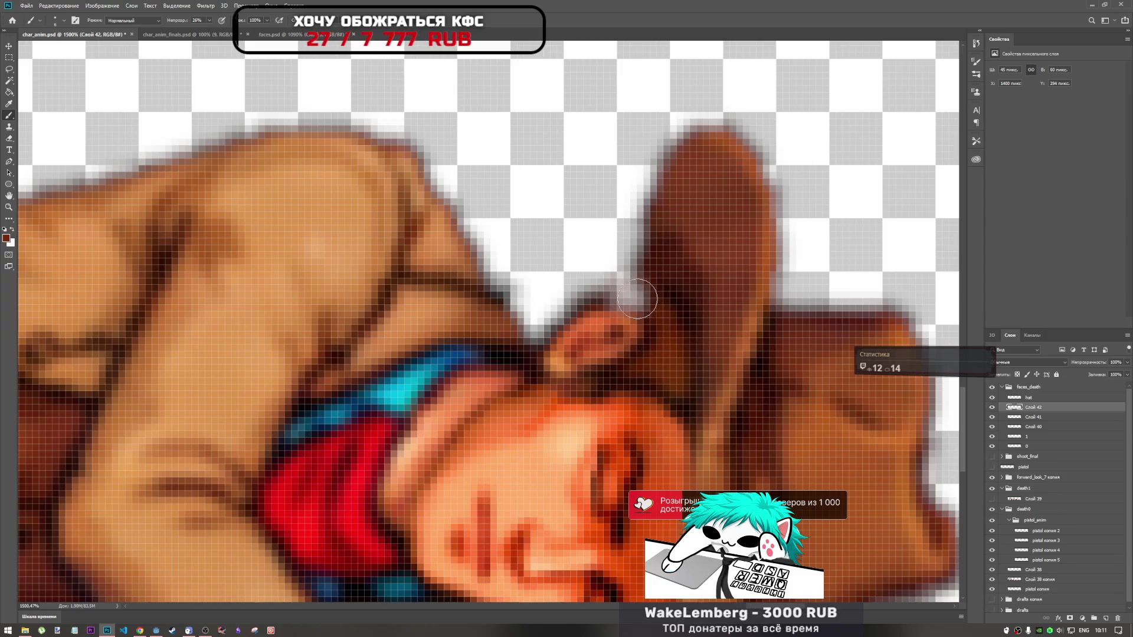
pyautogui.moveTo(623, 291); pyautogui.dragTo(641, 281)
pyautogui.click(213, 21)
pyautogui.write('72')
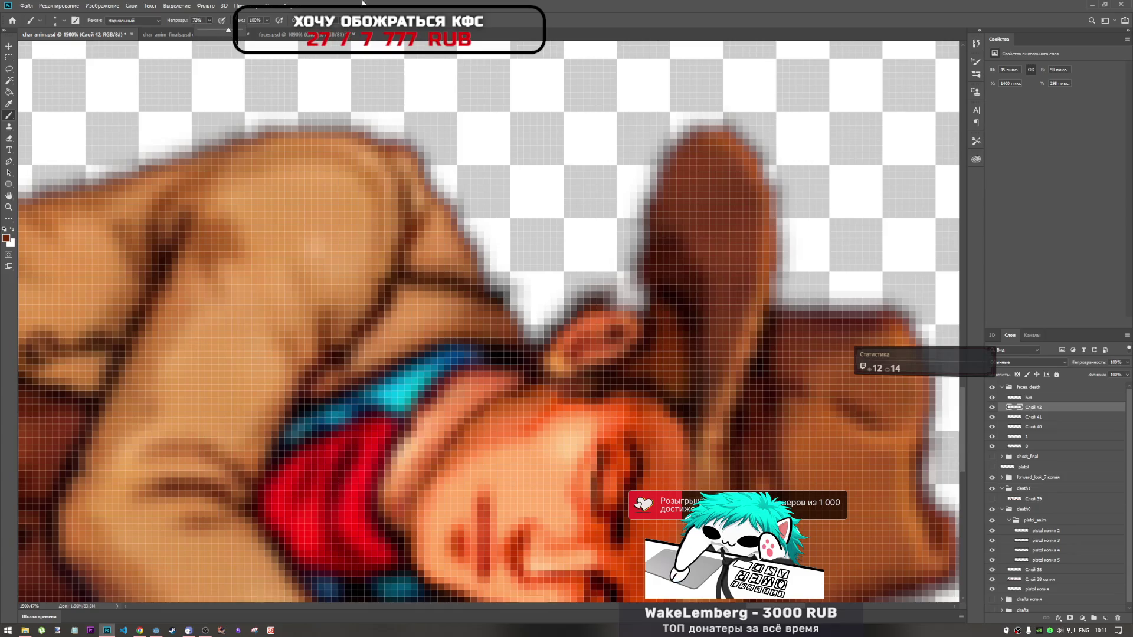
pyautogui.press('Return')
pyautogui.moveTo(625, 300); pyautogui.dragTo(639, 294)
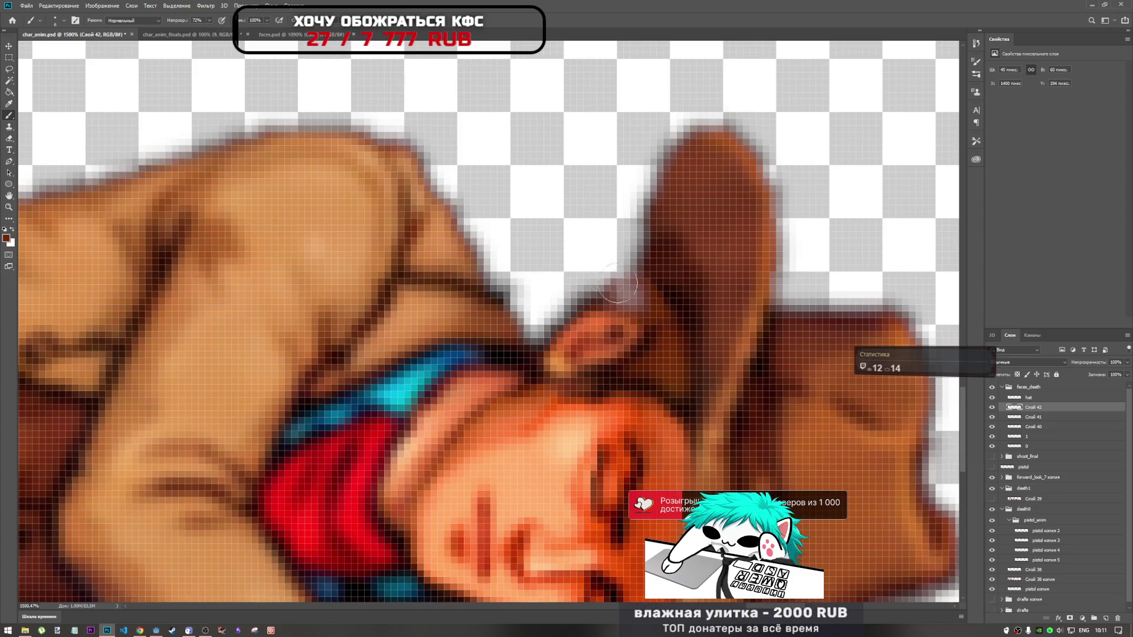
pyautogui.click(210, 21)
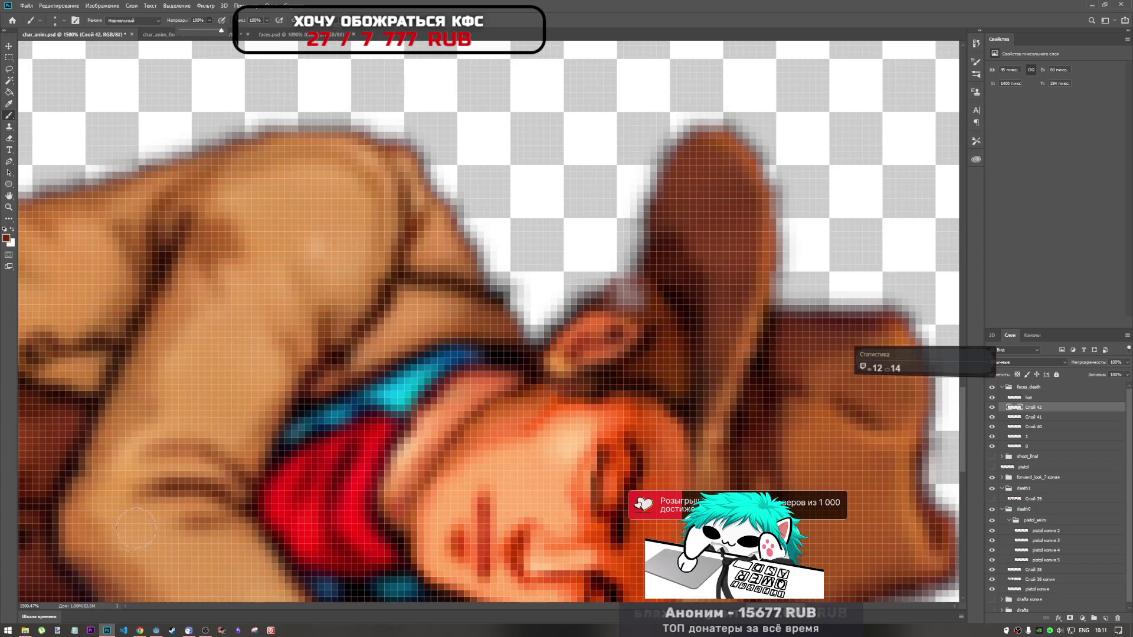
# Skip to the next YouTube video, return and darken where the ear meets the arm, checking brush settings
pyautogui.click(140, 630)
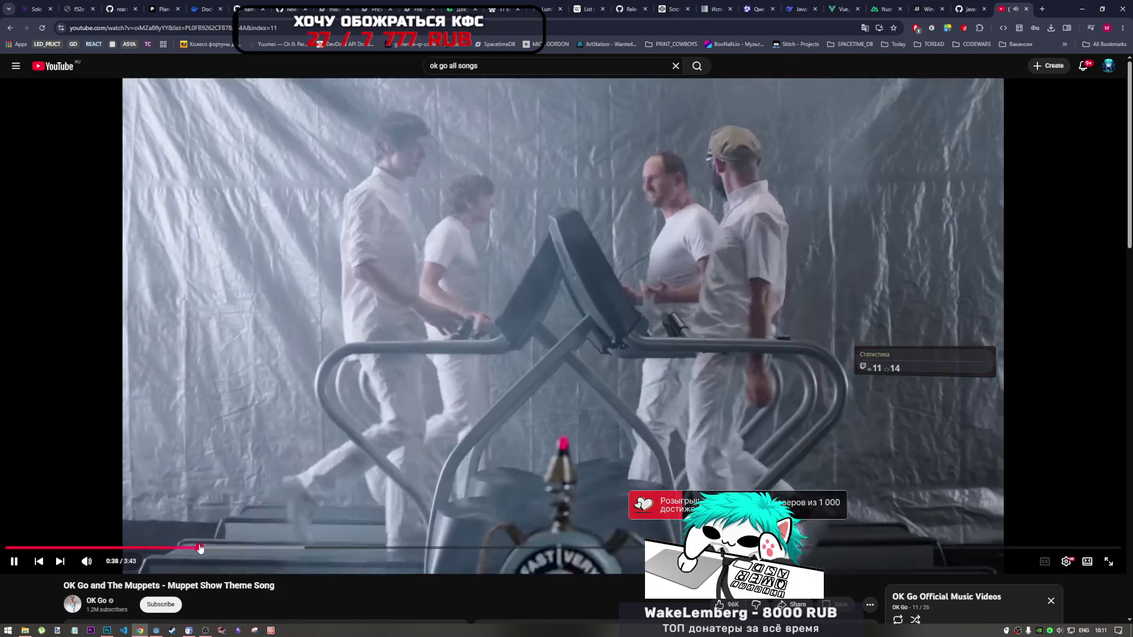
pyautogui.click(60, 561)
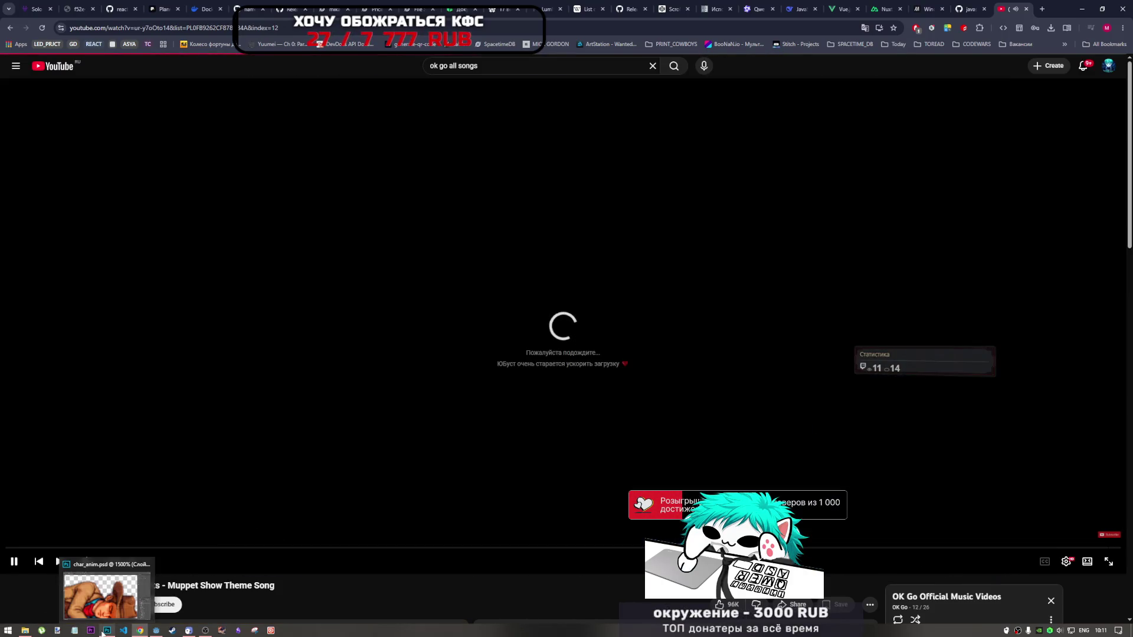
pyautogui.click(107, 630)
pyautogui.moveTo(626, 297)
pyautogui.mouseDown()
pyautogui.moveTo(656, 304)
pyautogui.moveTo(603, 310)
pyautogui.mouseUp()
pyautogui.scroll(-1, 698, 300)
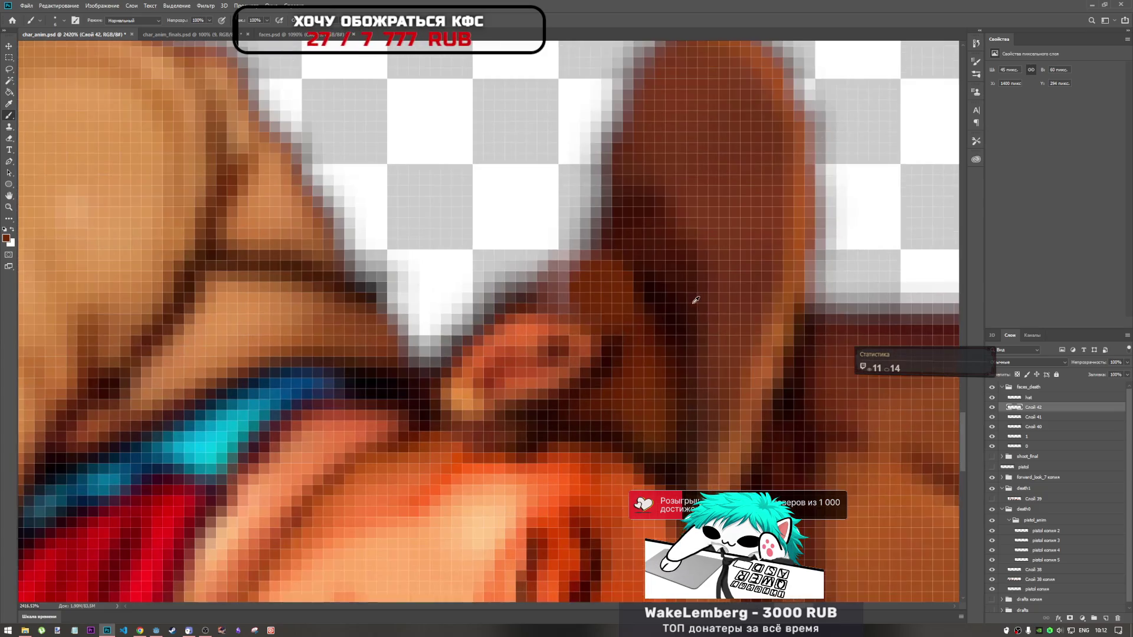
pyautogui.scroll(-1, 697, 300)
pyautogui.click(140, 630)
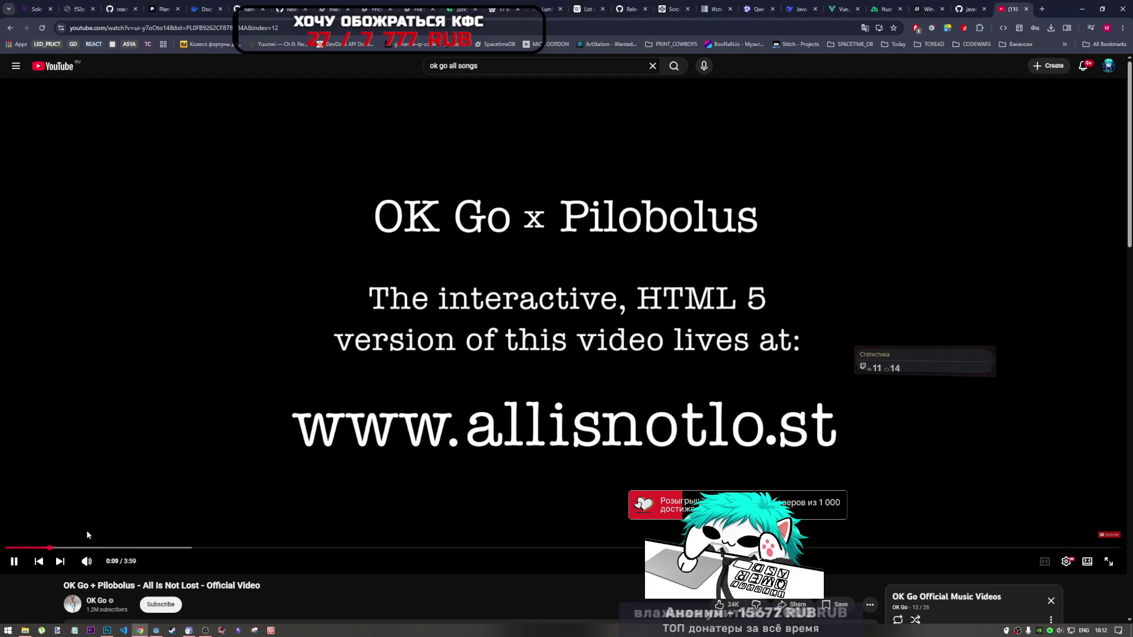
pyautogui.hotkey('alt', 'Tab')
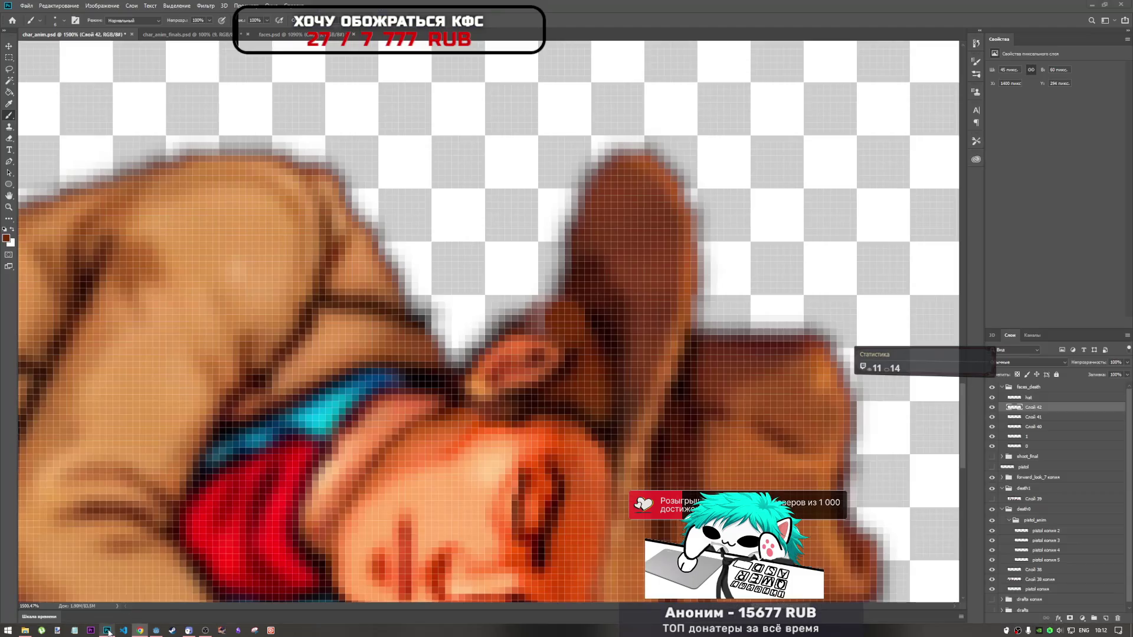
pyautogui.scroll(-2, 578, 317)
pyautogui.scroll(2, 577, 317)
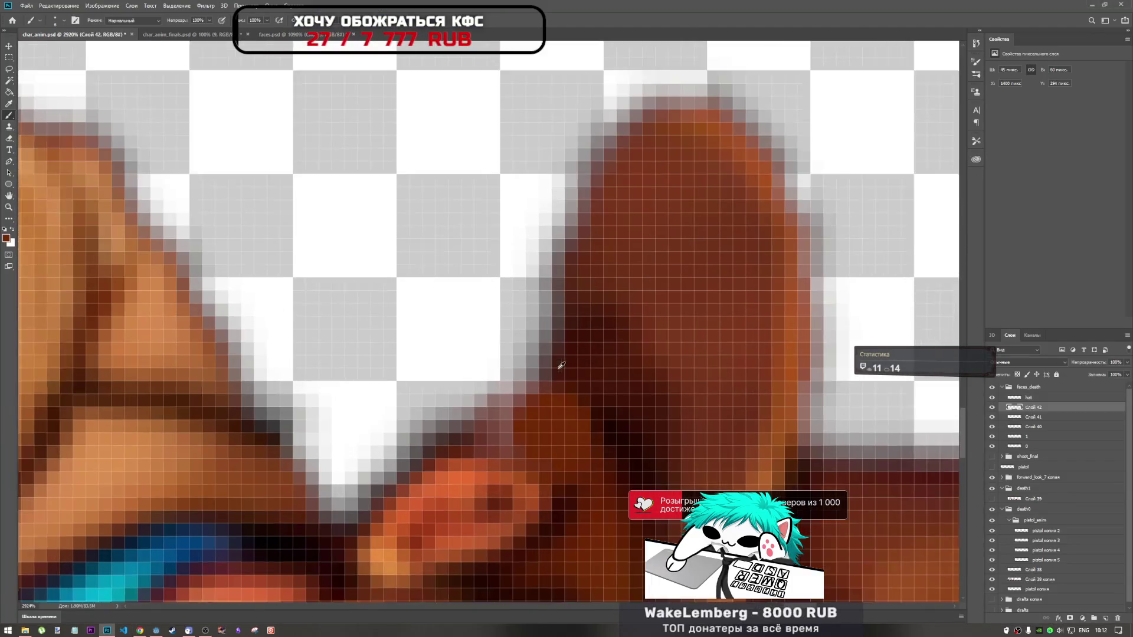
pyautogui.scroll(-5, 509, 438)
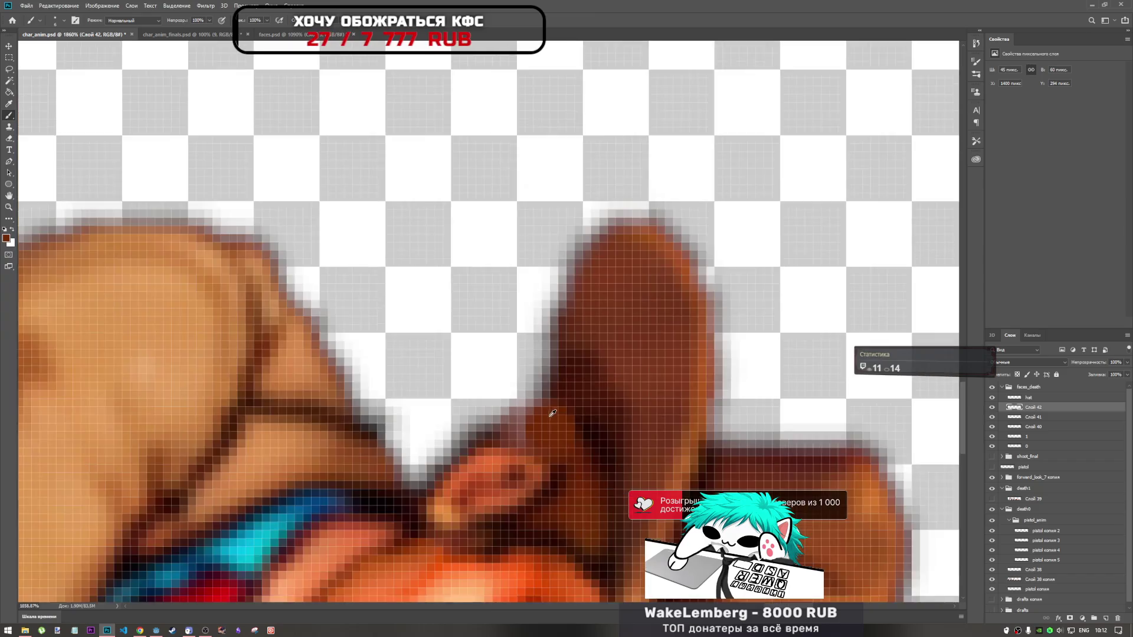
pyautogui.scroll(5, 559, 449)
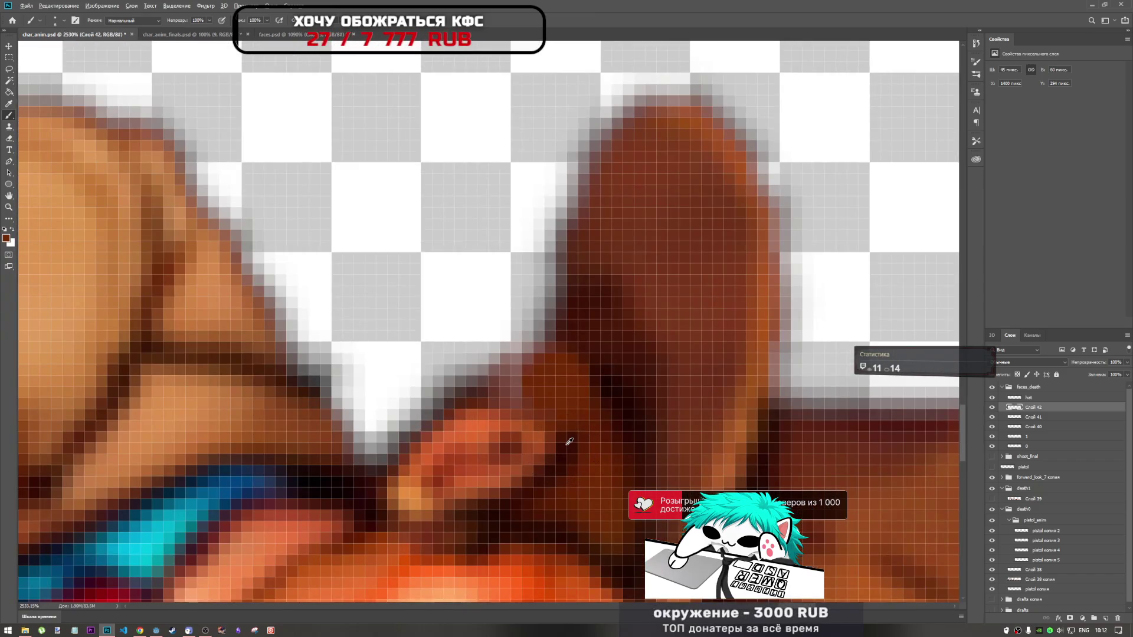
pyautogui.rightClick(549, 393)
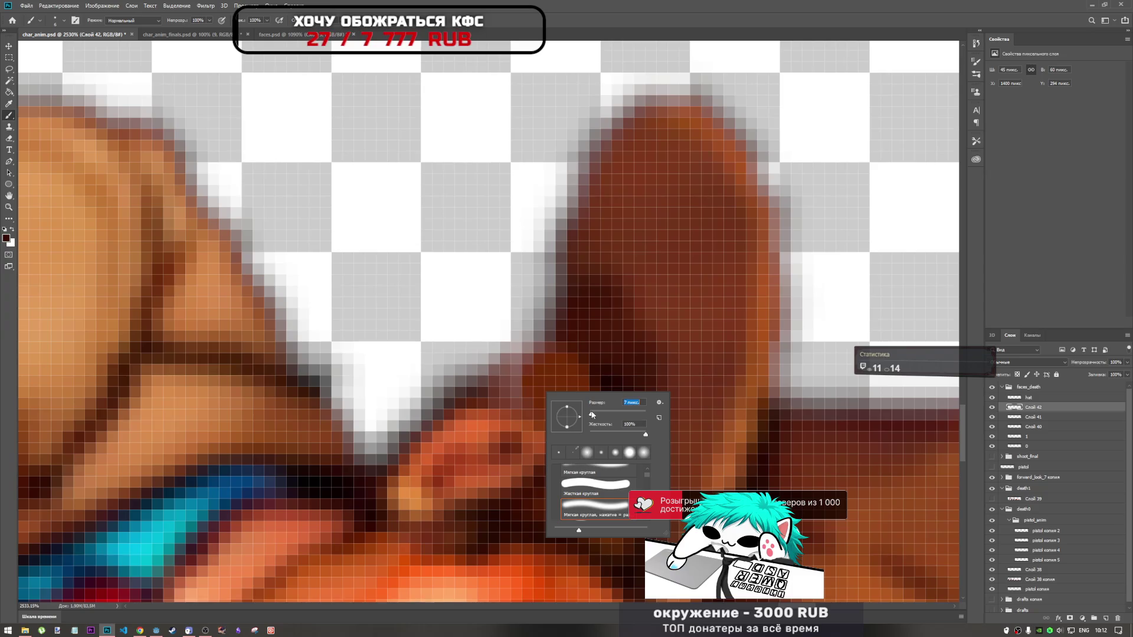
pyautogui.press('Return')
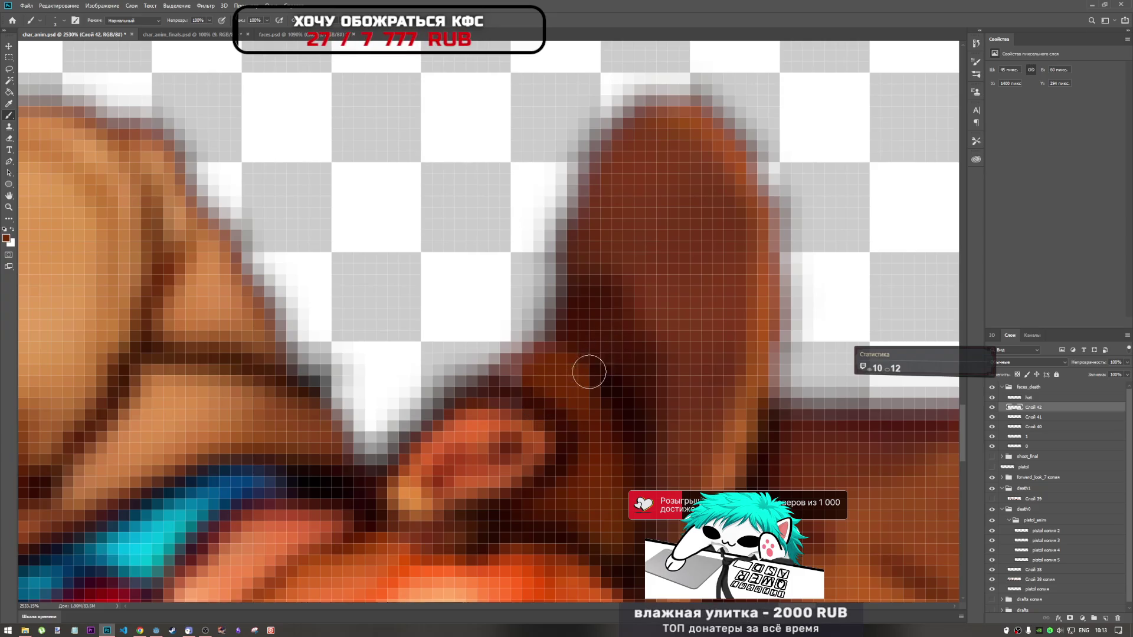
pyautogui.scroll(-5, 590, 370)
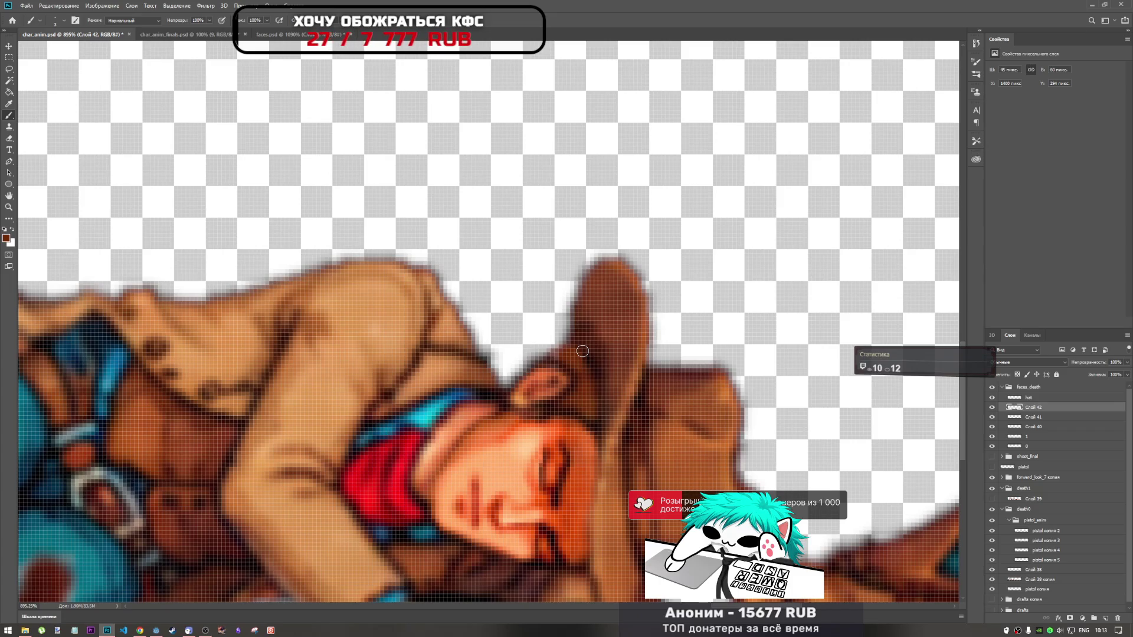
pyautogui.scroll(-5, 584, 353)
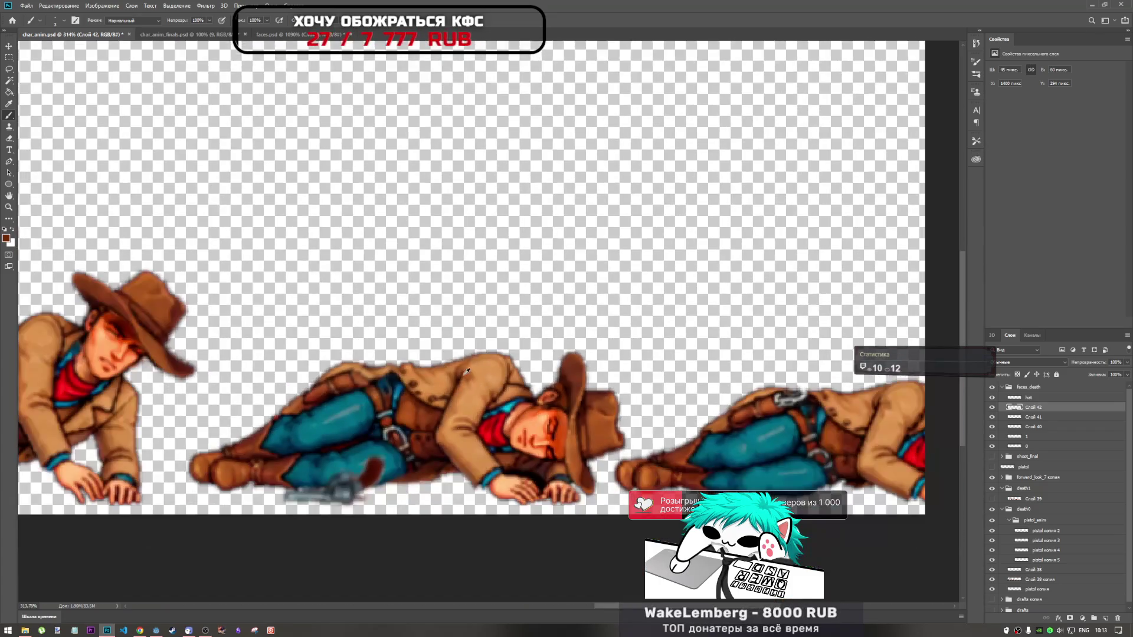
pyautogui.scroll(2, 460, 371)
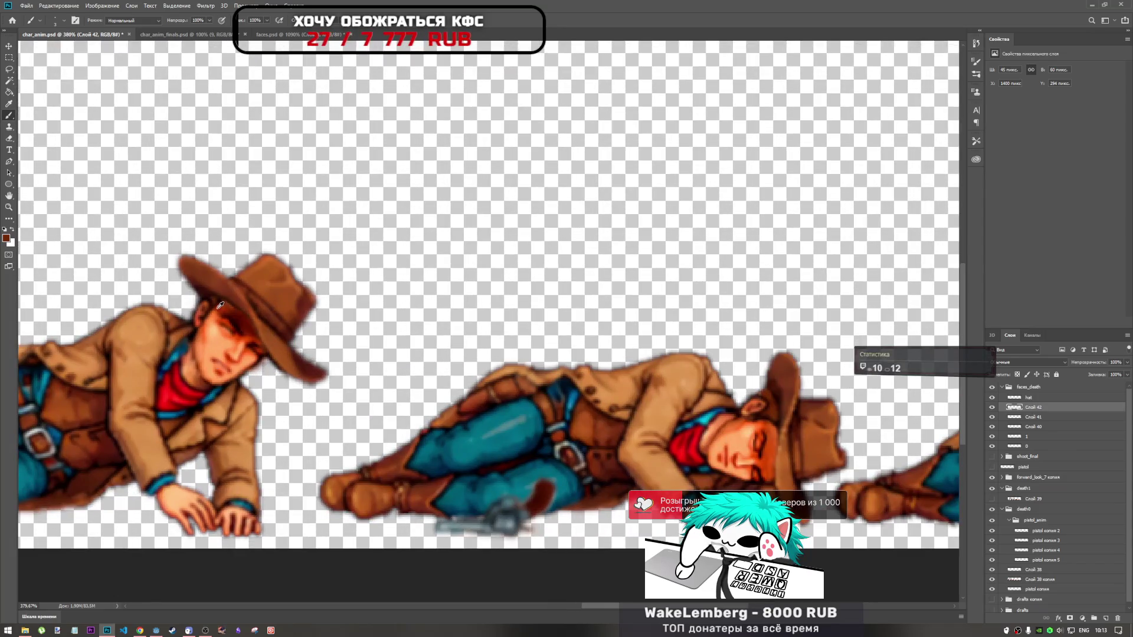
pyautogui.scroll(3, 744, 443)
pyautogui.scroll(3, 743, 460)
pyautogui.scroll(2, 743, 475)
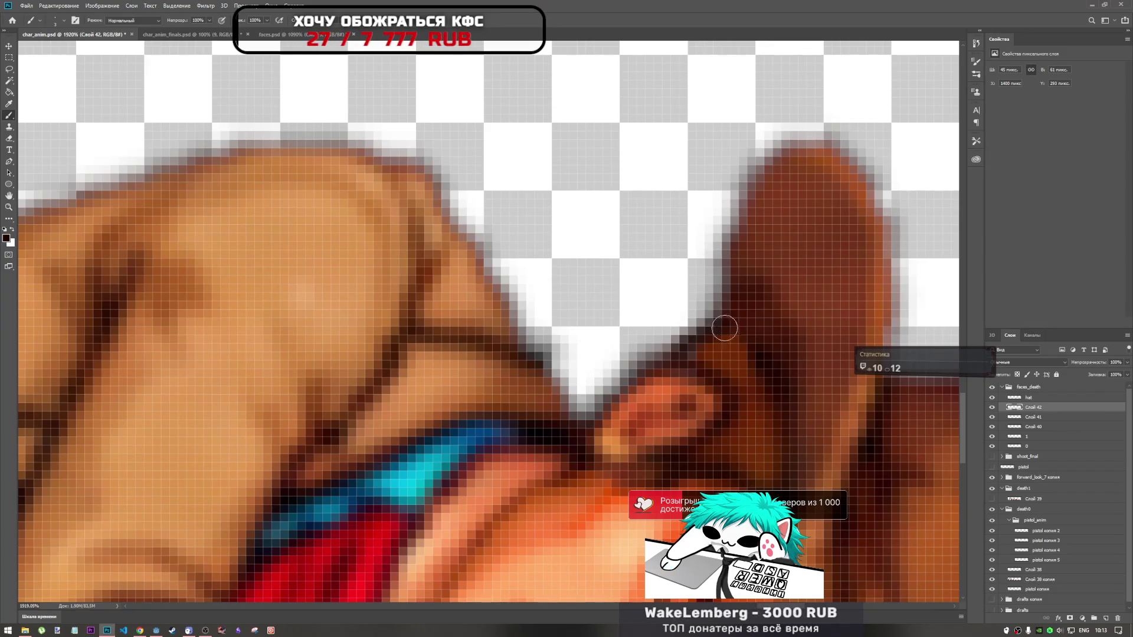
pyautogui.scroll(-6, 529, 300)
pyautogui.scroll(4, 673, 350)
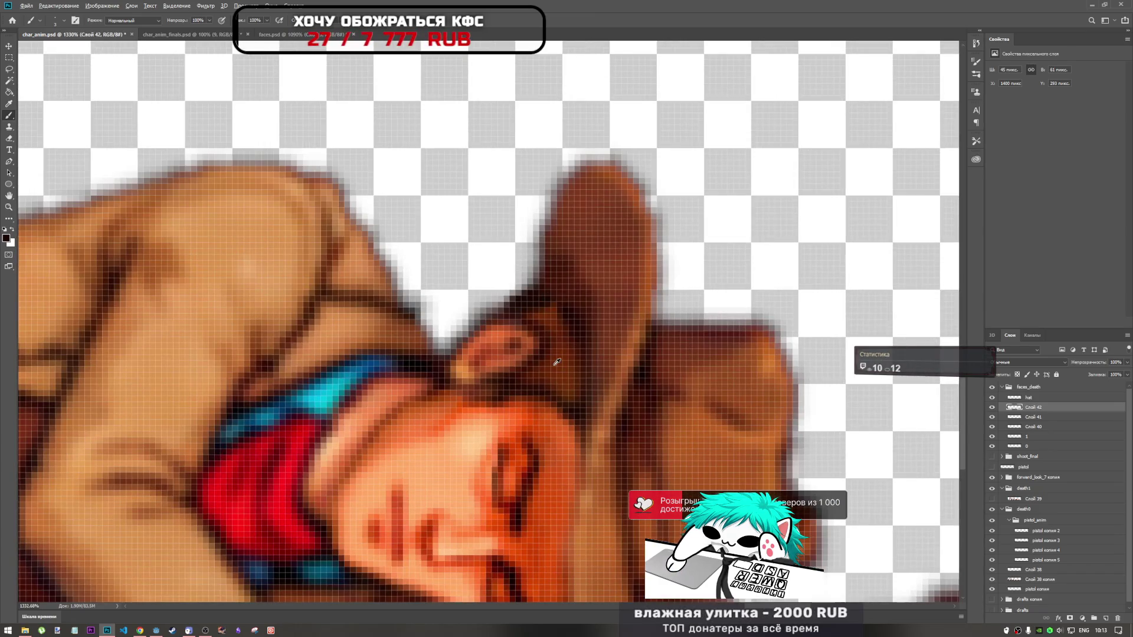
pyautogui.scroll(-4, 558, 354)
pyautogui.scroll(4, 459, 354)
pyautogui.scroll(2, 482, 345)
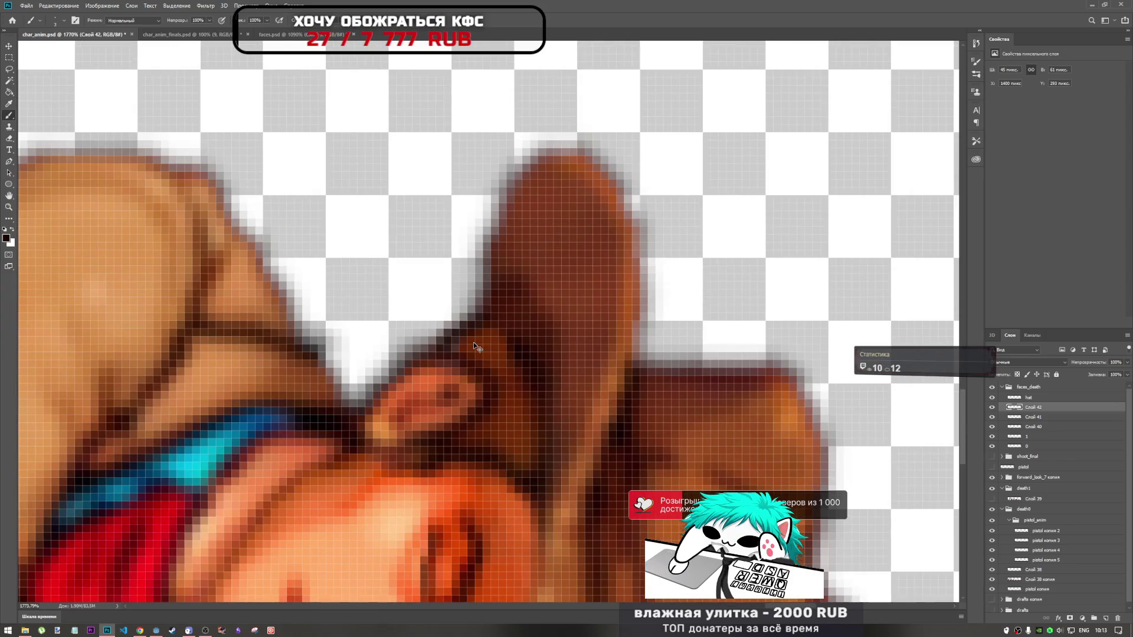
# Touch up a few pixels beside the cowboy's ear and switch to the Eraser
pyautogui.moveTo(433, 348); pyautogui.dragTo(471, 354)
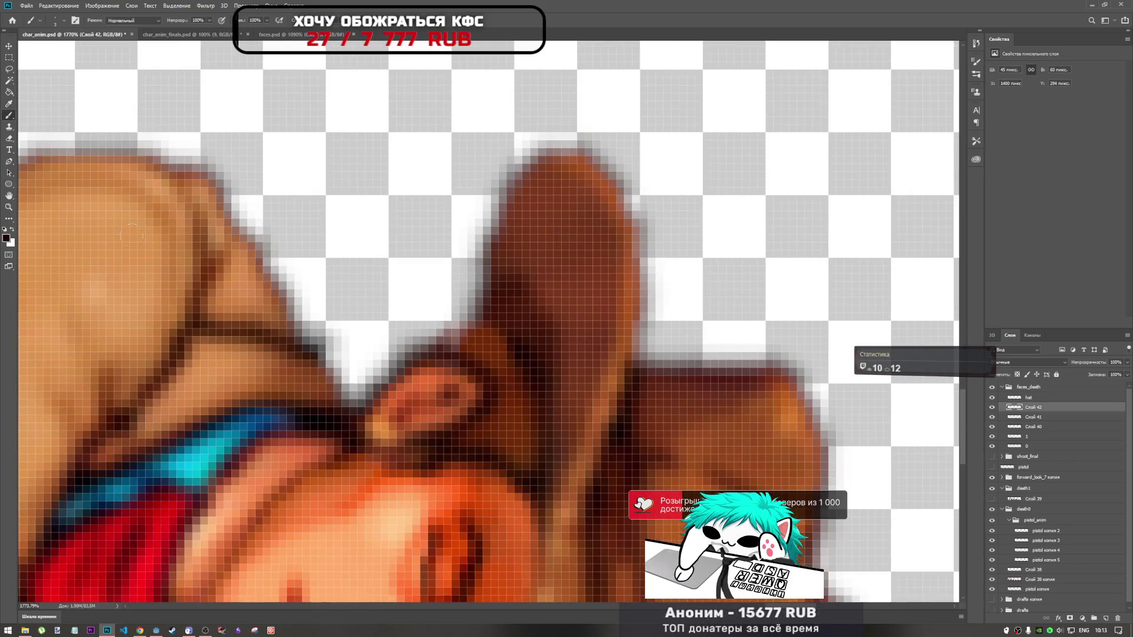
pyautogui.press('b')
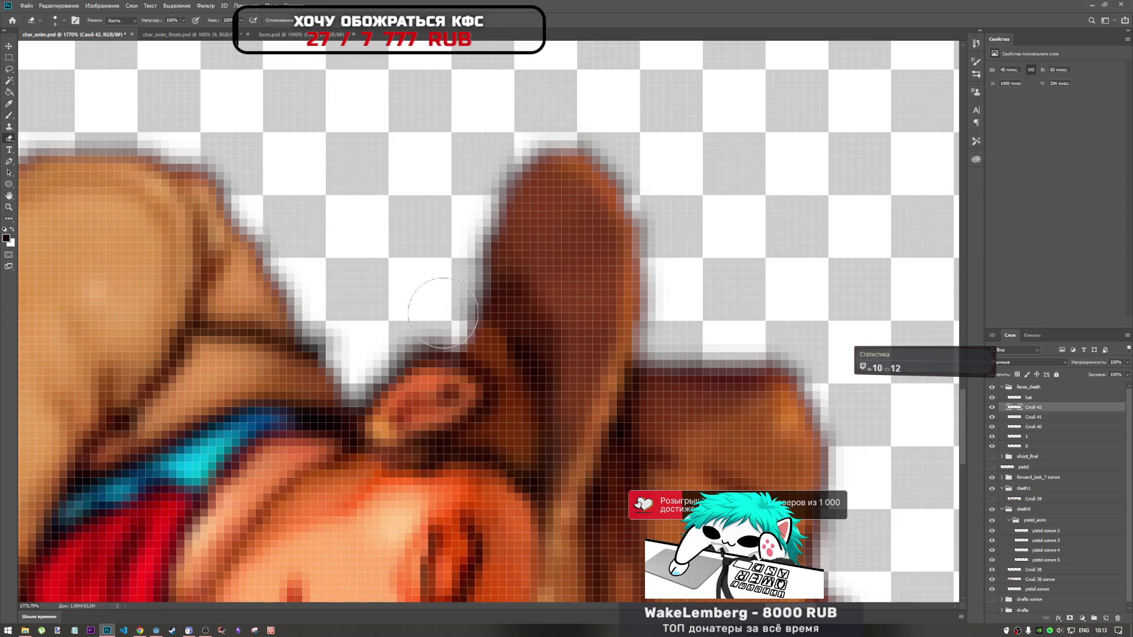
# Adjust the eraser size and hardness, then erase stray pixels along the brim's outer edge
pyautogui.moveTo(434, 301); pyautogui.dragTo(460, 337)
pyautogui.scroll(-6, 460, 337)
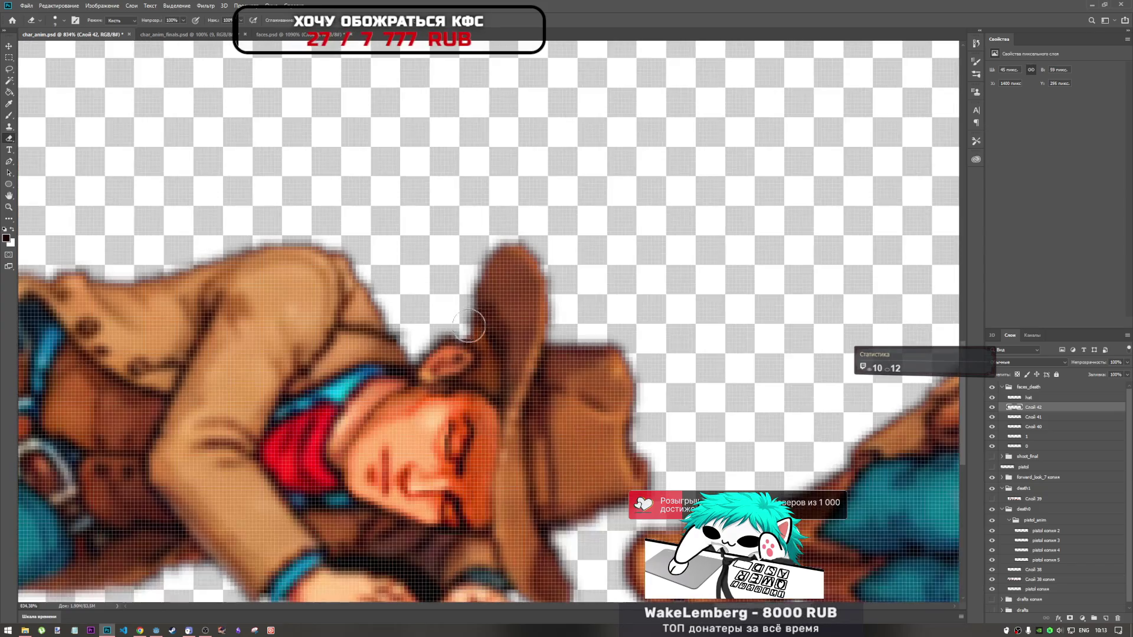
pyautogui.scroll(6, 461, 336)
pyautogui.scroll(1, 398, 281)
pyautogui.rightClick(405, 283)
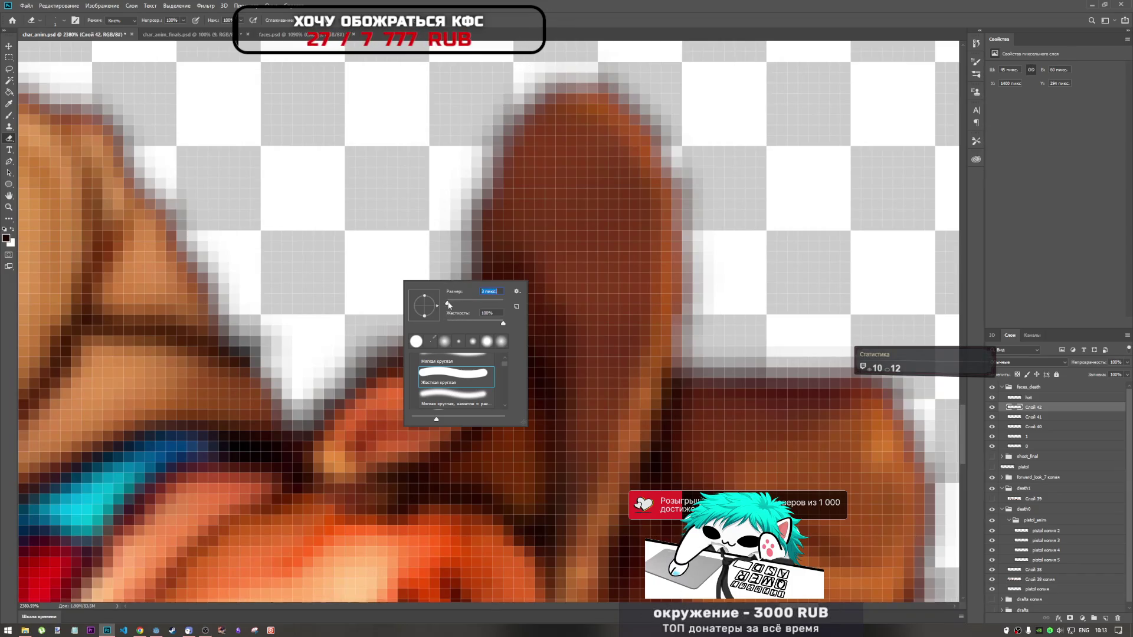
pyautogui.press('Return')
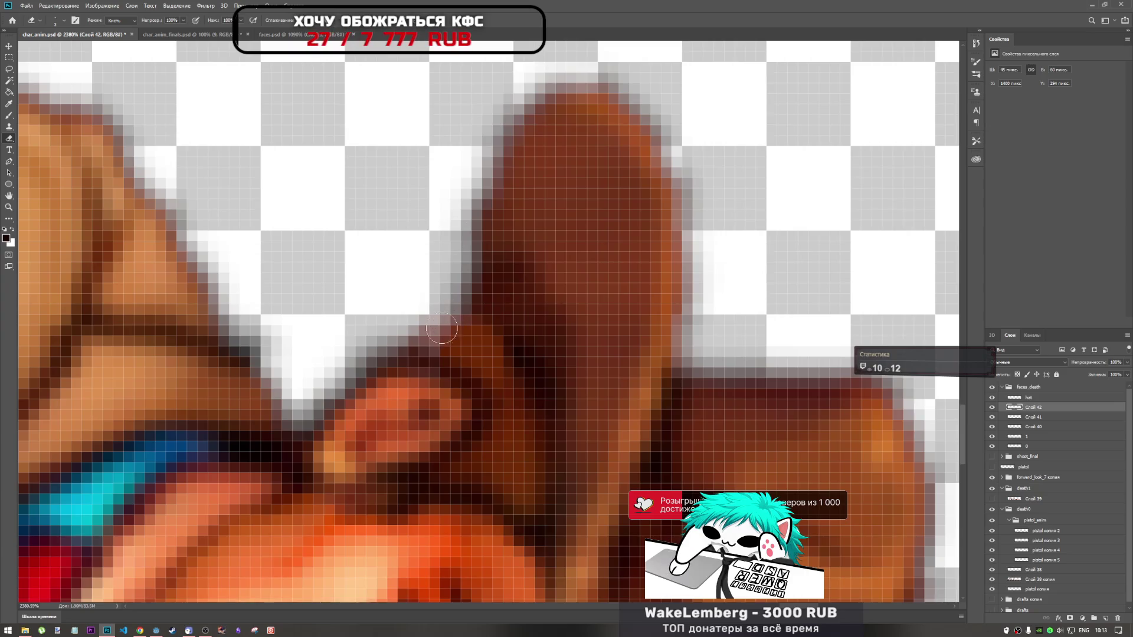
pyautogui.moveTo(416, 328); pyautogui.dragTo(449, 321)
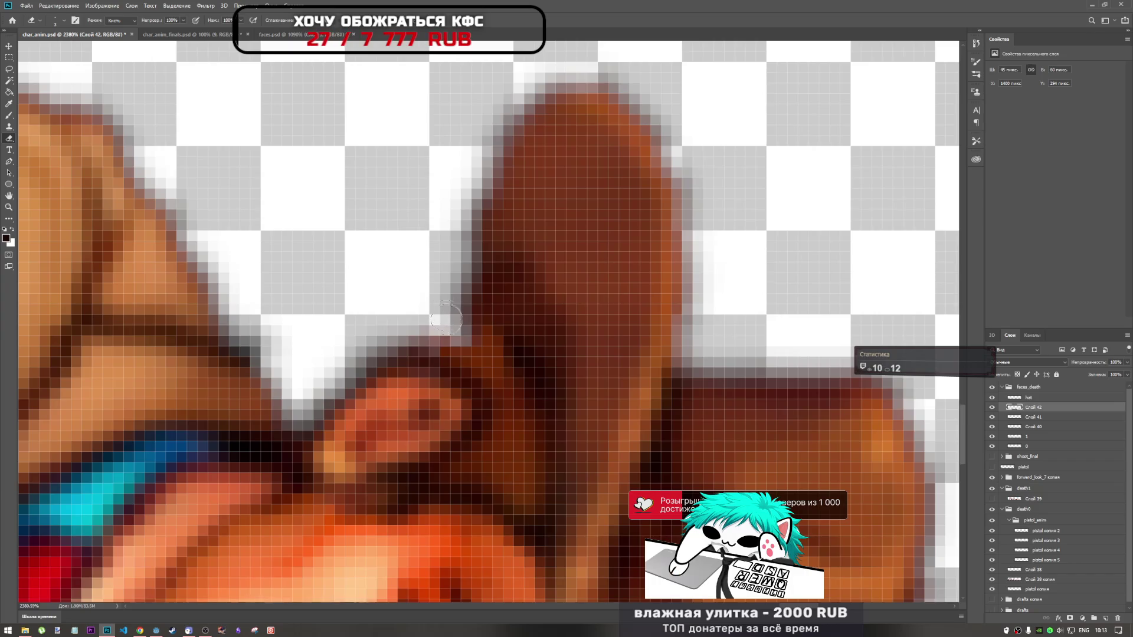
pyautogui.moveTo(448, 318)
pyautogui.mouseDown()
pyautogui.moveTo(479, 332)
pyautogui.moveTo(438, 341)
pyautogui.mouseUp()
pyautogui.scroll(-8, 439, 333)
pyautogui.scroll(7, 479, 334)
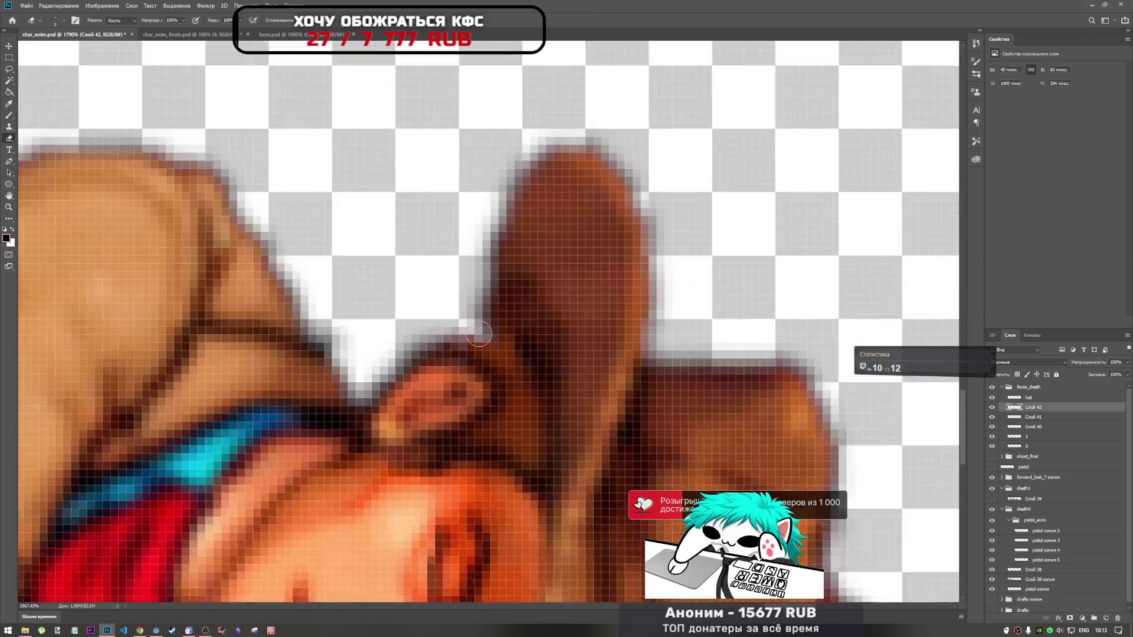
pyautogui.scroll(1, 480, 334)
pyautogui.moveTo(482, 329)
pyautogui.mouseDown()
pyautogui.moveTo(447, 344)
pyautogui.moveTo(461, 348)
pyautogui.mouseUp()
pyautogui.scroll(-8, 439, 335)
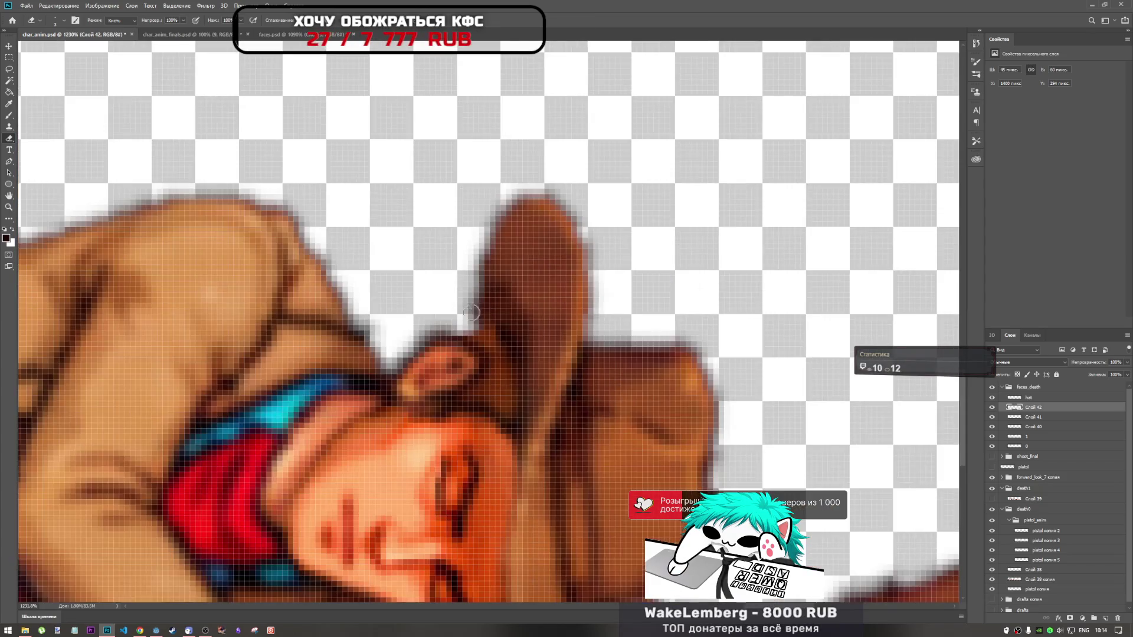
pyautogui.scroll(8, 492, 329)
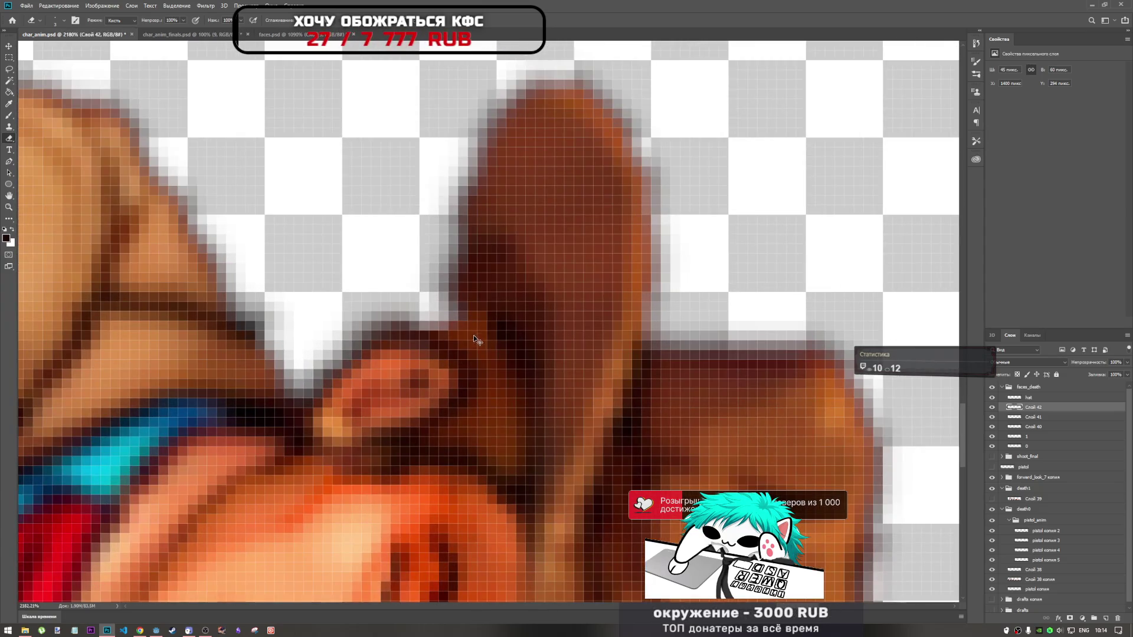
# Refine the pixels where the ear meets the brim and along the remaining brim edge
pyautogui.moveTo(456, 327); pyautogui.dragTo(407, 310)
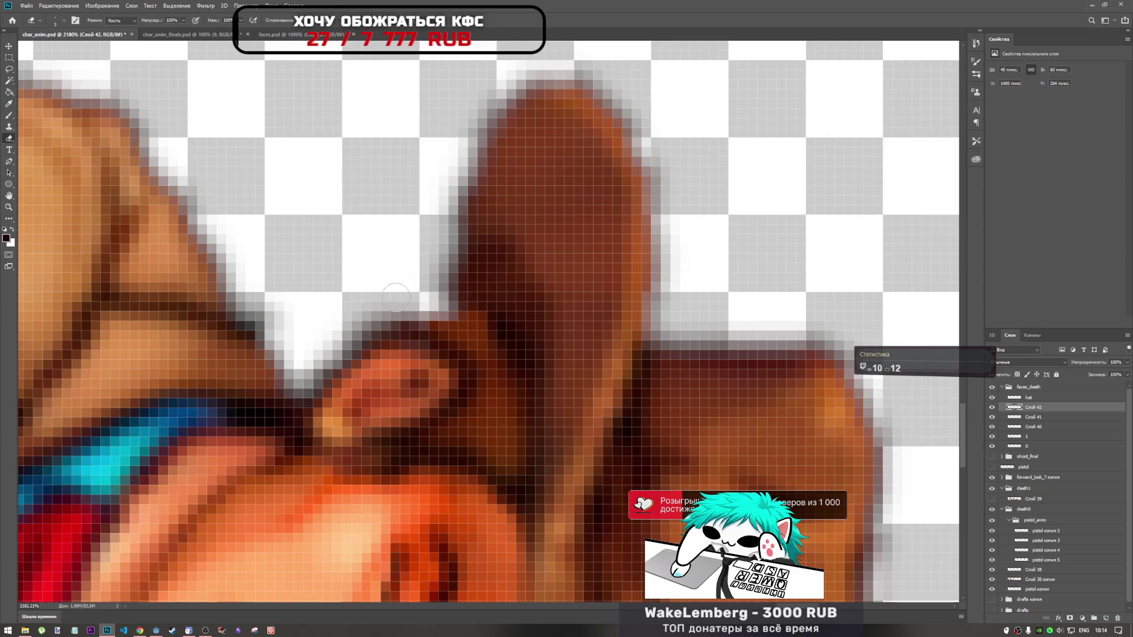
pyautogui.moveTo(434, 301); pyautogui.dragTo(425, 314)
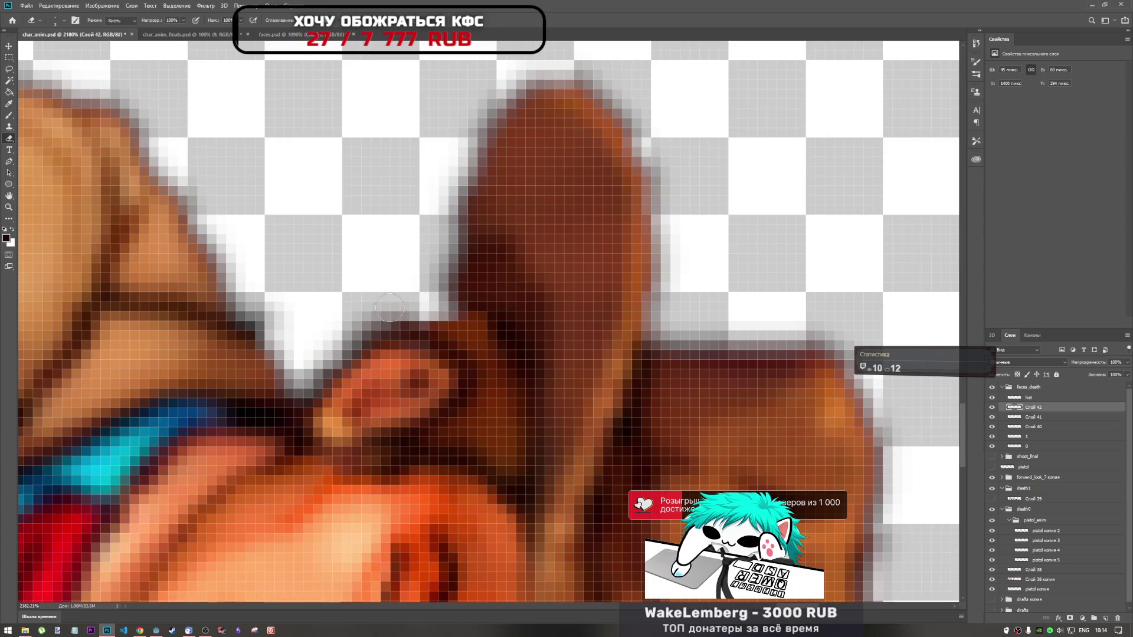
pyautogui.scroll(-5, 366, 314)
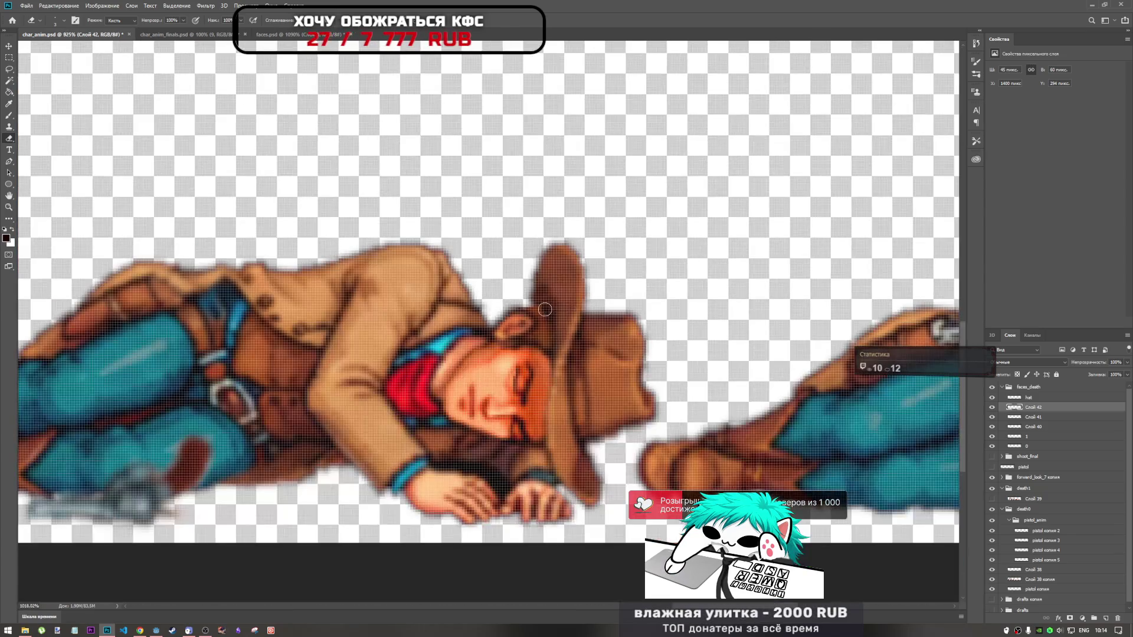
pyautogui.scroll(5, 540, 310)
pyautogui.moveTo(496, 302); pyautogui.dragTo(549, 306)
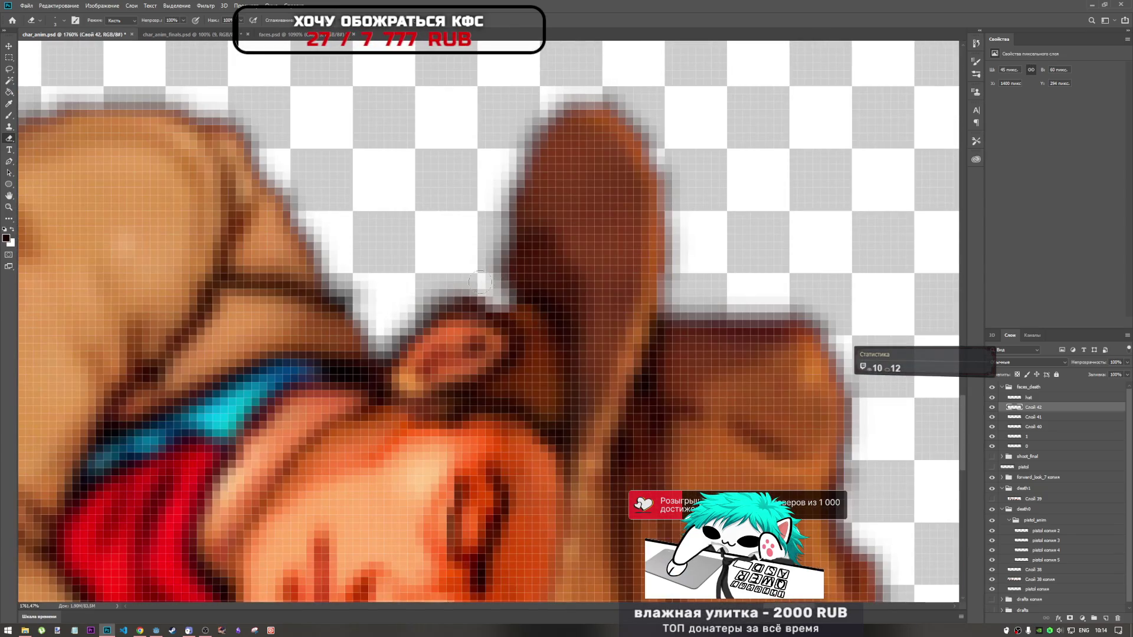
pyautogui.scroll(-3, 623, 351)
pyautogui.scroll(-3, 623, 352)
pyautogui.scroll(-3, 624, 358)
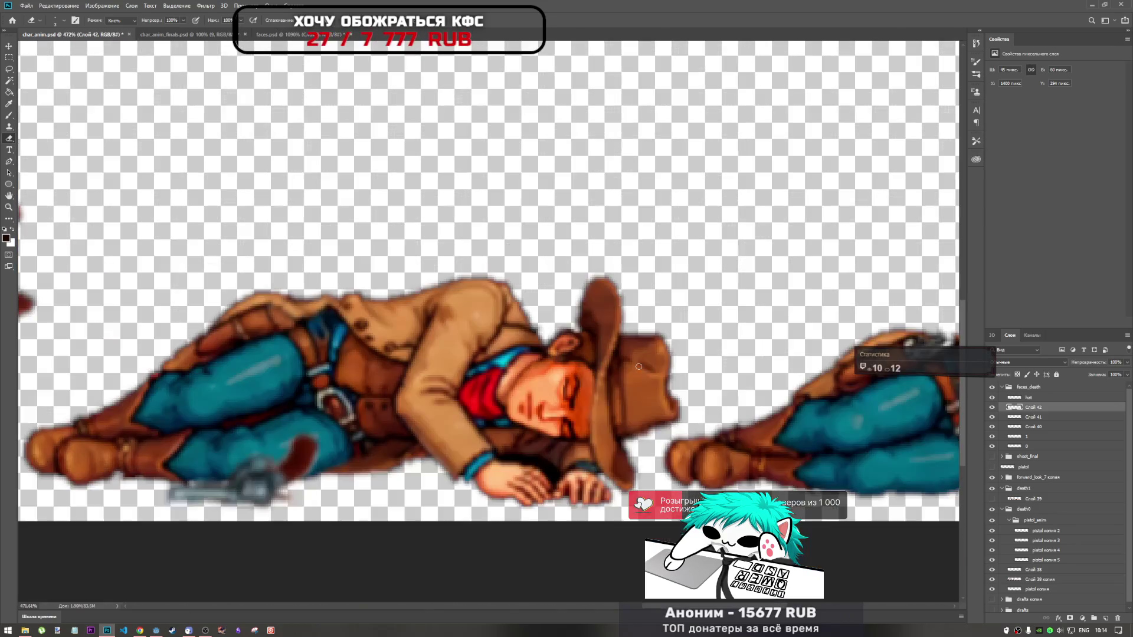
pyautogui.scroll(-2, 642, 367)
pyautogui.scroll(4, 616, 381)
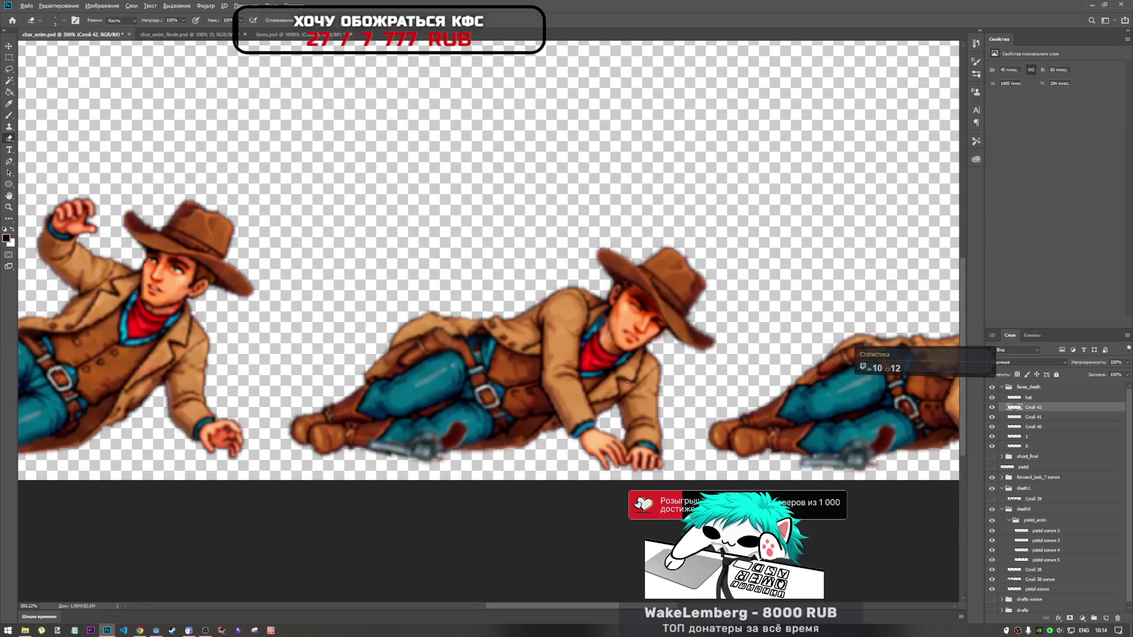
pyautogui.scroll(-2, 617, 381)
pyautogui.scroll(2, 618, 383)
pyautogui.scroll(-2, 617, 383)
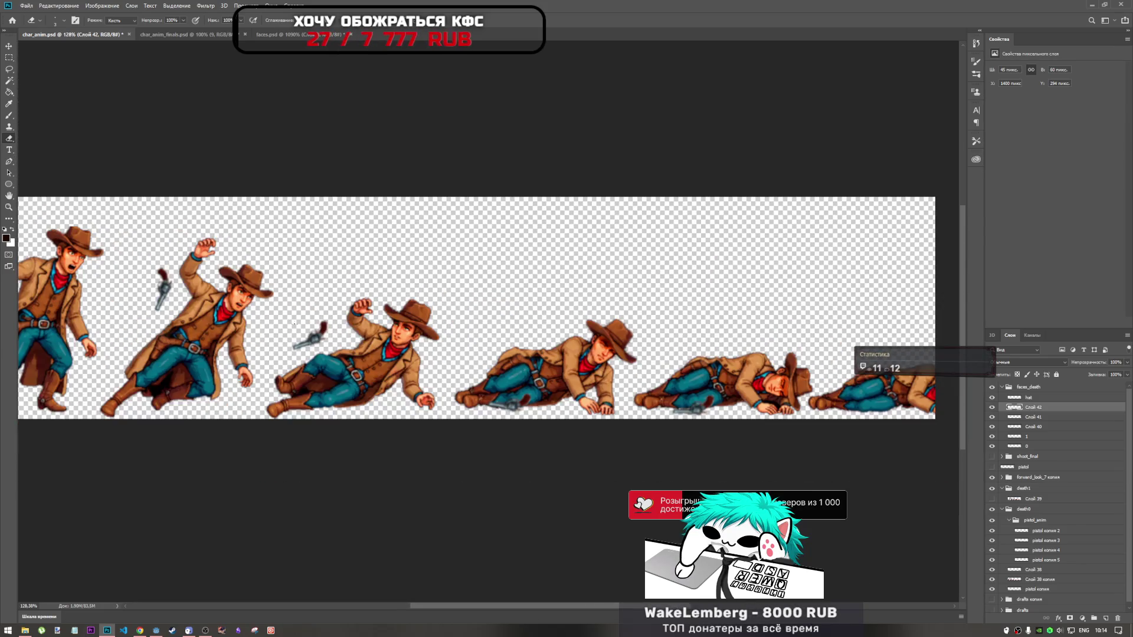
pyautogui.scroll(3, 757, 365)
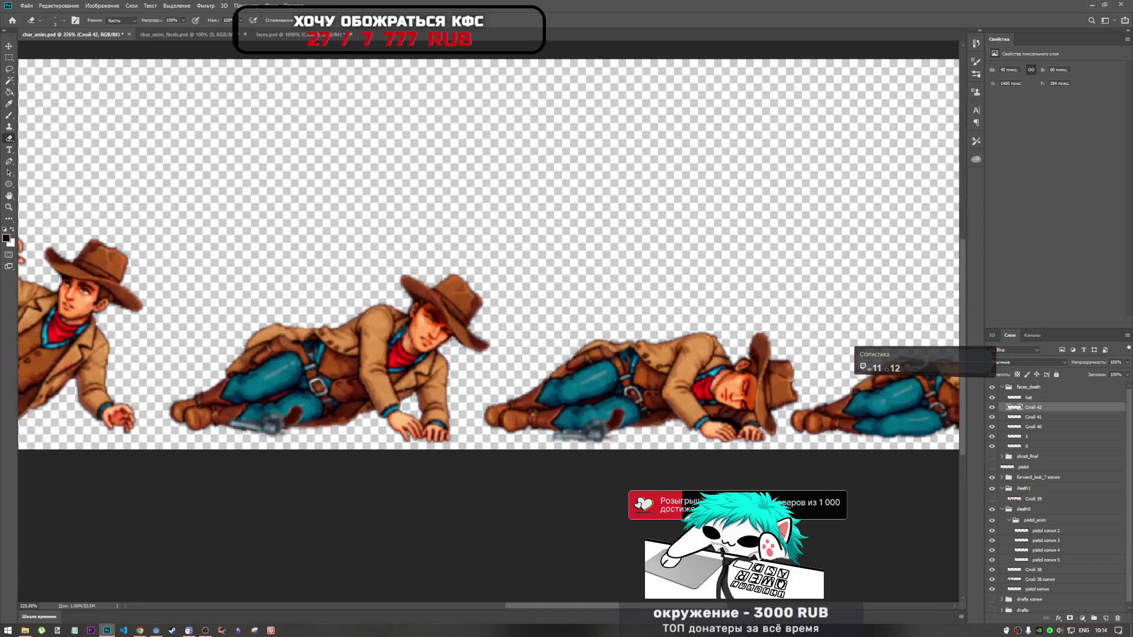
pyautogui.scroll(4, 757, 365)
pyautogui.scroll(2, 756, 365)
pyautogui.scroll(2, 611, 312)
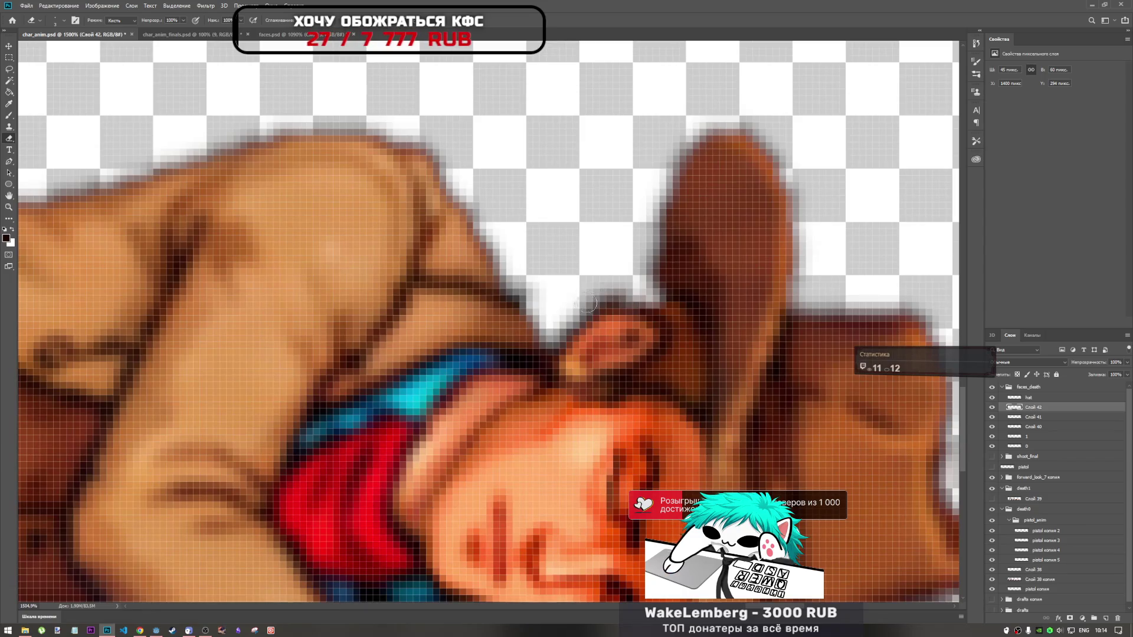
pyautogui.scroll(-4, 644, 315)
pyautogui.scroll(3, 665, 336)
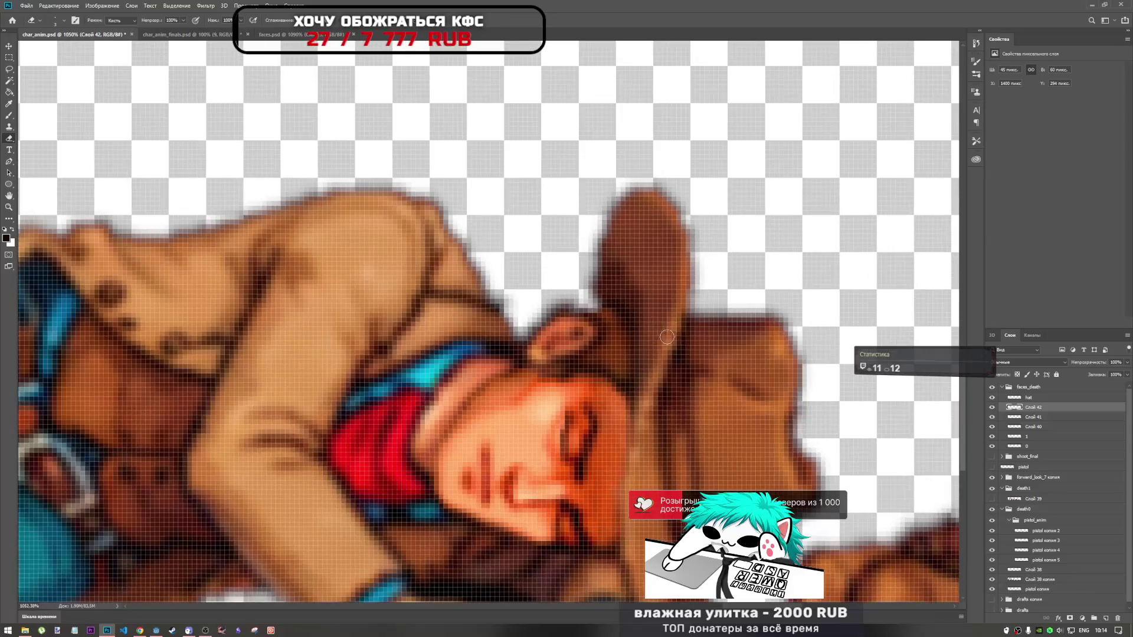
# Make Слой 38 копия the layer being edited
pyautogui.click(1037, 580)
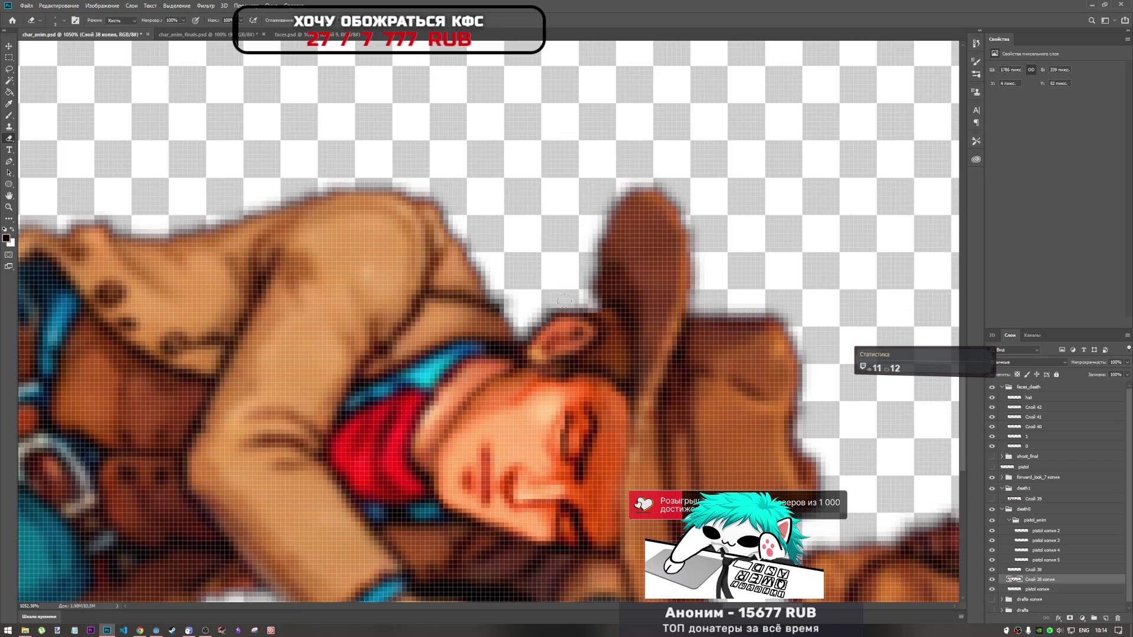
pyautogui.scroll(-4, 548, 297)
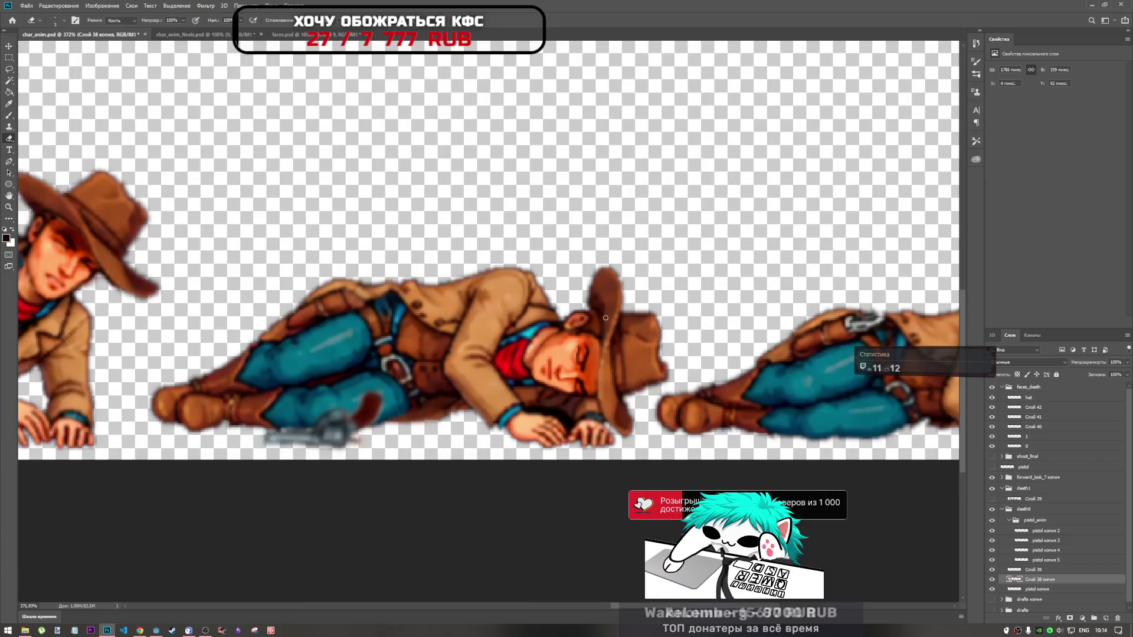
pyautogui.scroll(2, 574, 314)
pyautogui.scroll(3, 576, 313)
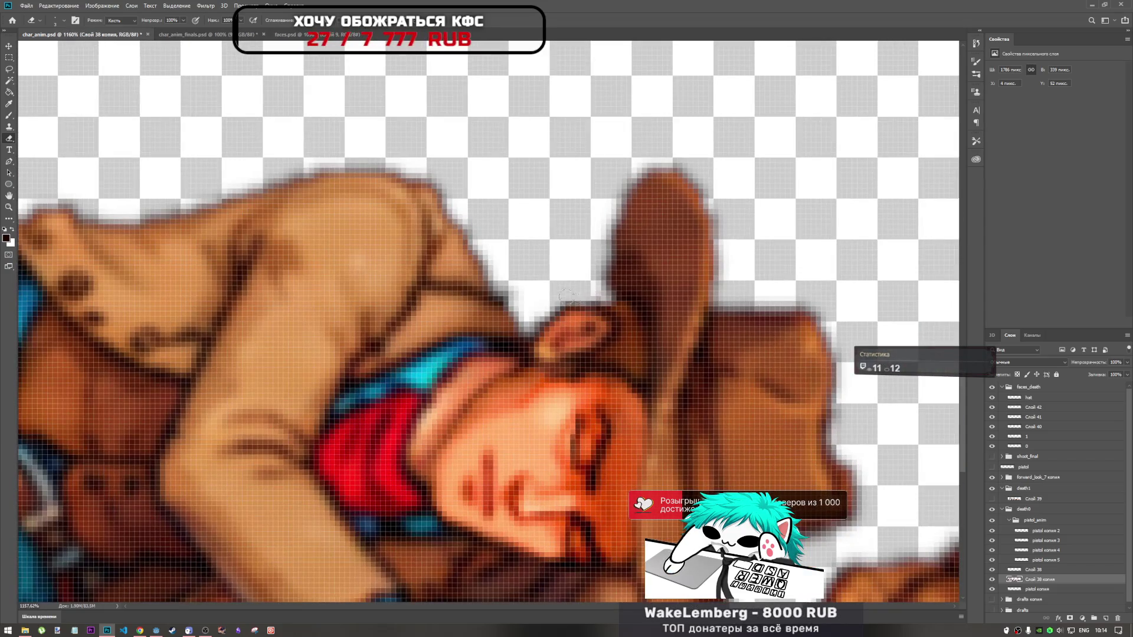
pyautogui.scroll(-4, 571, 309)
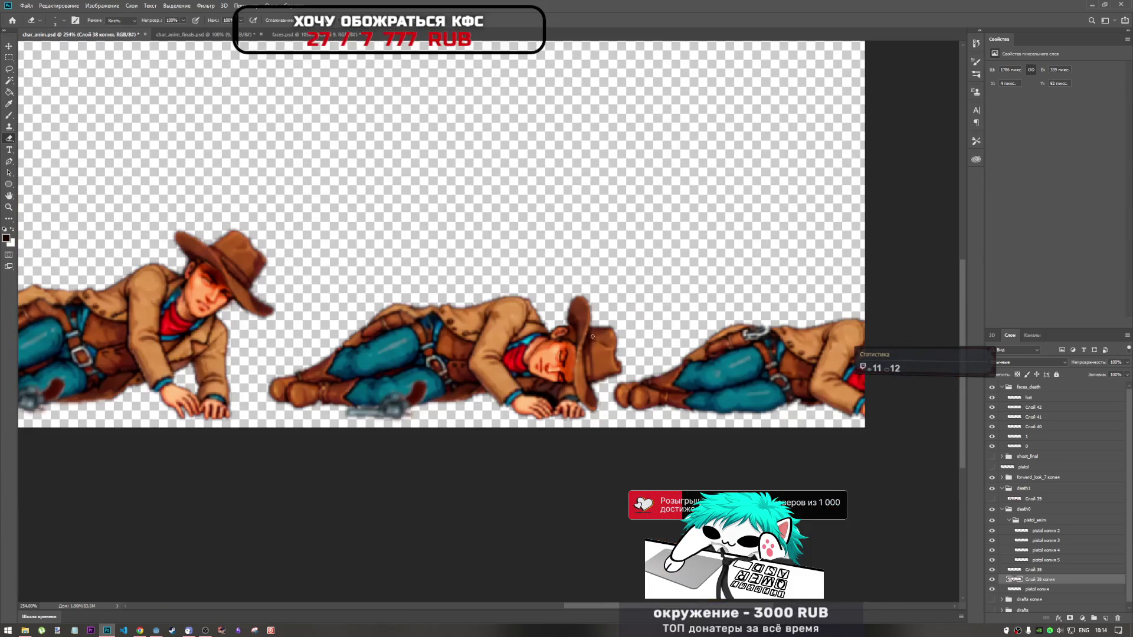
pyautogui.scroll(3, 602, 340)
pyautogui.scroll(3, 584, 331)
pyautogui.scroll(2, 566, 327)
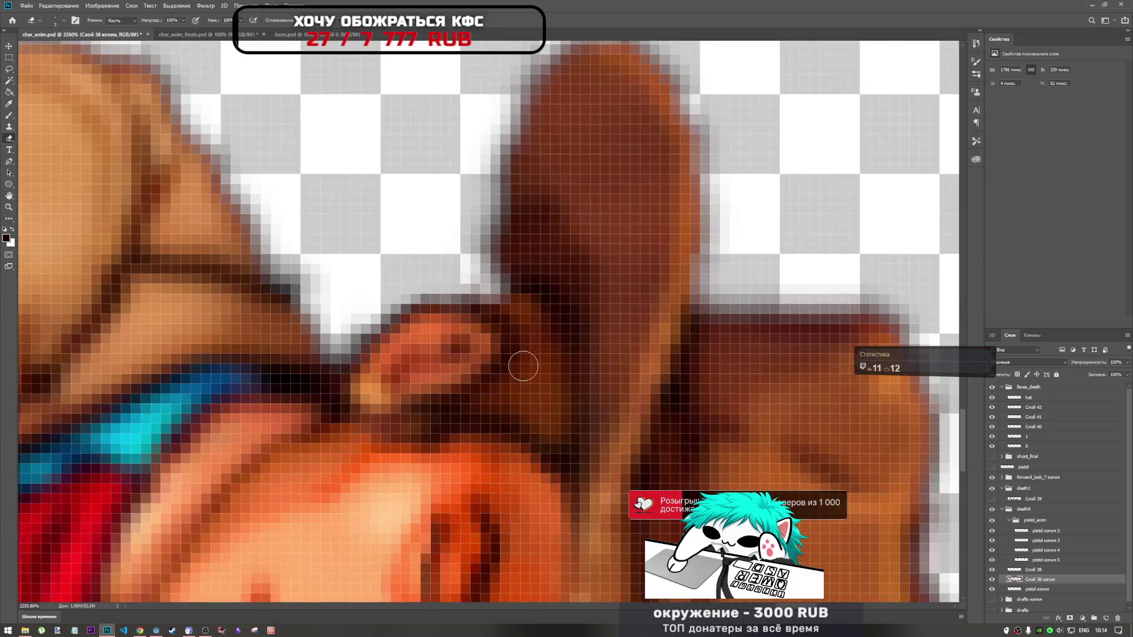
# Check the Слой 42 face layer in faces_death and rename it to 3, keeping it selected
pyautogui.click(1034, 390)
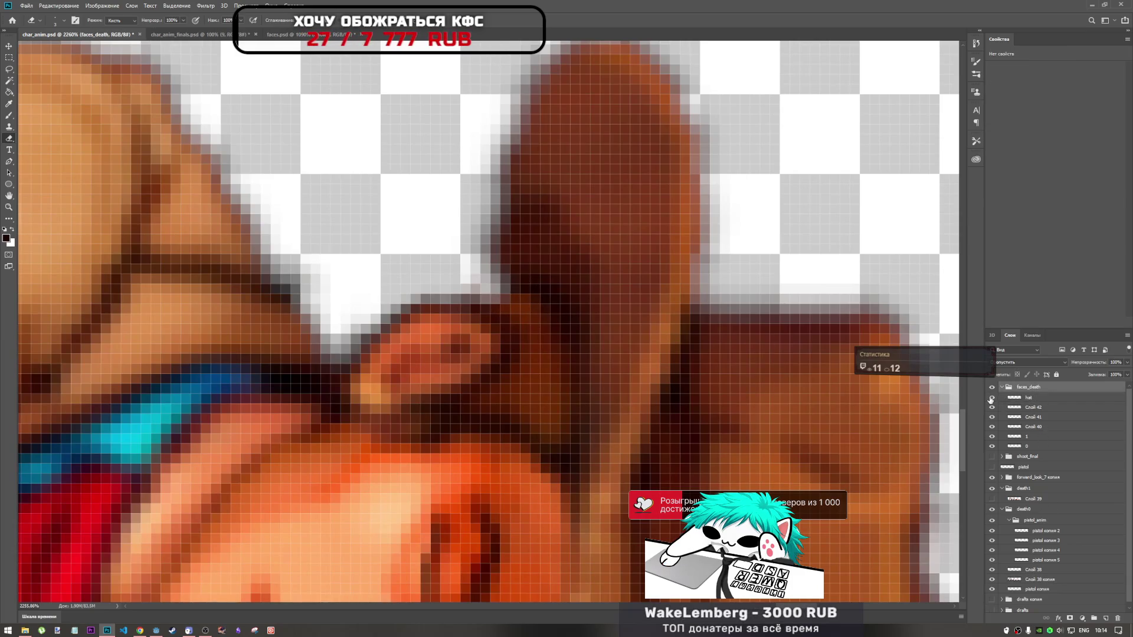
pyautogui.click(1027, 406)
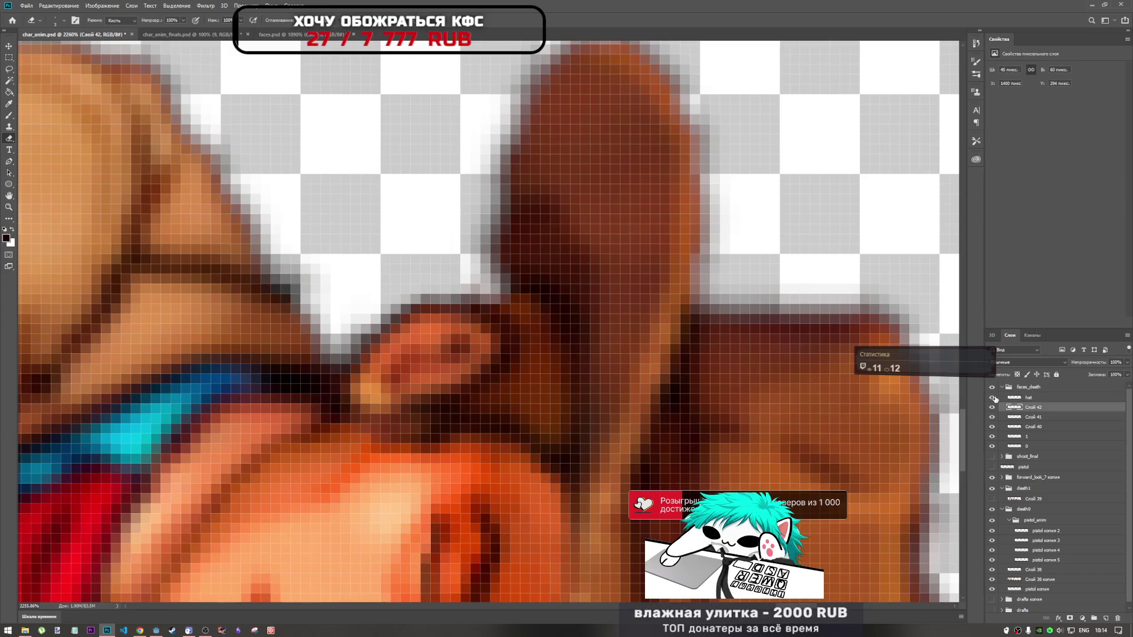
pyautogui.click(992, 408)
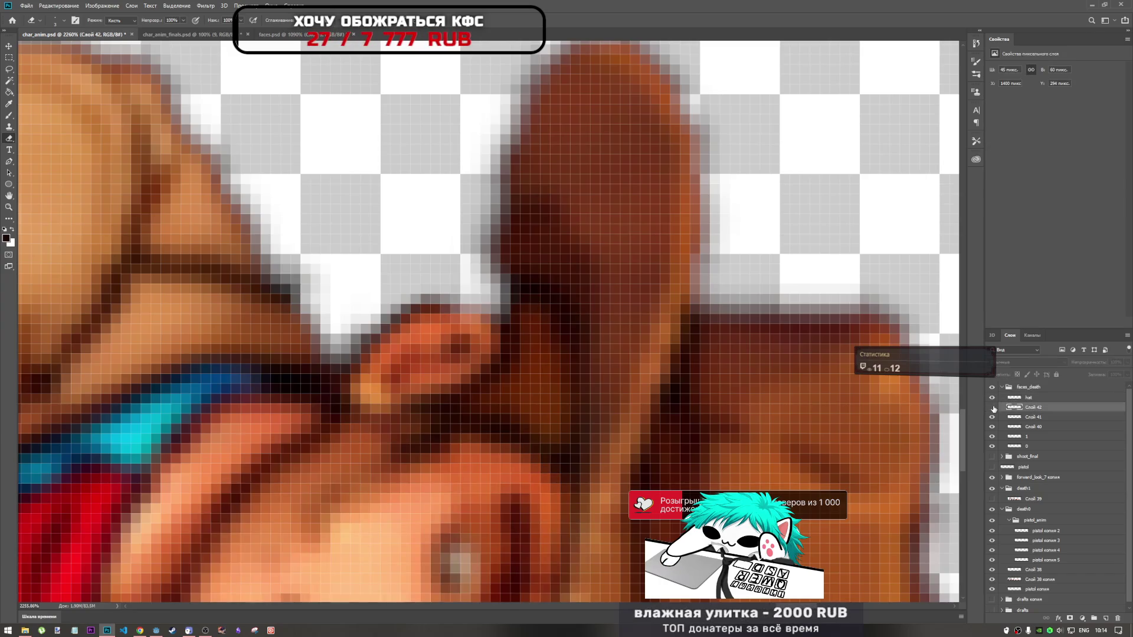
pyautogui.doubleClick(1035, 406)
pyautogui.write('3')
pyautogui.click(1040, 418)
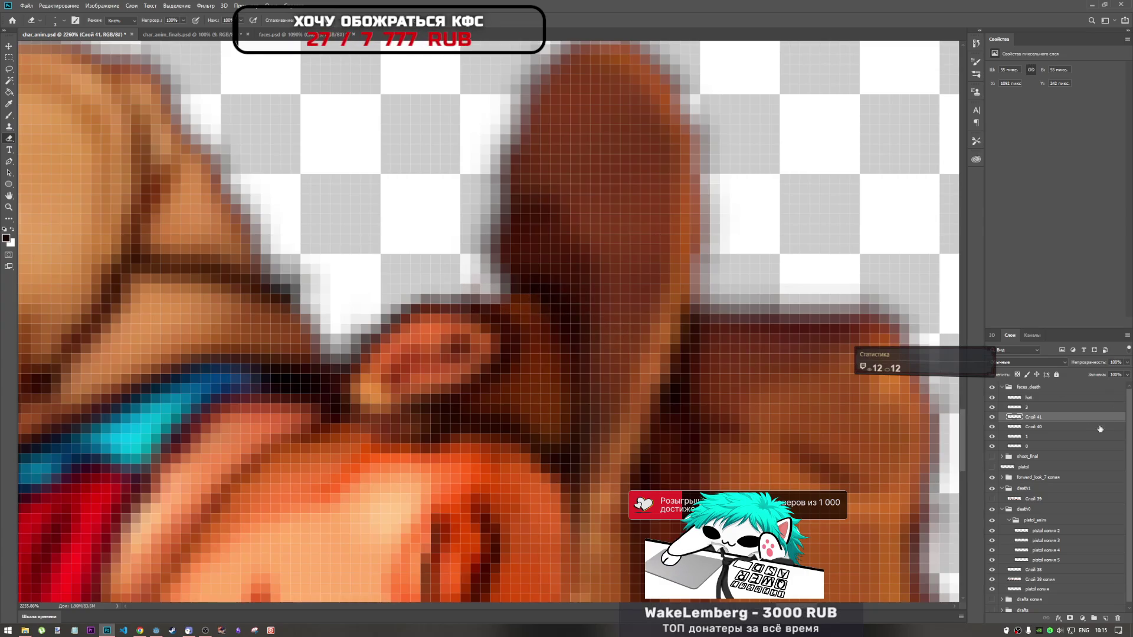
pyautogui.click(1027, 407)
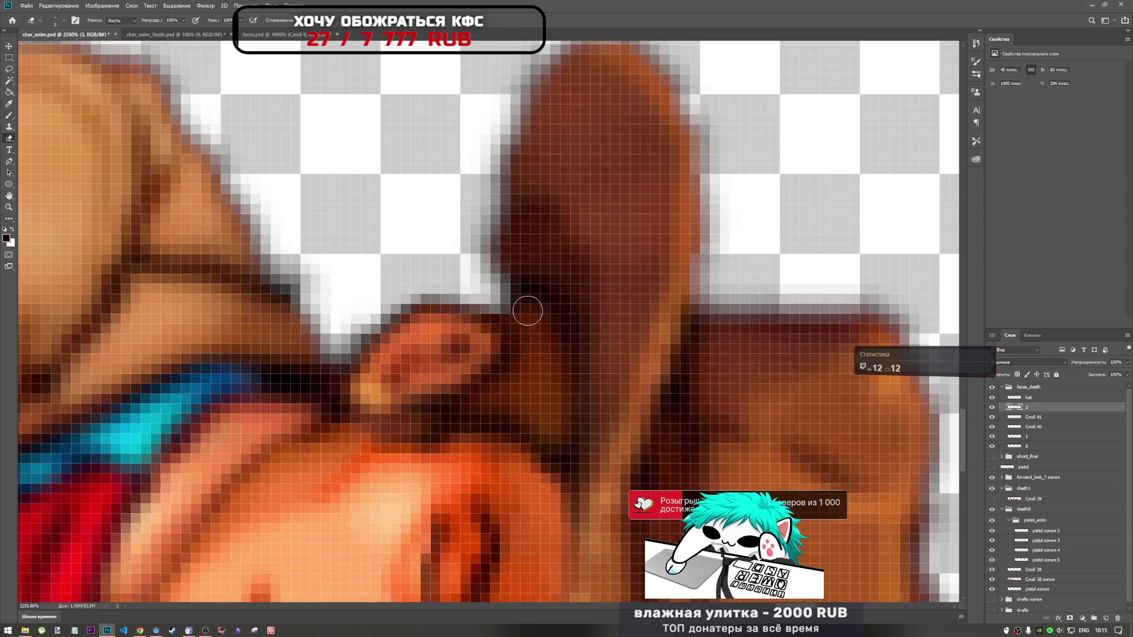
pyautogui.scroll(-1, 638, 333)
pyautogui.scroll(-1, 593, 343)
pyautogui.scroll(-1, 623, 327)
pyautogui.scroll(1, 623, 328)
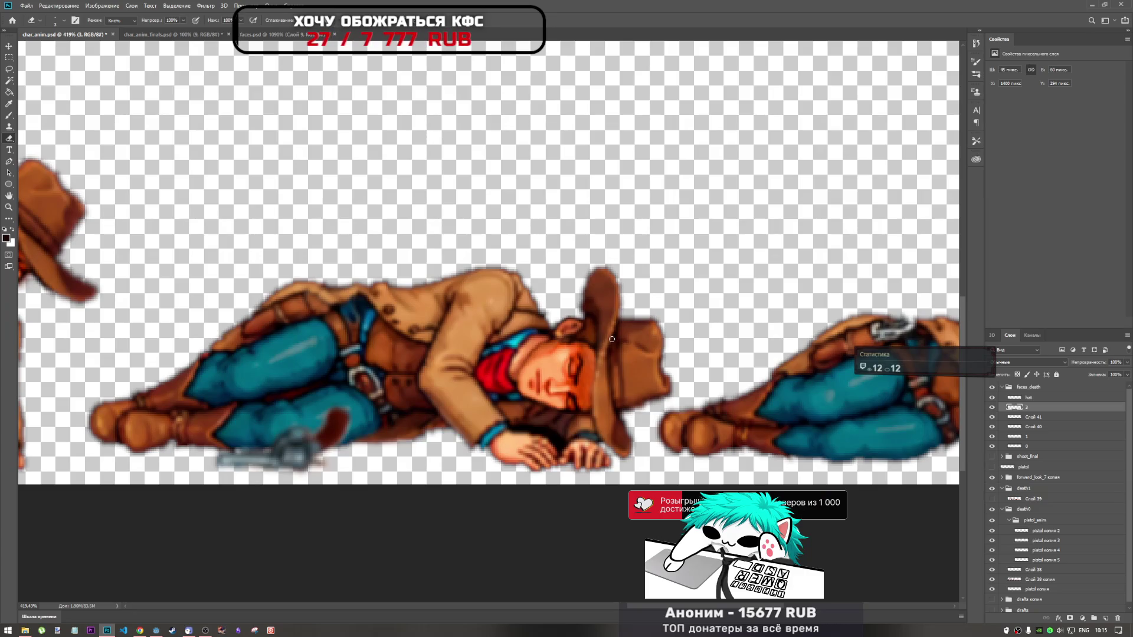
pyautogui.scroll(1, 600, 333)
pyautogui.scroll(1, 656, 345)
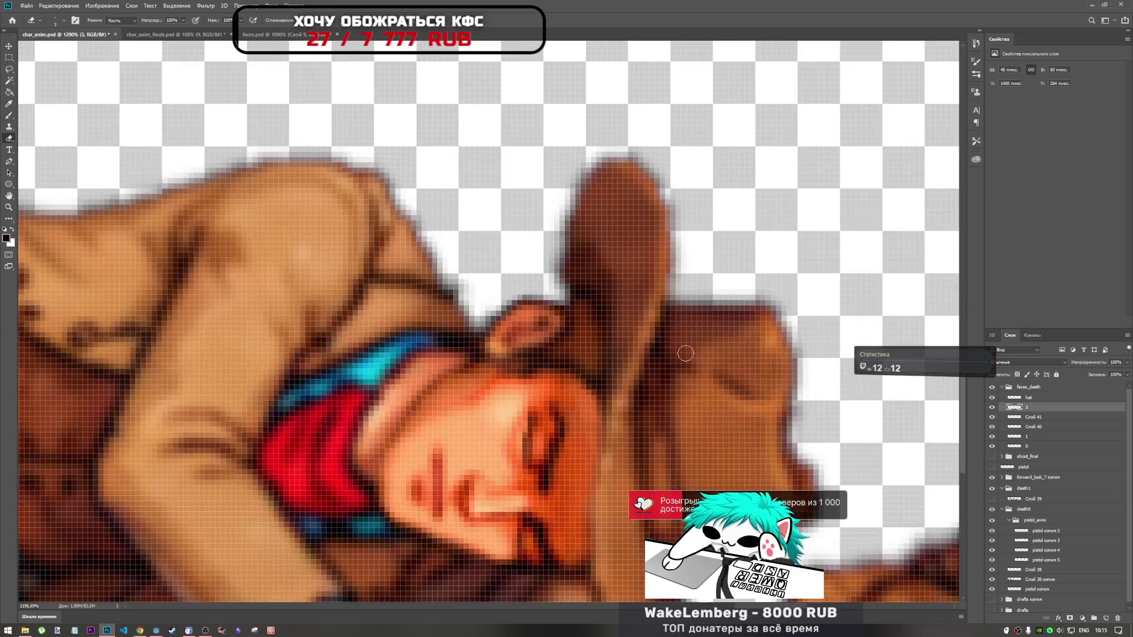
pyautogui.scroll(-1, 1033, 585)
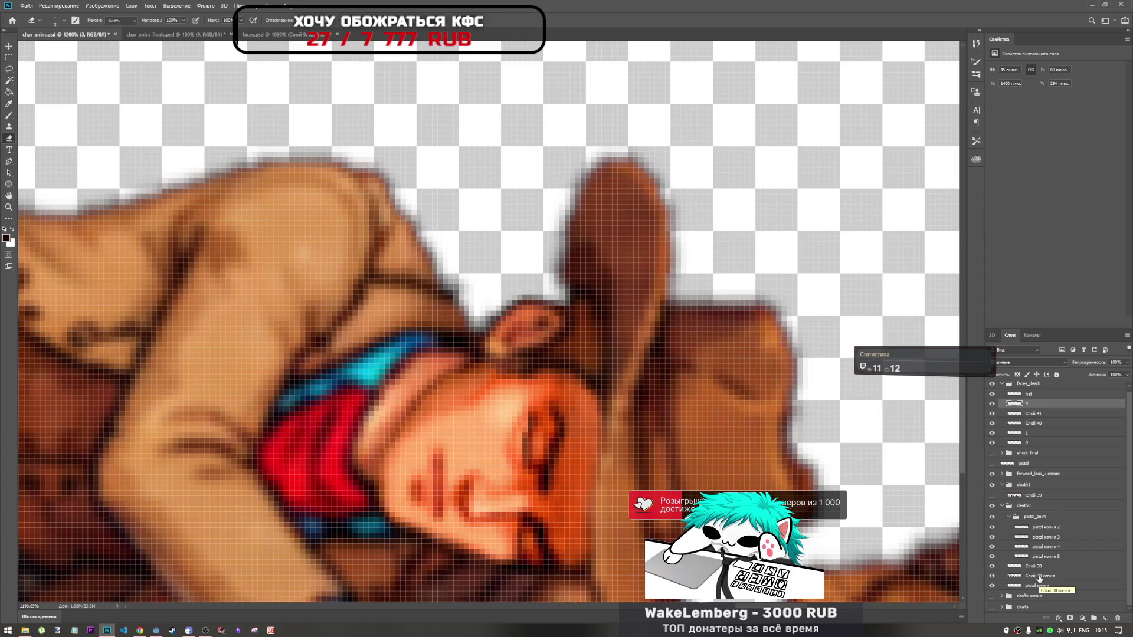
# Return to the Слой 38 копия layer with a pixel-softening tool selected
pyautogui.click(1040, 577)
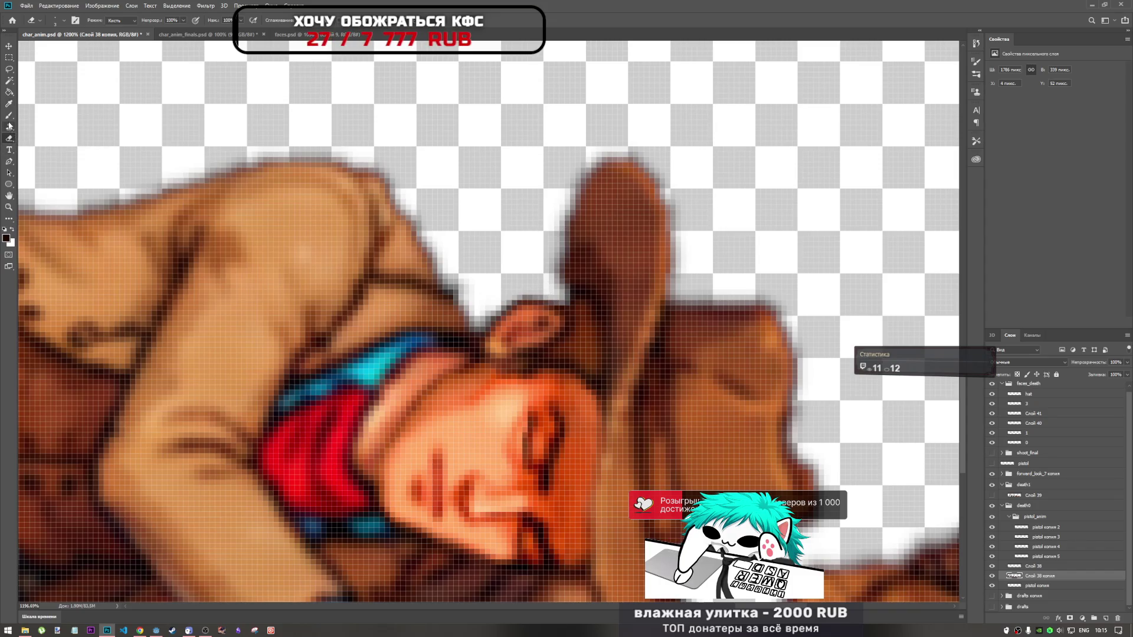
pyautogui.click(9, 213)
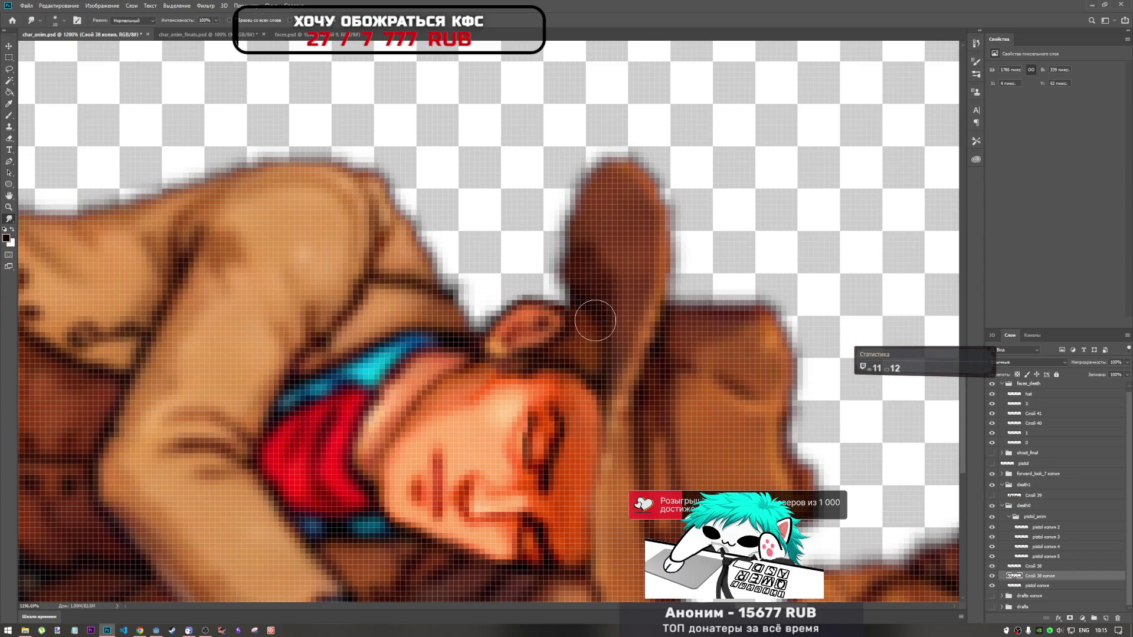
pyautogui.scroll(-2, 529, 312)
pyautogui.scroll(2, 553, 339)
pyautogui.scroll(2, 531, 301)
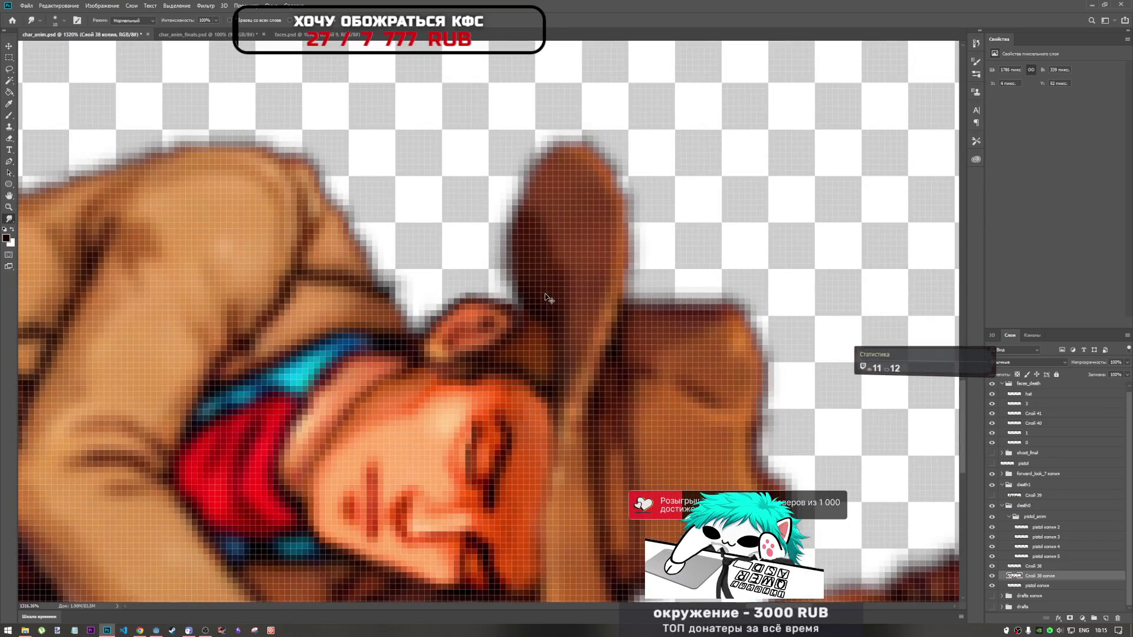
pyautogui.scroll(-2, 531, 267)
pyautogui.scroll(-1, 540, 265)
pyautogui.scroll(1, 548, 274)
pyautogui.scroll(1, 534, 257)
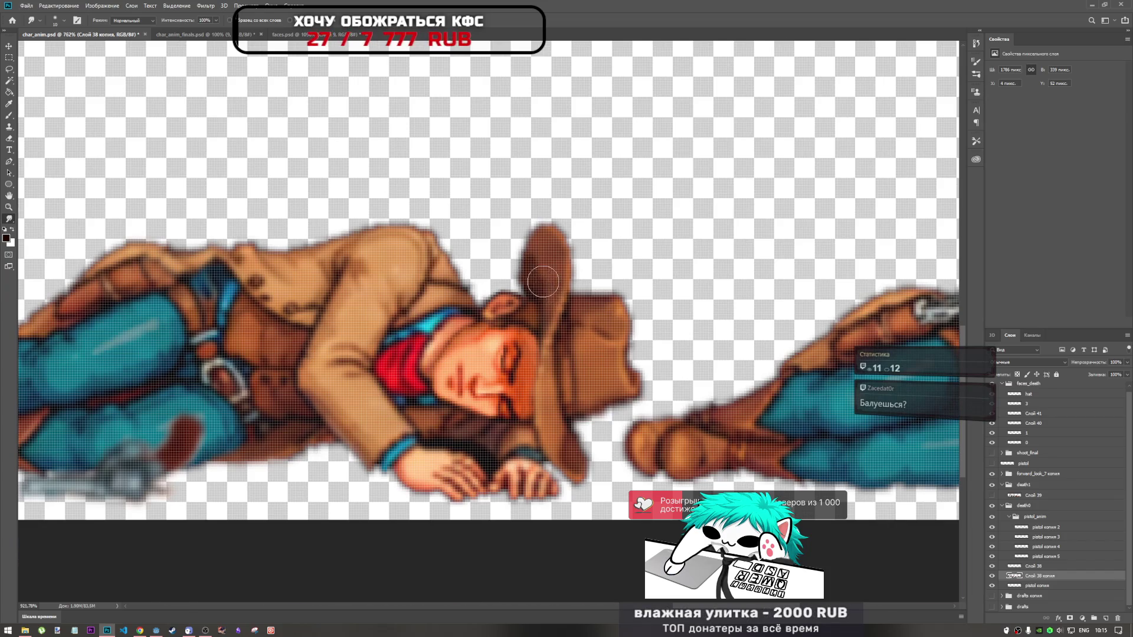
pyautogui.scroll(1, 540, 281)
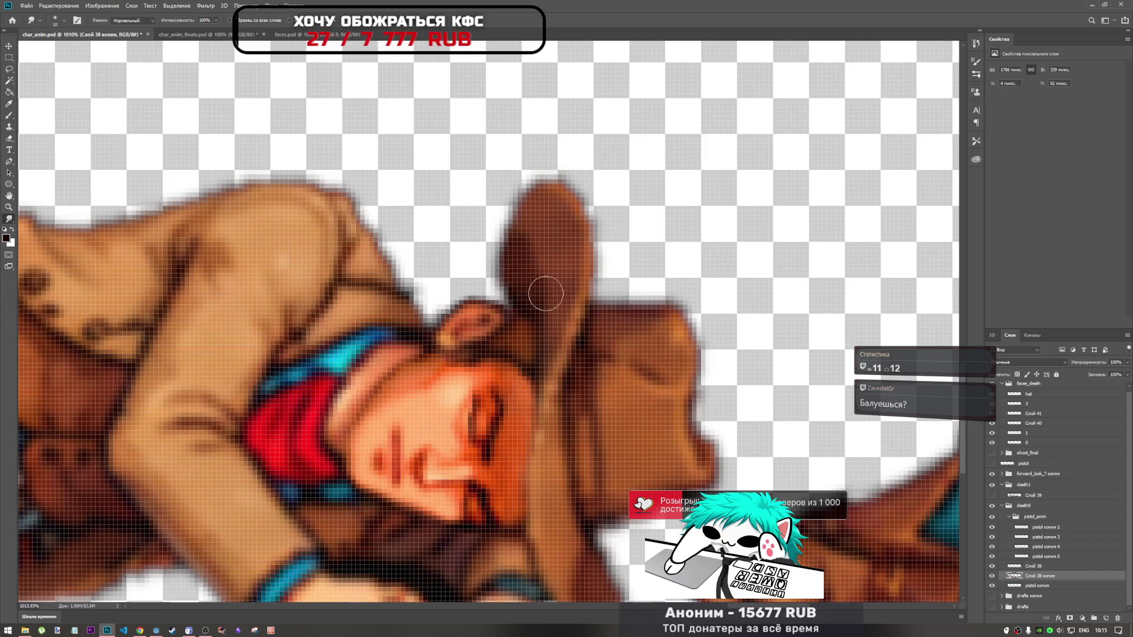
pyautogui.scroll(-2, 553, 286)
pyautogui.scroll(-4, 552, 285)
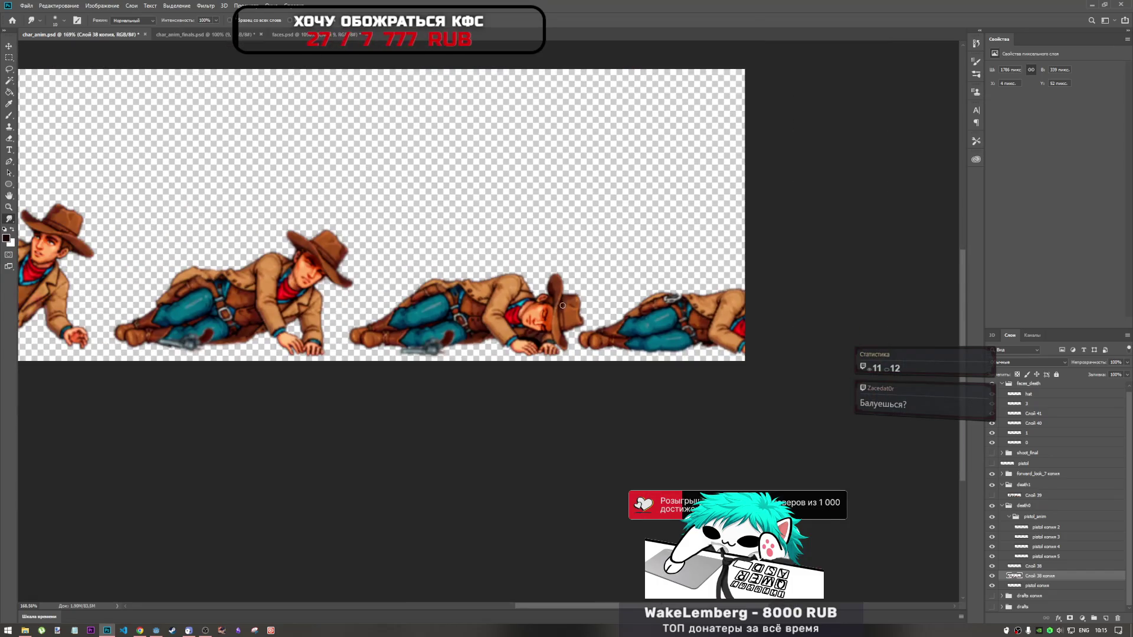
pyautogui.scroll(4, 562, 305)
pyautogui.scroll(-4, 562, 305)
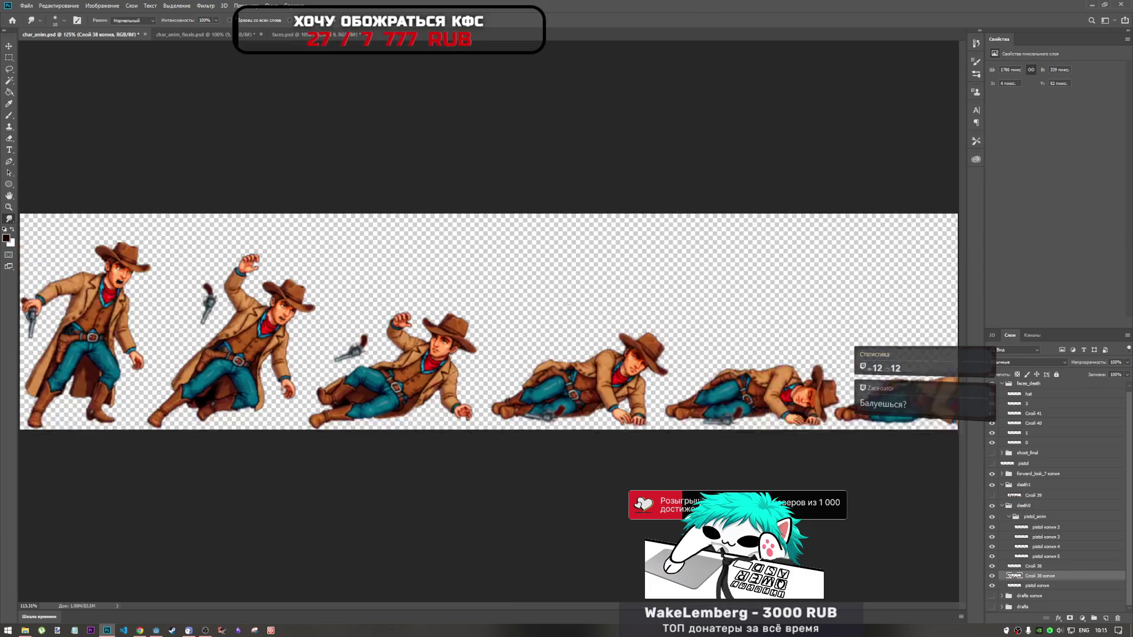
pyautogui.scroll(-2, 549, 312)
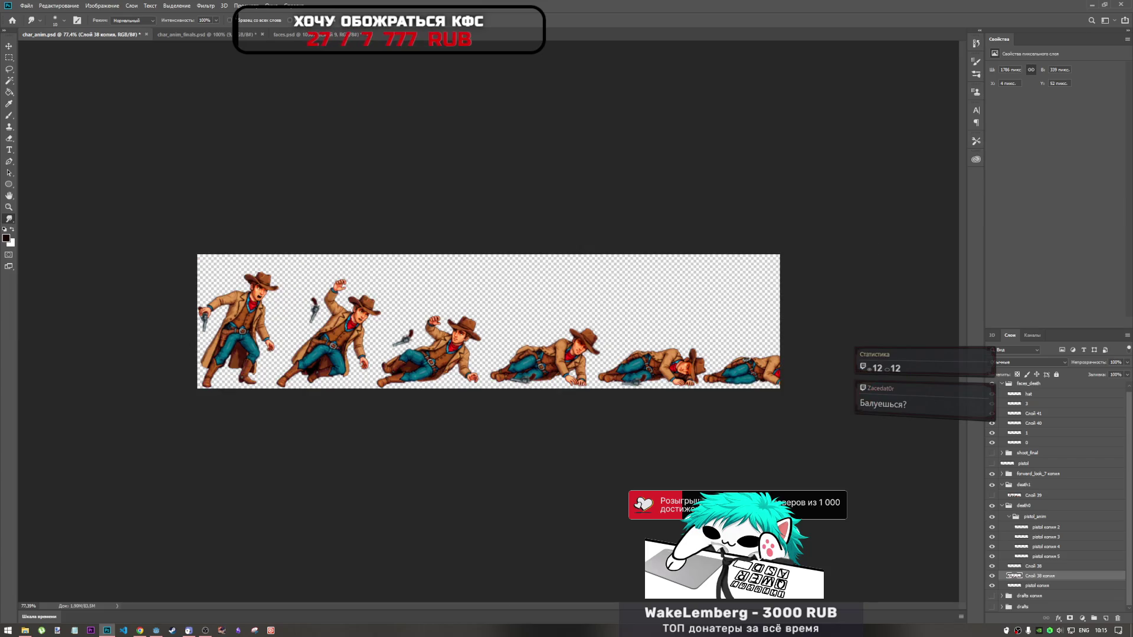
pyautogui.scroll(2, 565, 378)
pyautogui.scroll(2, 565, 379)
pyautogui.scroll(-2, 548, 363)
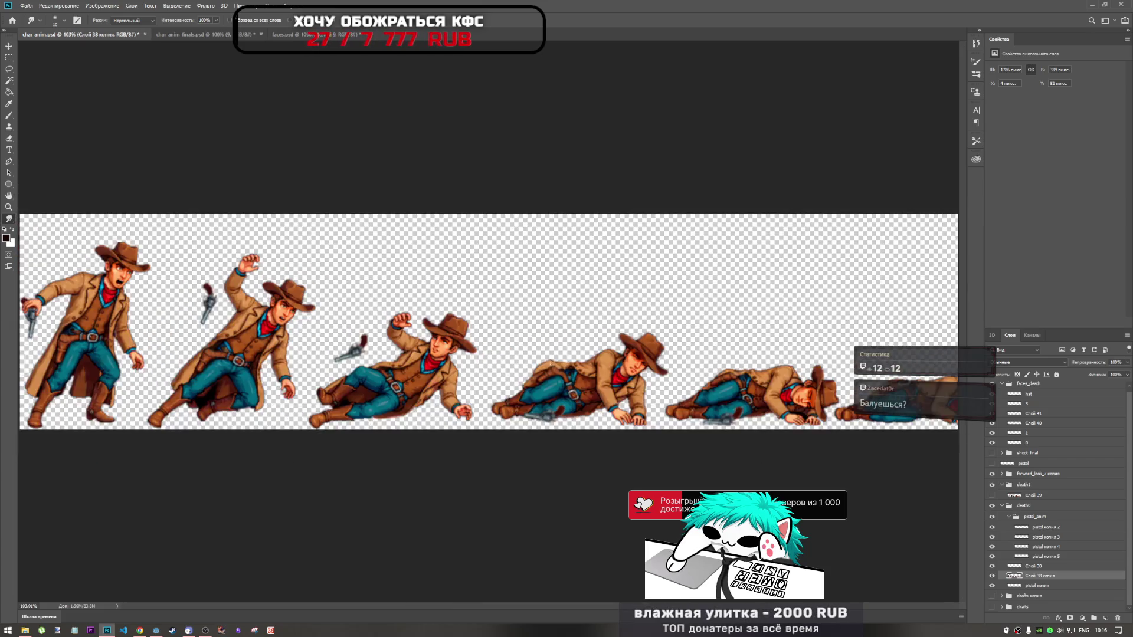
pyautogui.scroll(-2, 550, 363)
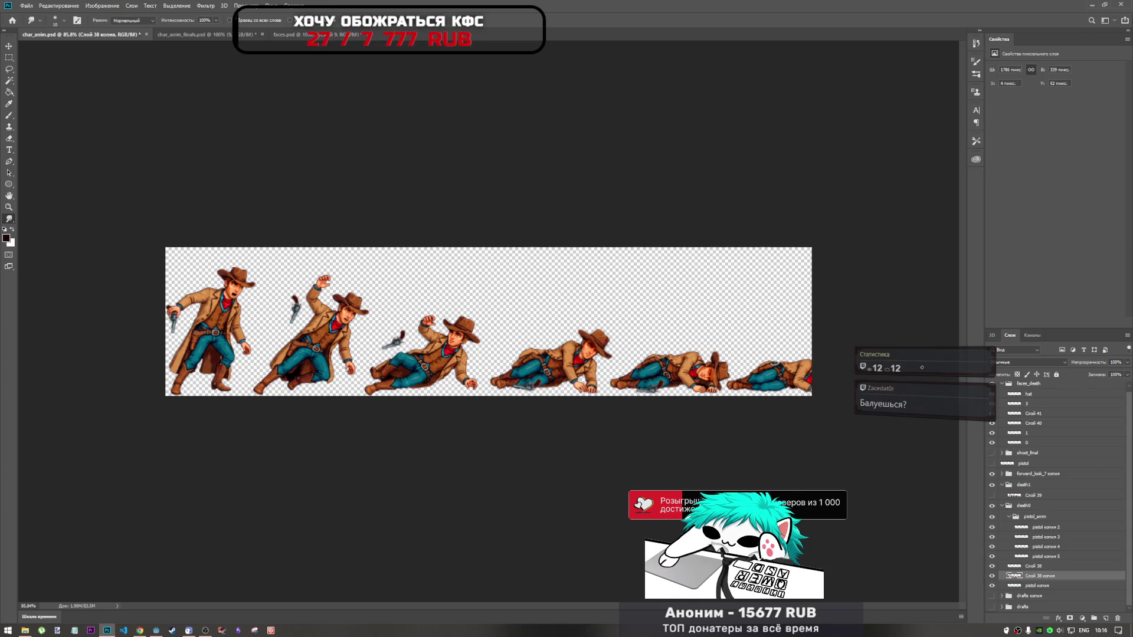
pyautogui.scroll(2, 566, 364)
pyautogui.scroll(2, 549, 336)
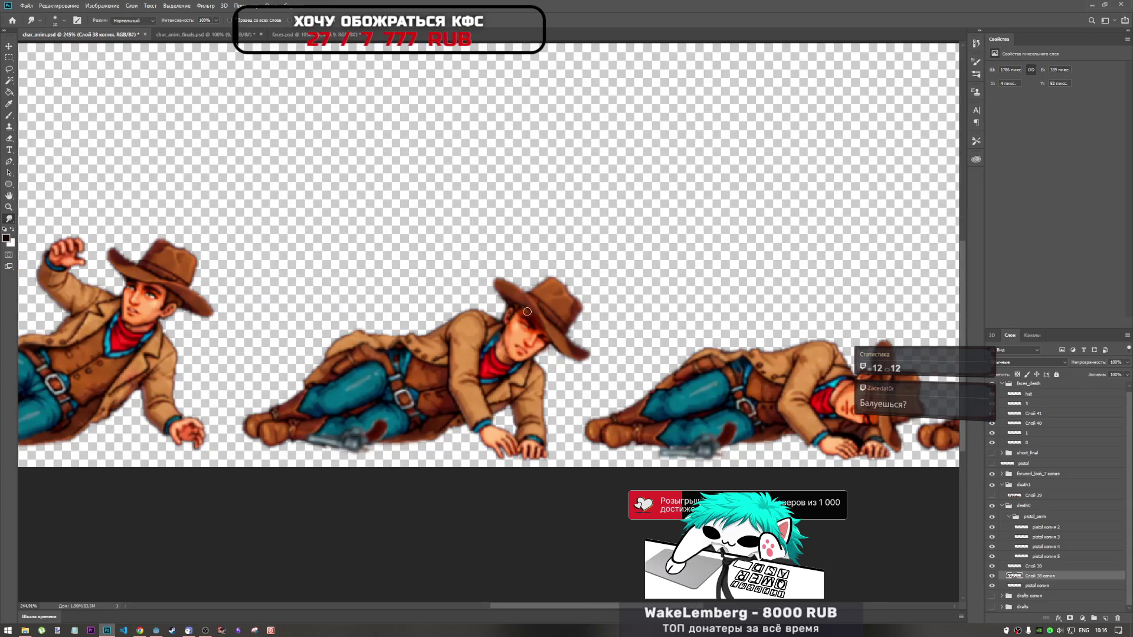
pyautogui.scroll(2, 527, 312)
pyautogui.scroll(2, 527, 313)
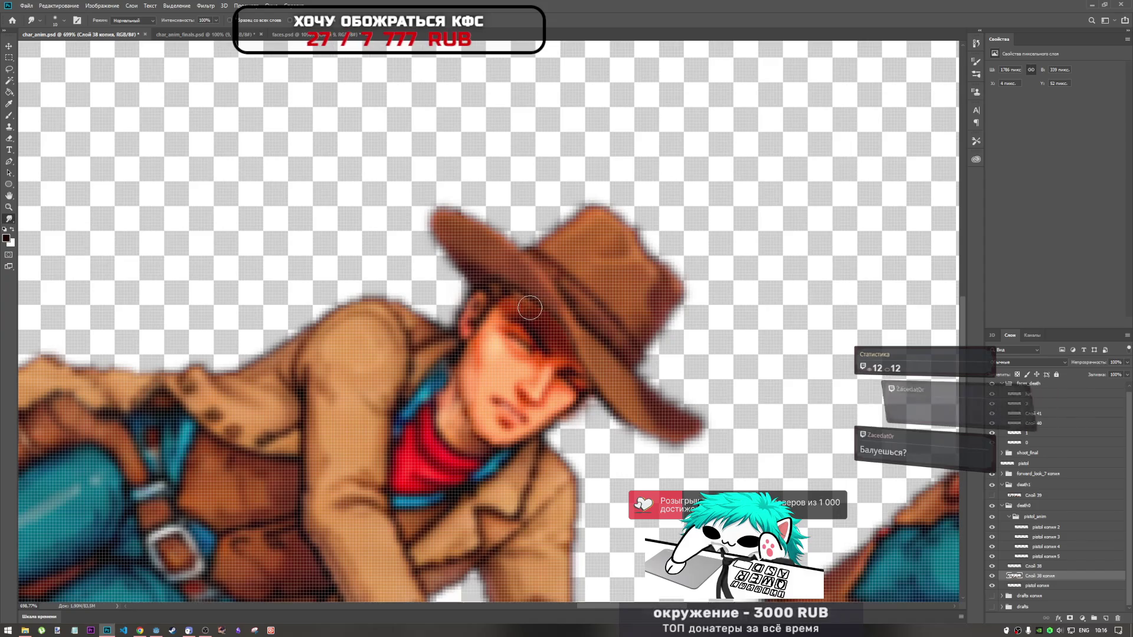
pyautogui.click(1044, 402)
pyautogui.click(992, 414)
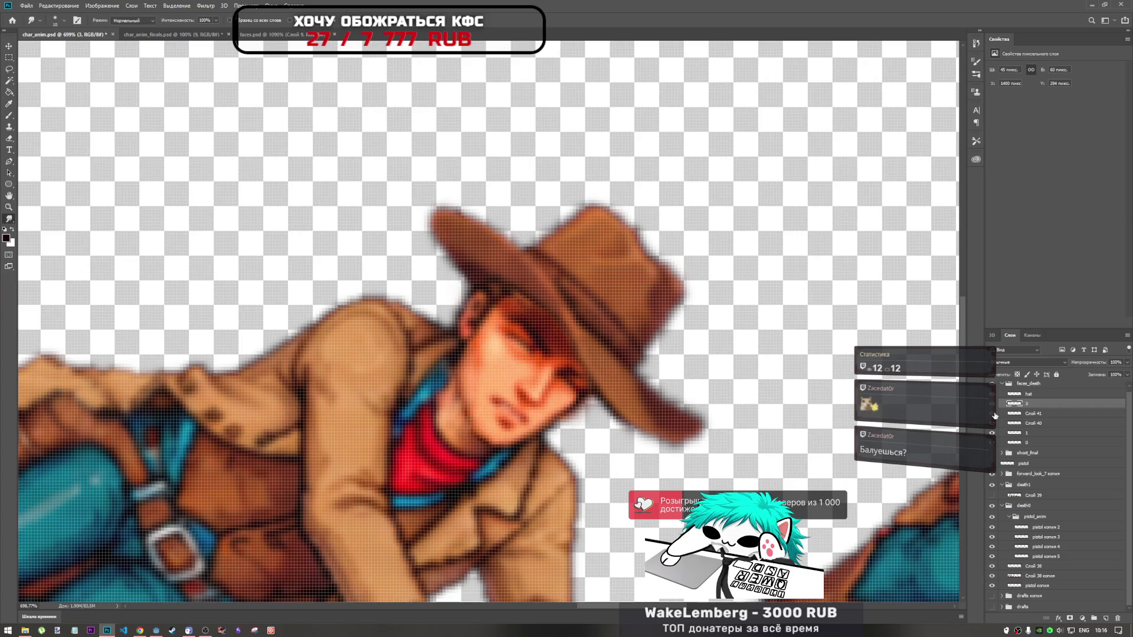
pyautogui.click(994, 414)
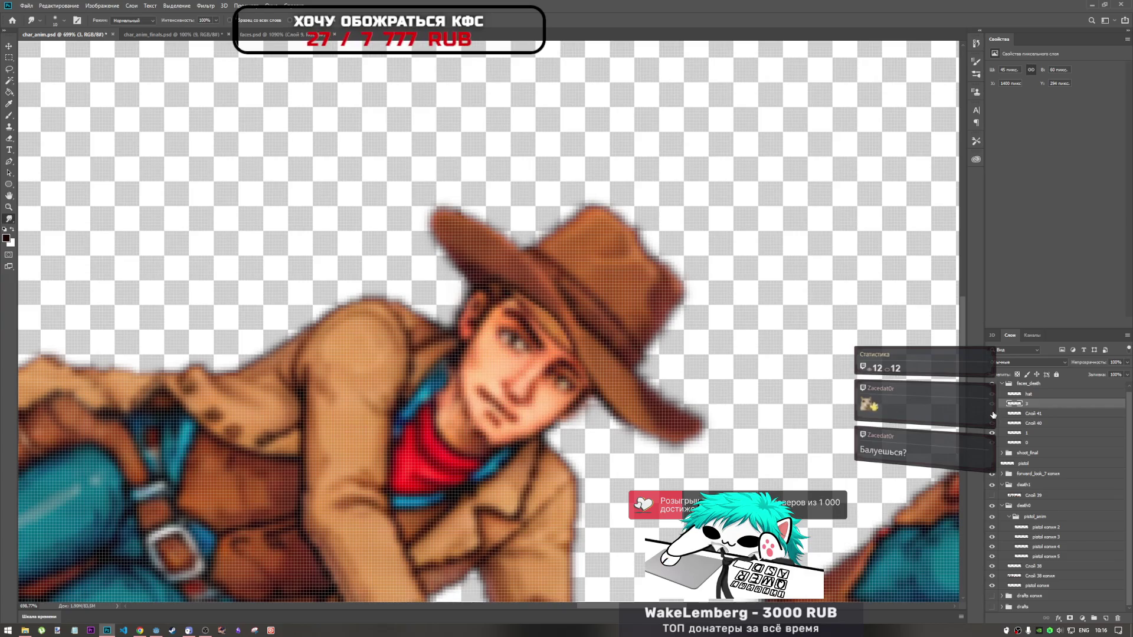
pyautogui.click(993, 413)
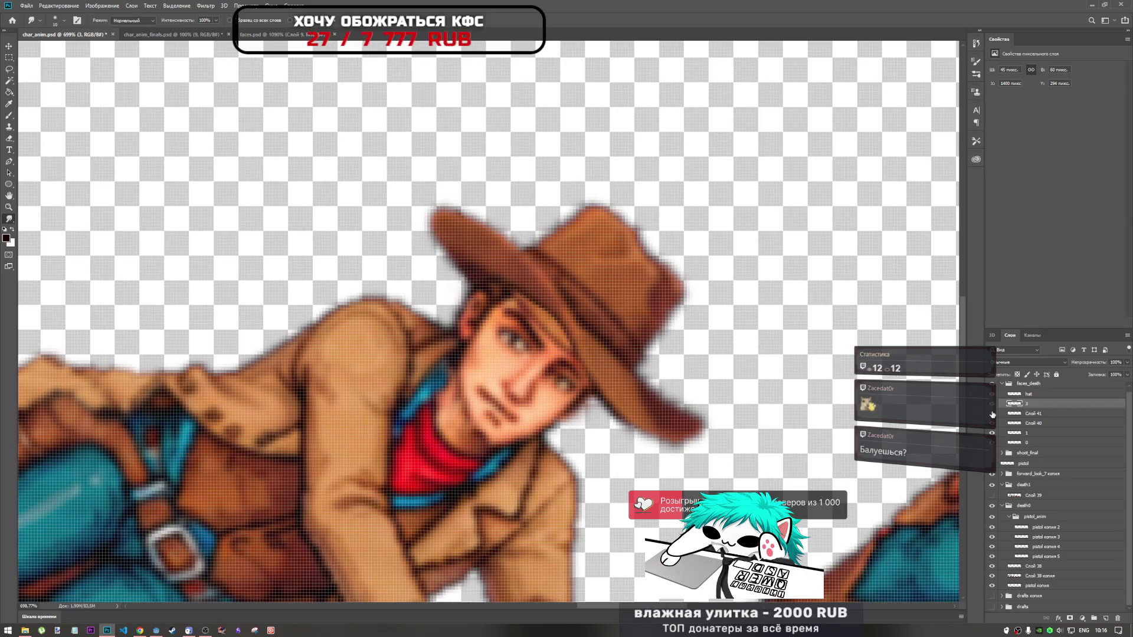
pyautogui.click(992, 414)
pyautogui.click(1033, 413)
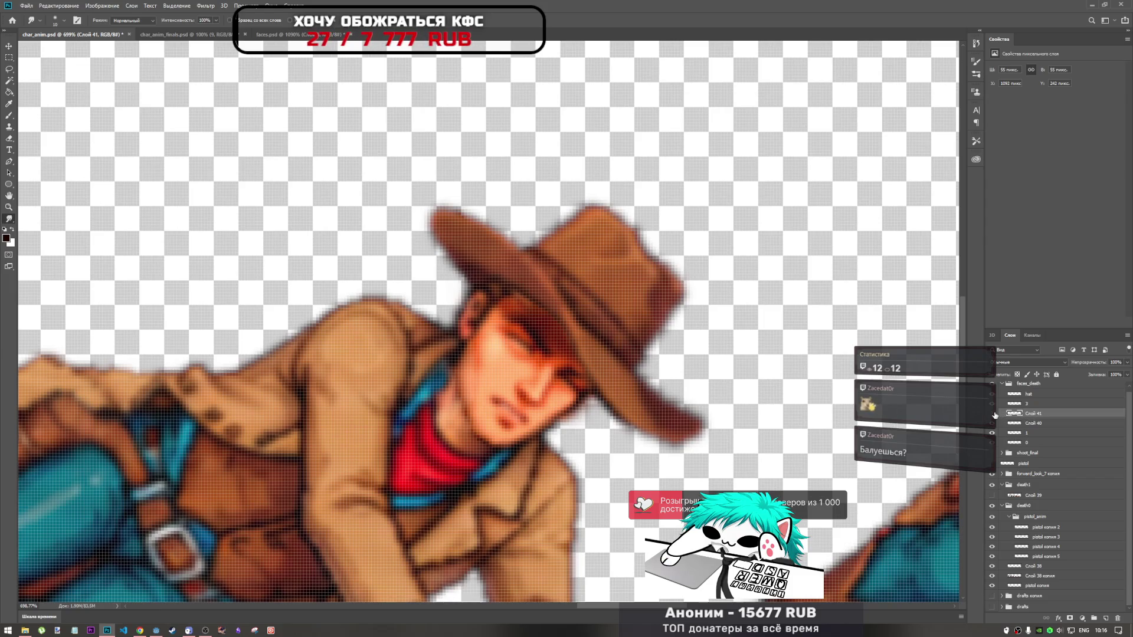
# Compare with the open-eyes face and cancel a stray free-transform
pyautogui.click(992, 413)
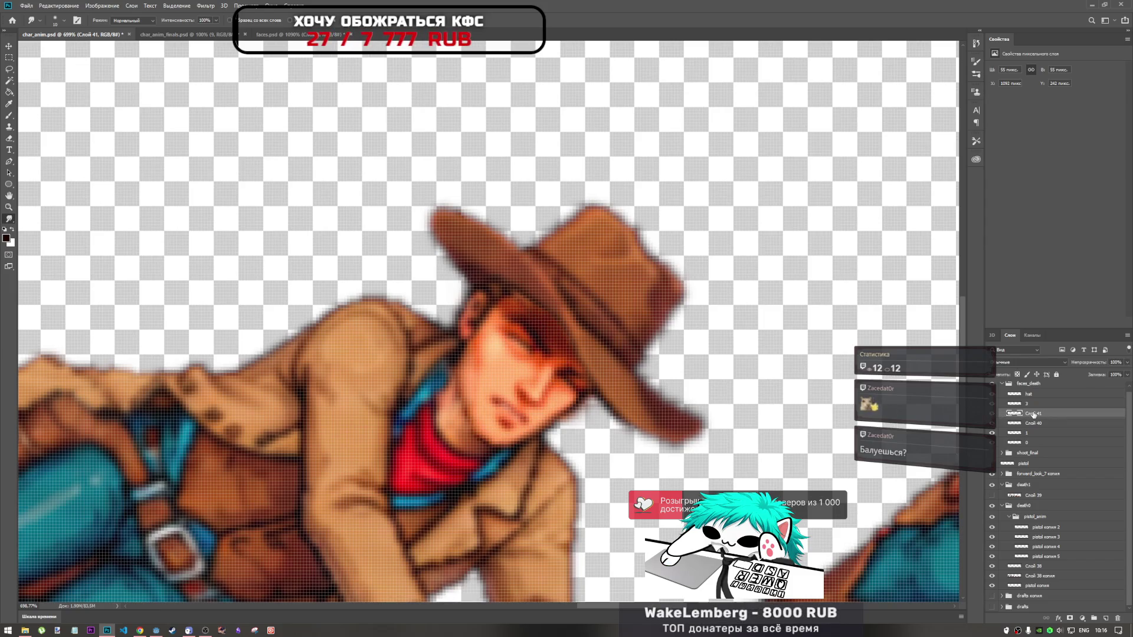
pyautogui.hotkey('ctrl', 't')
pyautogui.press('Return')
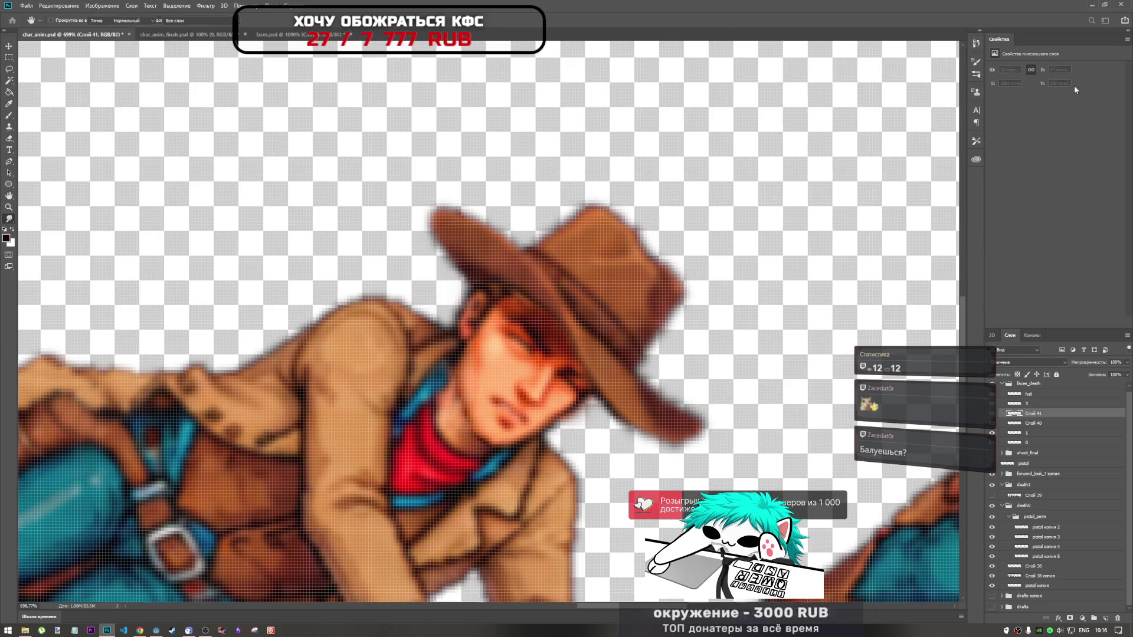
pyautogui.press('Return')
# Rename the Слой 41 face layer to 2 and finish the renaming
pyautogui.doubleClick(1033, 413)
pyautogui.write('2')
pyautogui.press('Return')
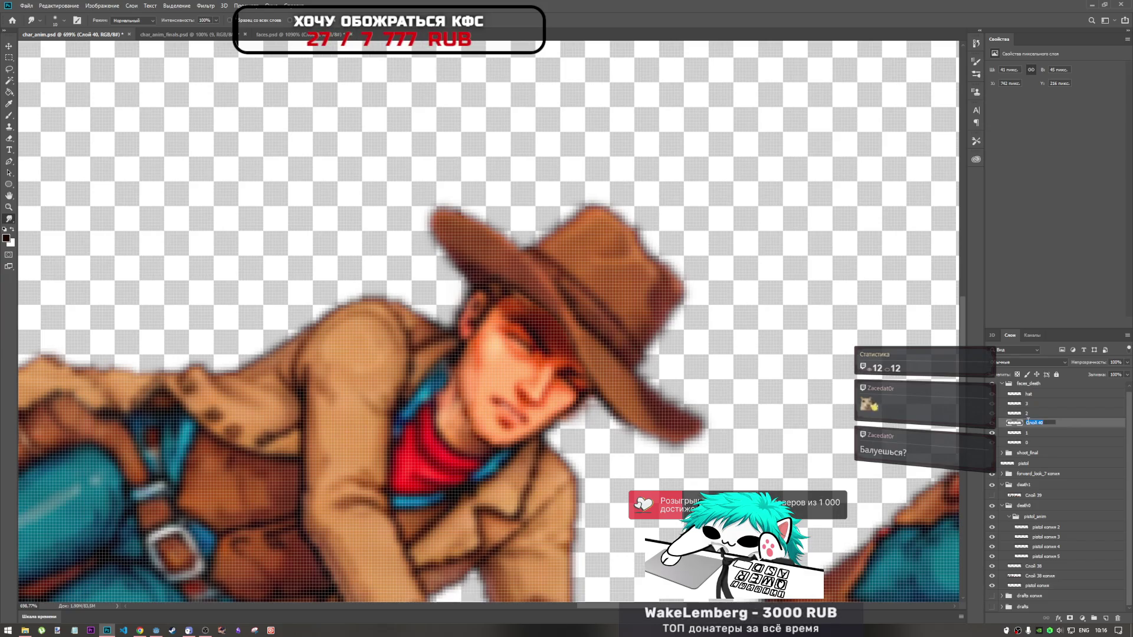
pyautogui.press('Return')
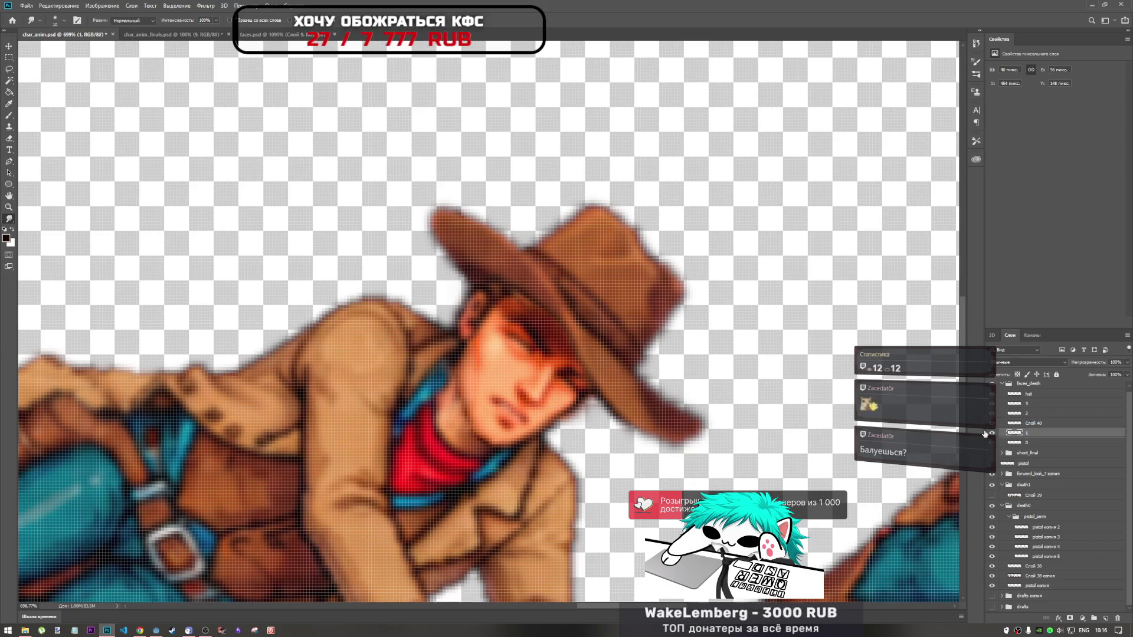
pyautogui.scroll(-5, 617, 351)
pyautogui.scroll(2, 617, 351)
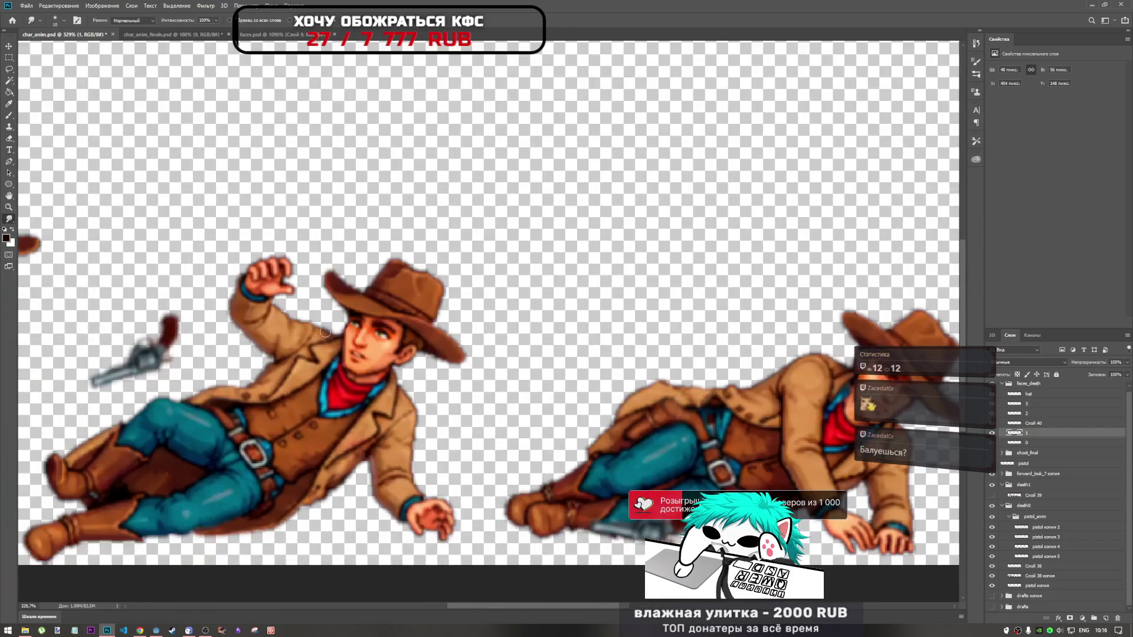
pyautogui.scroll(-4, 494, 363)
pyautogui.scroll(-1, 500, 352)
pyautogui.scroll(6, 500, 351)
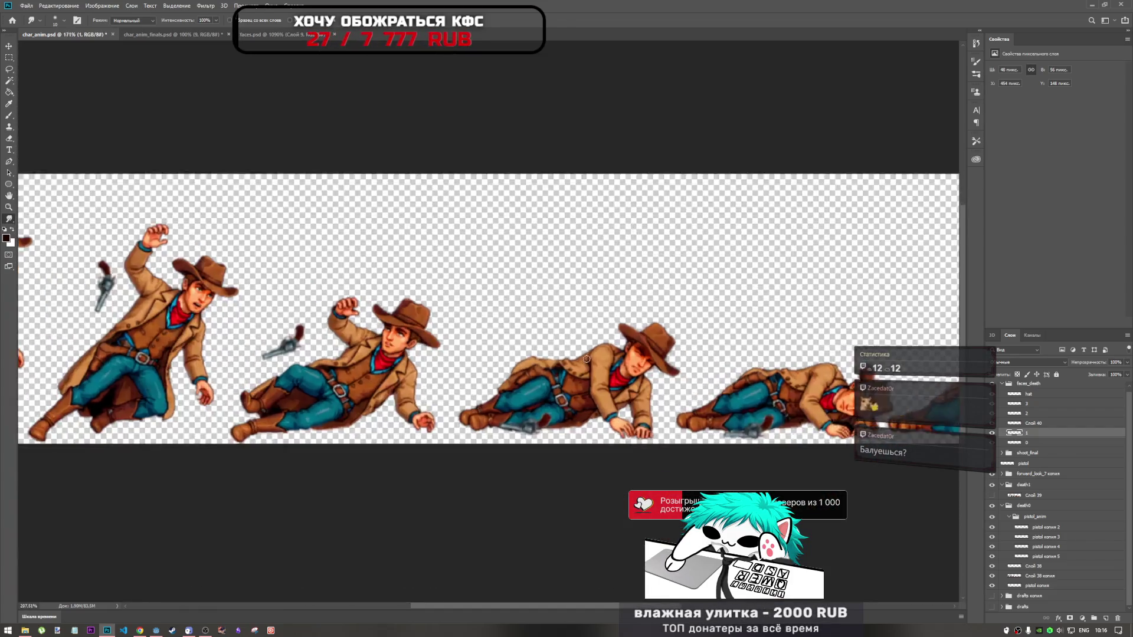
pyautogui.scroll(4, 500, 351)
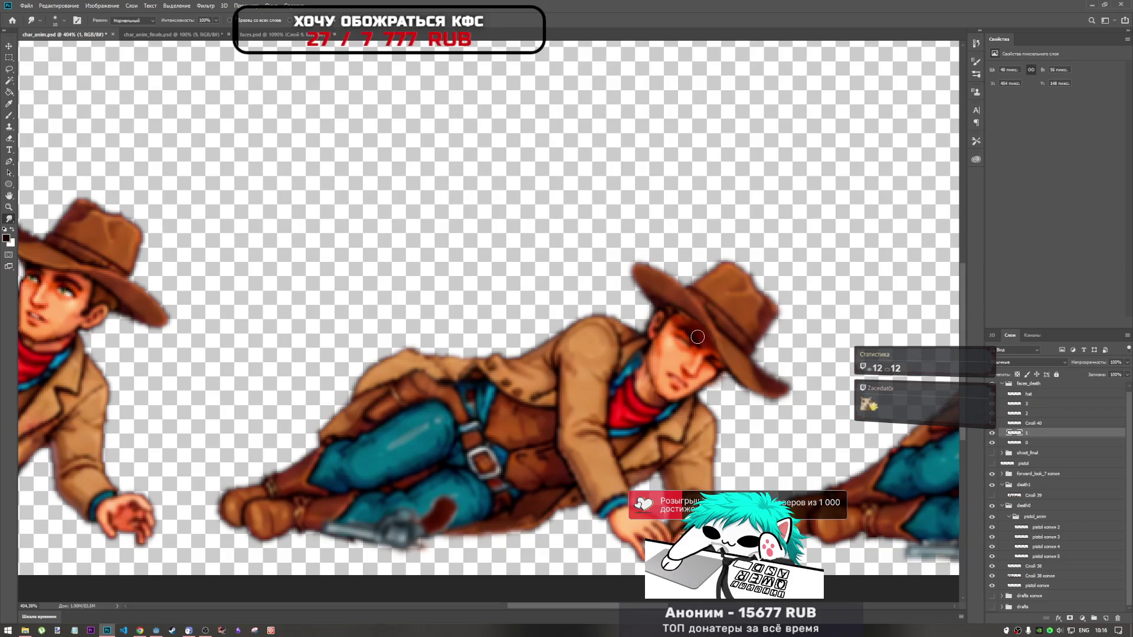
pyautogui.scroll(-3, 564, 339)
pyautogui.scroll(6, 565, 339)
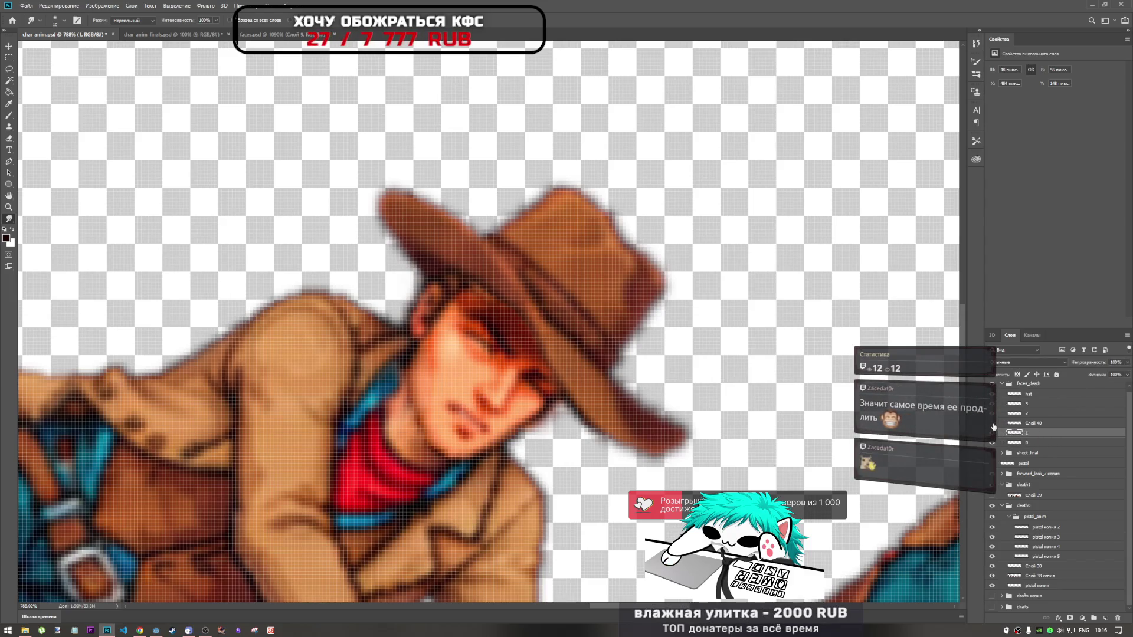
# Toggle the open-eyed face on and off for comparison, then select the face layer above
pyautogui.click(992, 416)
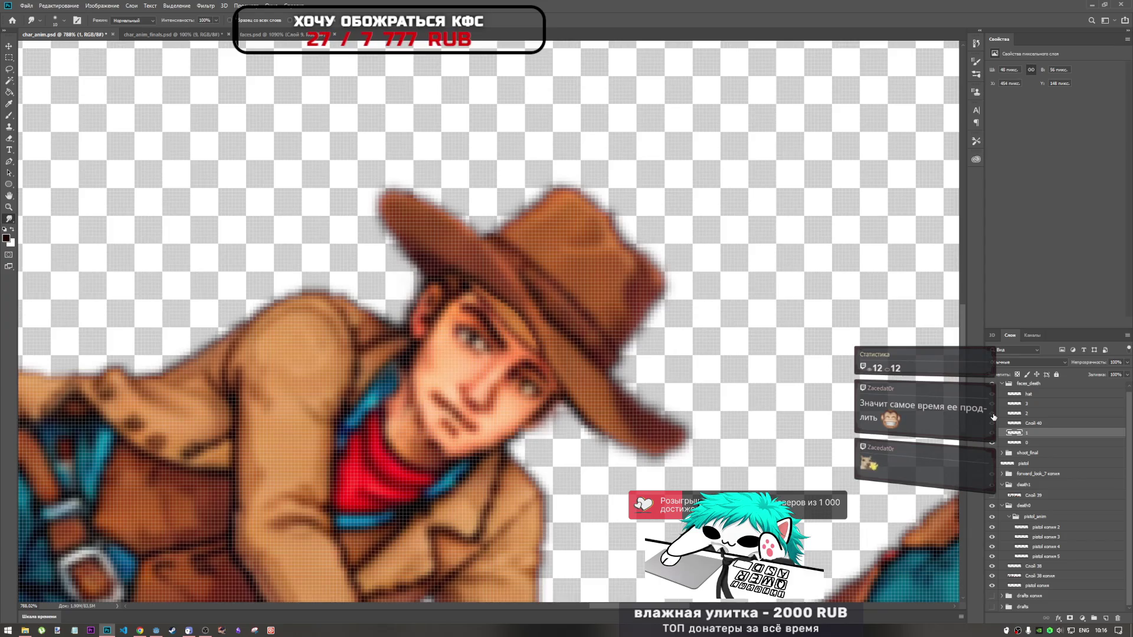
pyautogui.click(992, 416)
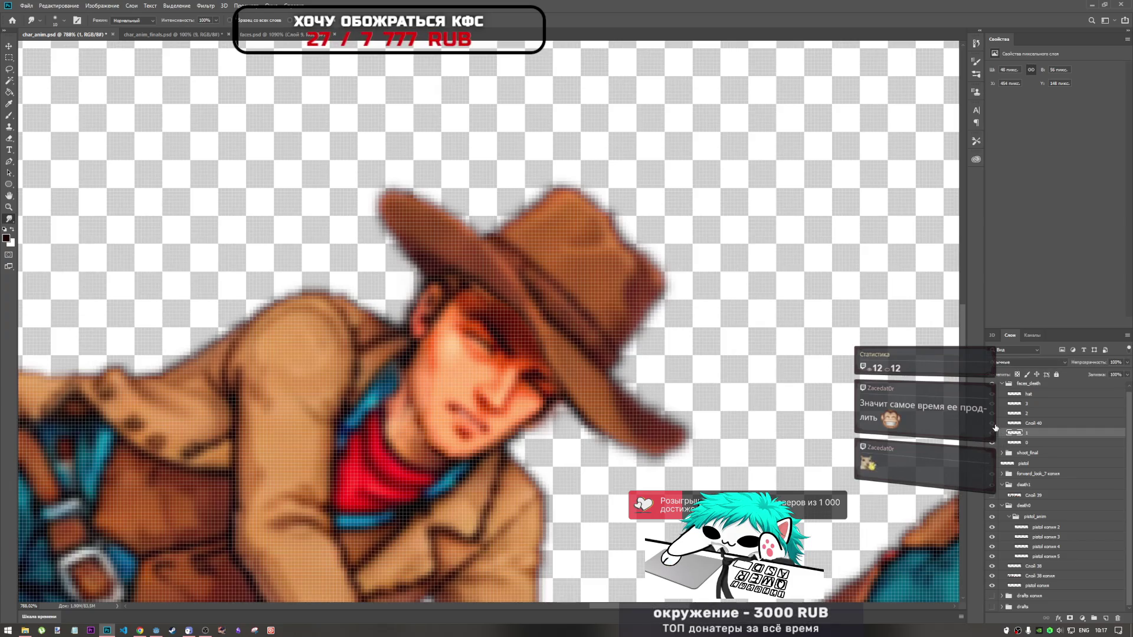
pyautogui.click(993, 418)
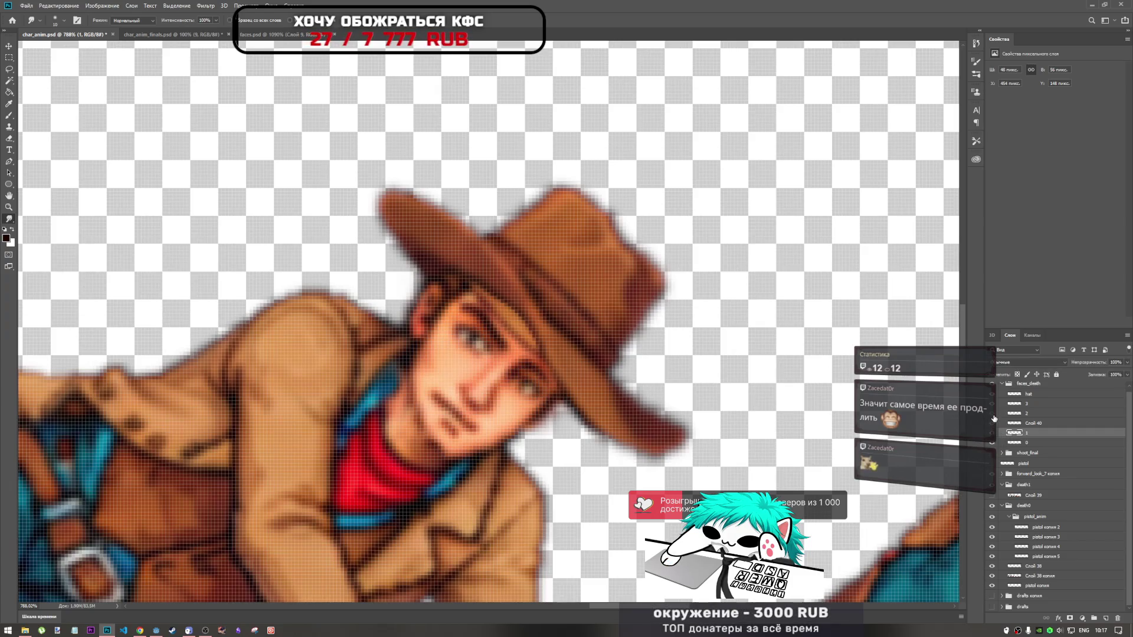
pyautogui.click(1026, 412)
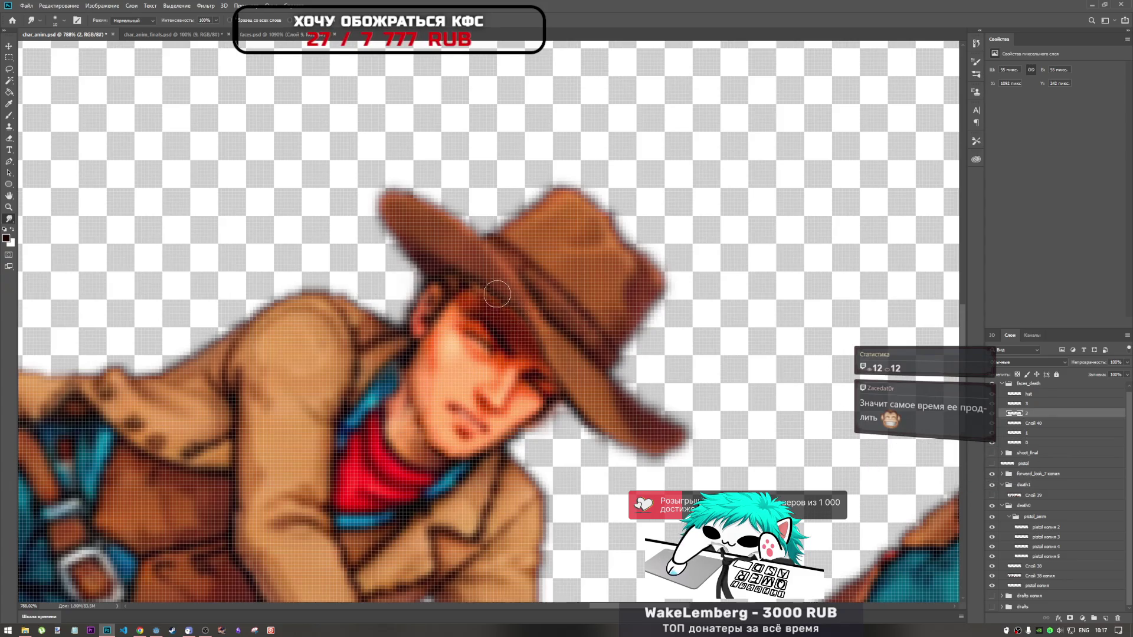
pyautogui.scroll(-2, 684, 379)
pyautogui.scroll(-2, 683, 379)
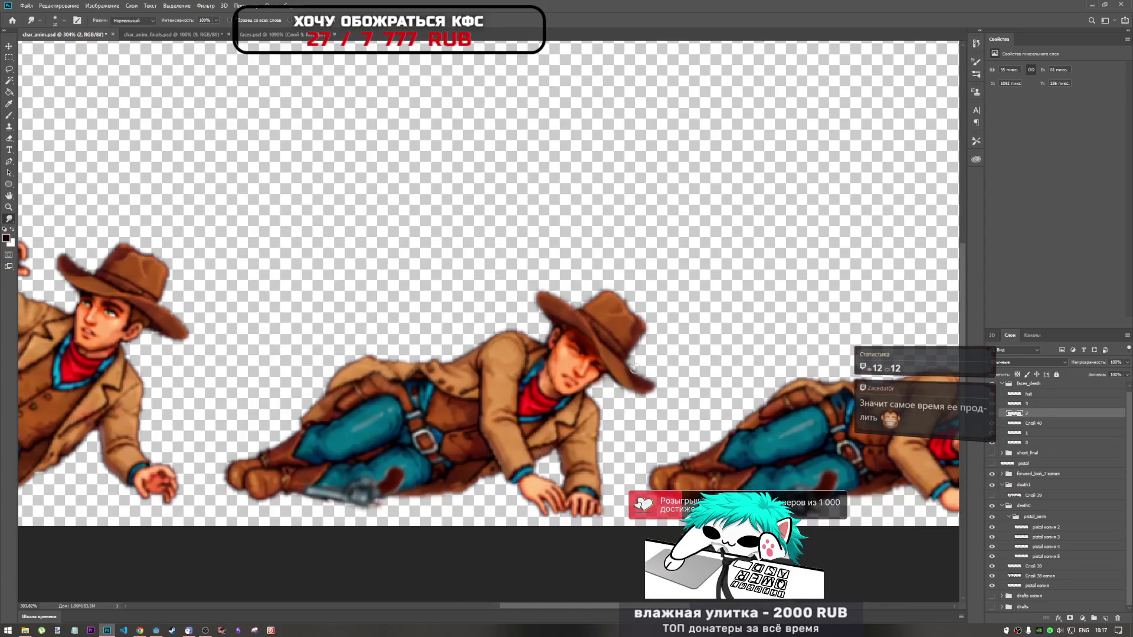
pyautogui.scroll(3, 619, 363)
pyautogui.scroll(3, 594, 356)
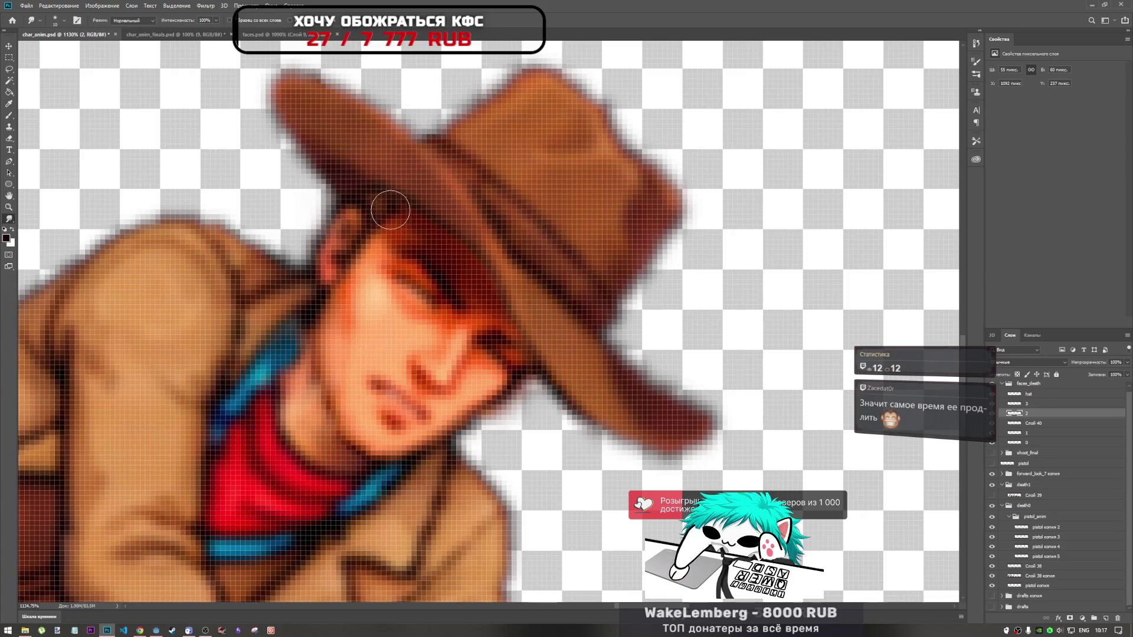
pyautogui.scroll(-3, 563, 335)
pyautogui.scroll(-3, 564, 335)
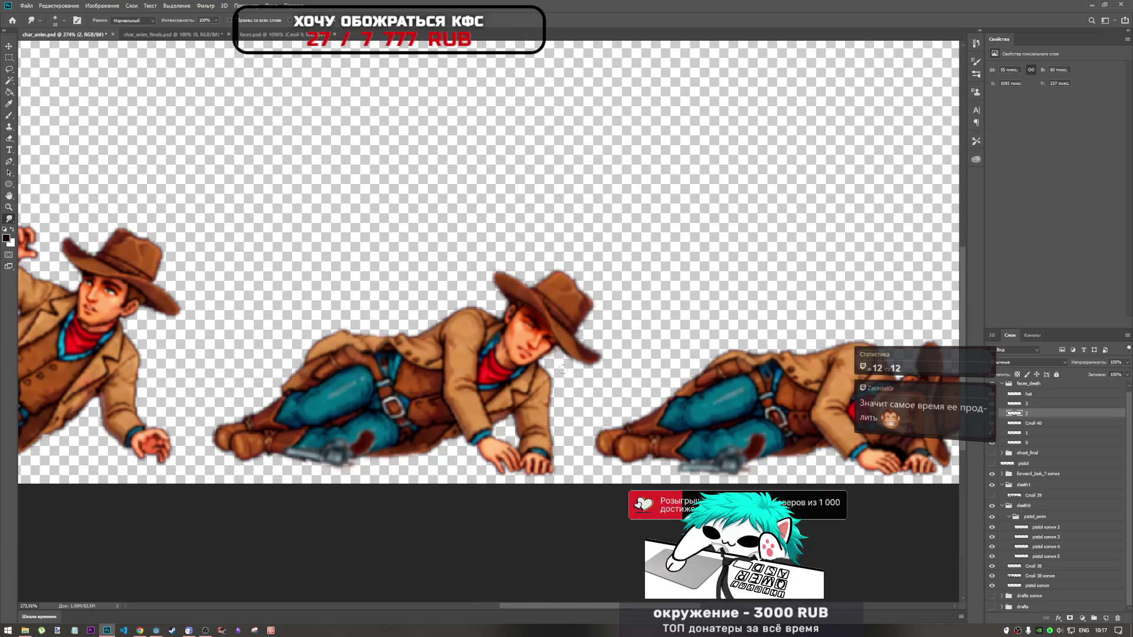
pyautogui.scroll(3, 537, 318)
pyautogui.scroll(3, 537, 319)
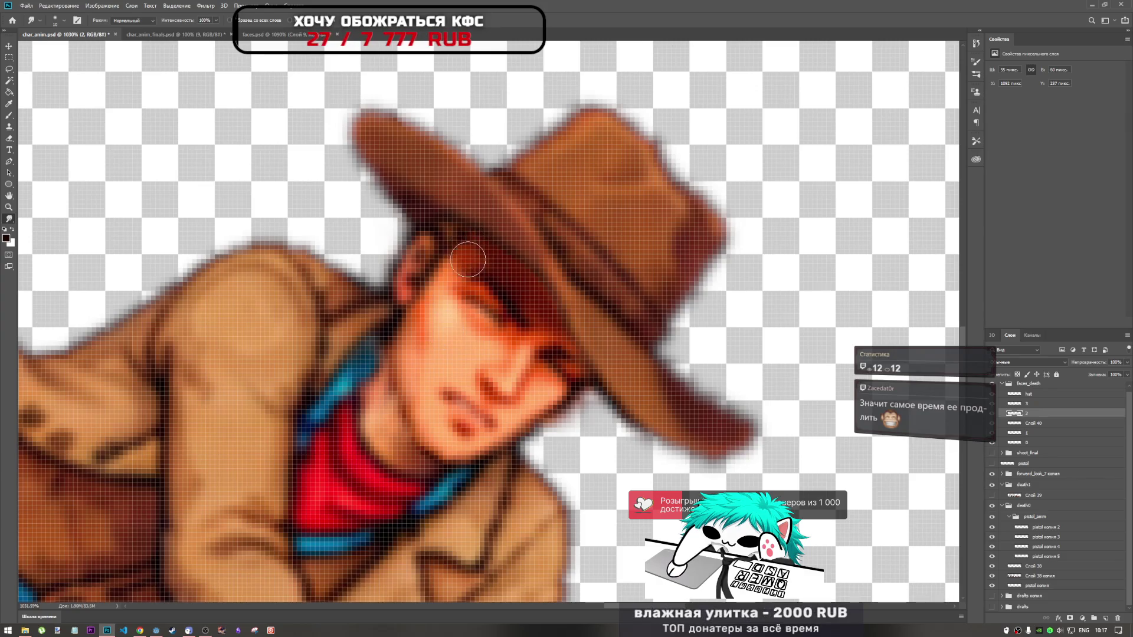
pyautogui.scroll(-3, 485, 323)
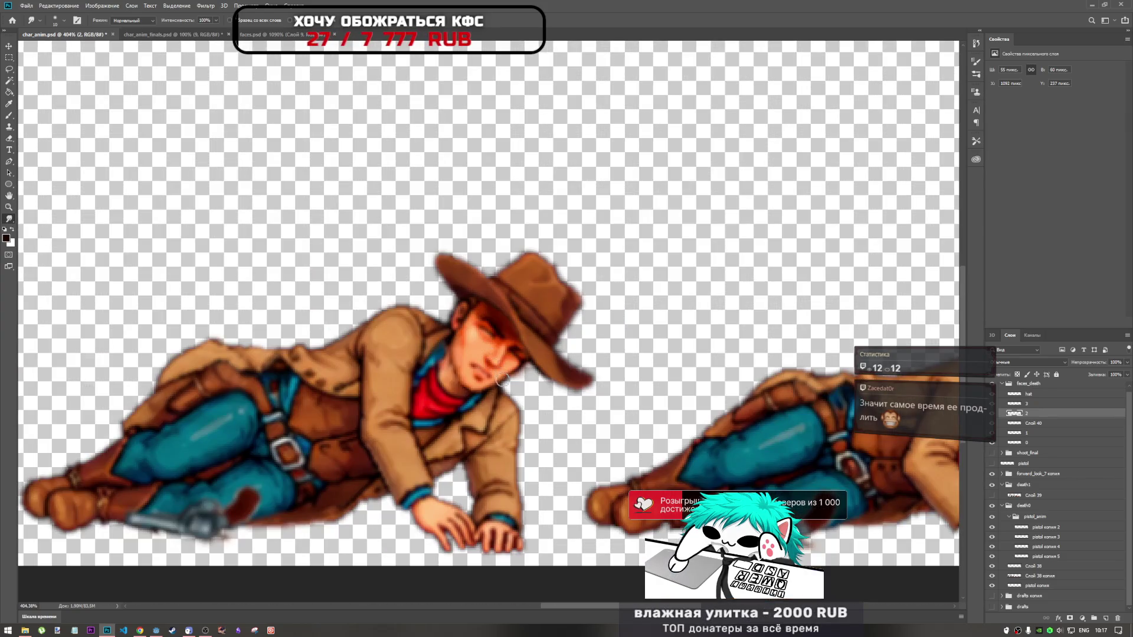
pyautogui.scroll(2, 509, 383)
pyautogui.scroll(-3, 509, 383)
pyautogui.scroll(3, 496, 336)
pyautogui.scroll(3, 478, 275)
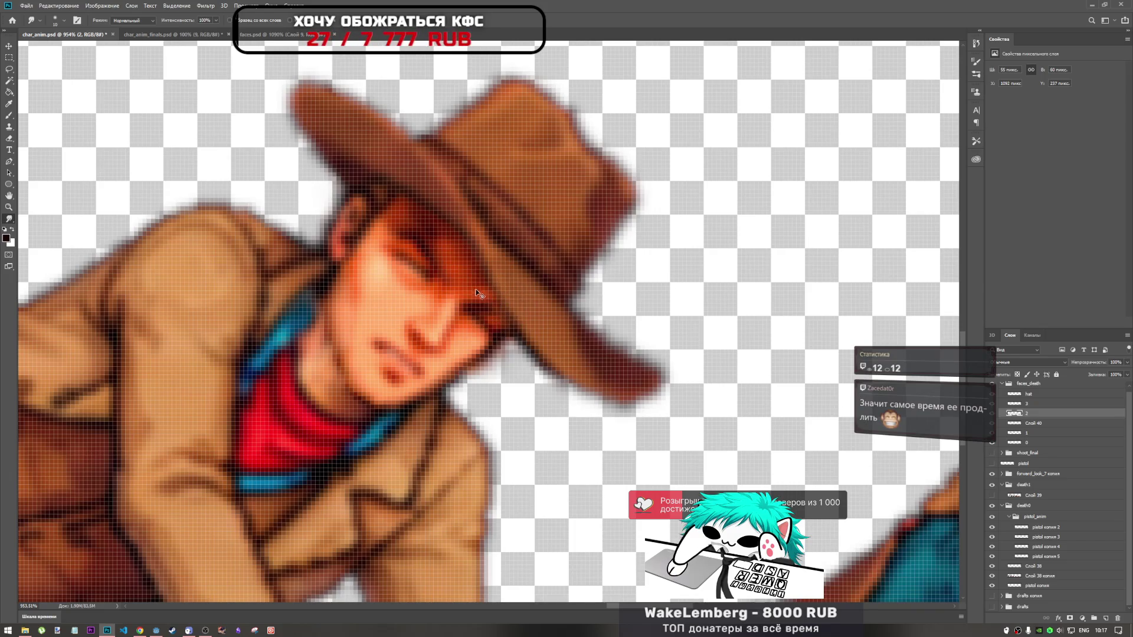
pyautogui.scroll(-3, 496, 328)
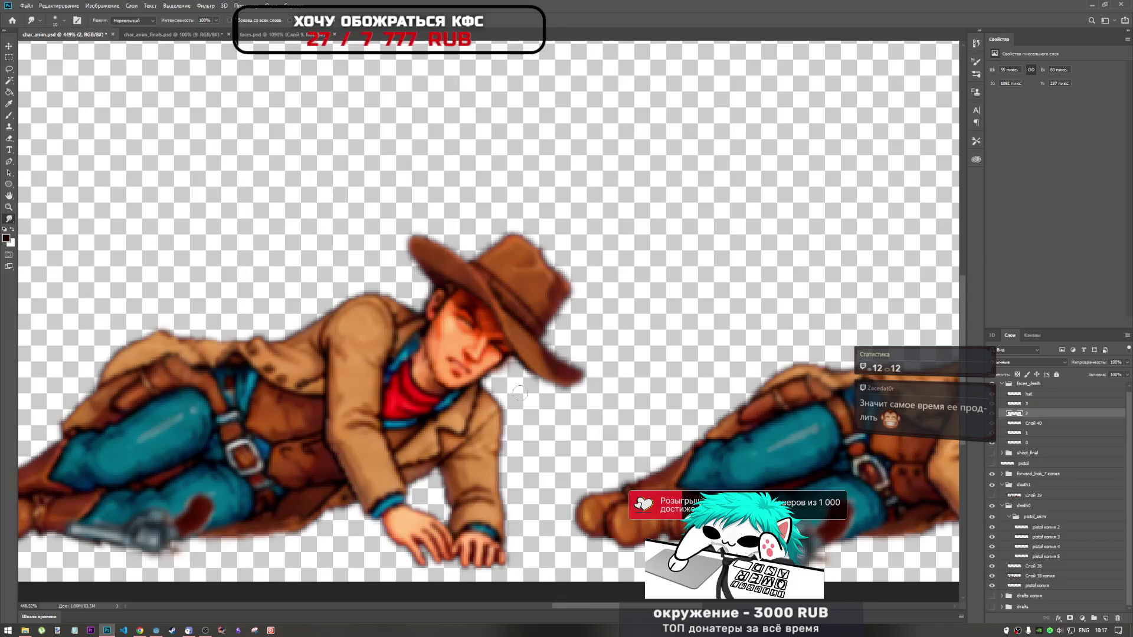
pyautogui.scroll(-2, 518, 393)
pyautogui.scroll(-2, 519, 393)
pyautogui.scroll(1, 519, 393)
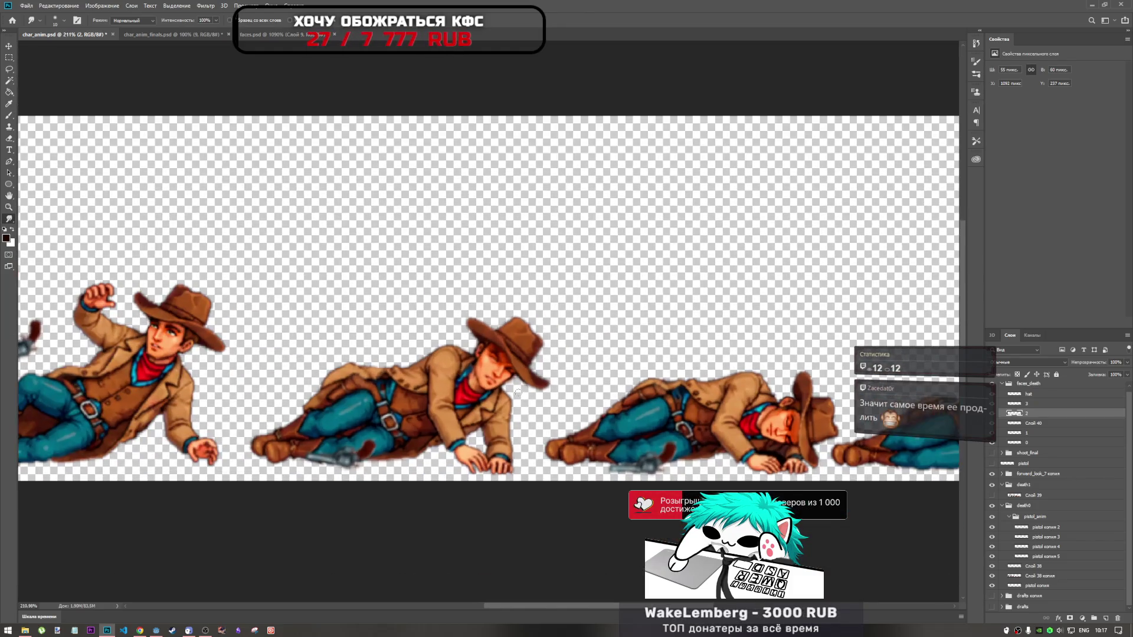
pyautogui.scroll(2, 518, 375)
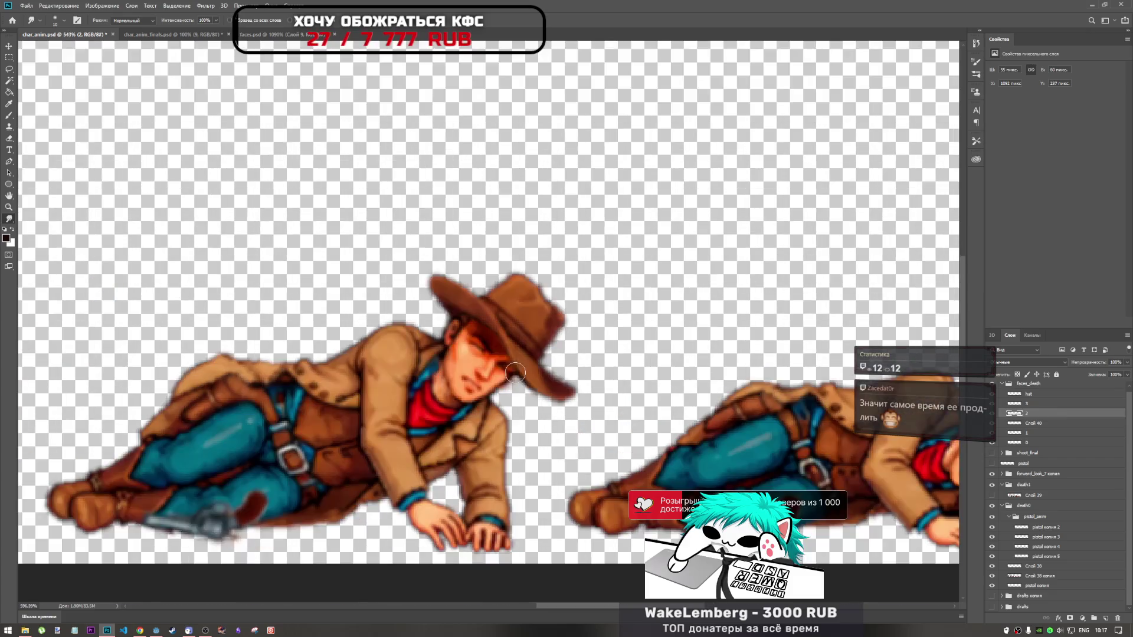
pyautogui.scroll(2, 509, 372)
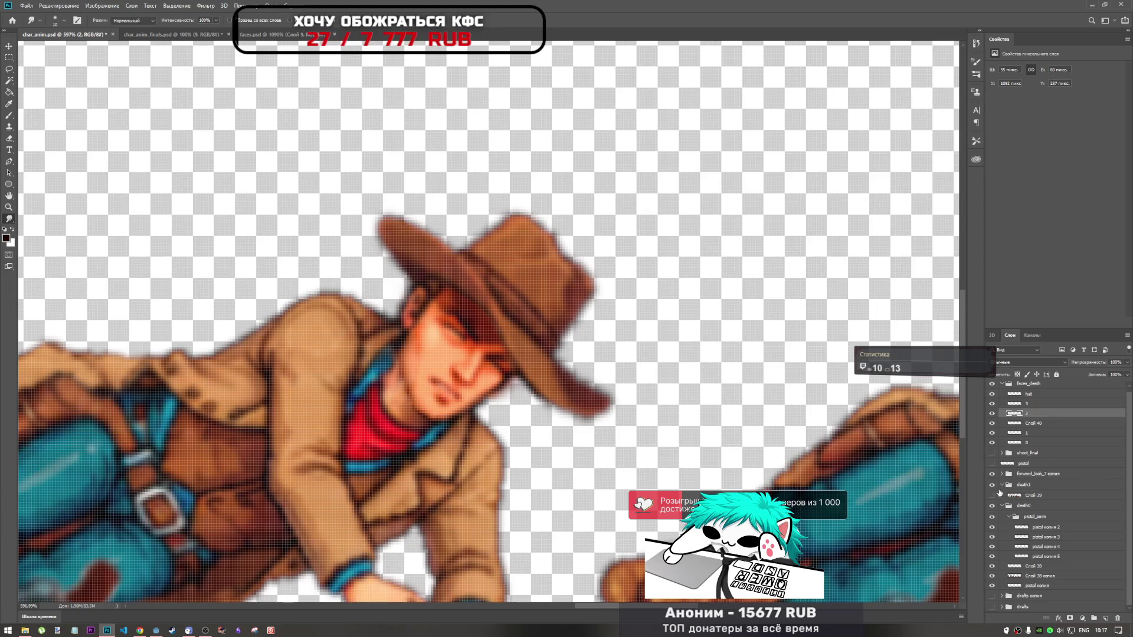
pyautogui.scroll(-1, 474, 350)
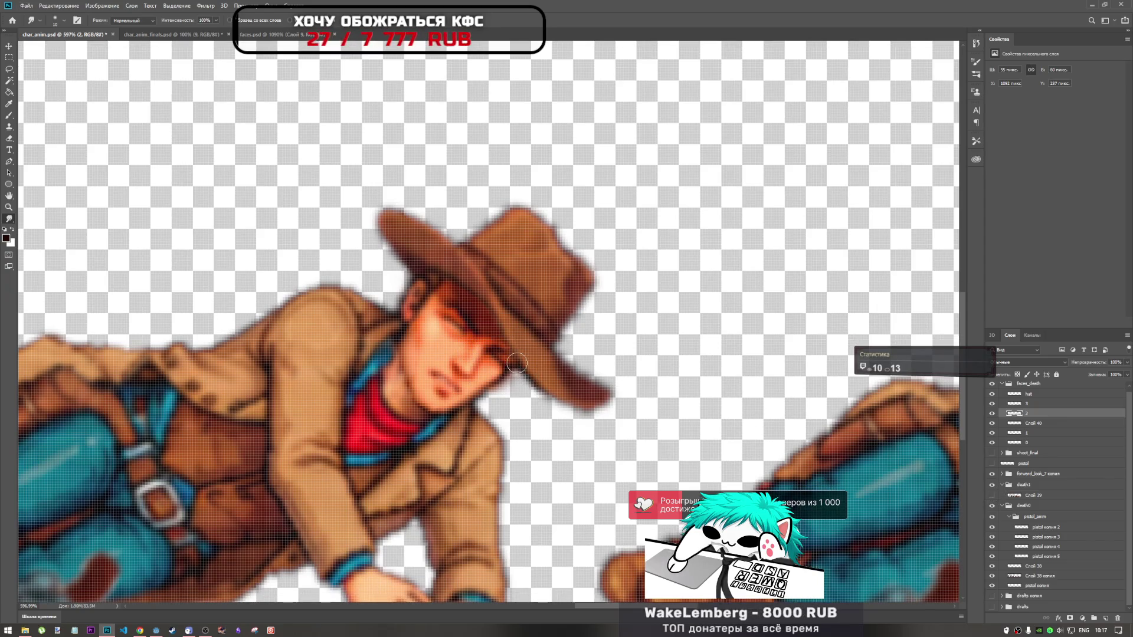
pyautogui.scroll(-2, 521, 365)
pyautogui.scroll(2, 521, 365)
pyautogui.scroll(2, 521, 365)
pyautogui.scroll(-1, 523, 383)
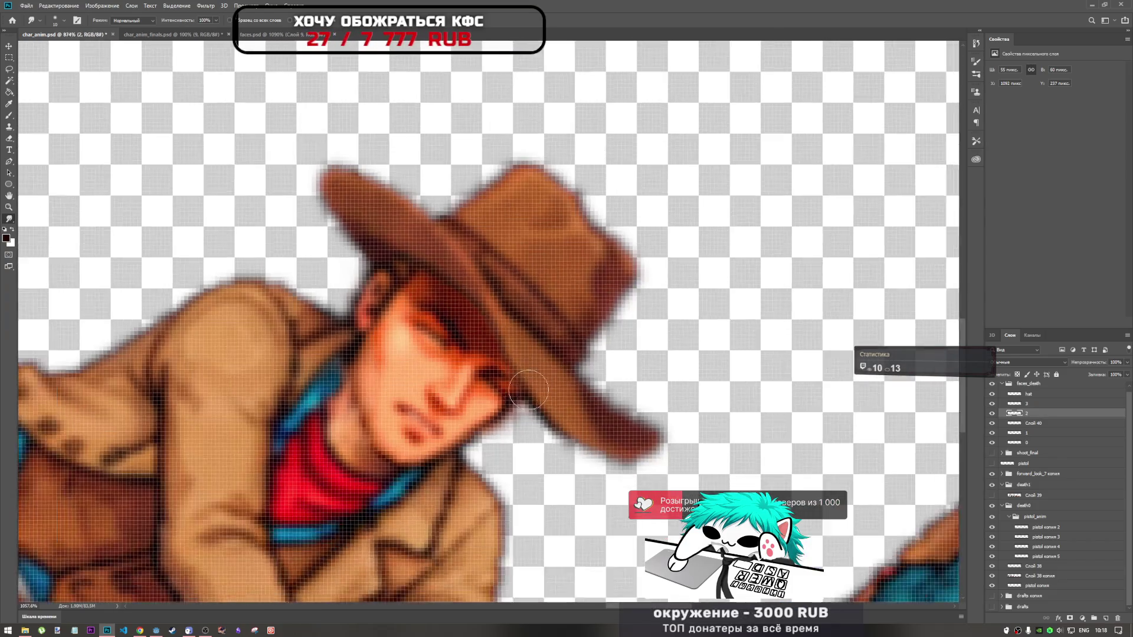
pyautogui.scroll(-1, 523, 383)
pyautogui.scroll(-1, 522, 383)
pyautogui.scroll(-1, 524, 394)
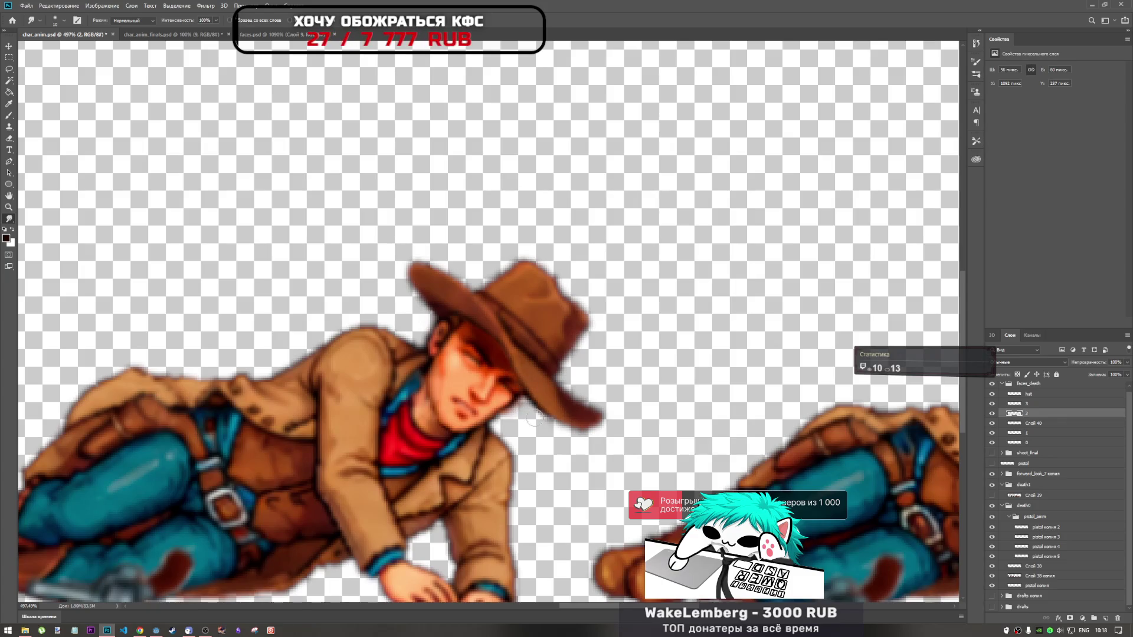
pyautogui.scroll(2, 527, 387)
pyautogui.scroll(2, 527, 387)
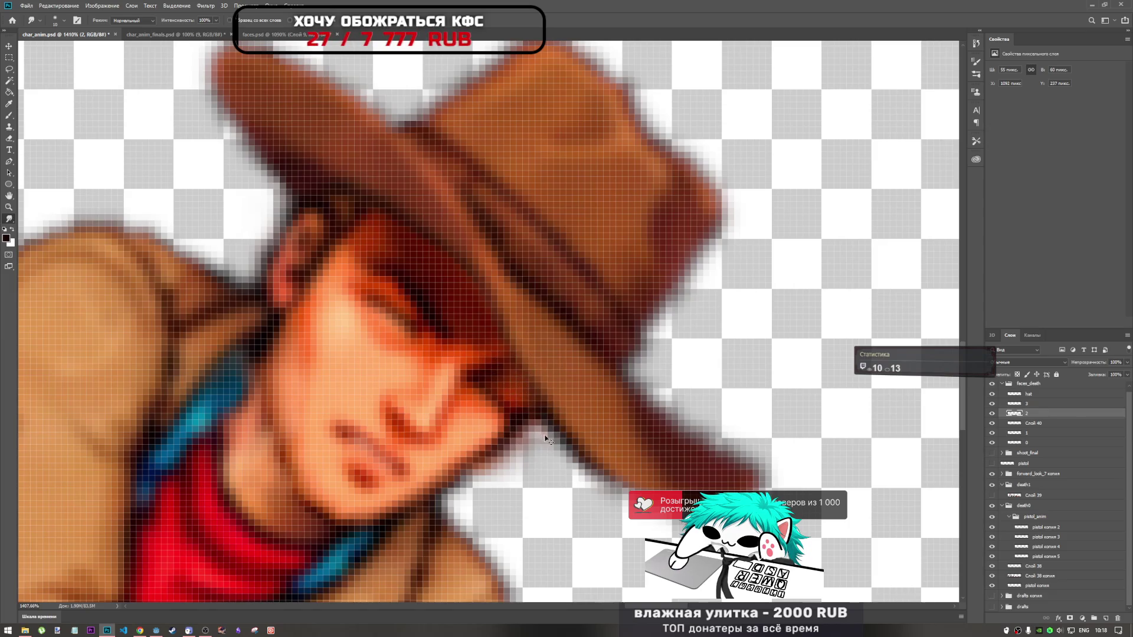
pyautogui.scroll(-3, 547, 433)
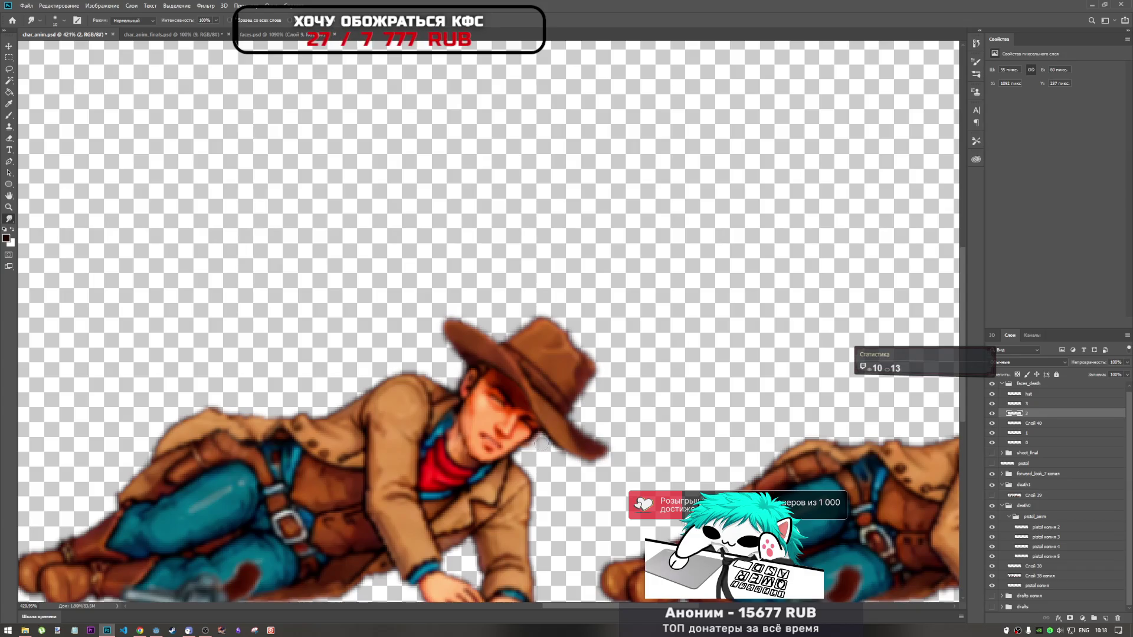
pyautogui.scroll(2, 538, 428)
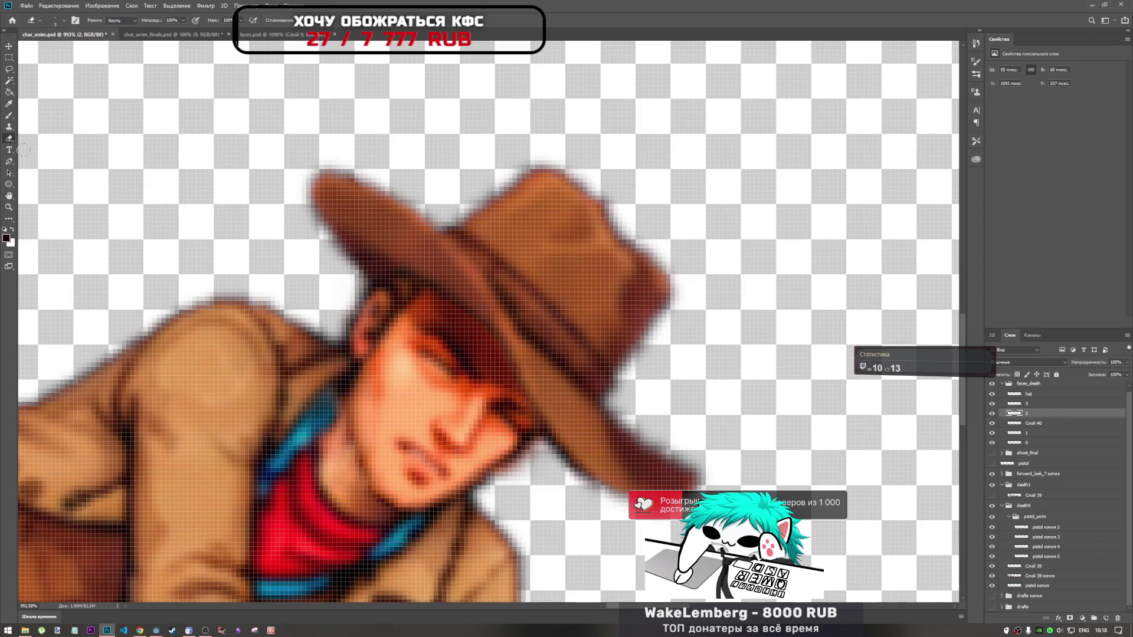
# Switch to the Brush tool for retouching the shaded face
pyautogui.press('b')
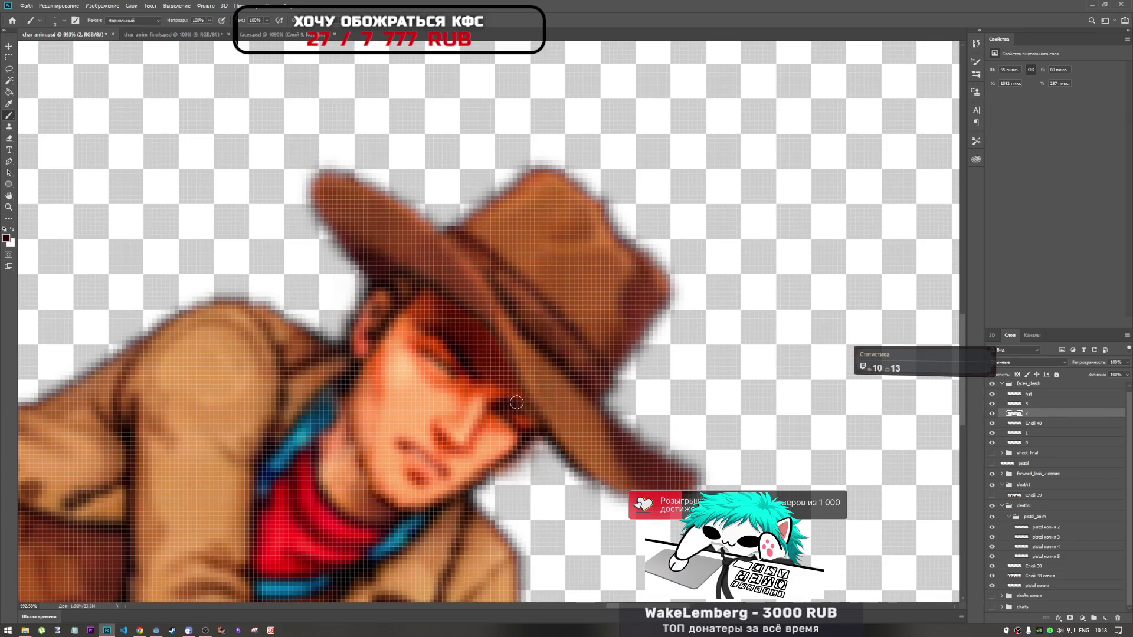
pyautogui.scroll(-3, 540, 376)
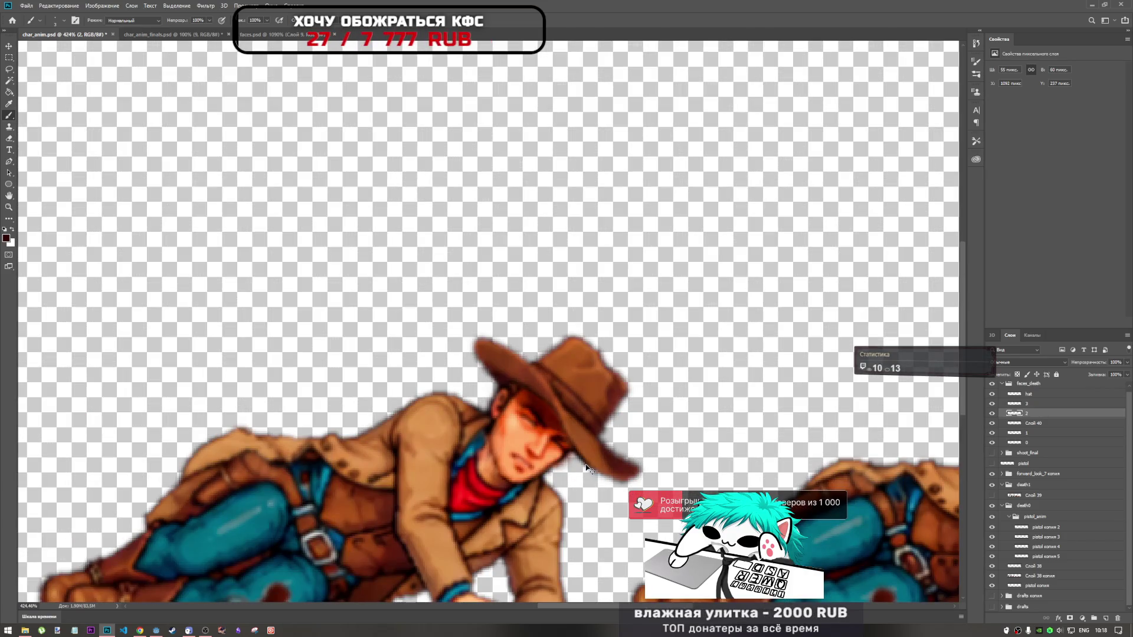
pyautogui.scroll(3, 586, 468)
pyautogui.scroll(3, 575, 451)
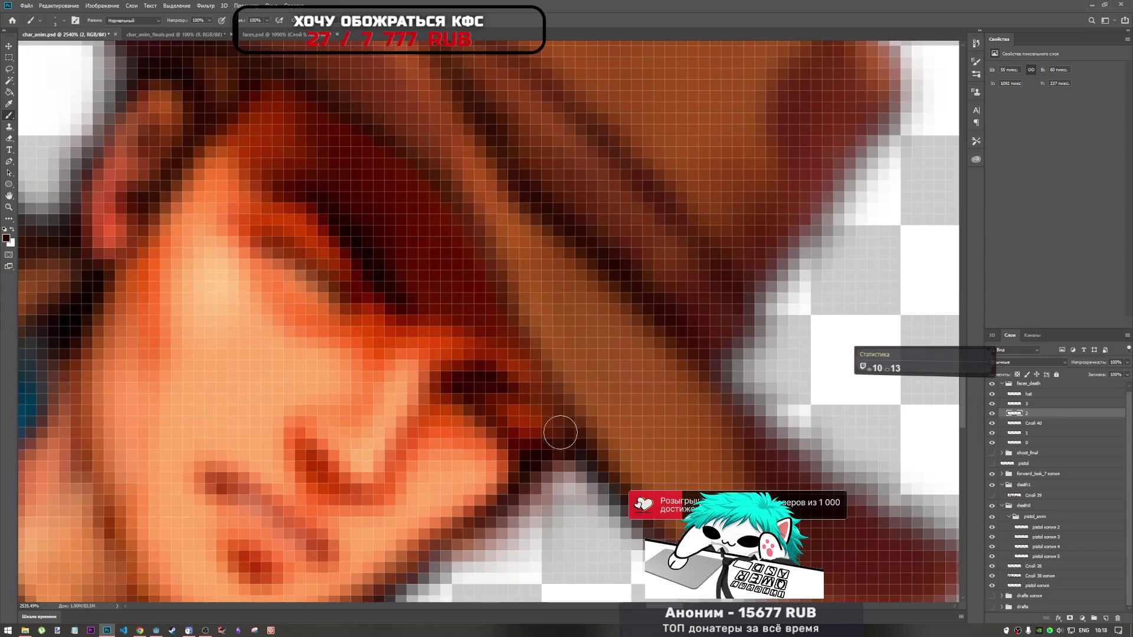
# Select the Pencil tool and sample the dark shadow colour beside the face
pyautogui.click(11, 113)
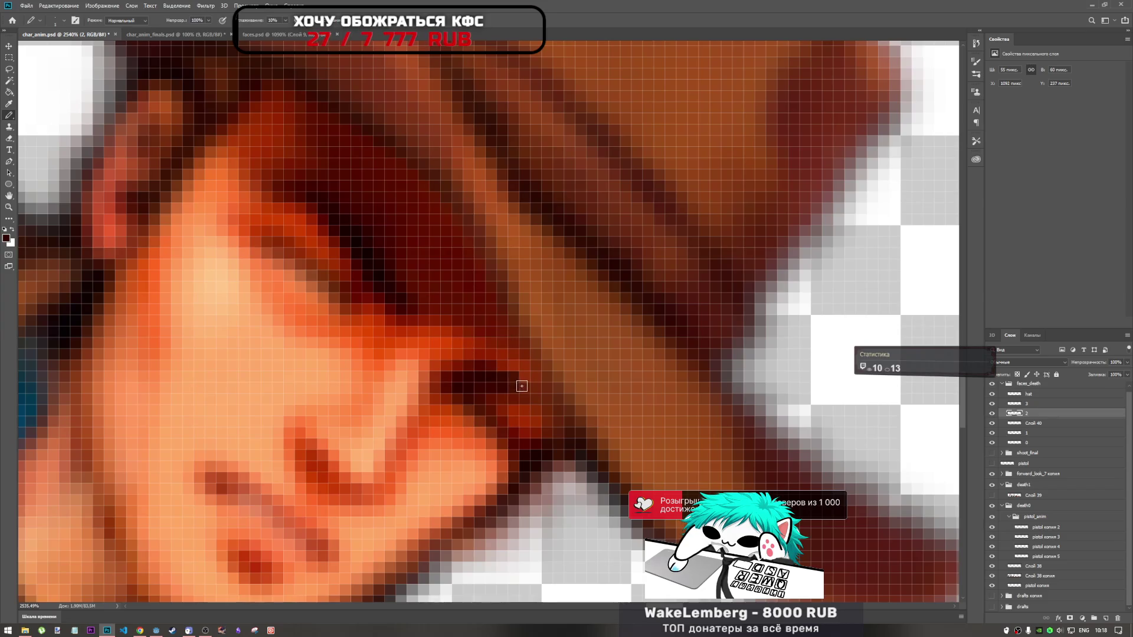
pyautogui.keyDown('alt'); pyautogui.click(473, 379); pyautogui.keyUp('alt')
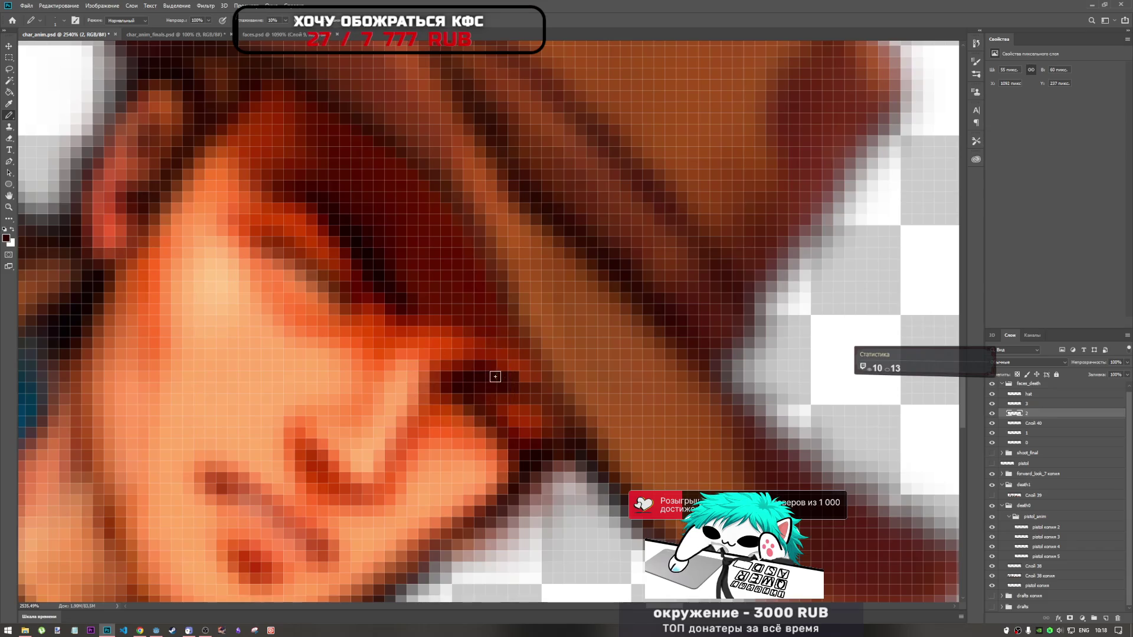
pyautogui.scroll(-5, 540, 385)
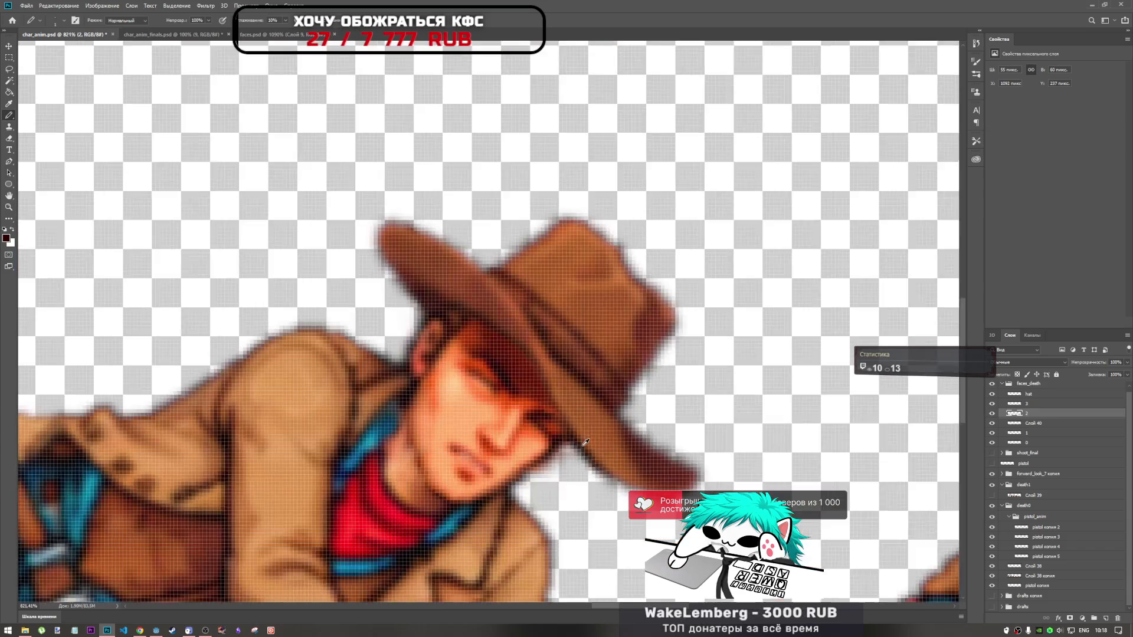
pyautogui.scroll(-3, 567, 416)
pyautogui.scroll(-3, 567, 432)
pyautogui.scroll(-2, 566, 432)
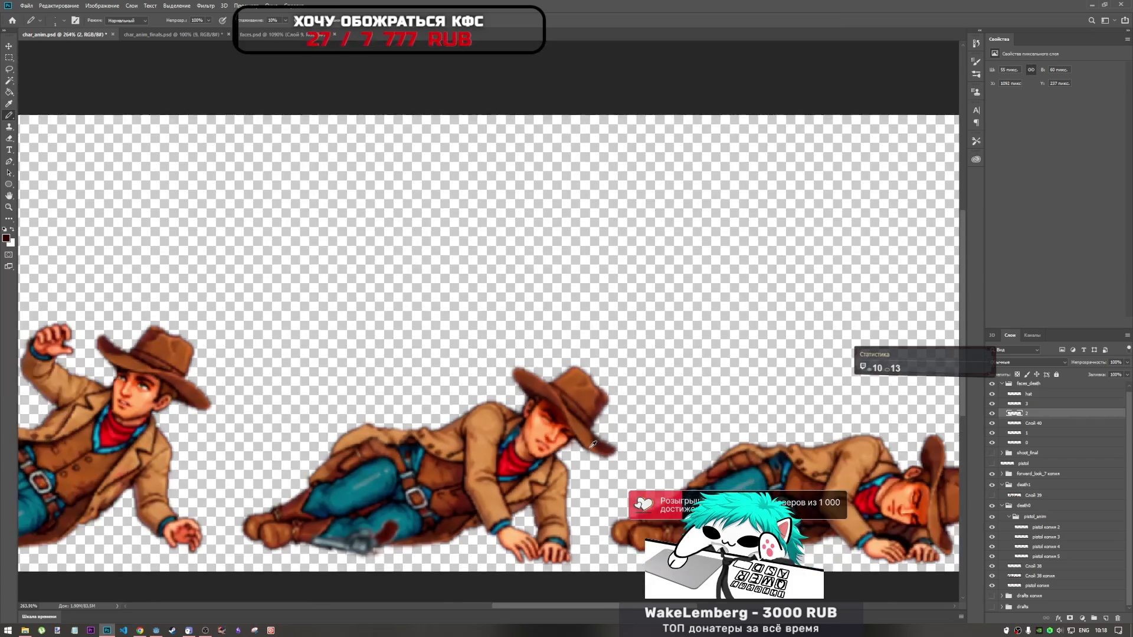
pyautogui.scroll(5, 586, 440)
pyautogui.scroll(-3, 555, 417)
pyautogui.scroll(3, 558, 415)
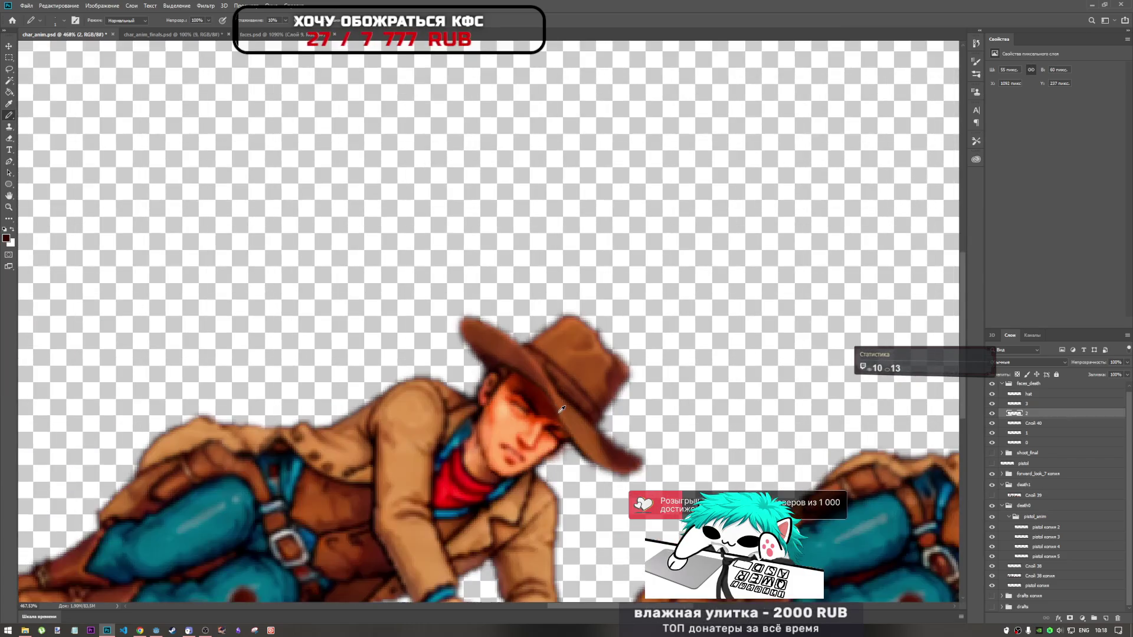
pyautogui.scroll(3, 565, 410)
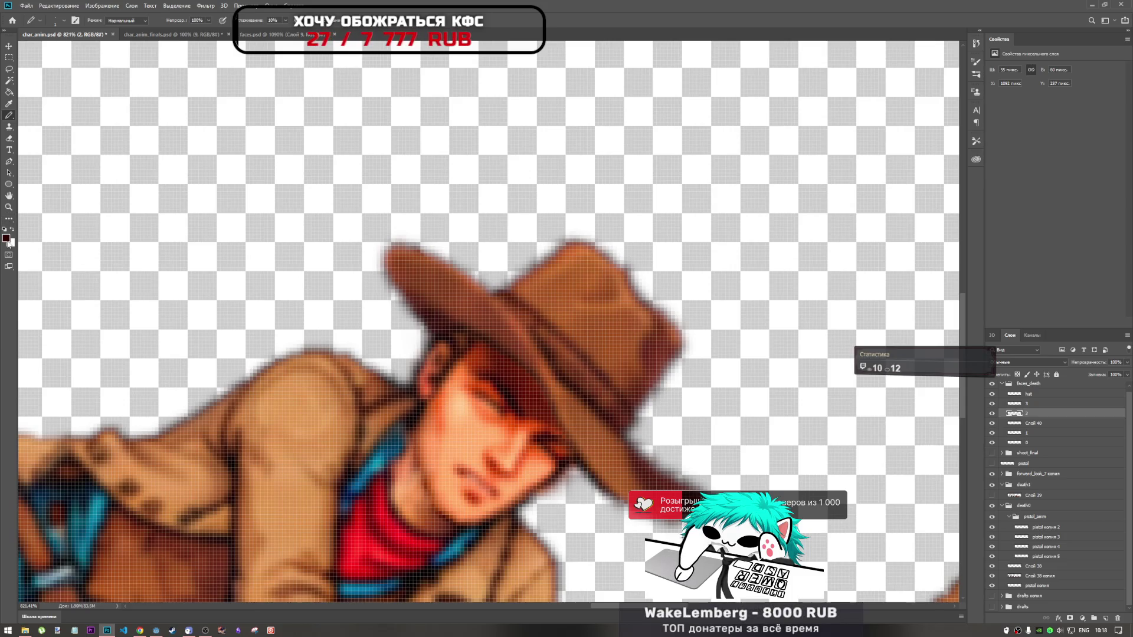
# Choose the Dodge tool from the extra tools list
pyautogui.click(9, 218)
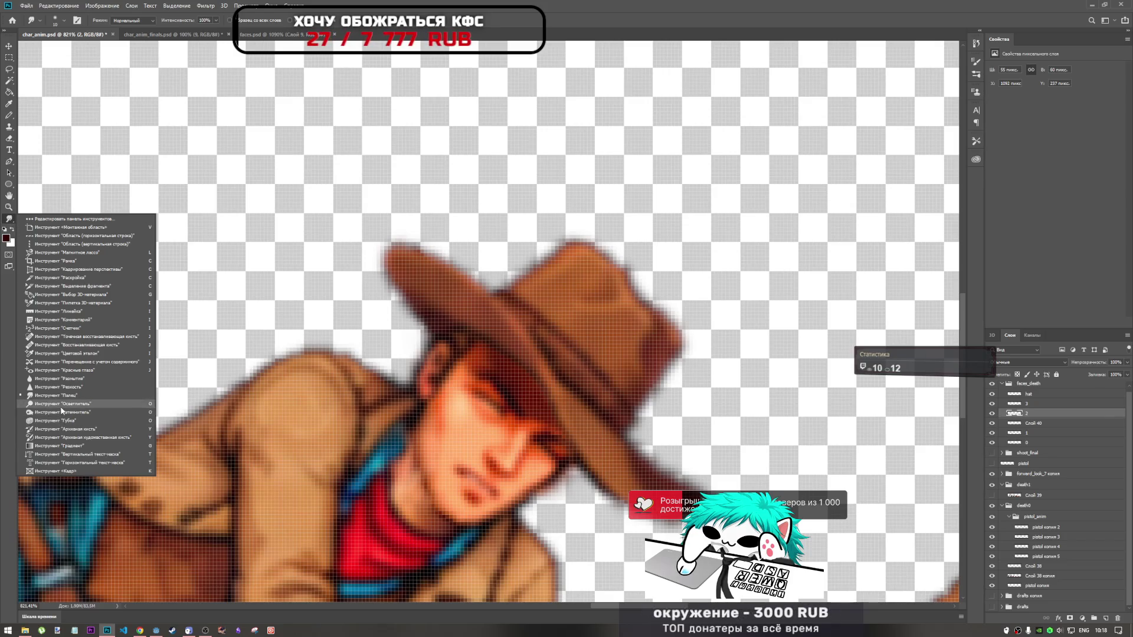
pyautogui.click(67, 403)
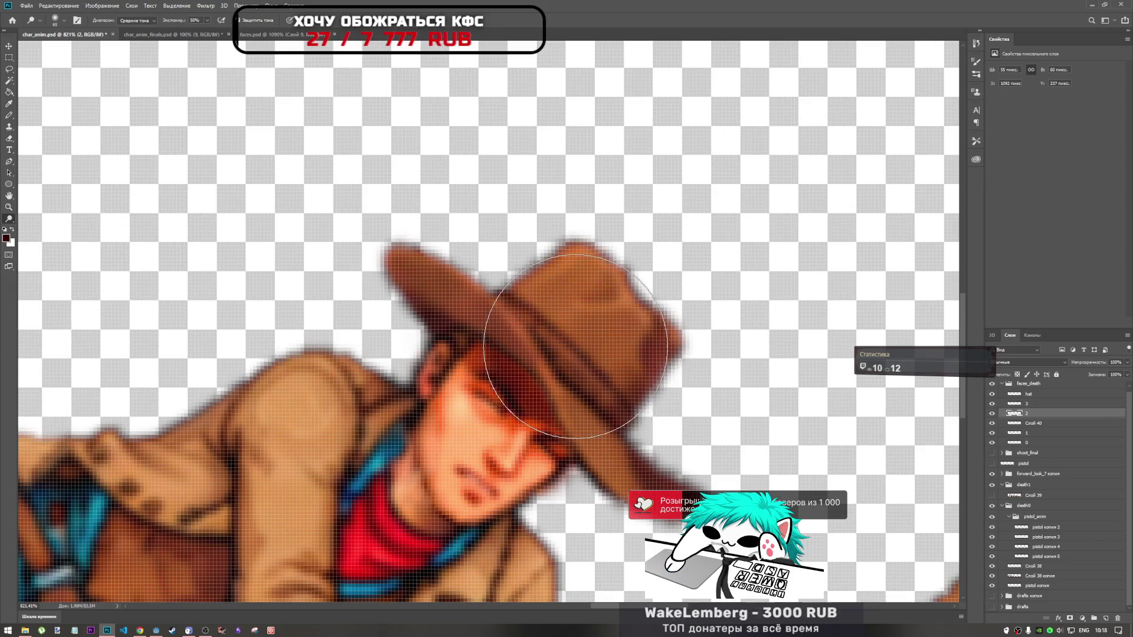
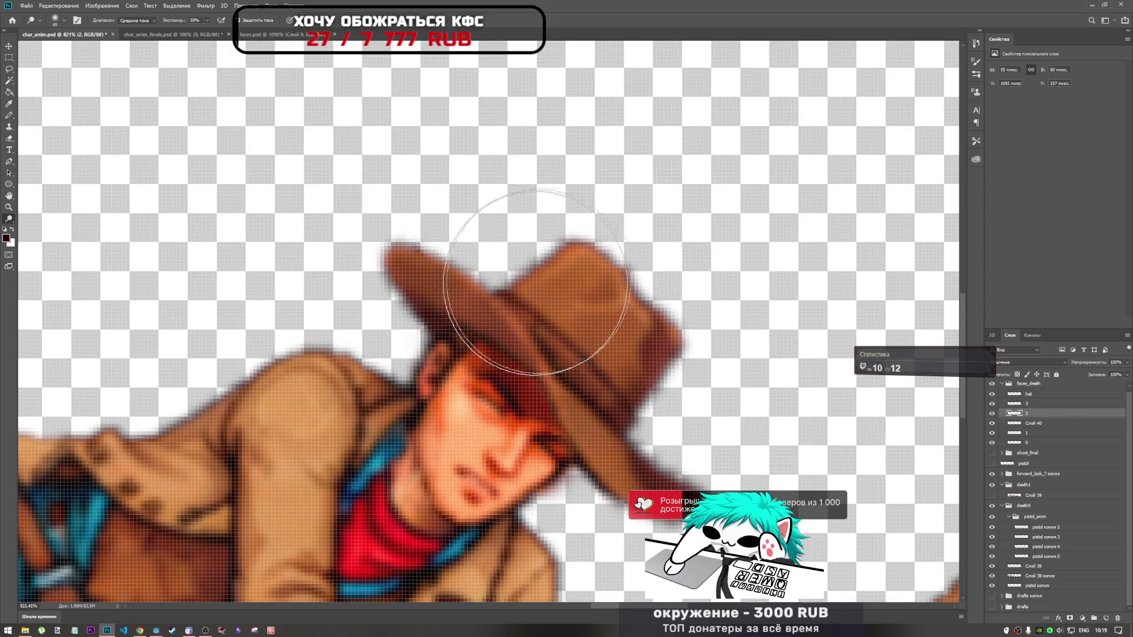
pyautogui.scroll(-2, 629, 345)
pyautogui.scroll(-2, 632, 348)
pyautogui.scroll(-2, 632, 363)
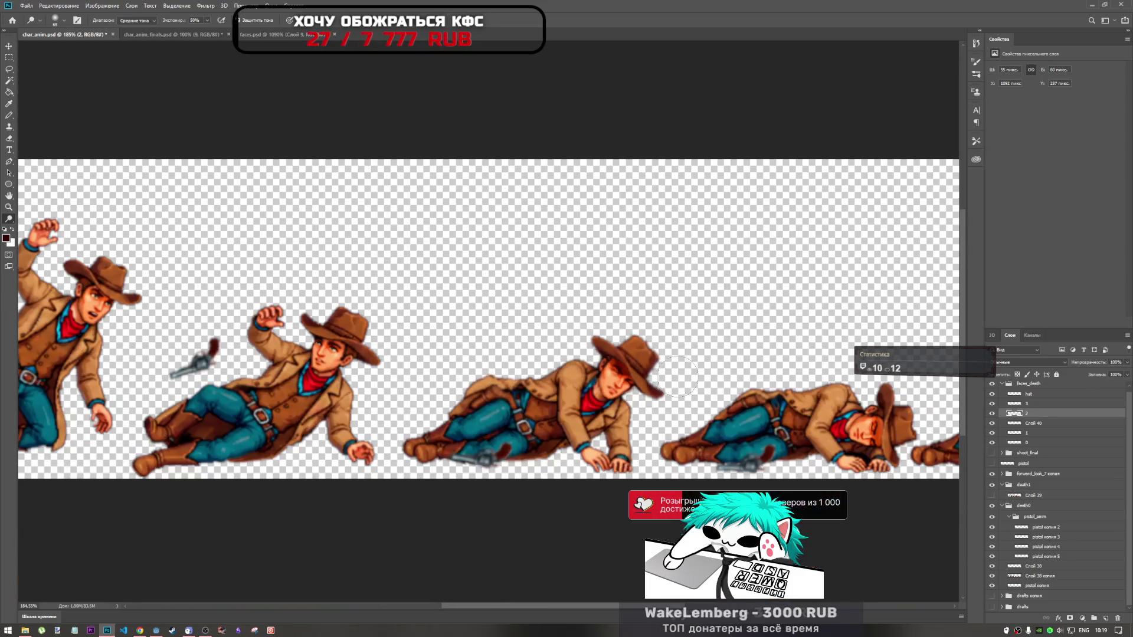
pyautogui.scroll(-1, 596, 354)
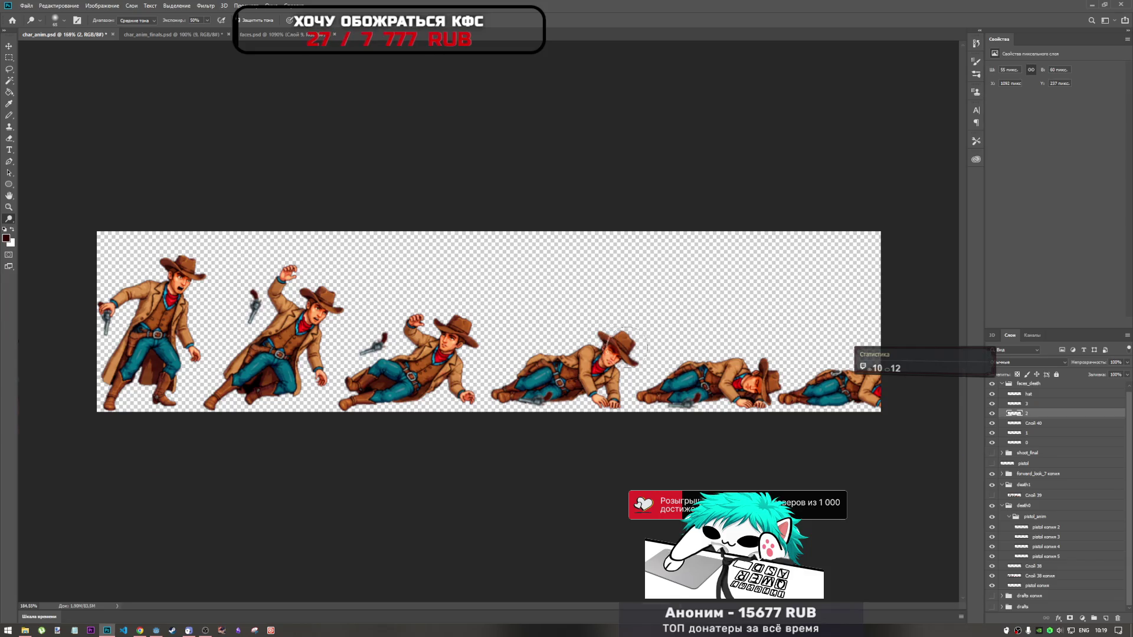
pyautogui.scroll(3, 623, 345)
pyautogui.scroll(3, 622, 346)
pyautogui.scroll(2, 622, 345)
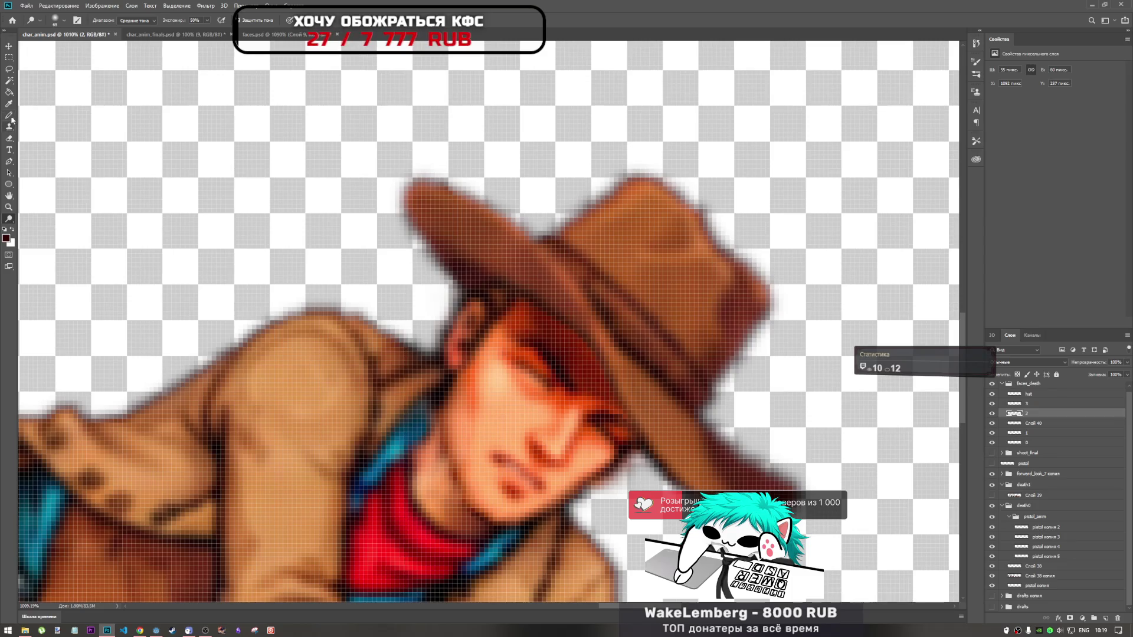
# Select the plain Brush Tool, then bring the YouTube video in Chrome to the front
pyautogui.rightClick(10, 116)
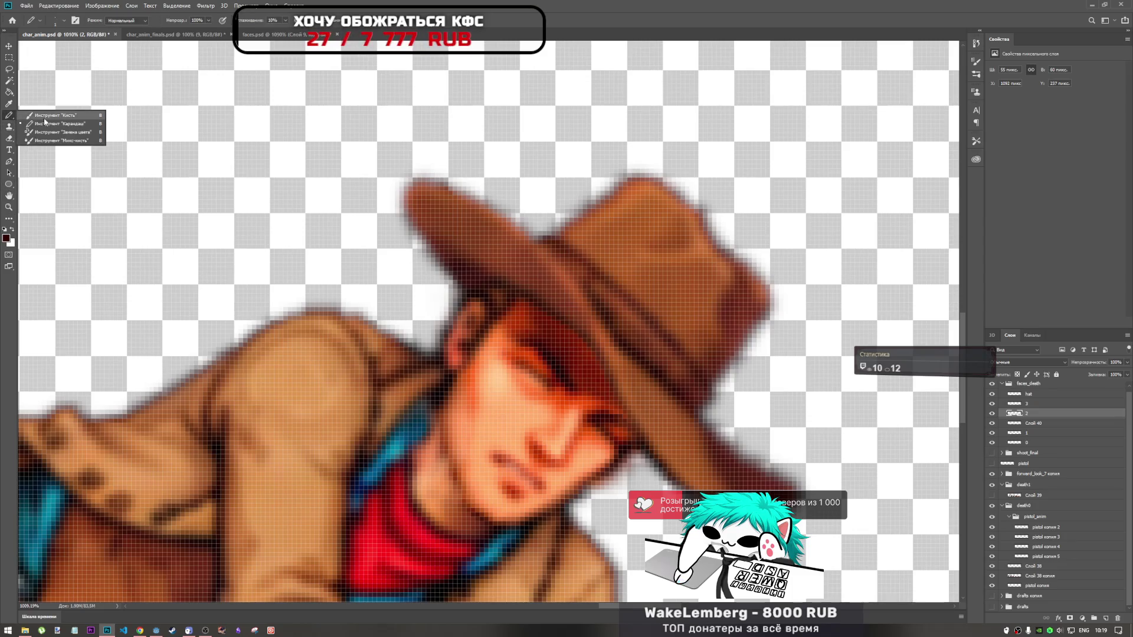
pyautogui.click(45, 122)
pyautogui.click(140, 631)
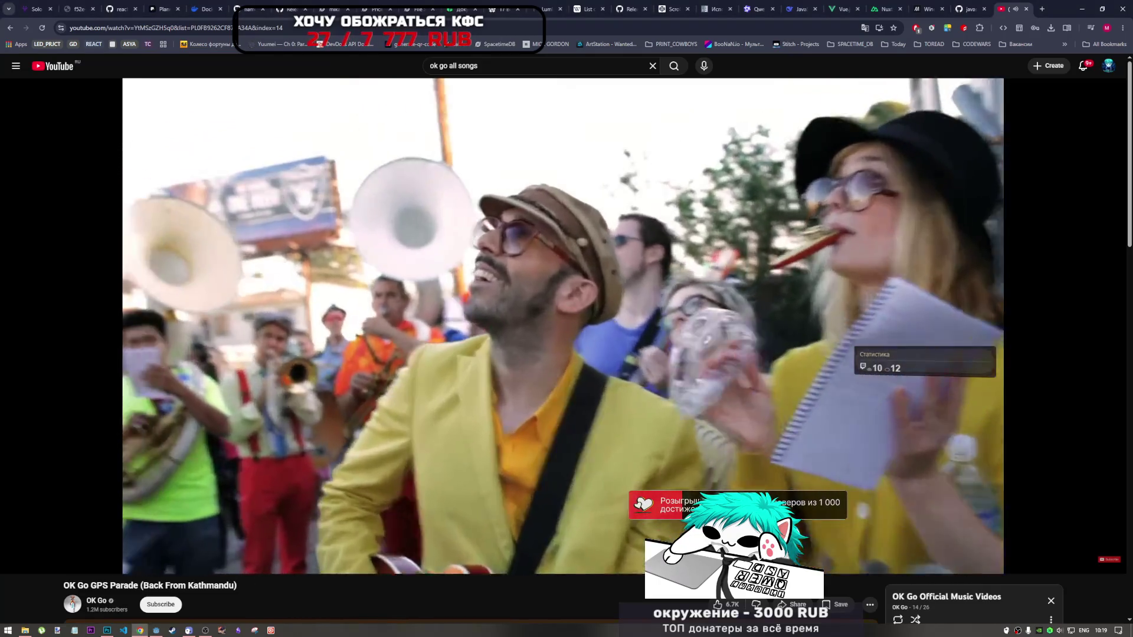
pyautogui.scroll(-3, 921, 481)
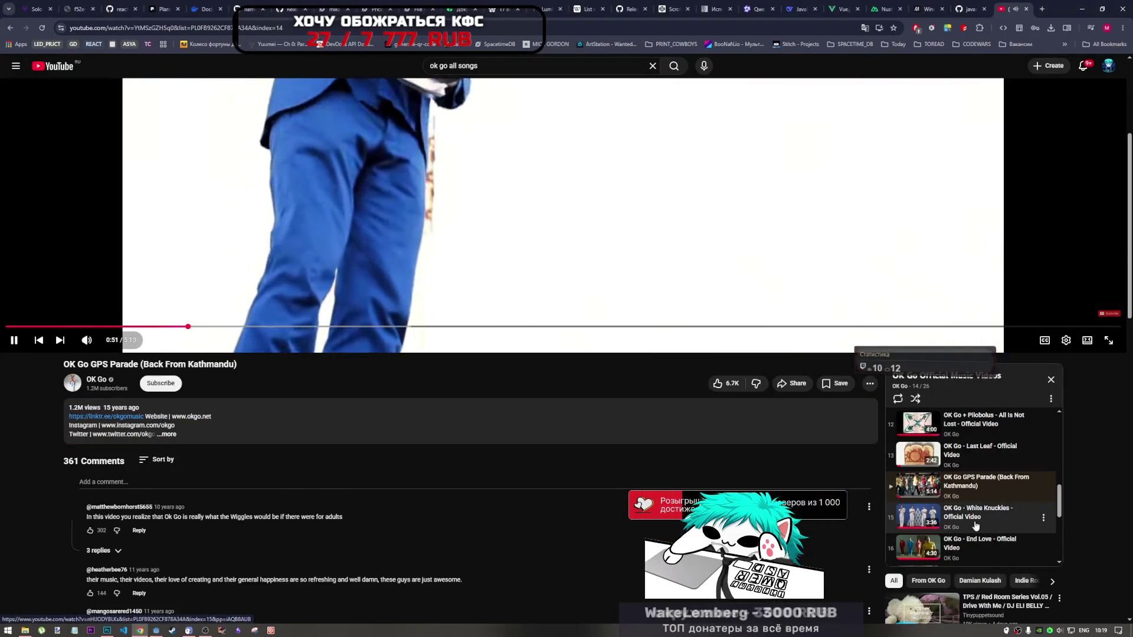
pyautogui.scroll(5, 558, 392)
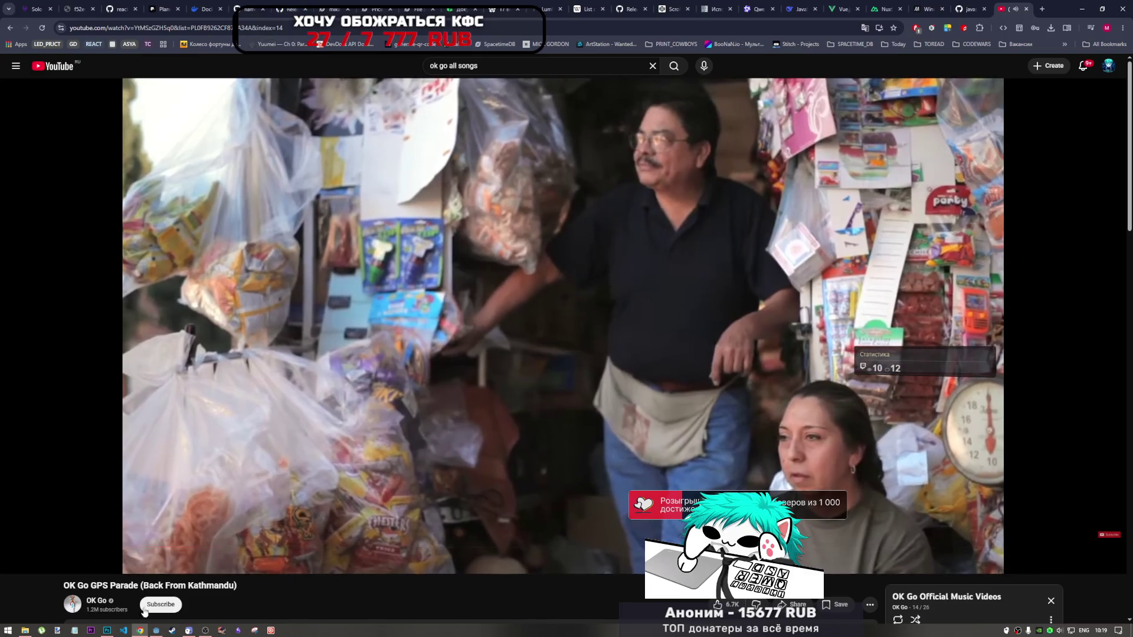
# Return from YouTube to the cowboy sprite in Photoshop with Alt+Tab
pyautogui.hotkey('alt', 'Tab')
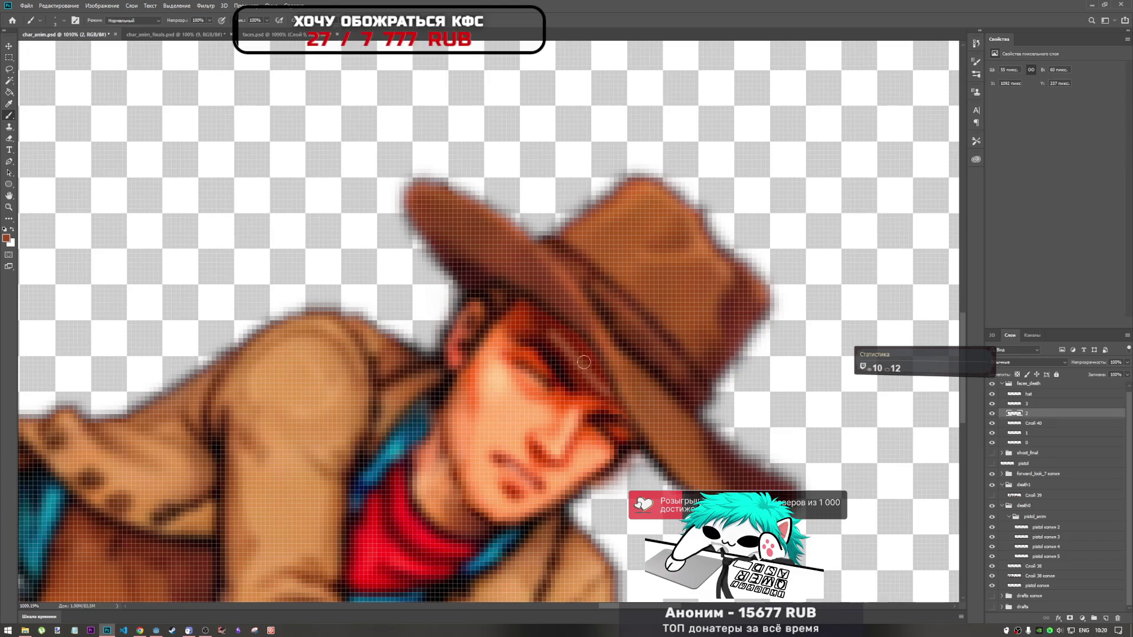
pyautogui.scroll(-5, 579, 356)
pyautogui.scroll(-5, 580, 372)
pyautogui.scroll(5, 583, 390)
pyautogui.scroll(6, 584, 408)
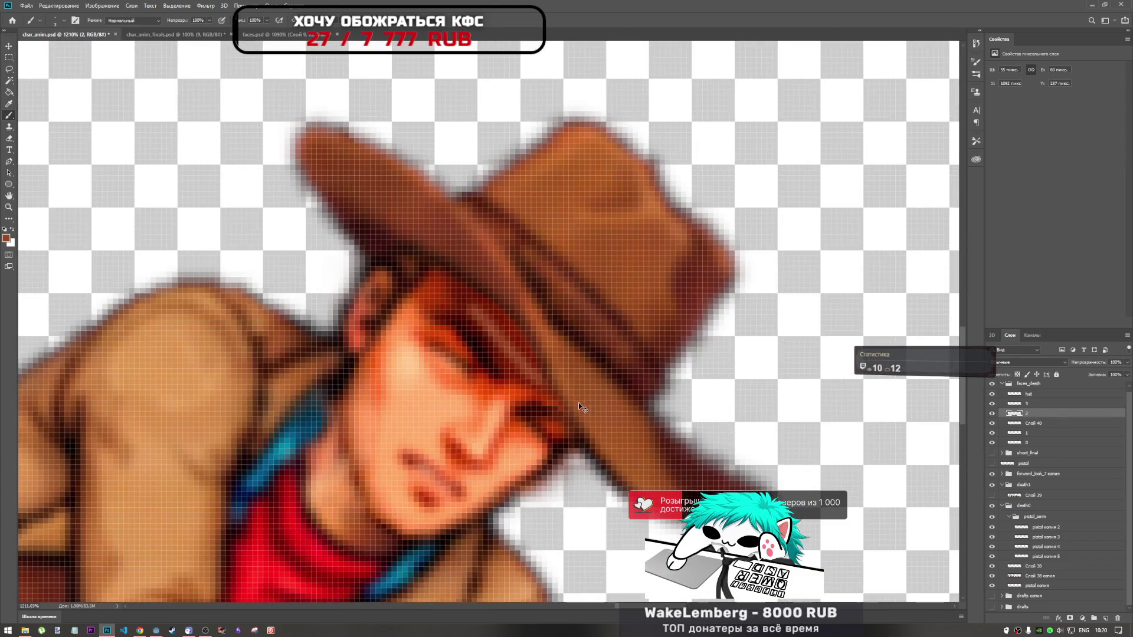
pyautogui.scroll(-5, 510, 360)
pyautogui.scroll(5, 510, 360)
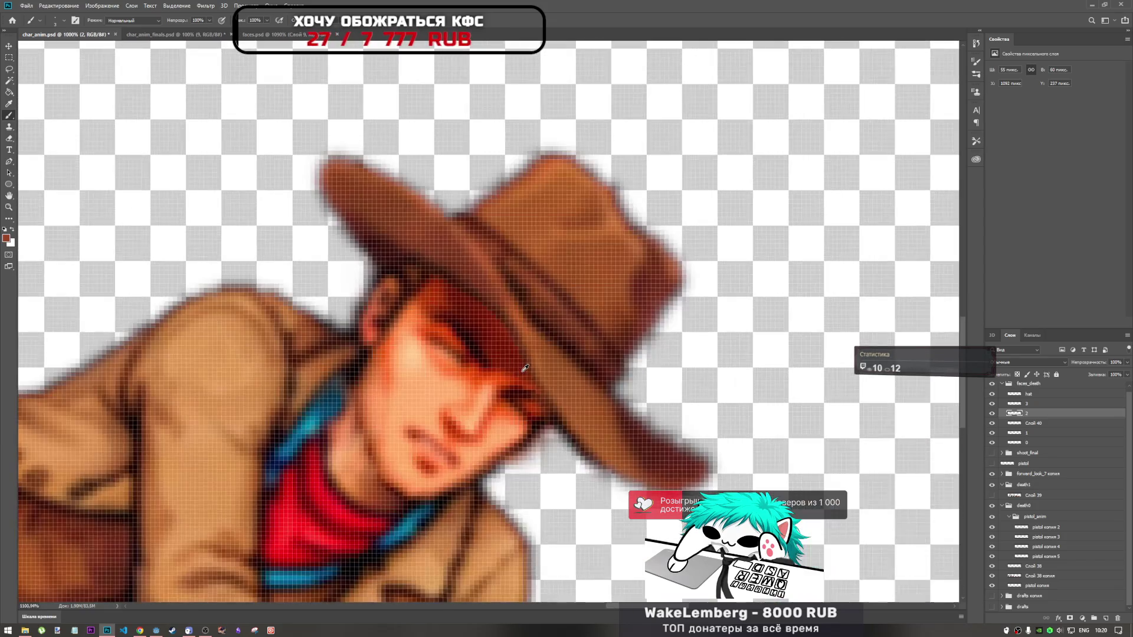
pyautogui.scroll(3, 478, 337)
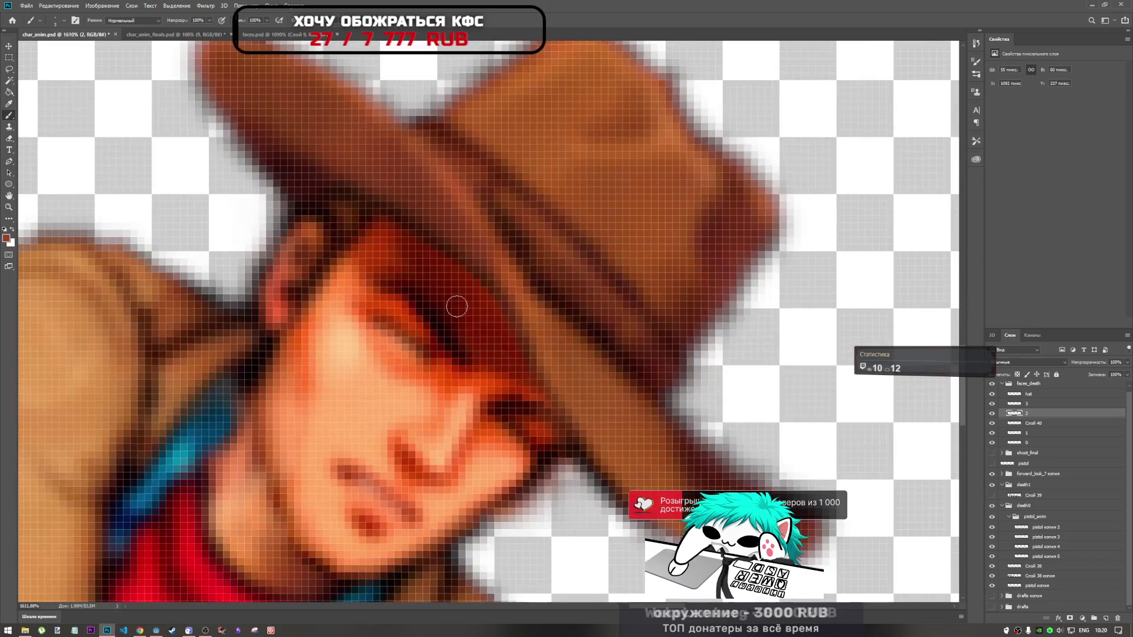
# Switch from the Dodge tool group to the Burn Tool for darkening the face
pyautogui.rightClick(10, 219)
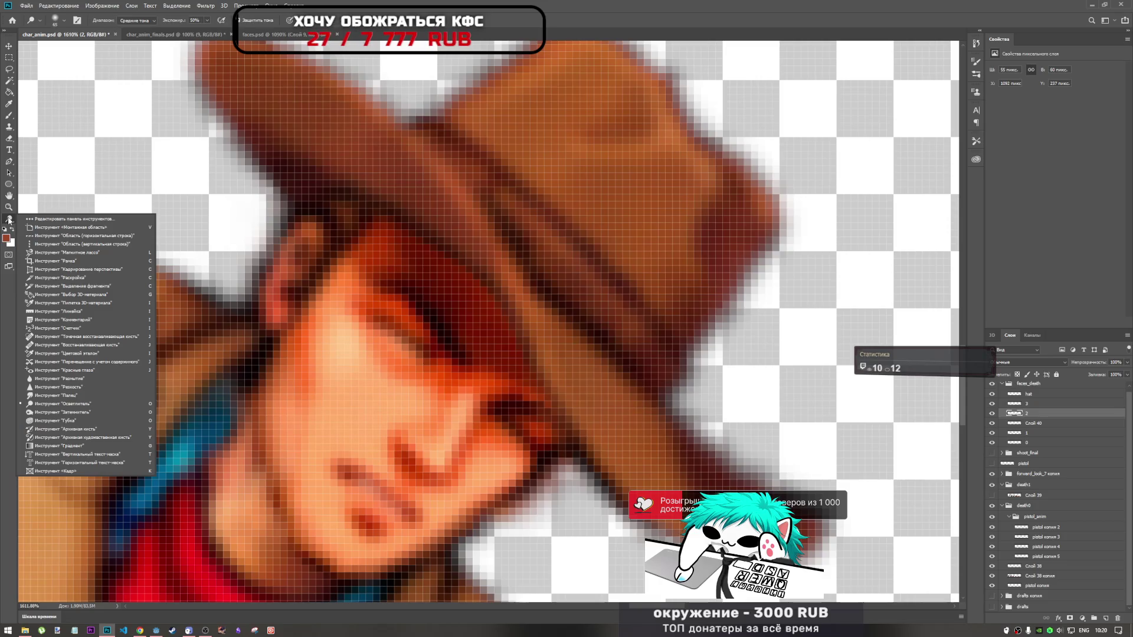
pyautogui.click(90, 414)
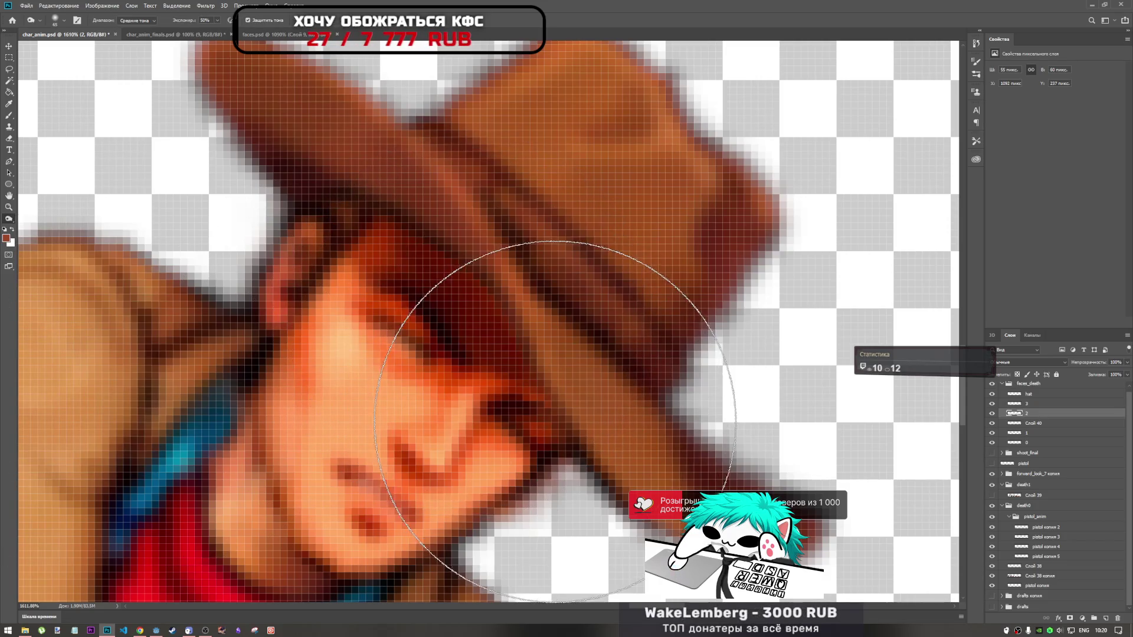
pyautogui.scroll(-5, 582, 330)
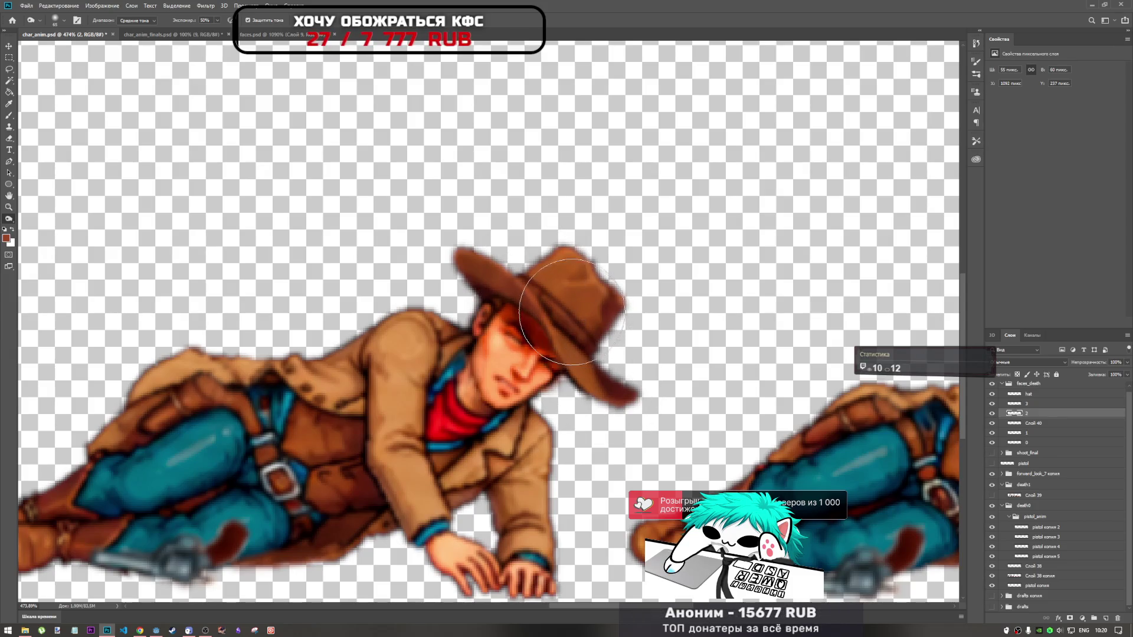
pyautogui.scroll(-5, 612, 373)
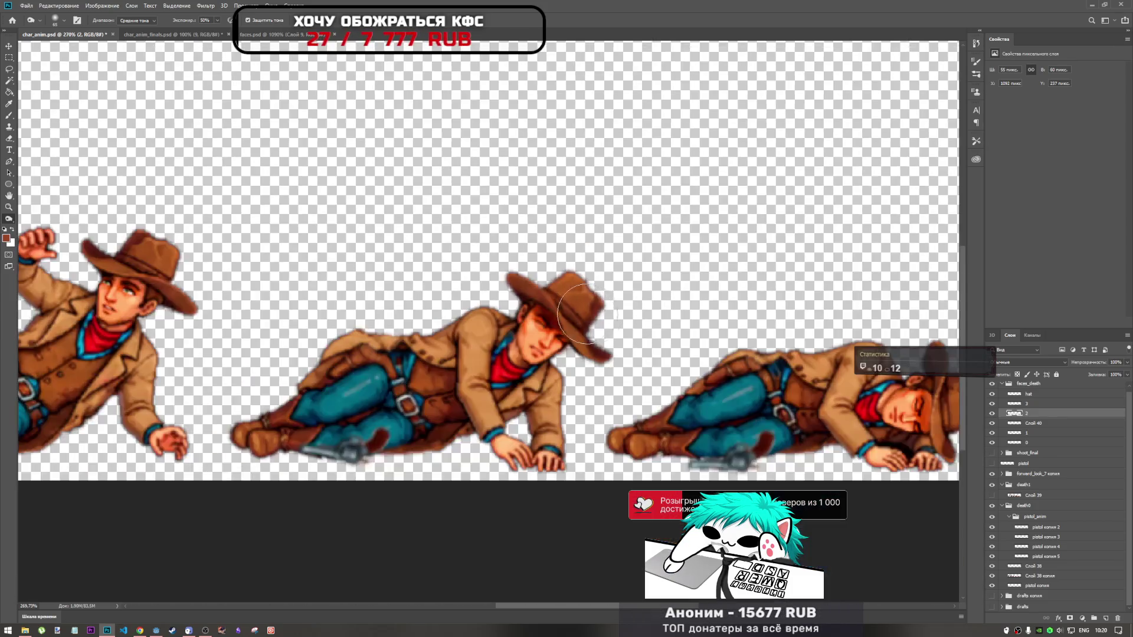
pyautogui.hscroll(-3, 594, 326)
pyautogui.scroll(5, 594, 325)
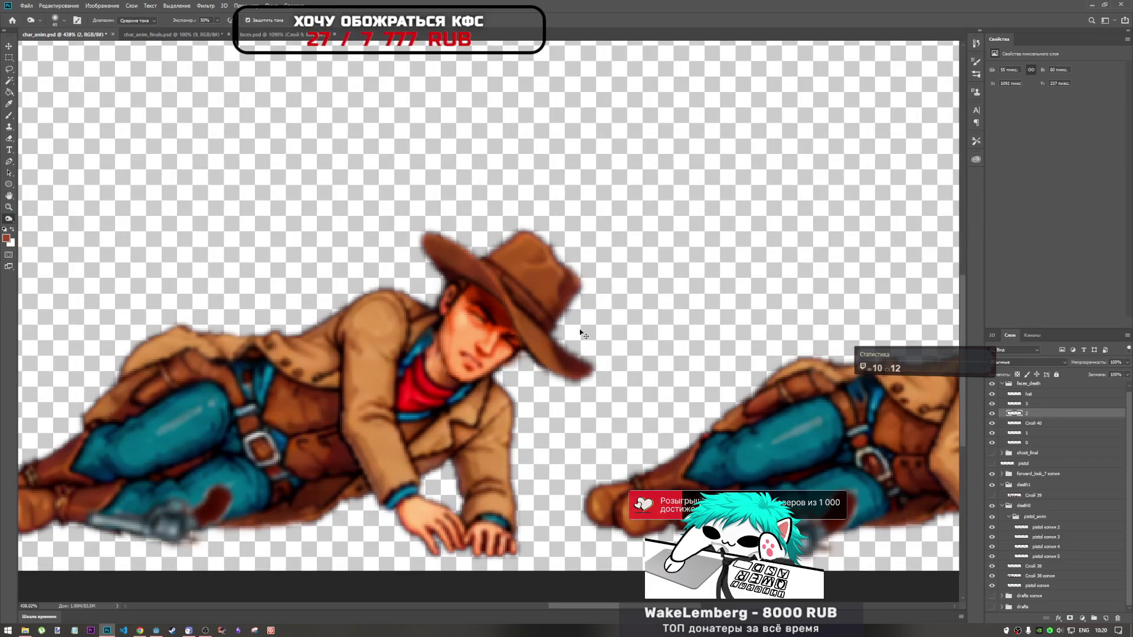
pyautogui.scroll(-4, 581, 333)
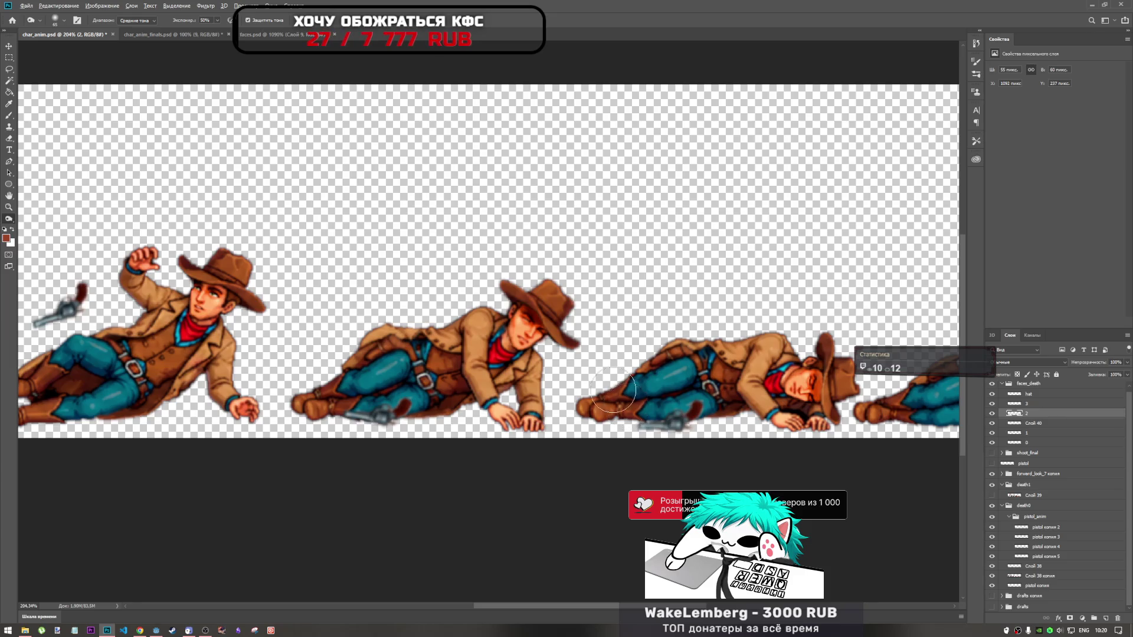
pyautogui.scroll(-3, 620, 398)
pyautogui.scroll(2, 611, 380)
pyautogui.scroll(1, 566, 381)
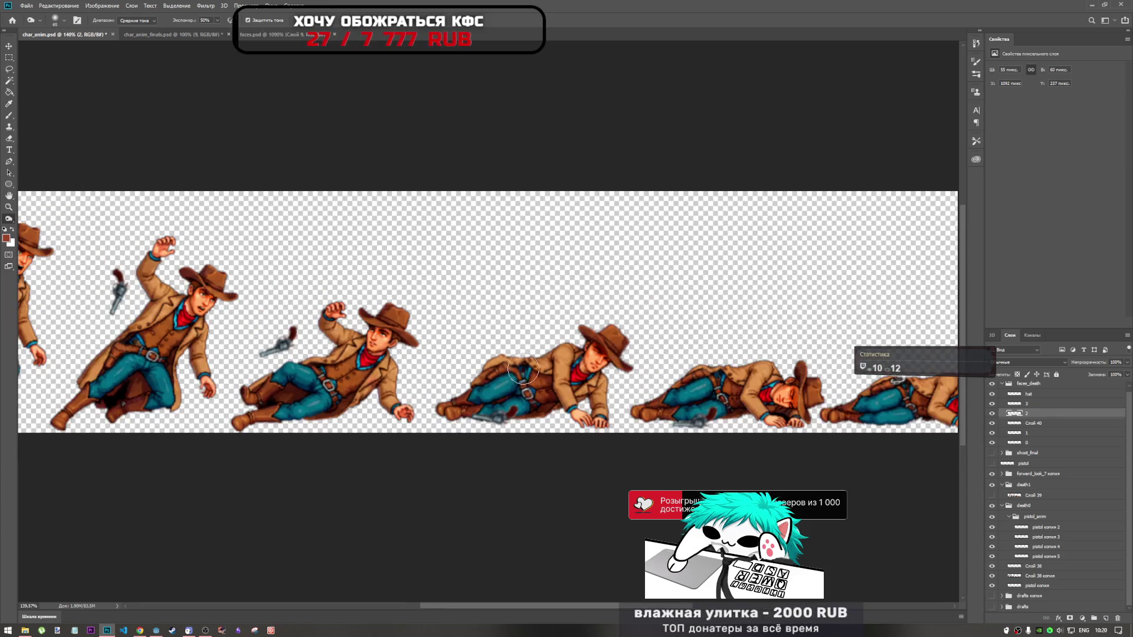
pyautogui.scroll(-2, 523, 371)
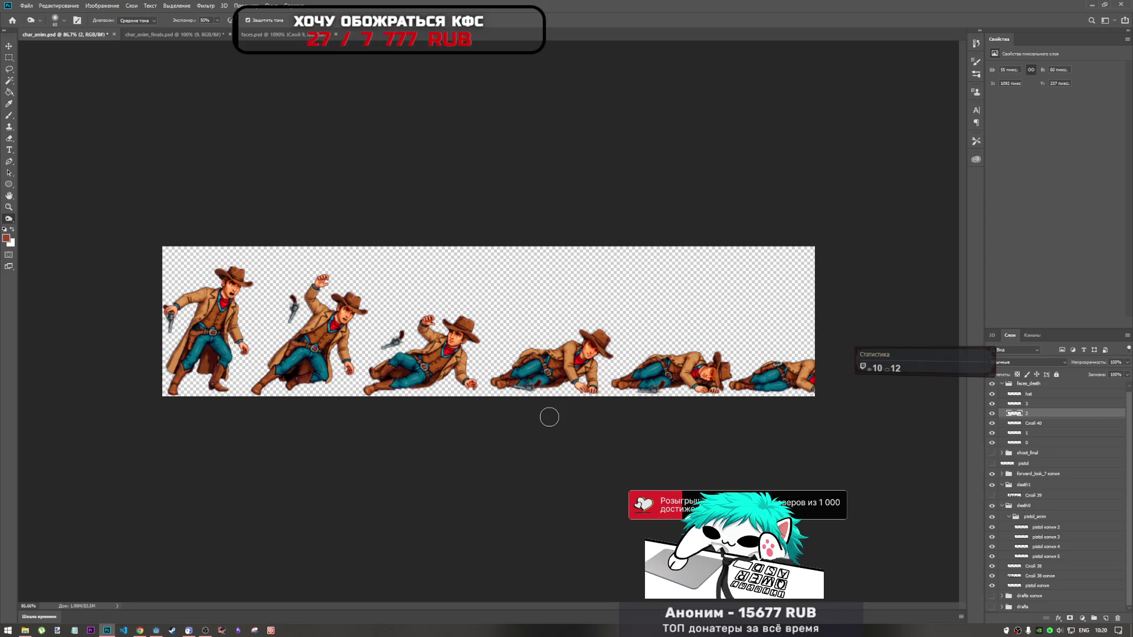
pyautogui.scroll(1, 518, 365)
pyautogui.scroll(-1, 517, 366)
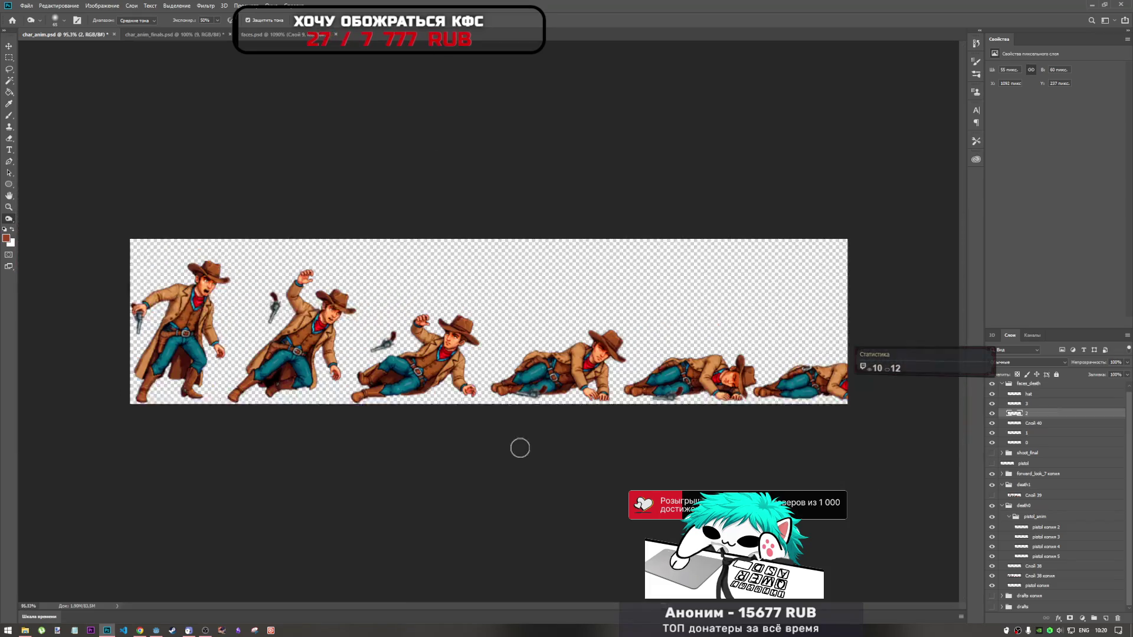
pyautogui.scroll(2, 518, 416)
pyautogui.scroll(-1, 620, 413)
pyautogui.scroll(-2, 620, 413)
pyautogui.scroll(2, 620, 413)
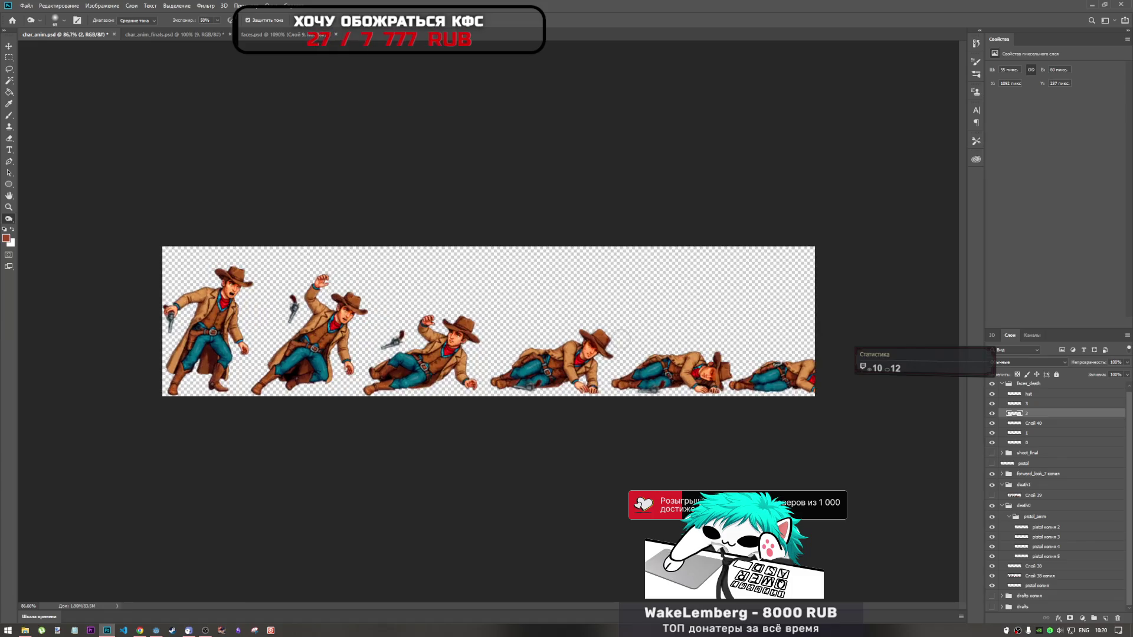
pyautogui.scroll(2, 620, 413)
pyautogui.scroll(1, 621, 412)
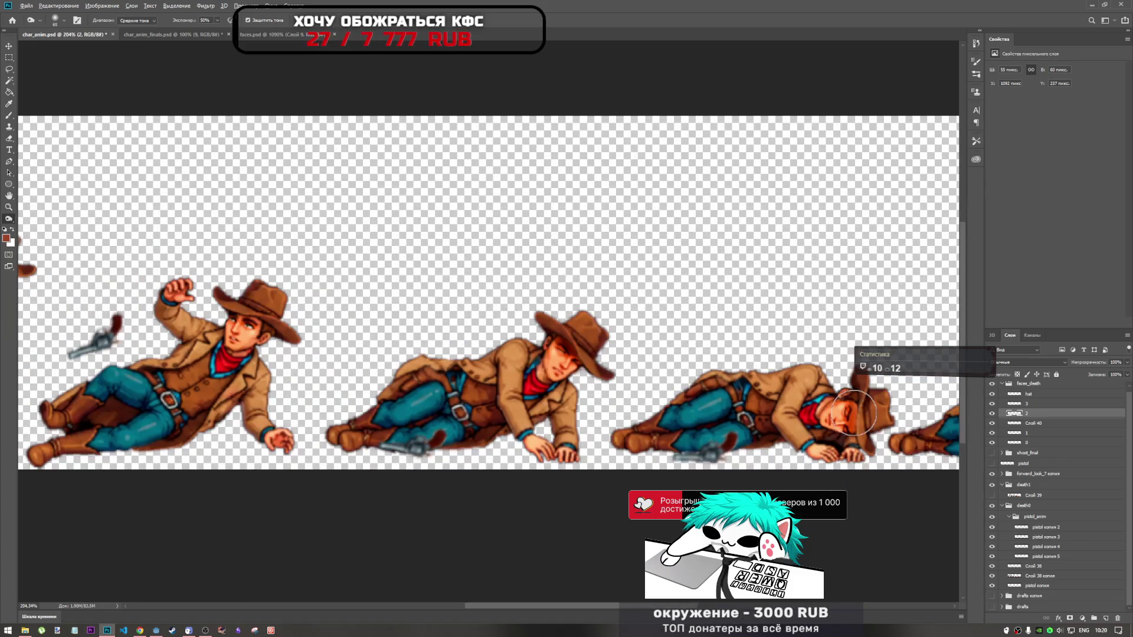
pyautogui.scroll(-3, 749, 420)
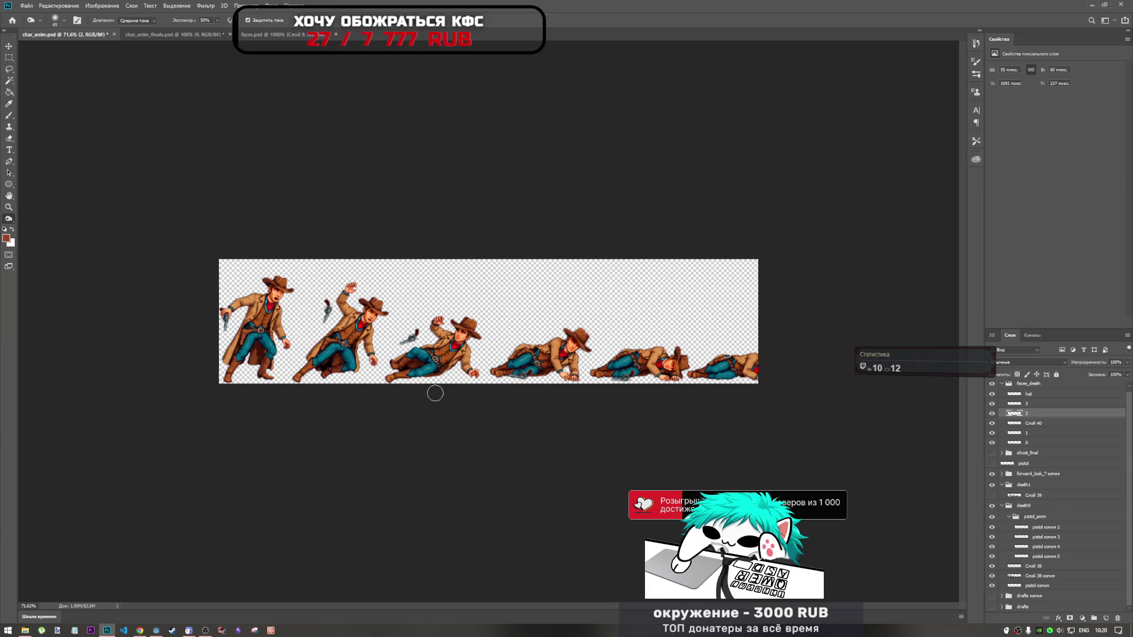
pyautogui.scroll(2, 454, 391)
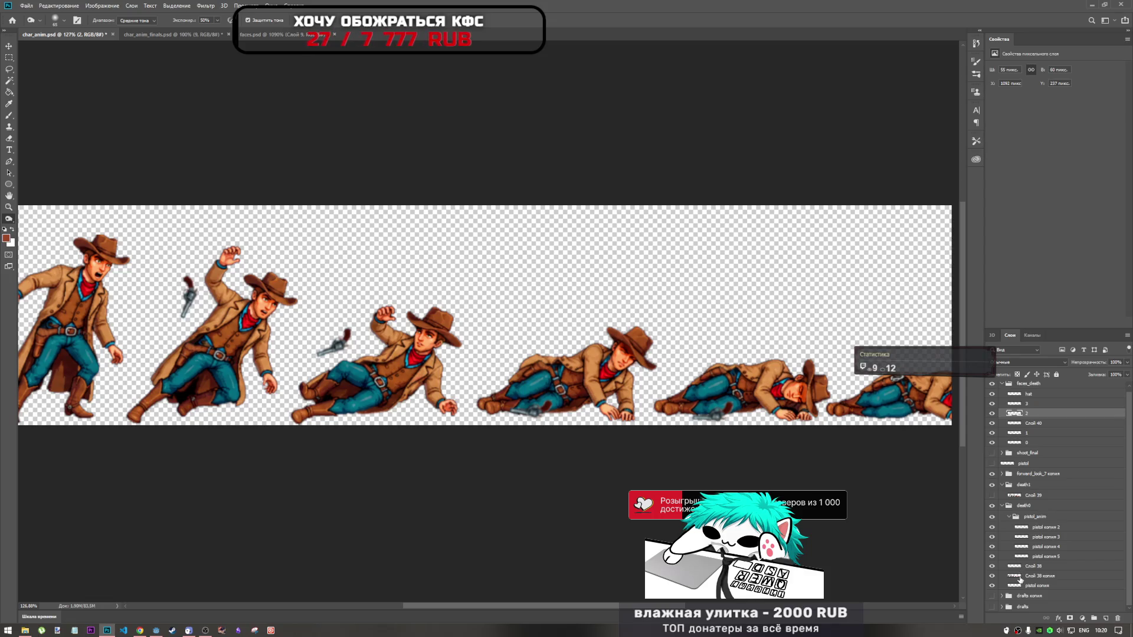
pyautogui.scroll(1, 1021, 580)
# Reveal the hidden pistol layer, start a free transform on it and select the layer
pyautogui.click(992, 467)
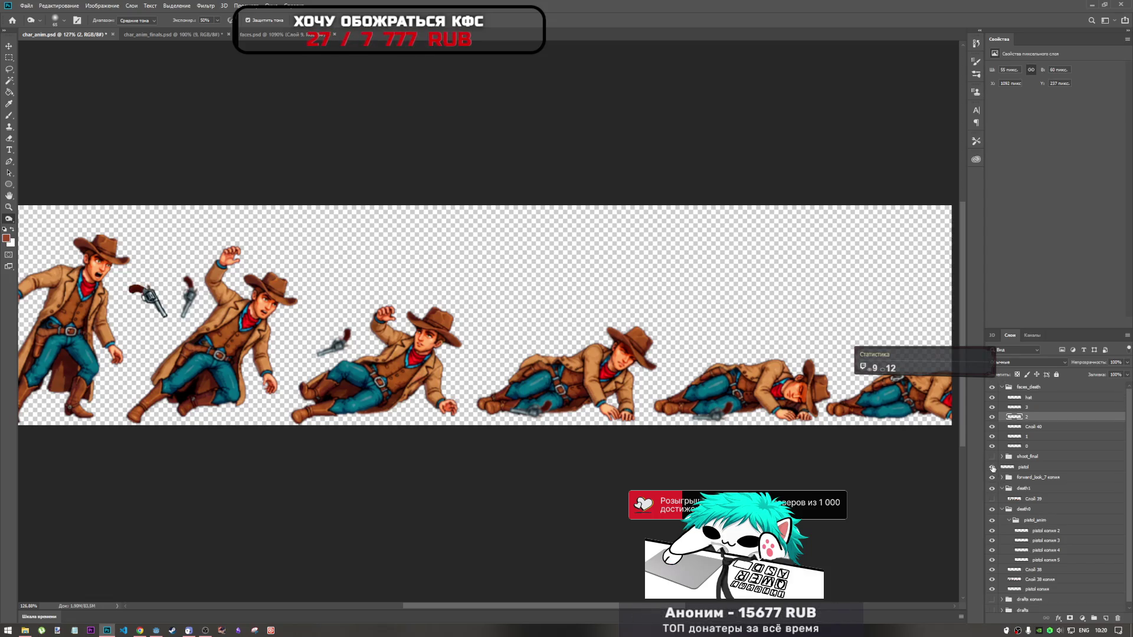
pyautogui.hotkey('ctrl', 't')
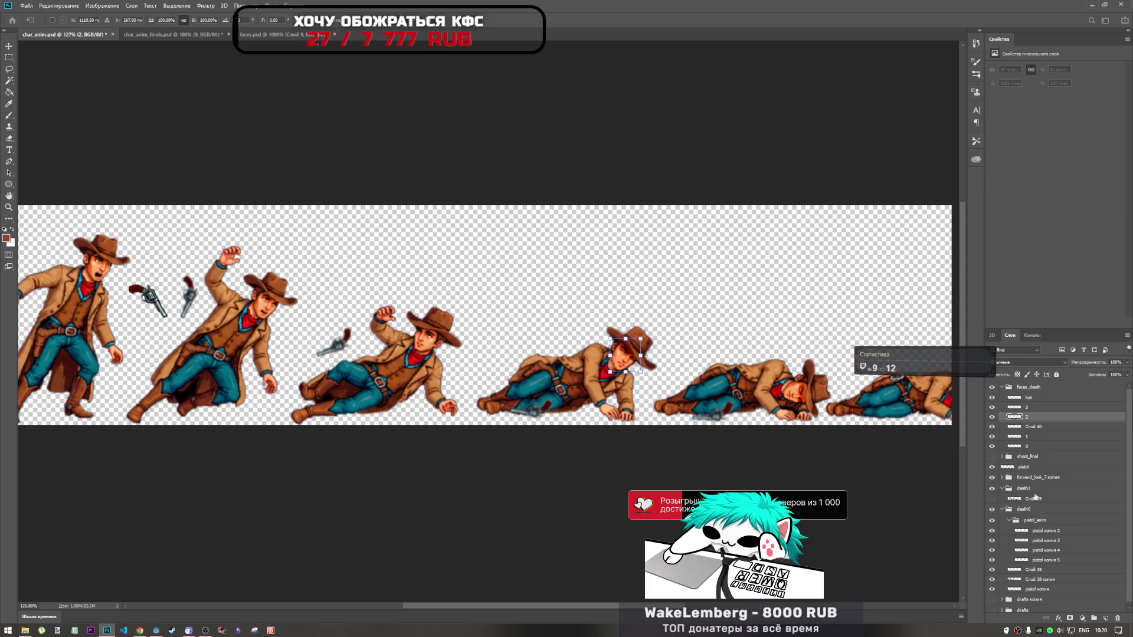
pyautogui.click(1032, 468)
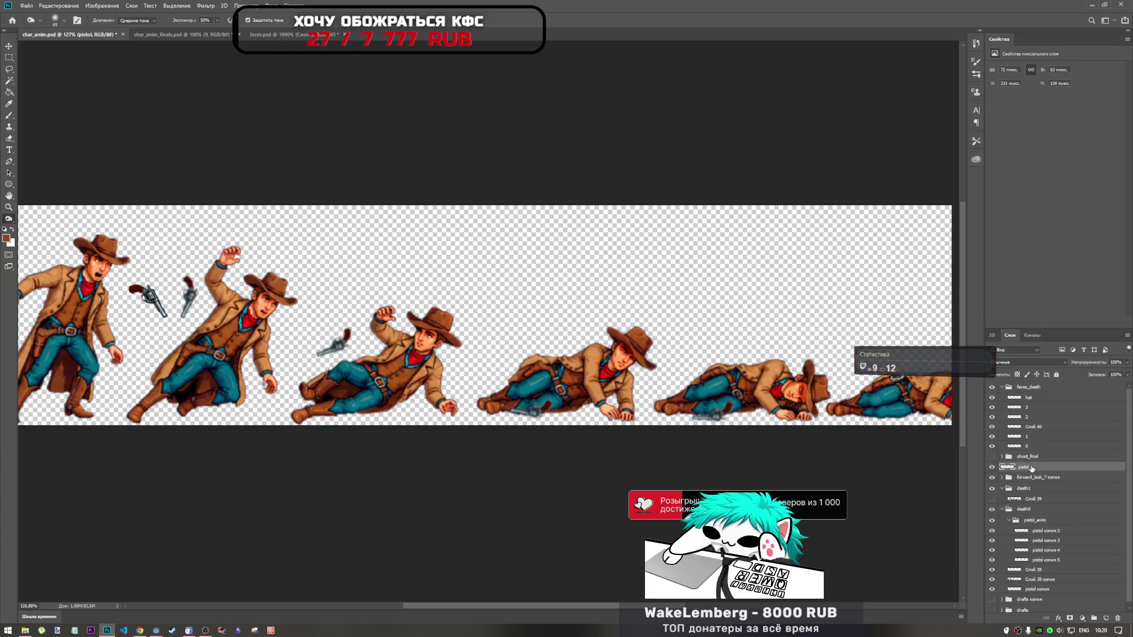
# Duplicate the pistol layer above faces_death and move the copy beside the second frame with a slight rotation
pyautogui.moveTo(1037, 470); pyautogui.dragTo(1036, 383)
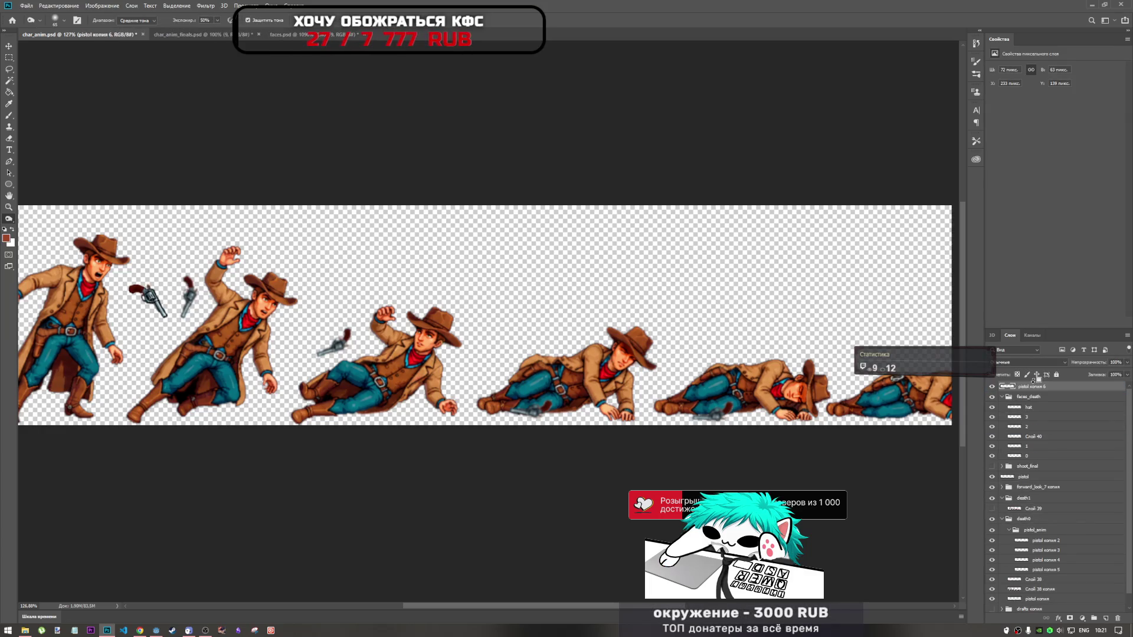
pyautogui.hotkey('ctrl', 't')
pyautogui.moveTo(149, 299)
pyautogui.mouseDown()
pyautogui.moveTo(189, 289)
pyautogui.moveTo(232, 253)
pyautogui.moveTo(240, 282)
pyautogui.moveTo(197, 297)
pyautogui.moveTo(190, 276)
pyautogui.mouseUp()
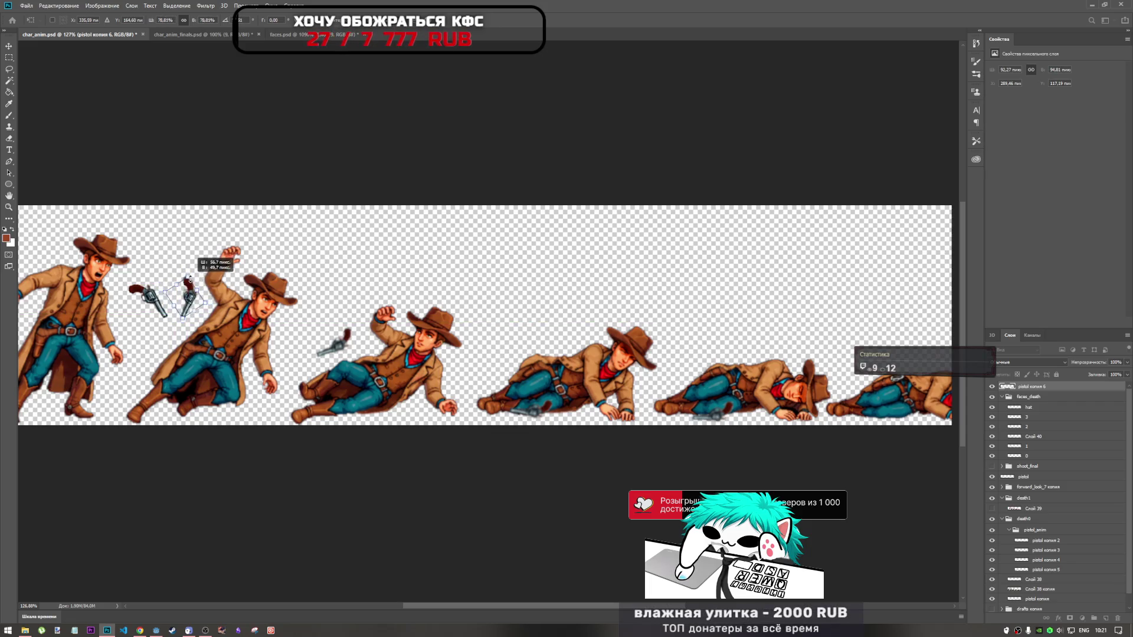